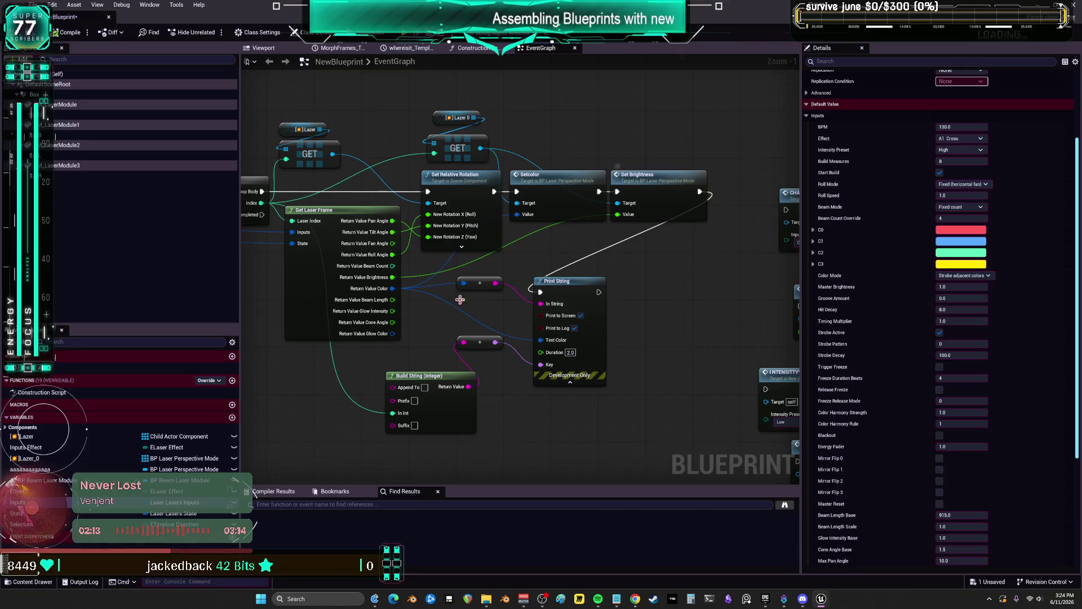
Pan the EventGraph past the Event Tick, For Loop, COLORPALETTE and CHANGEEFFECT nodes to the Strobe call
{"action": "scroll", "coordinate": [533, 198], "scroll_direction": "down", "scroll_amount": 3}
{"action": "scroll", "coordinate": [582, 310], "scroll_direction": "up", "scroll_amount": 2}
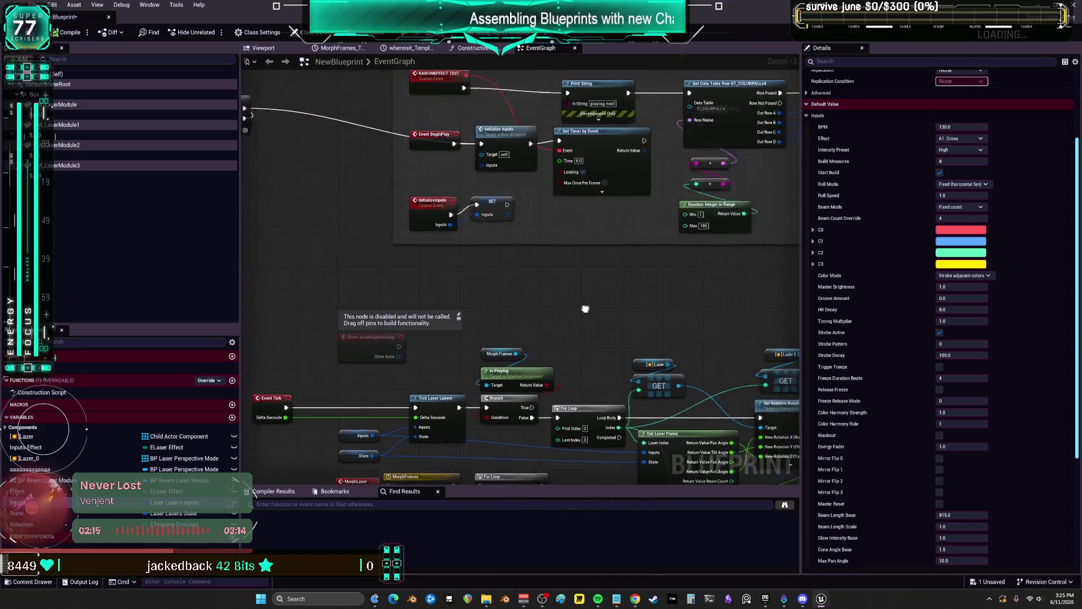
{"action": "left_click_drag", "start_coordinate": [556, 335], "coordinate": [605, 160]}
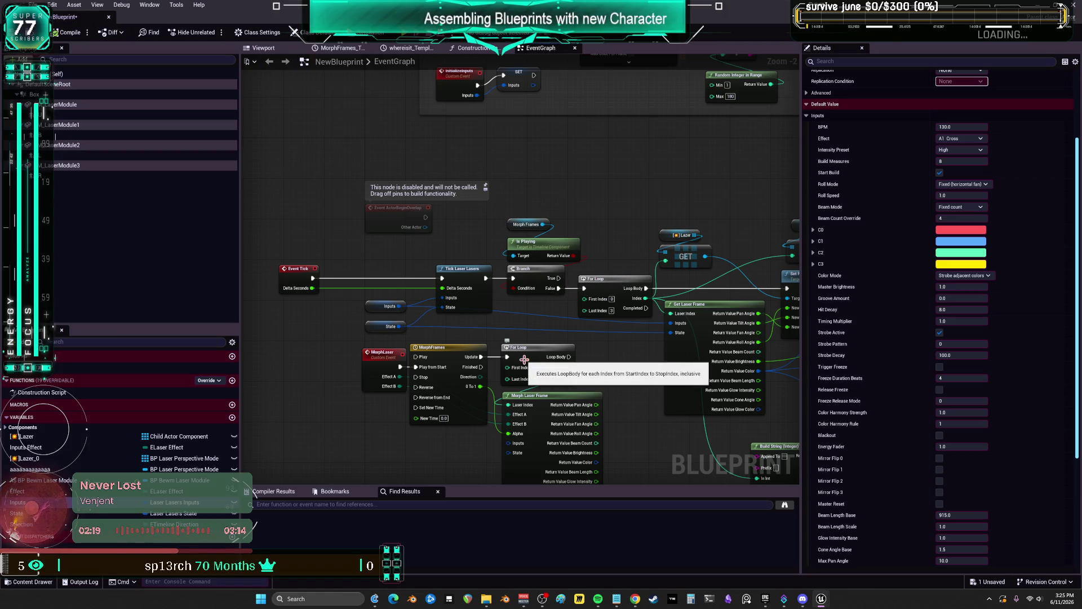
{"action": "mouse_move", "coordinate": [648, 365]}
{"action": "left_mouse_down"}
{"action": "mouse_move", "coordinate": [535, 355]}
{"action": "mouse_move", "coordinate": [463, 316]}
{"action": "left_mouse_up"}
{"action": "mouse_move", "coordinate": [676, 395]}
{"action": "left_mouse_down"}
{"action": "mouse_move", "coordinate": [615, 418]}
{"action": "mouse_move", "coordinate": [504, 347]}
{"action": "mouse_move", "coordinate": [472, 355]}
{"action": "left_mouse_up"}
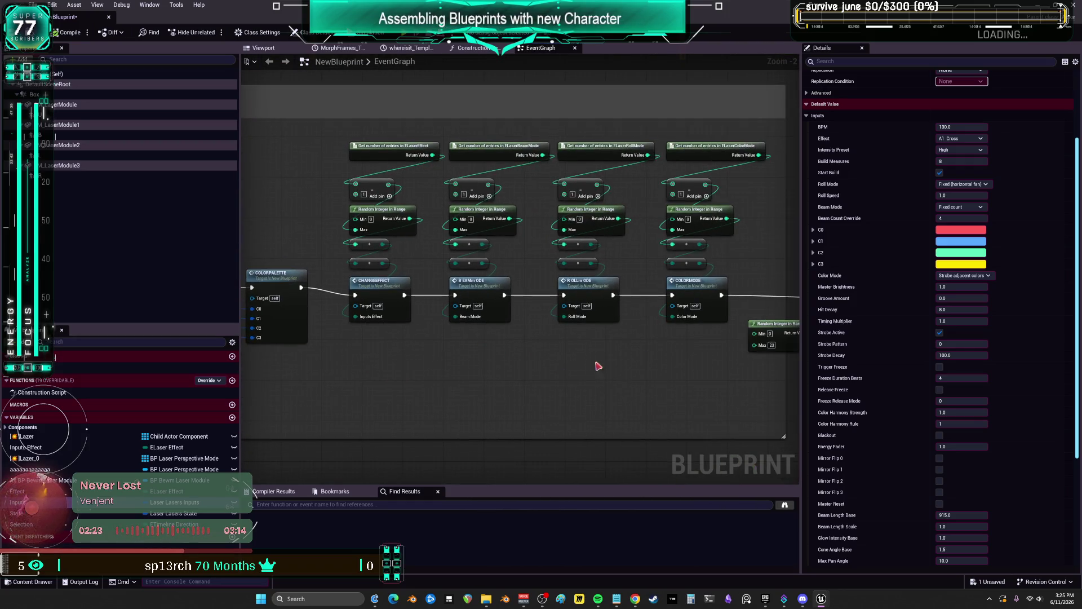
{"action": "left_click_drag", "start_coordinate": [738, 396], "coordinate": [628, 374]}
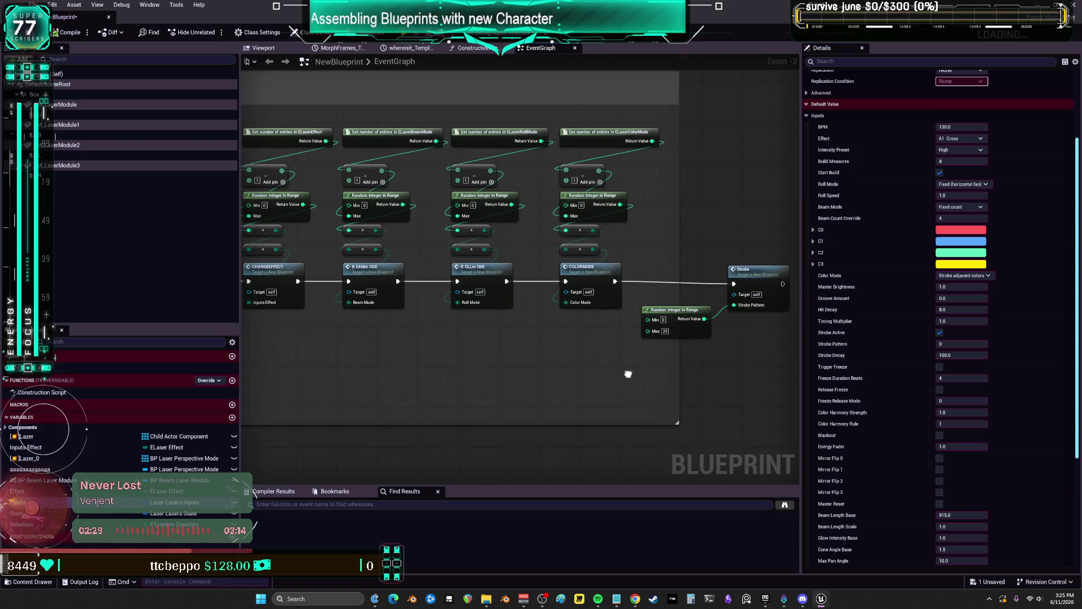
{"action": "scroll", "coordinate": [628, 374], "scroll_direction": "down", "scroll_amount": 2}
Jump to the Strobe custom event, review its surrounding nodes, and switch to the Viewport
{"action": "double_click", "coordinate": [721, 316]}
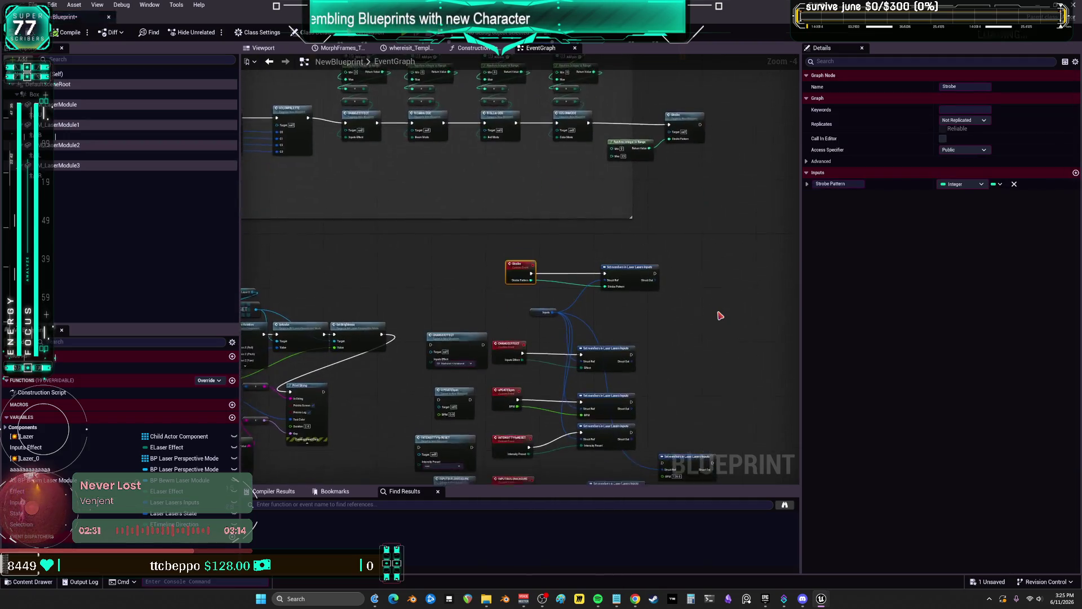
{"action": "right_click", "coordinate": [717, 314]}
{"action": "key", "text": "Escape"}
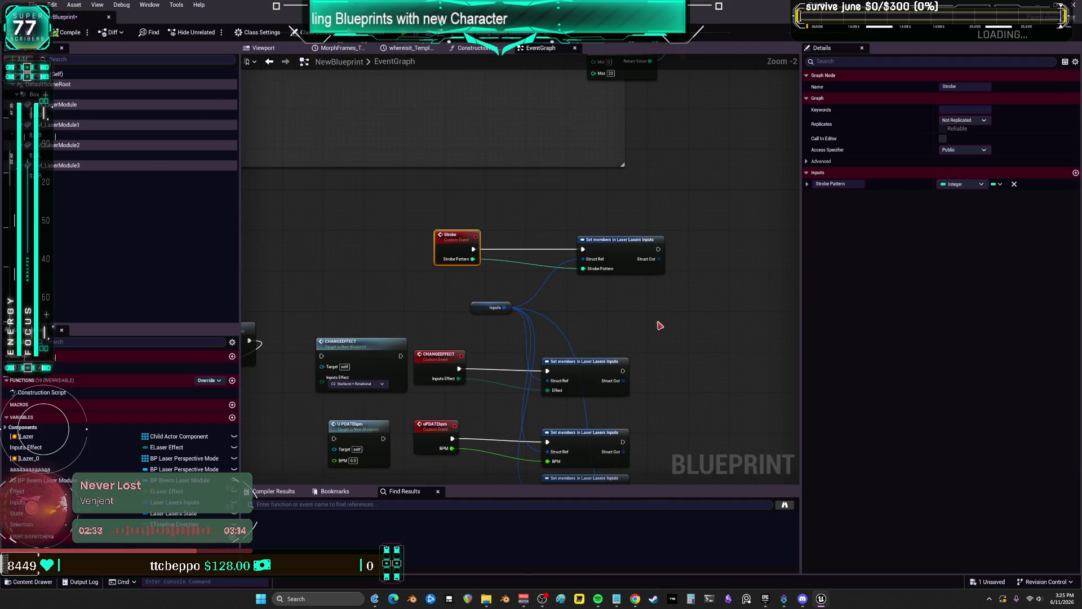
{"action": "left_click_drag", "start_coordinate": [650, 188], "coordinate": [661, 357]}
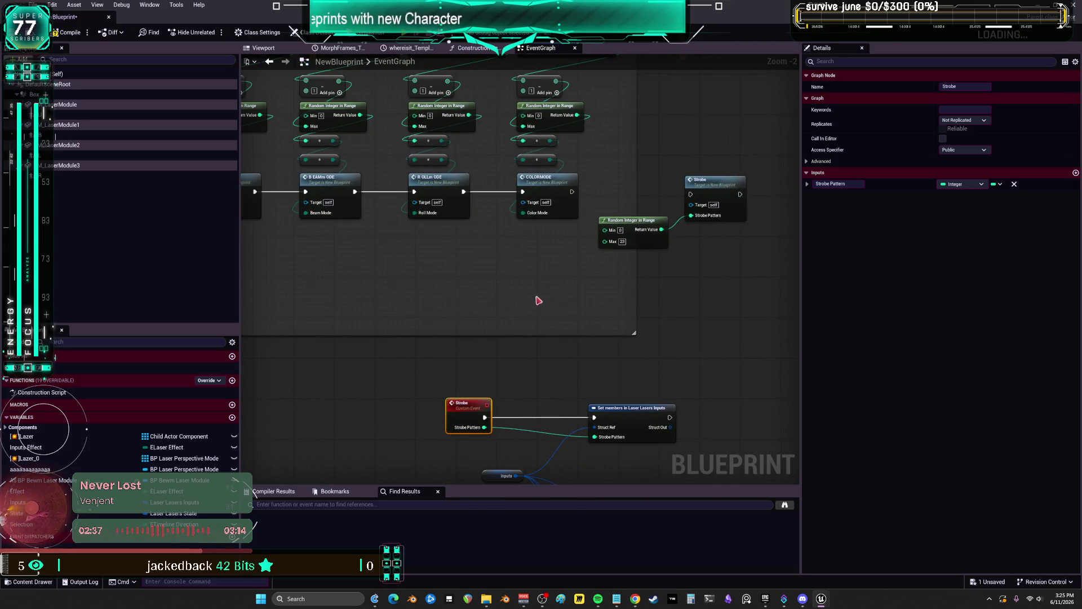
{"action": "mouse_move", "coordinate": [497, 319]}
{"action": "left_mouse_down"}
{"action": "mouse_move", "coordinate": [507, 358]}
{"action": "mouse_move", "coordinate": [629, 299]}
{"action": "mouse_move", "coordinate": [440, 358]}
{"action": "left_mouse_up"}
{"action": "scroll", "coordinate": [478, 371], "scroll_direction": "down", "scroll_amount": 1}
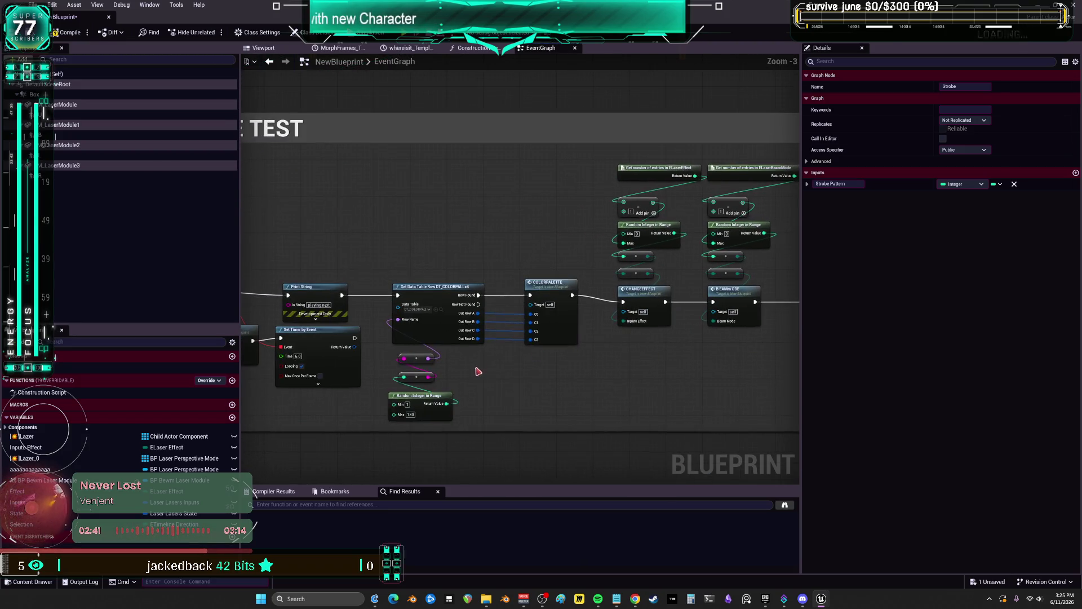
{"action": "left_click_drag", "start_coordinate": [670, 379], "coordinate": [497, 372]}
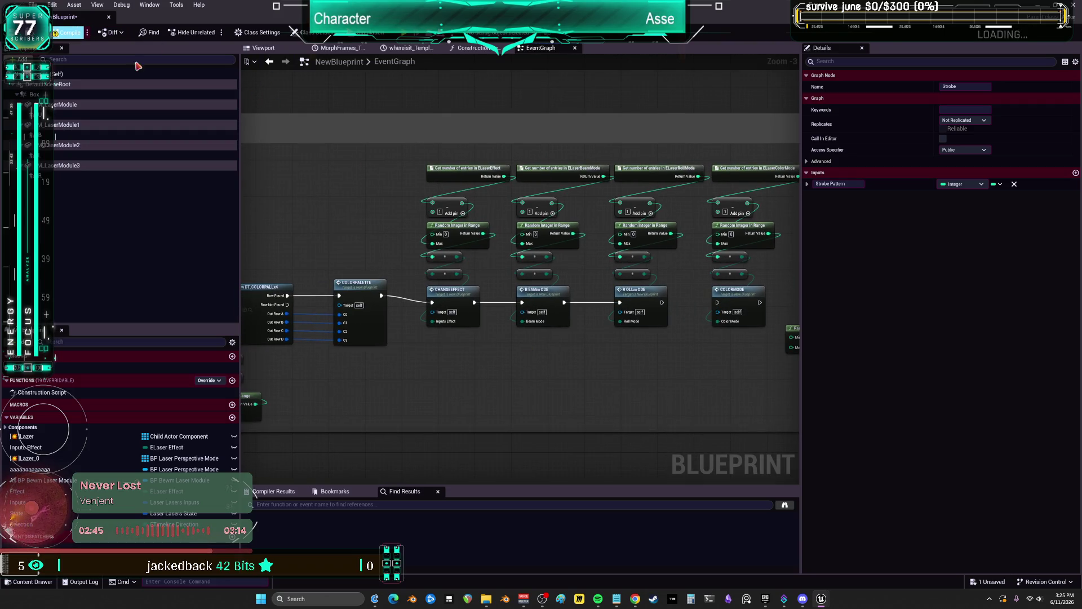
{"action": "left_click", "coordinate": [263, 48]}
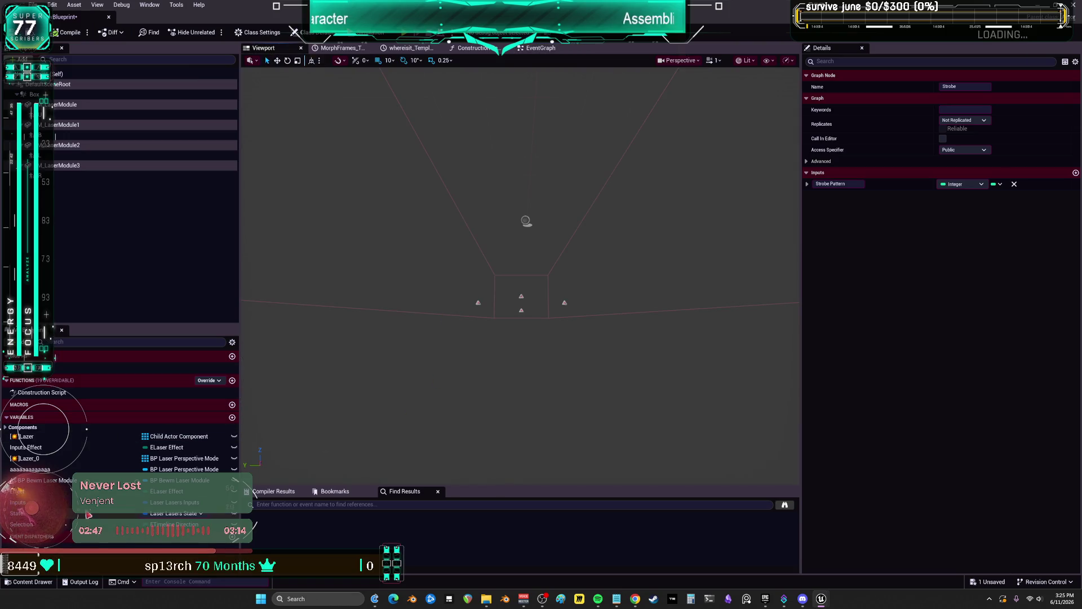
Show the Inputs variable's defaults and set Strobe Pattern to 20
{"action": "left_click", "coordinate": [90, 502]}
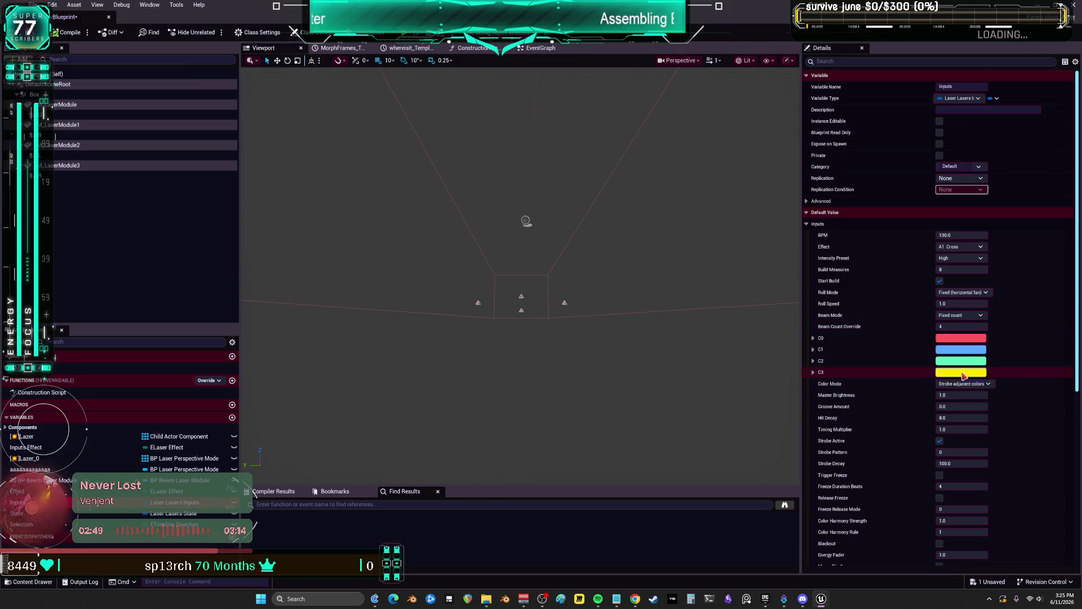
{"action": "scroll", "coordinate": [900, 456], "scroll_direction": "down", "scroll_amount": 3}
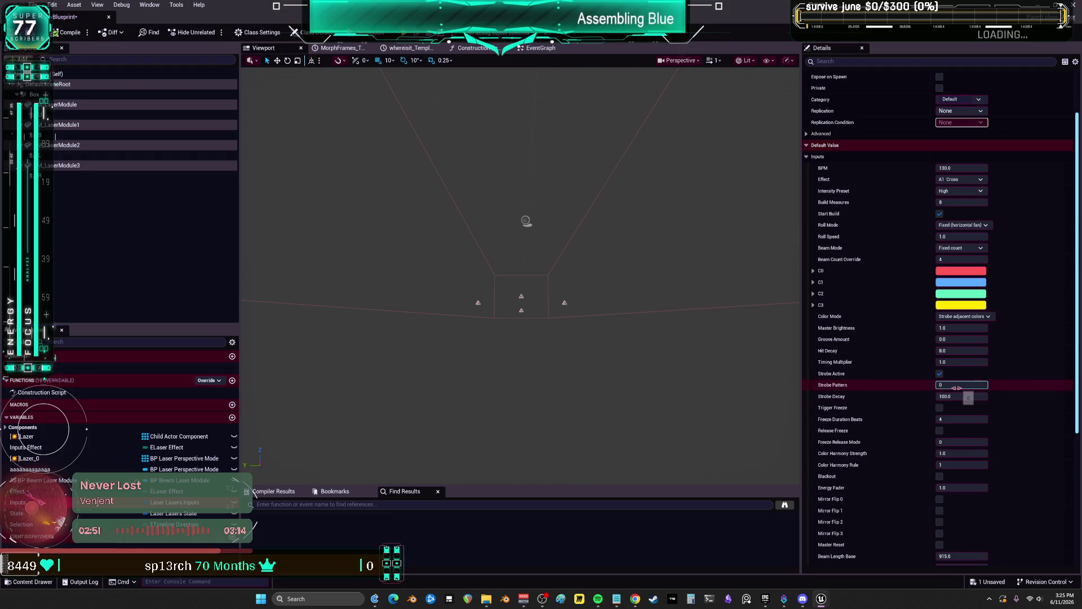
{"action": "mouse_move", "coordinate": [842, 386]}
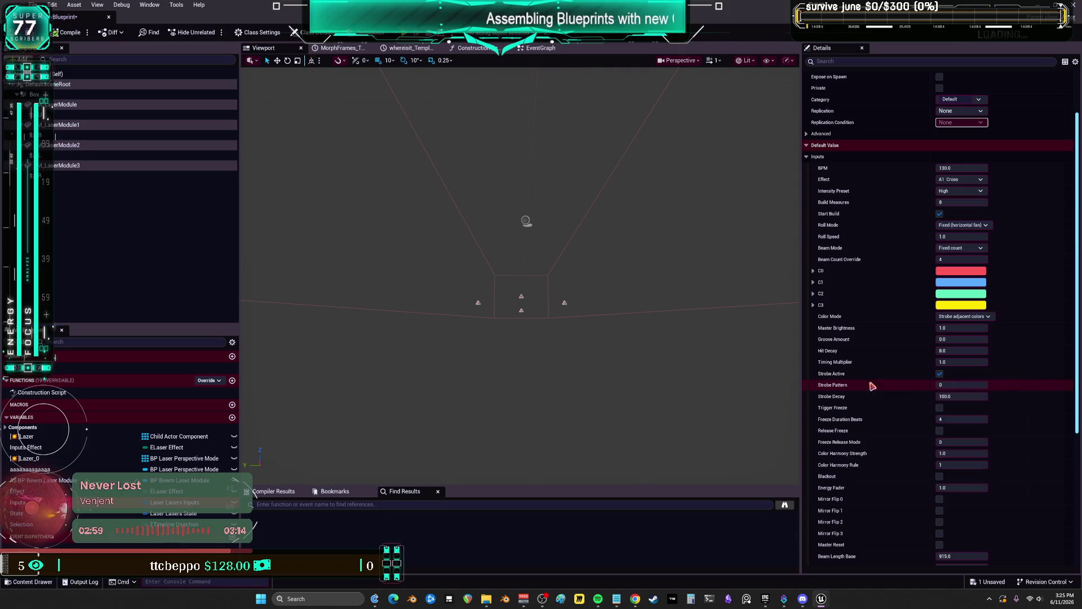
{"action": "left_click", "coordinate": [947, 386]}
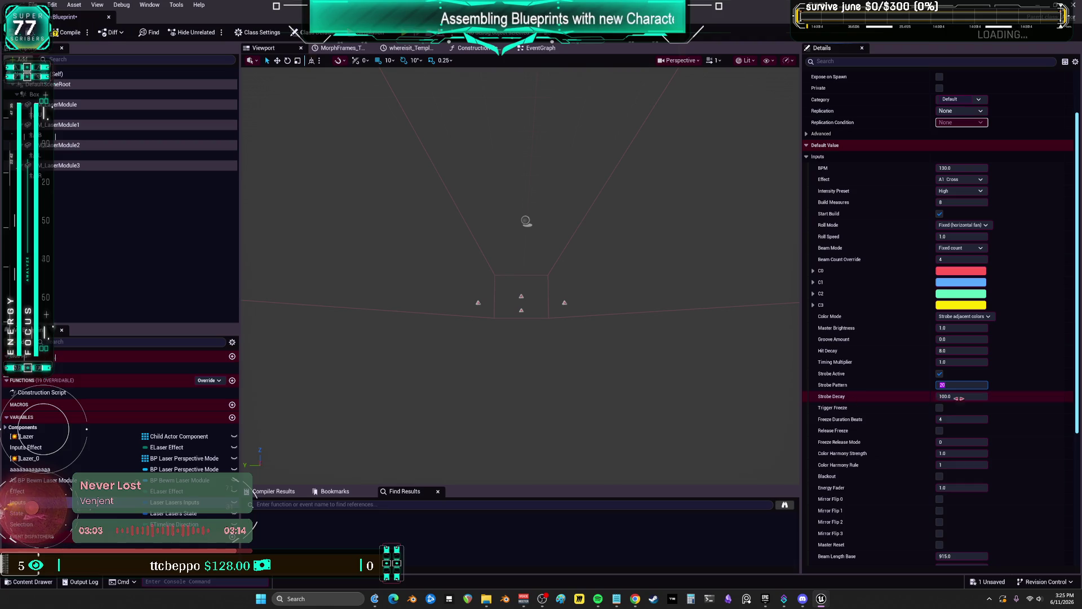
{"action": "left_click", "coordinate": [958, 397]}
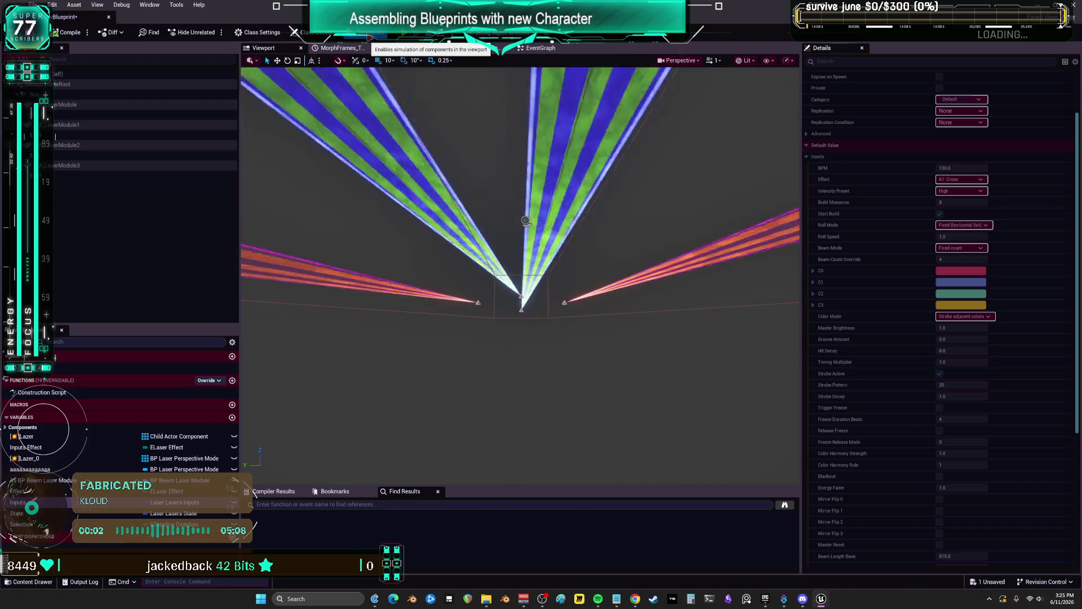
Stop the simulation, confirm Strobe Decay 0.1, and start simulating the laser show again
{"action": "left_click", "coordinate": [370, 32]}
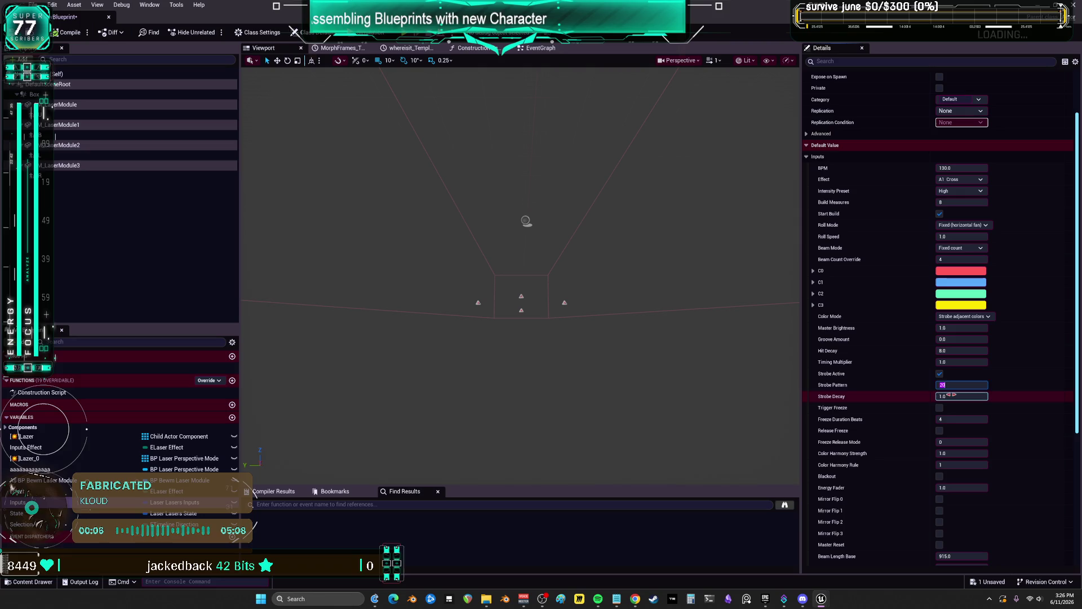
{"action": "left_click", "coordinate": [950, 395]}
{"action": "type", "text": "0.1"}
{"action": "key", "text": "Return"}
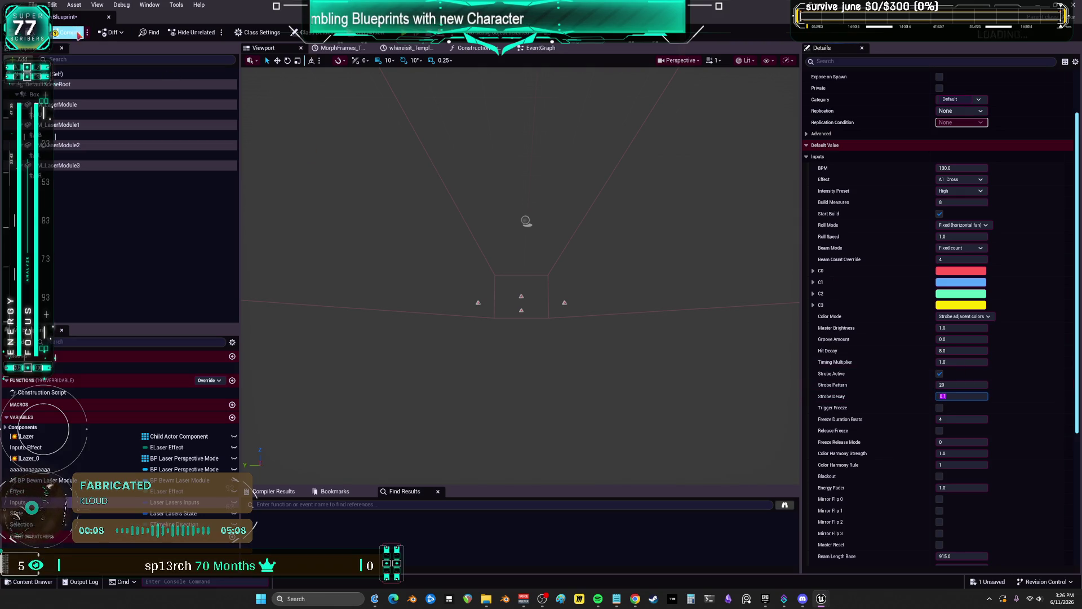
{"action": "left_click", "coordinate": [370, 32]}
{"action": "type", "text": "140"}
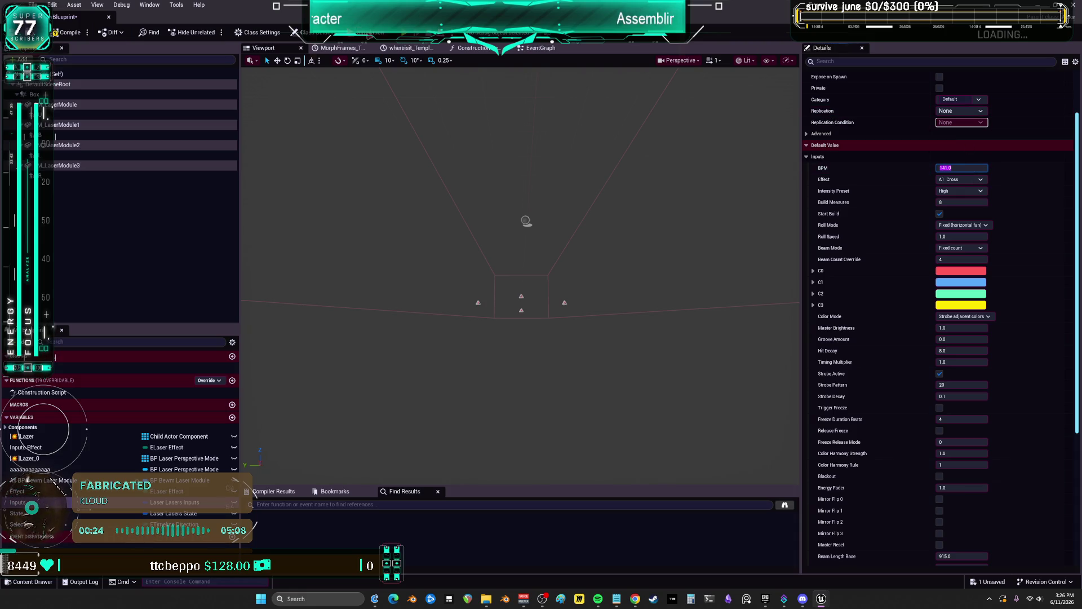
Commit BPM 141, simulate the lasers, and scroll through the Inputs default values
{"action": "left_click", "coordinate": [369, 32]}
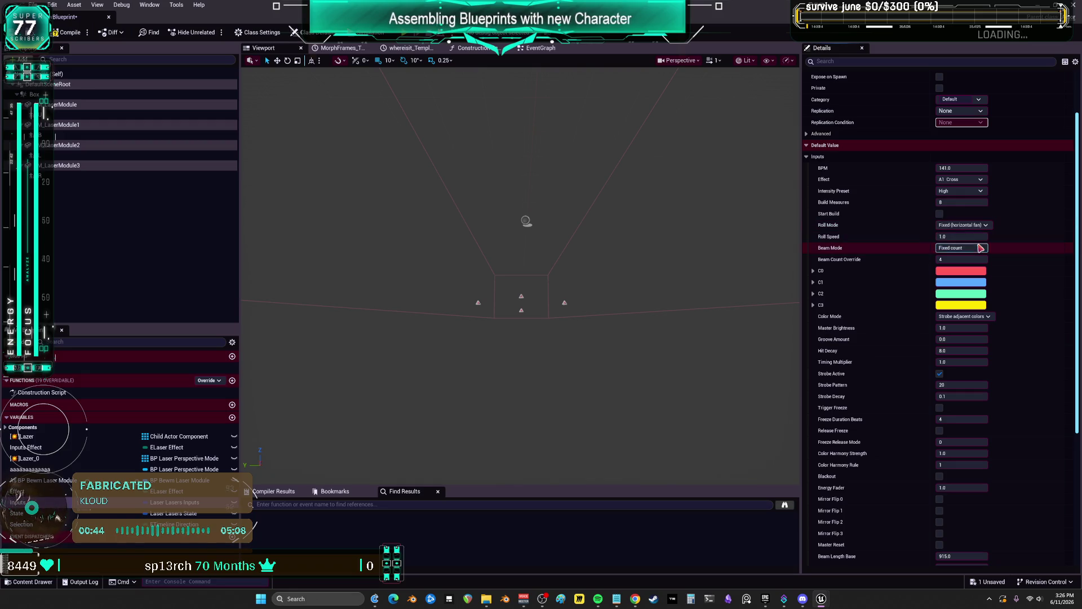
{"action": "scroll", "coordinate": [900, 301], "scroll_direction": "down", "scroll_amount": 3}
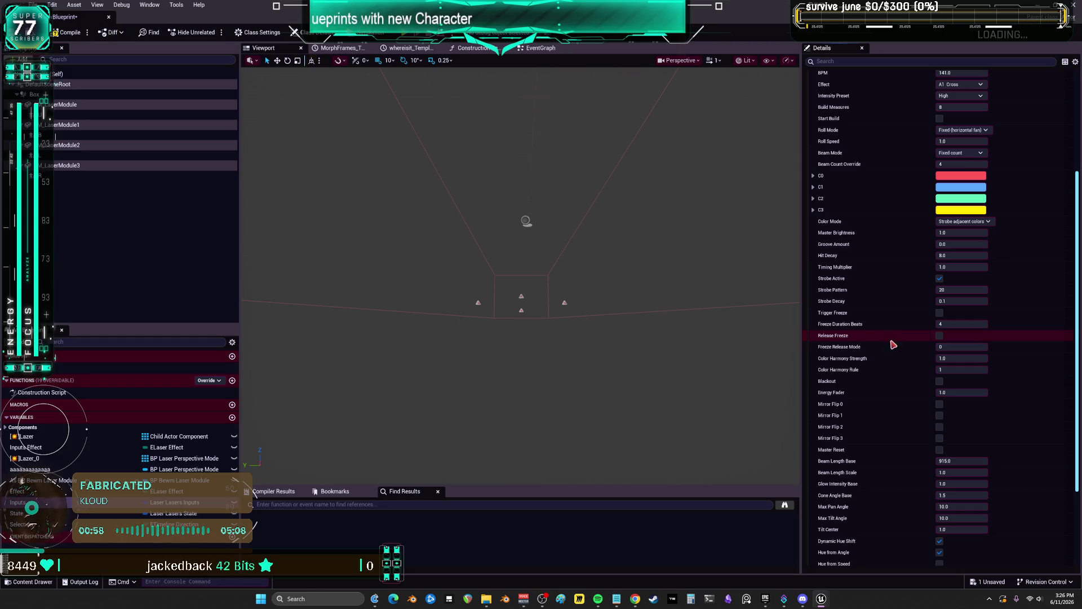
{"action": "scroll", "coordinate": [883, 371], "scroll_direction": "down", "scroll_amount": 4}
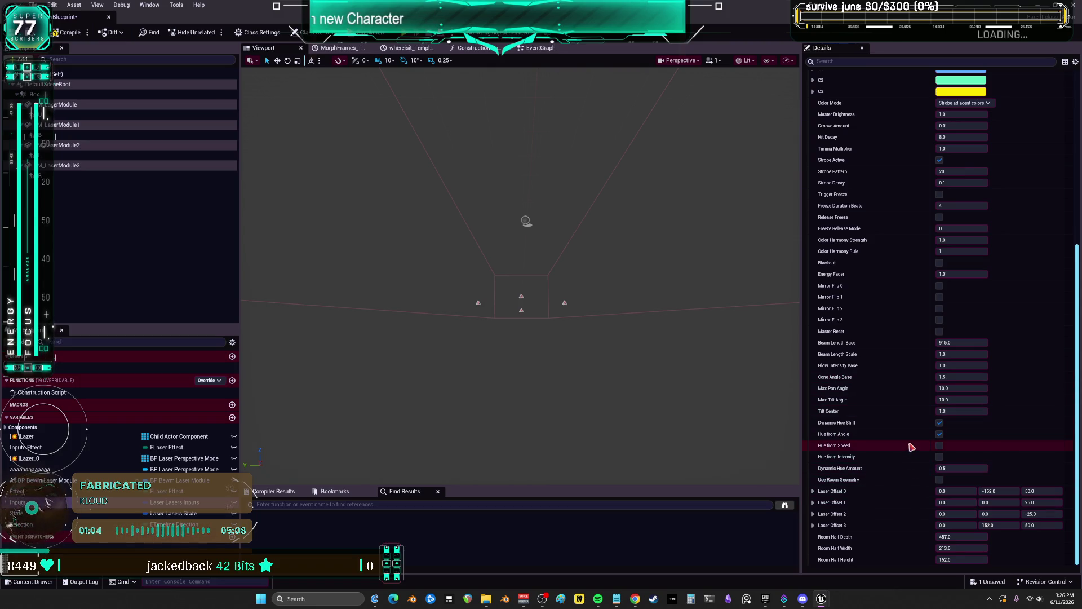
{"action": "scroll", "coordinate": [911, 447], "scroll_direction": "up", "scroll_amount": 10}
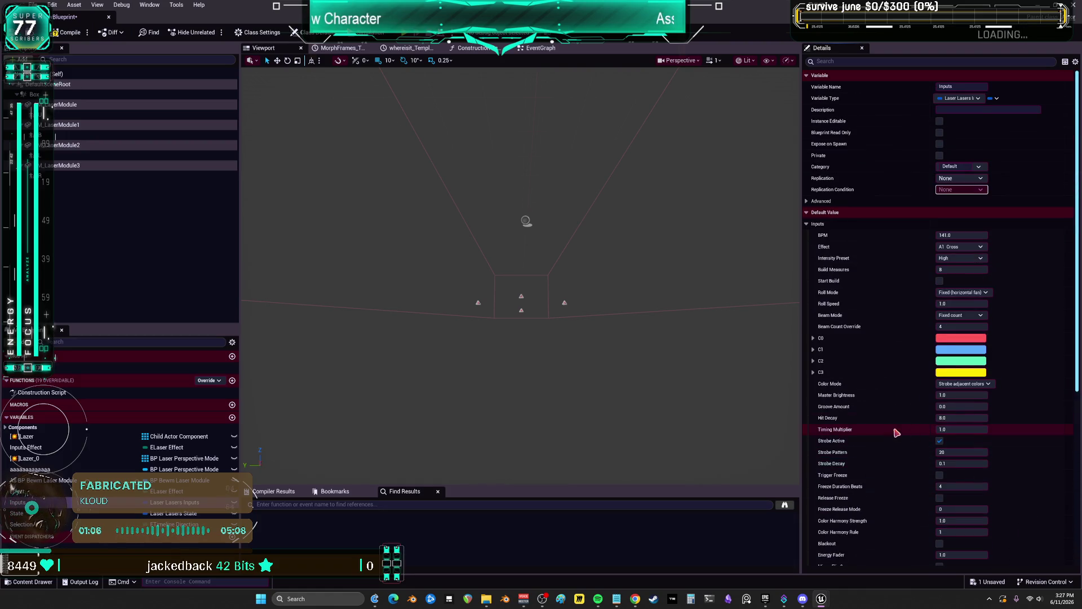
Run and stop the laser simulation twice, editing the Timing Multiplier value between runs
{"action": "left_click", "coordinate": [377, 33]}
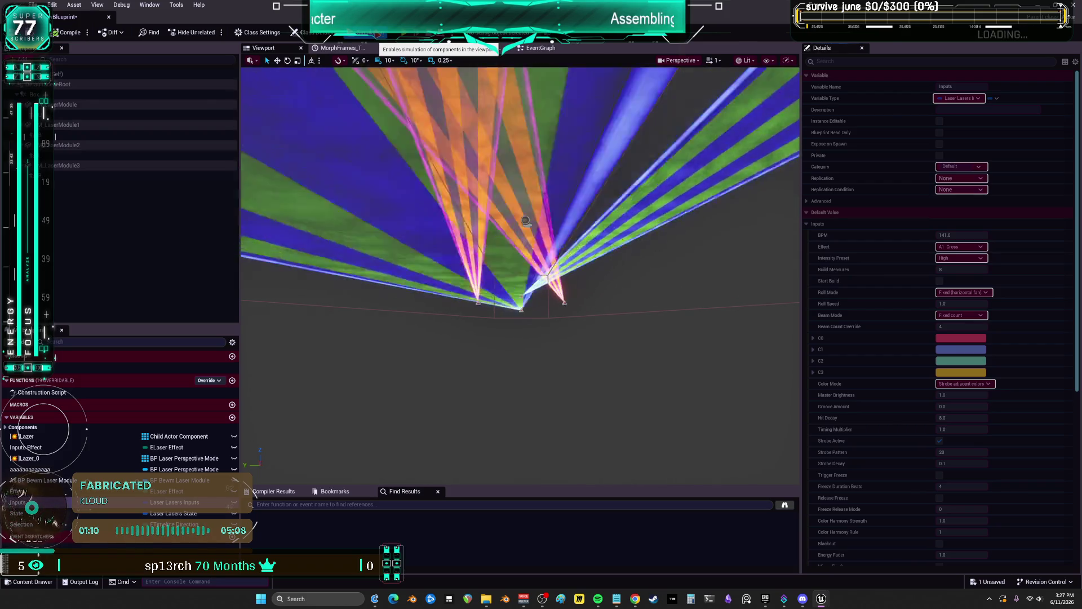
{"action": "left_click", "coordinate": [377, 33]}
{"action": "left_click", "coordinate": [957, 429]}
{"action": "type", "text": "5"}
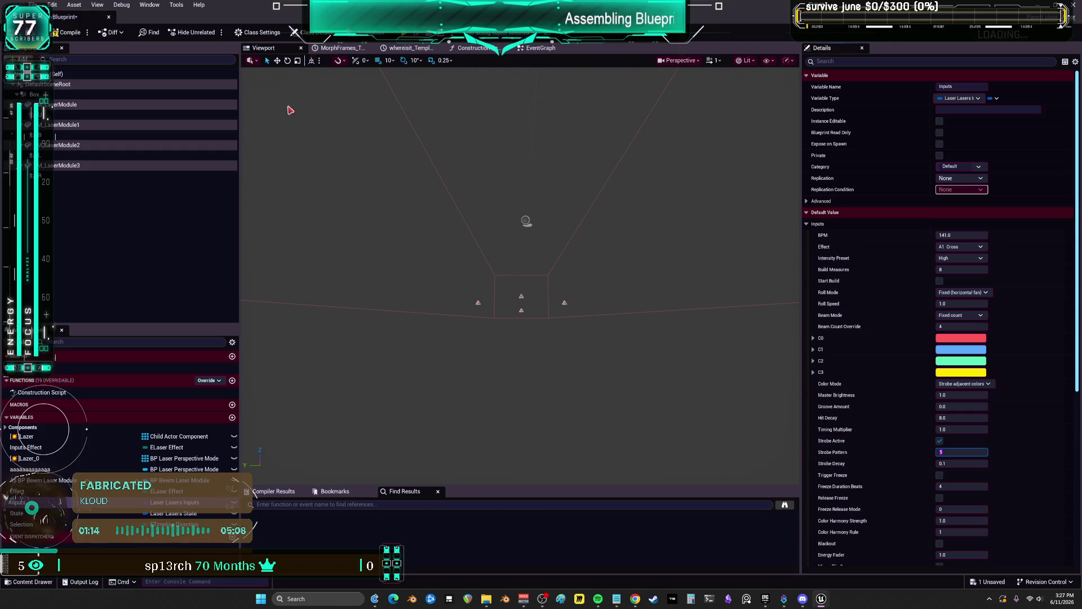
{"action": "left_click", "coordinate": [376, 33]}
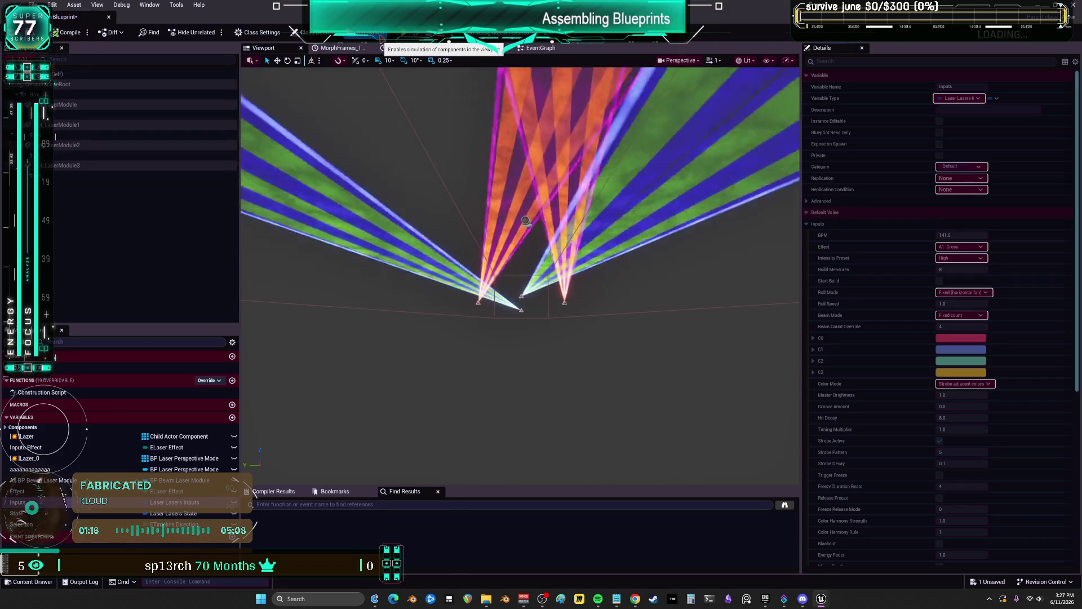
{"action": "left_click", "coordinate": [376, 33]}
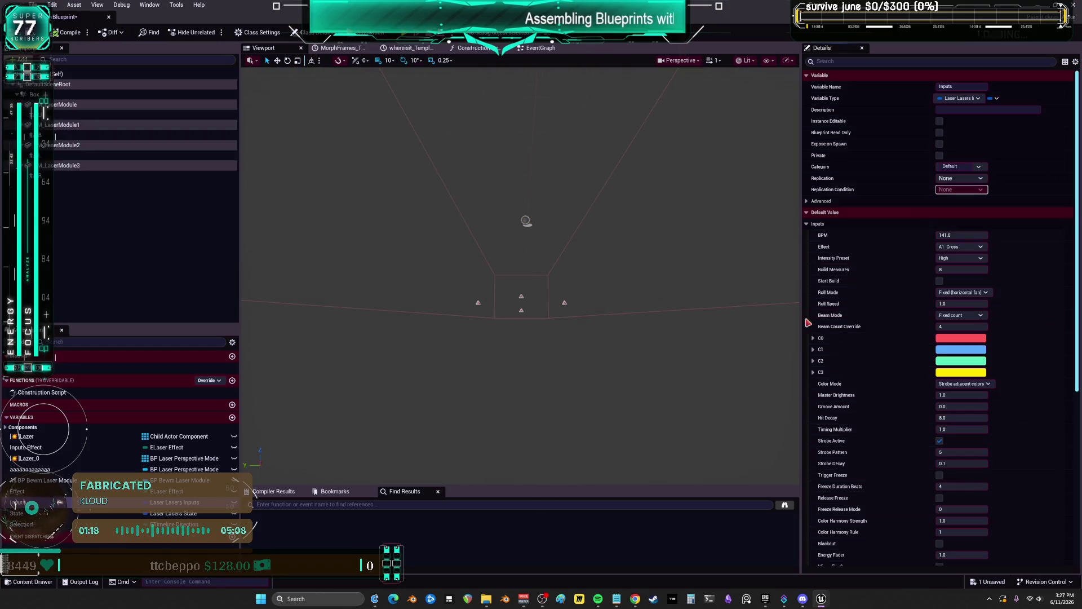
Set Strobe Pattern to 10, compile, preview the lasers, and return to the EventGraph
{"action": "left_click", "coordinate": [959, 451]}
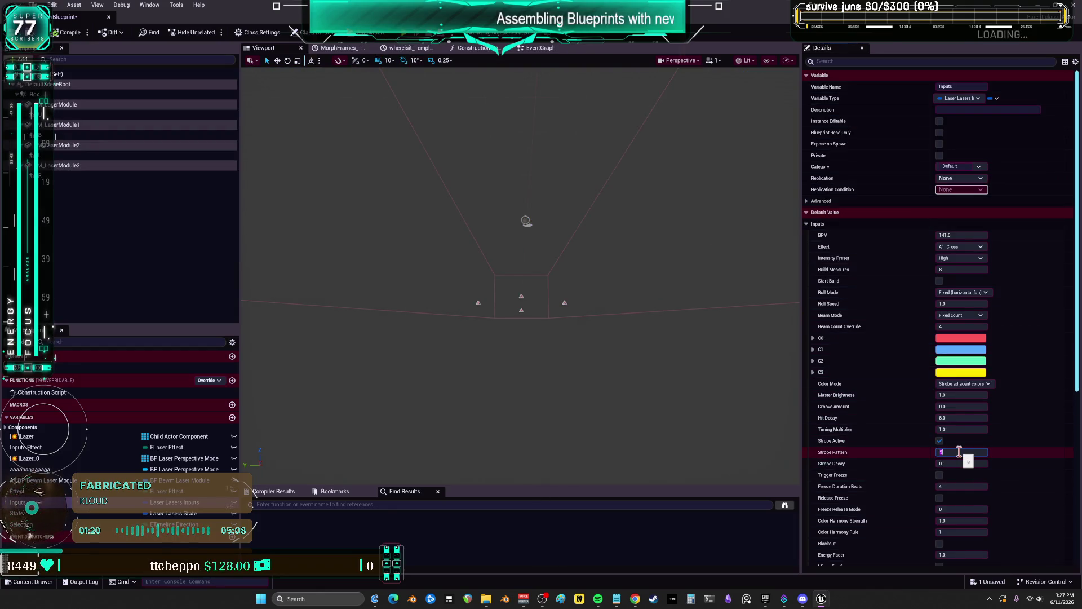
{"action": "type", "text": "16"}
{"action": "left_click", "coordinate": [67, 33]}
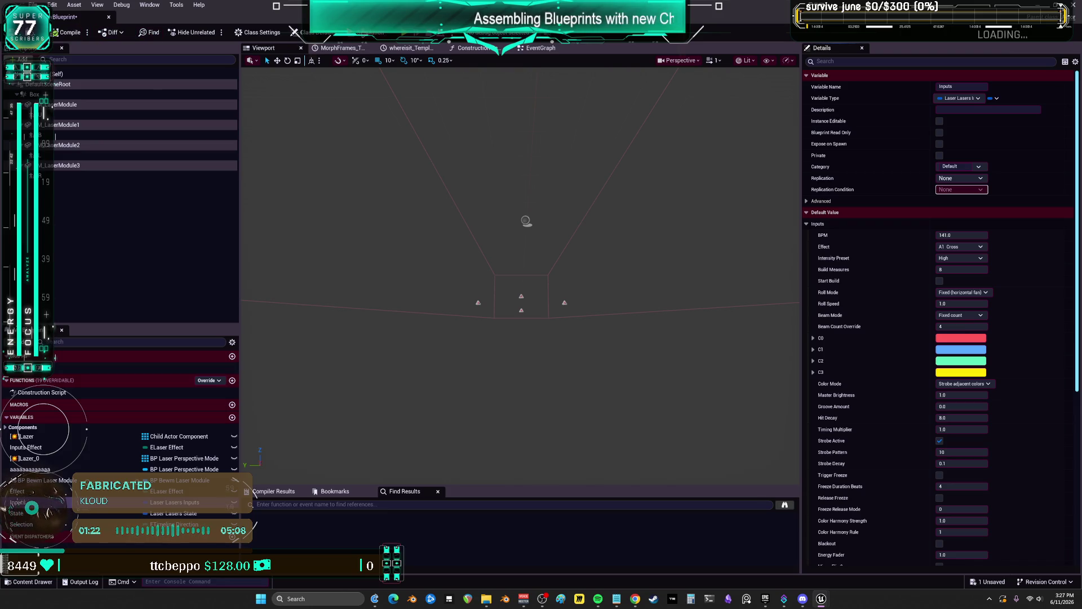
{"action": "left_click", "coordinate": [373, 34]}
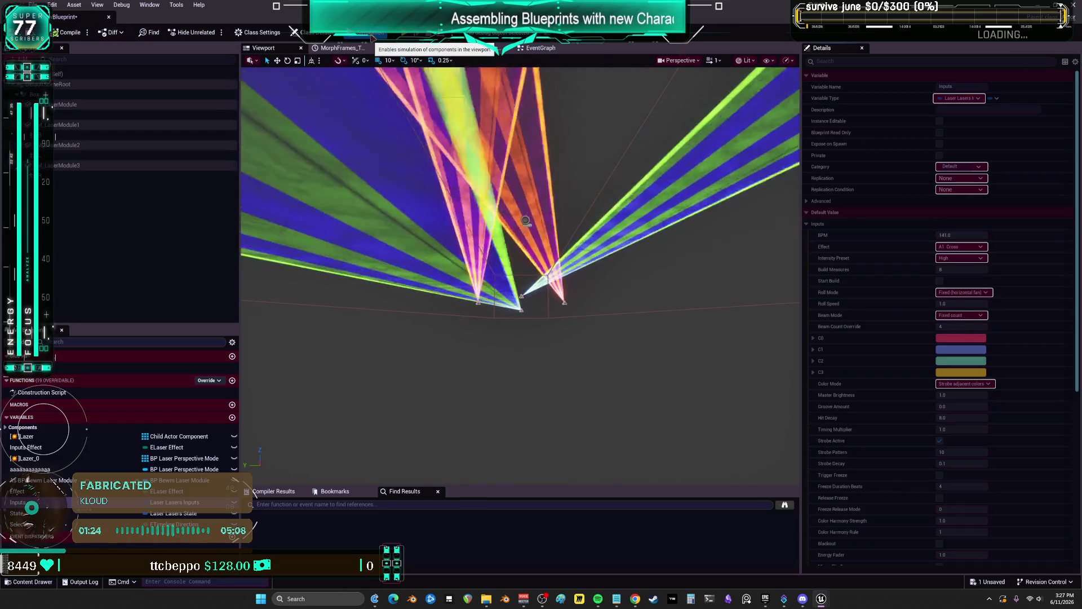
{"action": "left_click", "coordinate": [540, 50]}
{"action": "scroll", "coordinate": [526, 255], "scroll_direction": "up", "scroll_amount": 2}
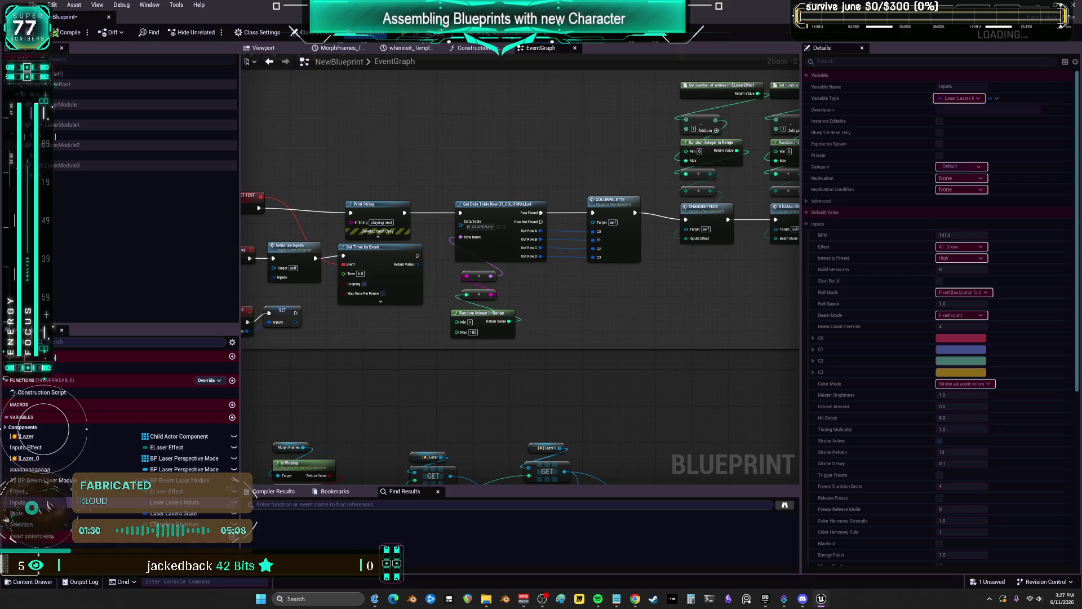
Wire the Brightness return value into the Print String node's In String
{"action": "mouse_move", "coordinate": [625, 451]}
{"action": "left_mouse_down"}
{"action": "mouse_move", "coordinate": [623, 276]}
{"action": "mouse_move", "coordinate": [654, 232]}
{"action": "left_mouse_up"}
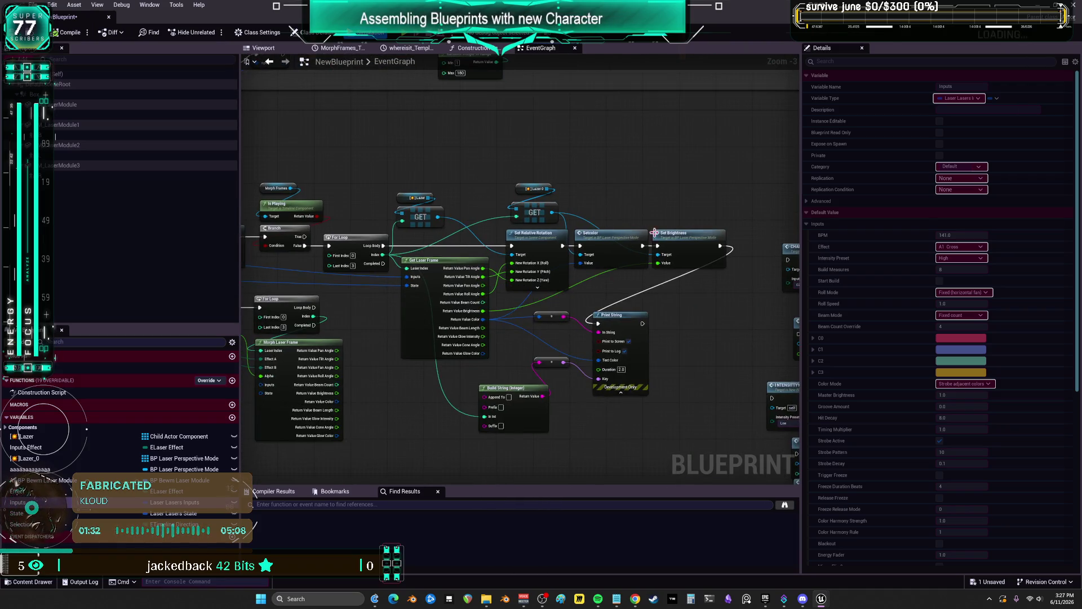
{"action": "scroll", "coordinate": [489, 338], "scroll_direction": "up", "scroll_amount": 3}
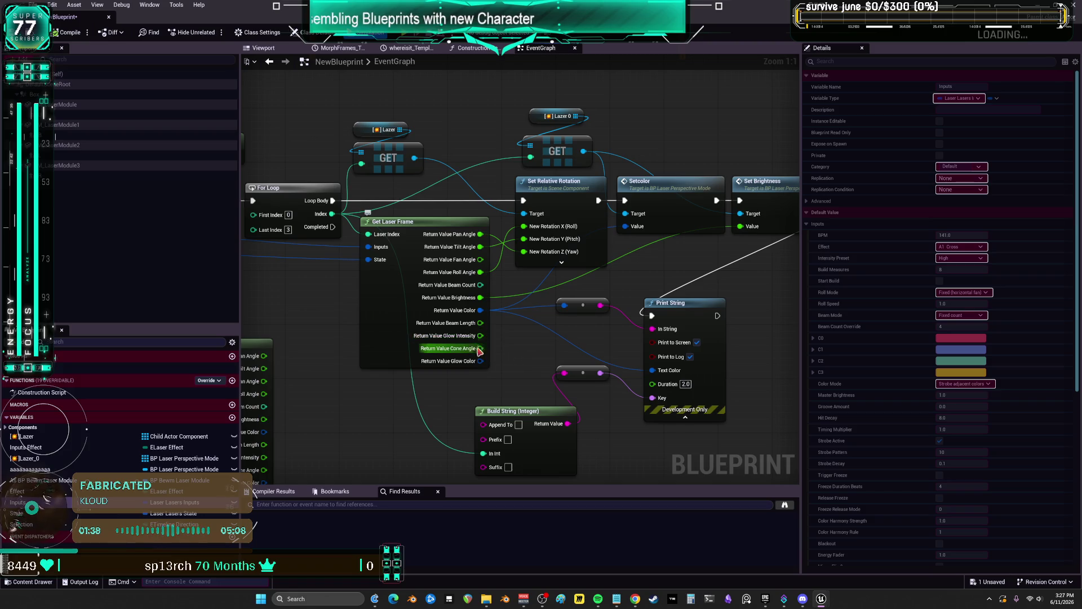
{"action": "mouse_move", "coordinate": [653, 252]}
{"action": "left_mouse_down"}
{"action": "mouse_move", "coordinate": [561, 304]}
{"action": "mouse_move", "coordinate": [631, 317]}
{"action": "left_mouse_up"}
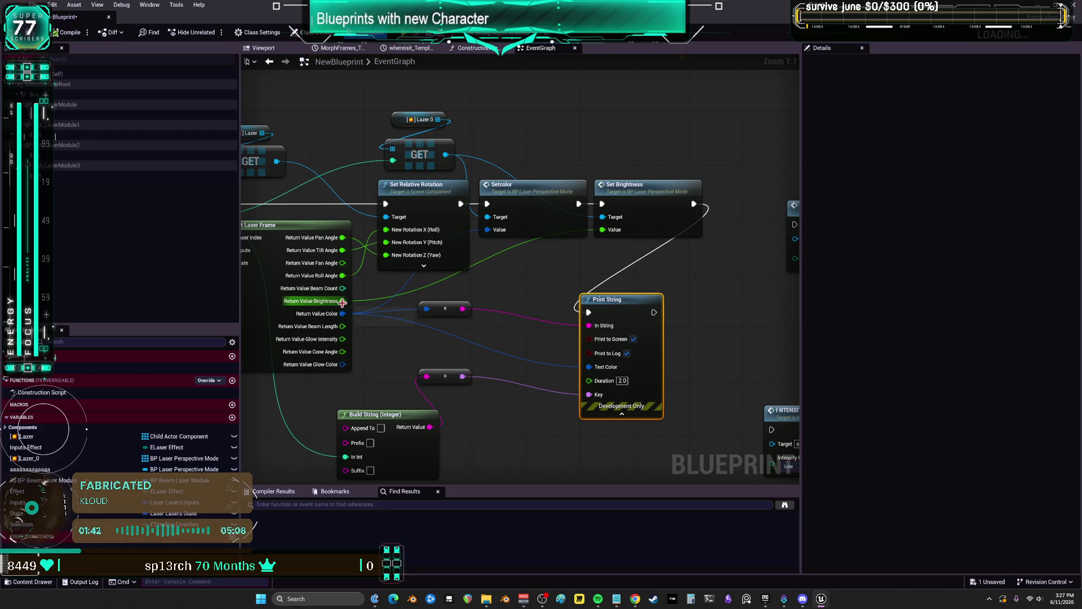
{"action": "mouse_move", "coordinate": [342, 300]}
{"action": "left_mouse_down"}
{"action": "mouse_move", "coordinate": [580, 316]}
{"action": "mouse_move", "coordinate": [635, 362]}
{"action": "left_mouse_up"}
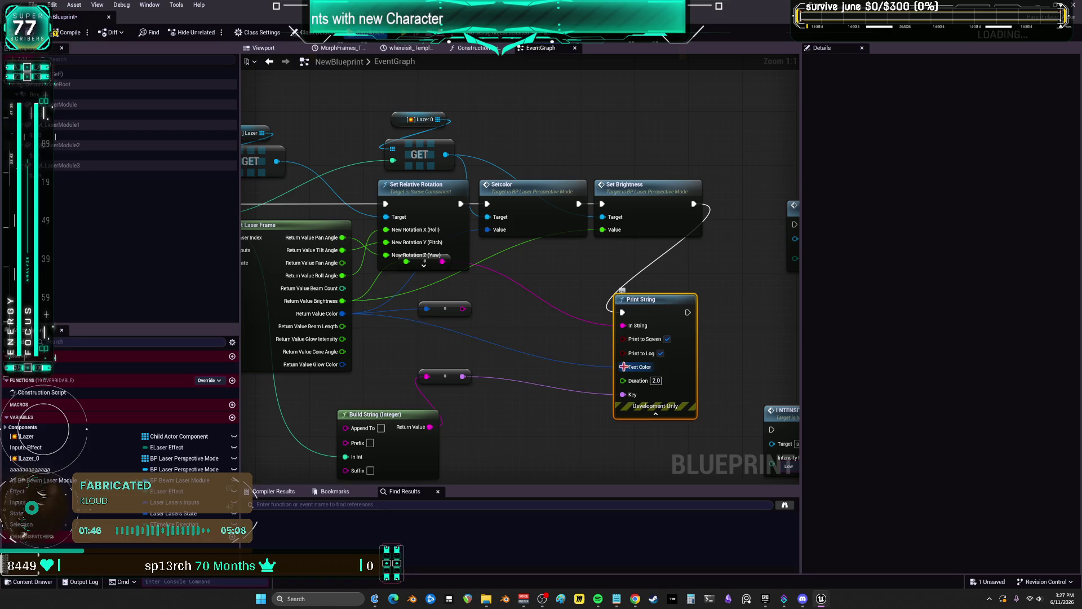
Set the Print String text colour to black and move the reroute point lower
{"action": "left_click", "coordinate": [657, 367]}
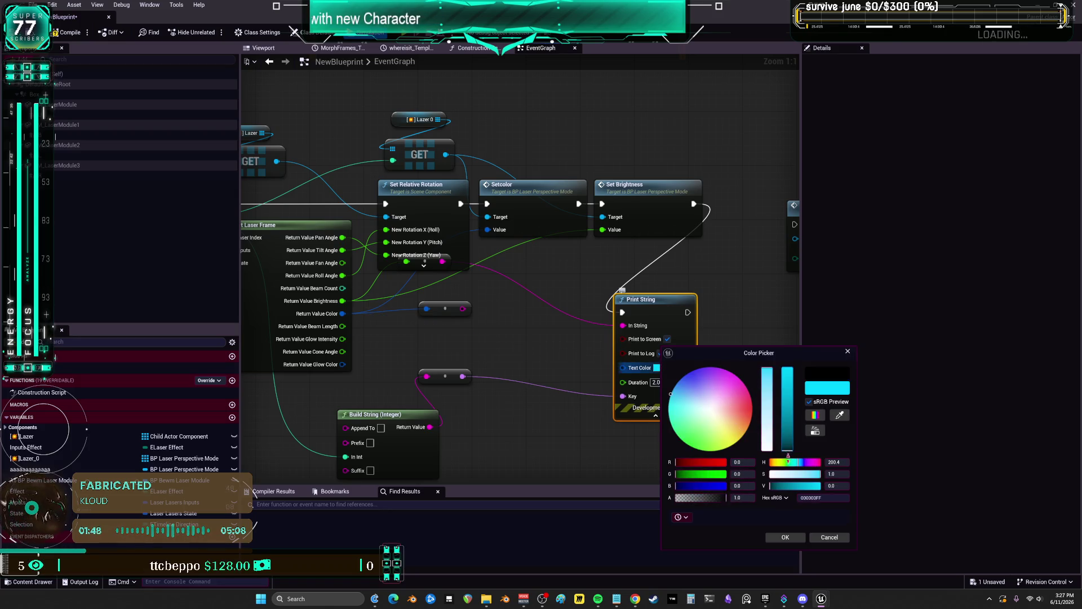
{"action": "left_click", "coordinate": [785, 537]}
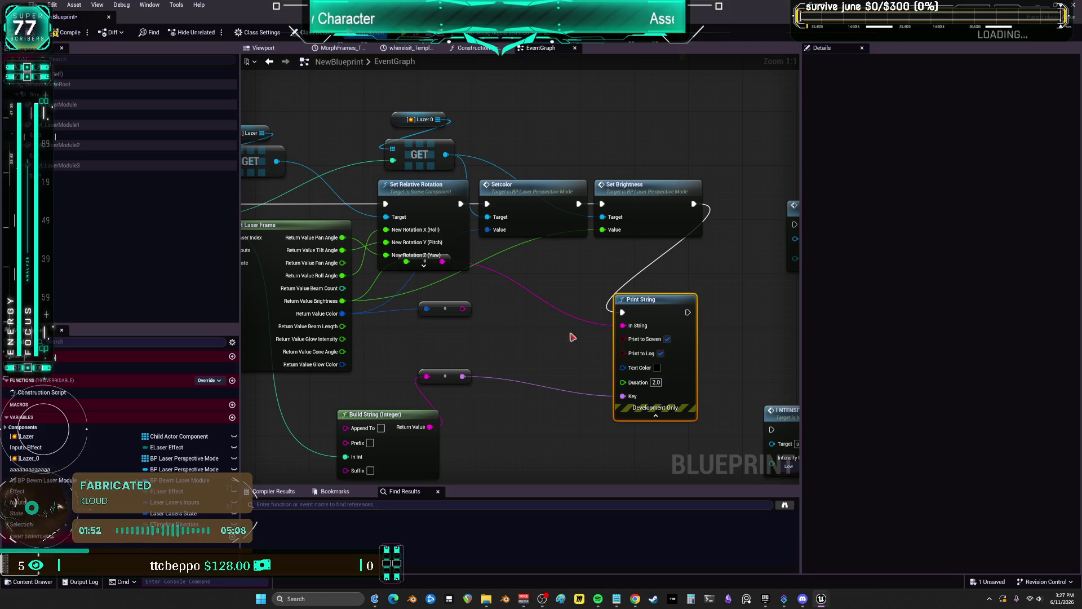
{"action": "left_click_drag", "start_coordinate": [441, 311], "coordinate": [448, 338]}
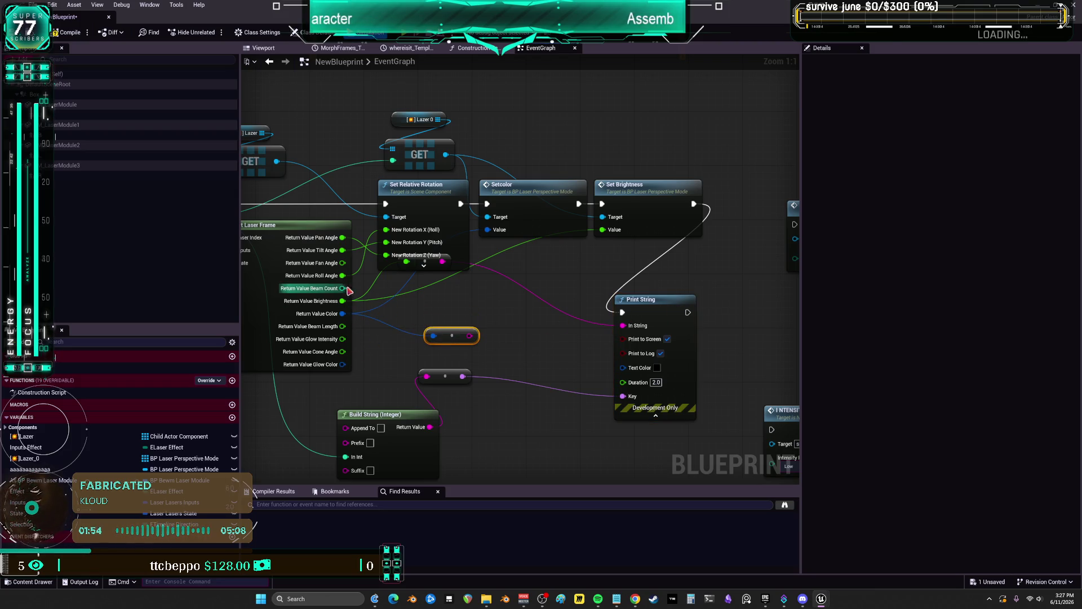
{"action": "left_click_drag", "start_coordinate": [404, 304], "coordinate": [512, 305]}
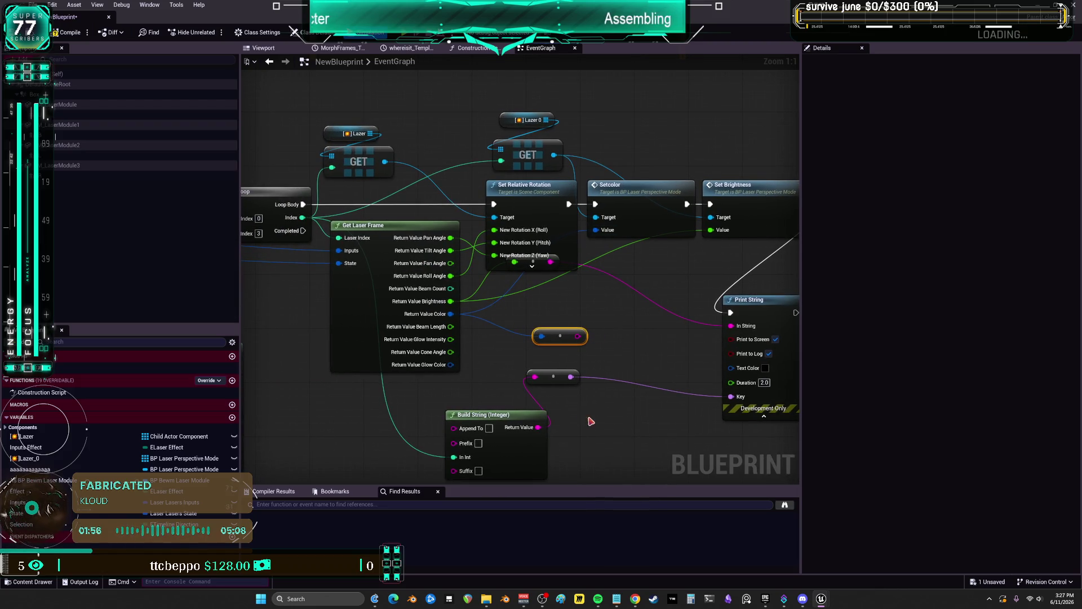
{"action": "left_click_drag", "start_coordinate": [590, 421], "coordinate": [547, 380]}
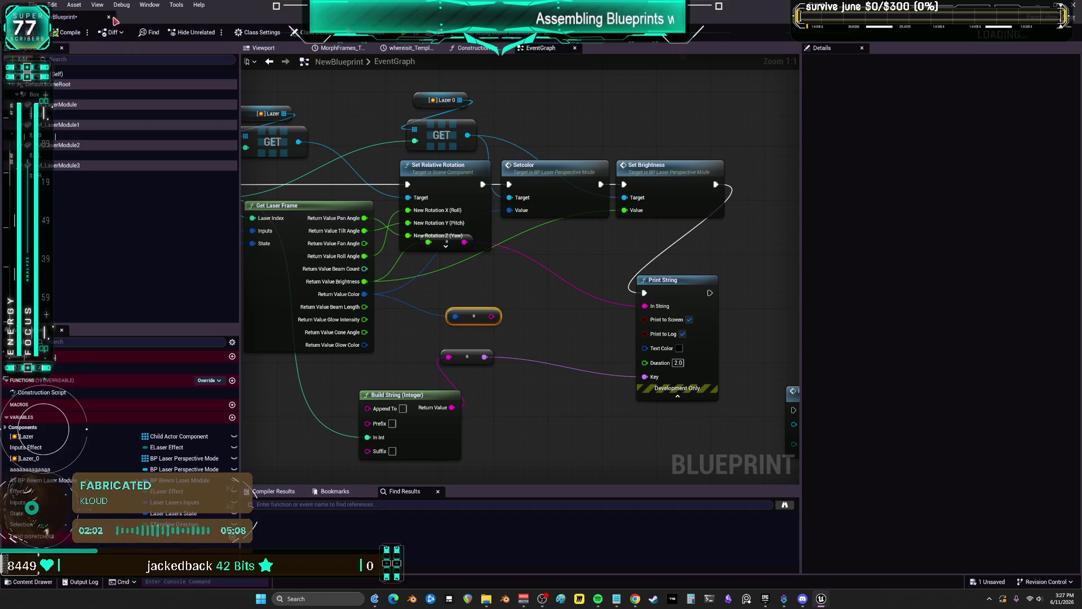
Switch to the Untitled level and run a quick play test
{"action": "left_click", "coordinate": [77, 20]}
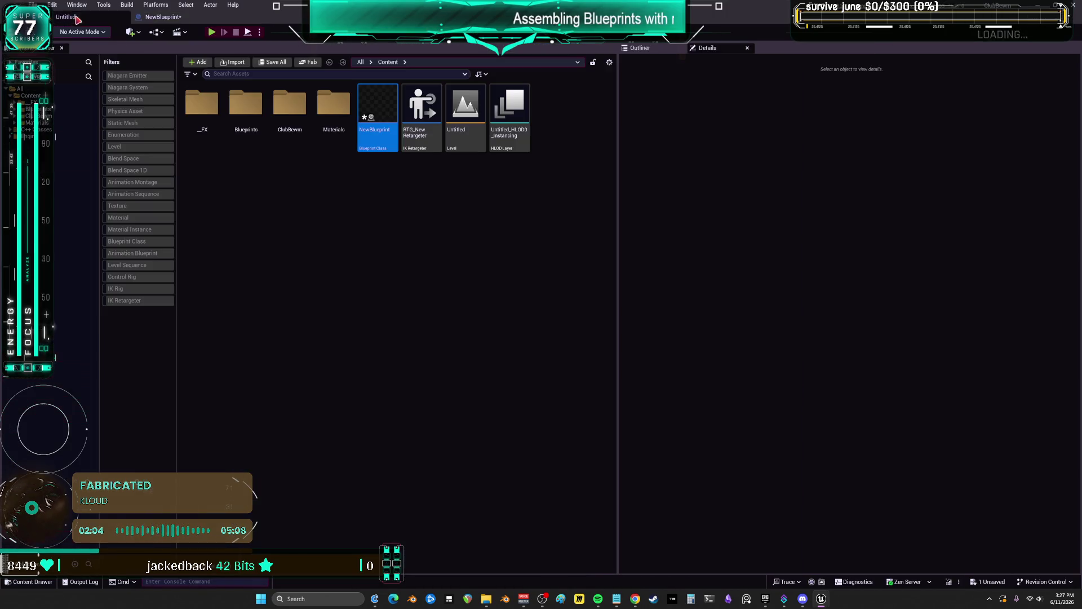
{"action": "left_click", "coordinate": [212, 32]}
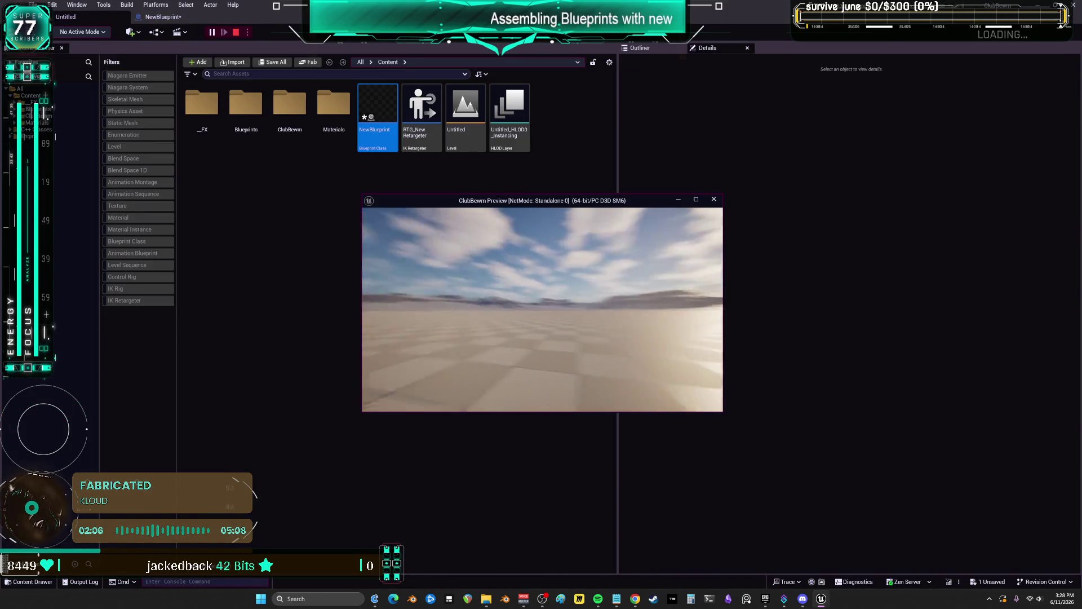
{"action": "key", "text": "Escape"}
Reopen the Untitled level, answer the save prompt, select NewBlueprint, and close the play preview
{"action": "left_click", "coordinate": [455, 104]}
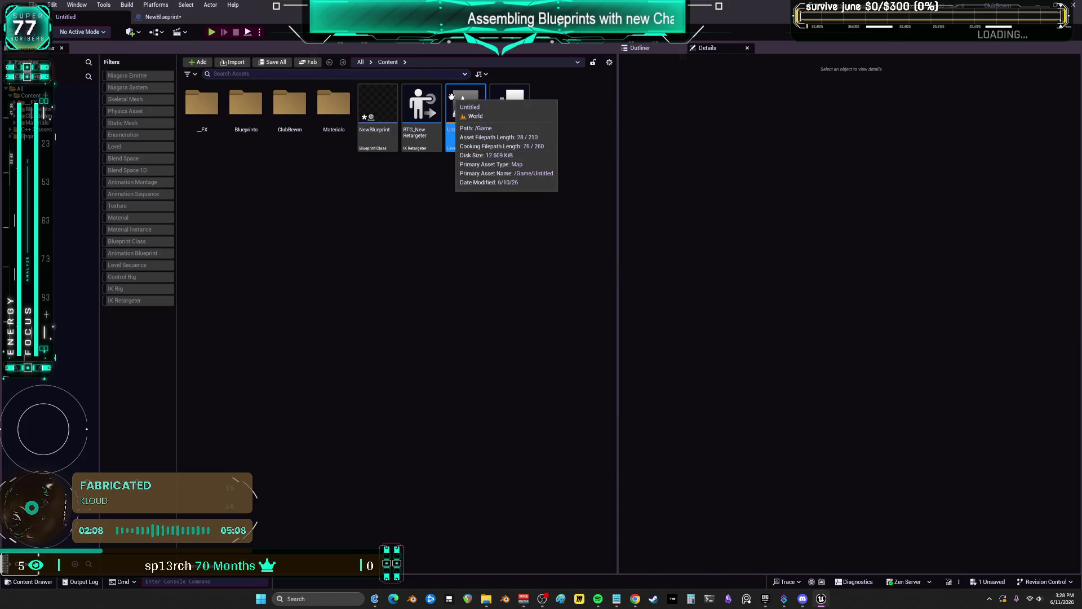
{"action": "double_click", "coordinate": [453, 98]}
{"action": "left_click", "coordinate": [611, 394]}
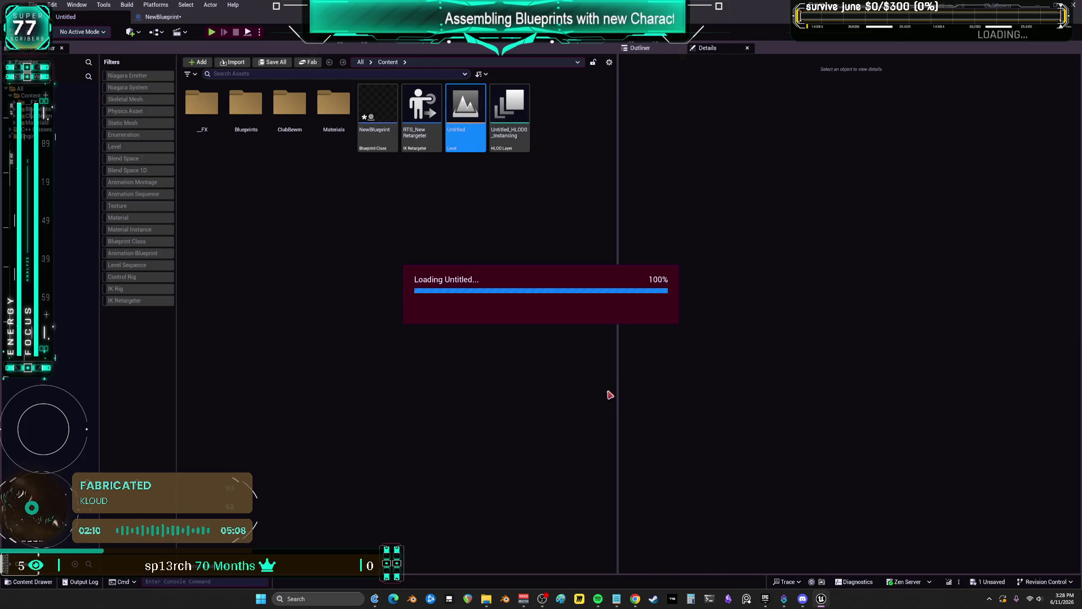
{"action": "left_click", "coordinate": [376, 106]}
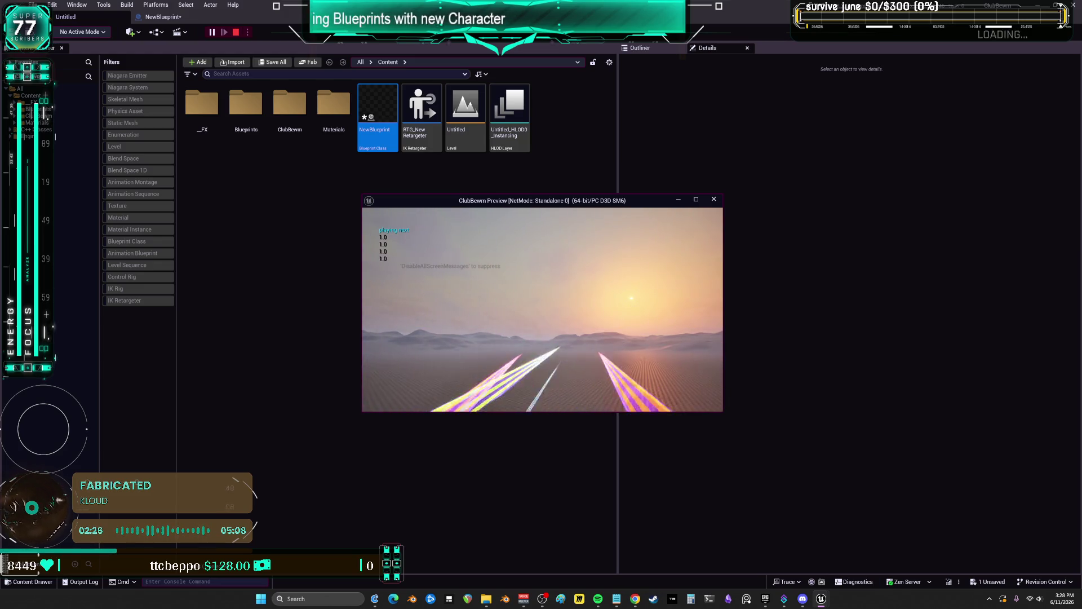
{"action": "key", "text": "Escape"}
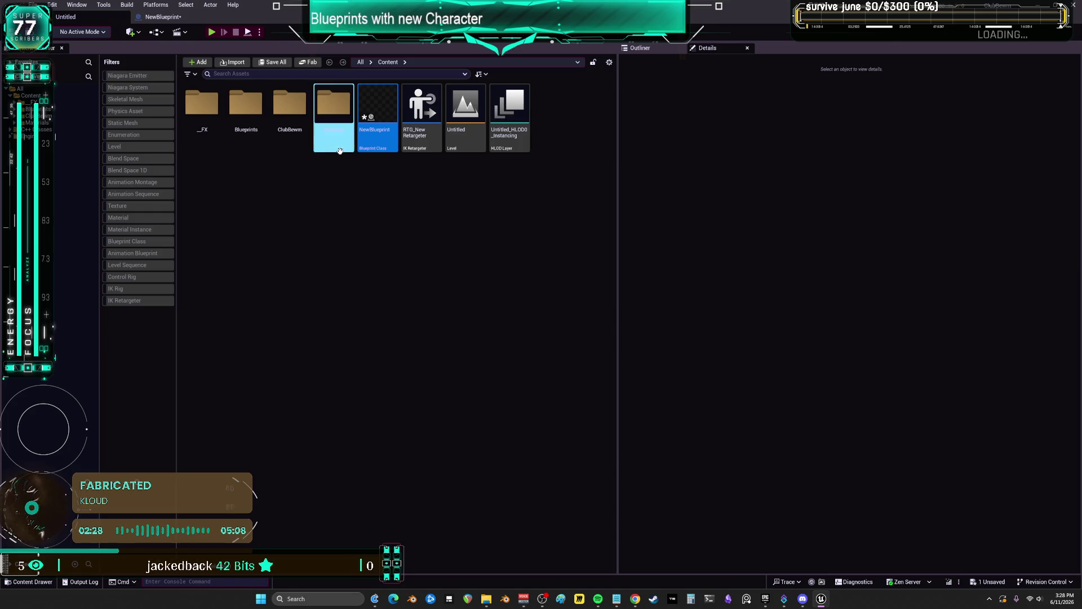
Open NewBlueprint, move the pink reroute and Build String node, and delete the unused reroute
{"action": "double_click", "coordinate": [383, 95]}
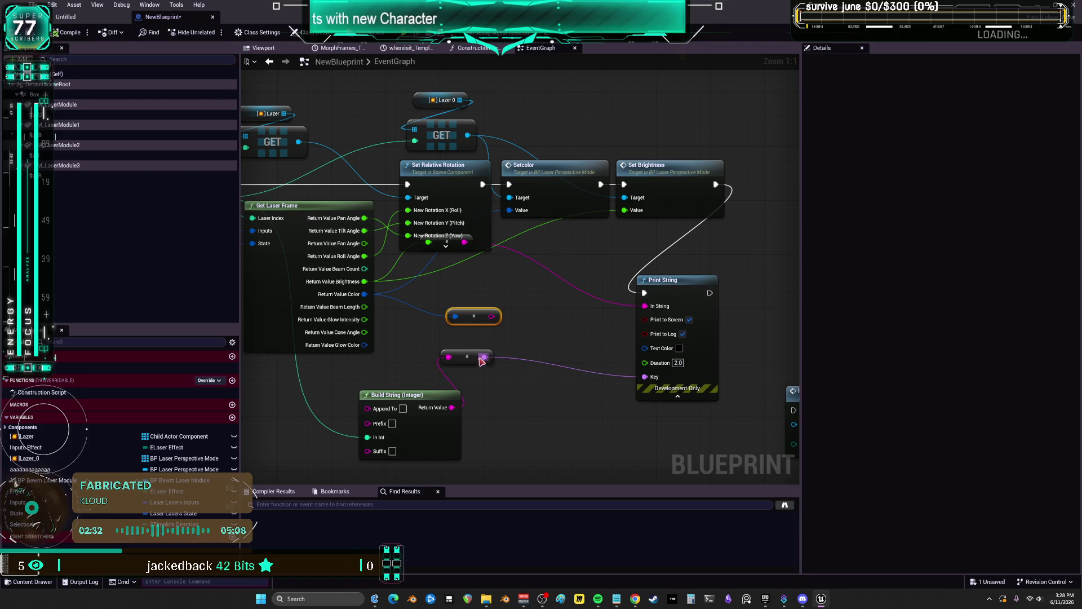
{"action": "left_click_drag", "start_coordinate": [481, 361], "coordinate": [570, 361]}
{"action": "left_click_drag", "start_coordinate": [395, 394], "coordinate": [455, 354]}
{"action": "left_click", "coordinate": [473, 316]}
{"action": "key", "text": "Delete"}
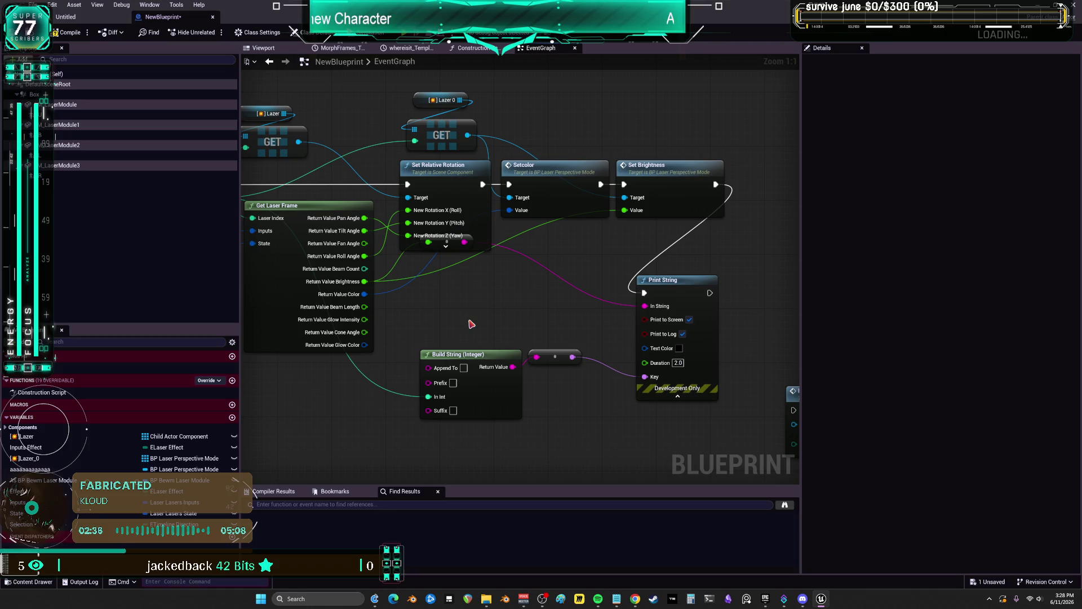
Bring SIMULATE TEST into view and select the RANOMEFFECT TEST event with its Set Timer by Event
{"action": "scroll", "coordinate": [462, 242], "scroll_direction": "down", "scroll_amount": 4}
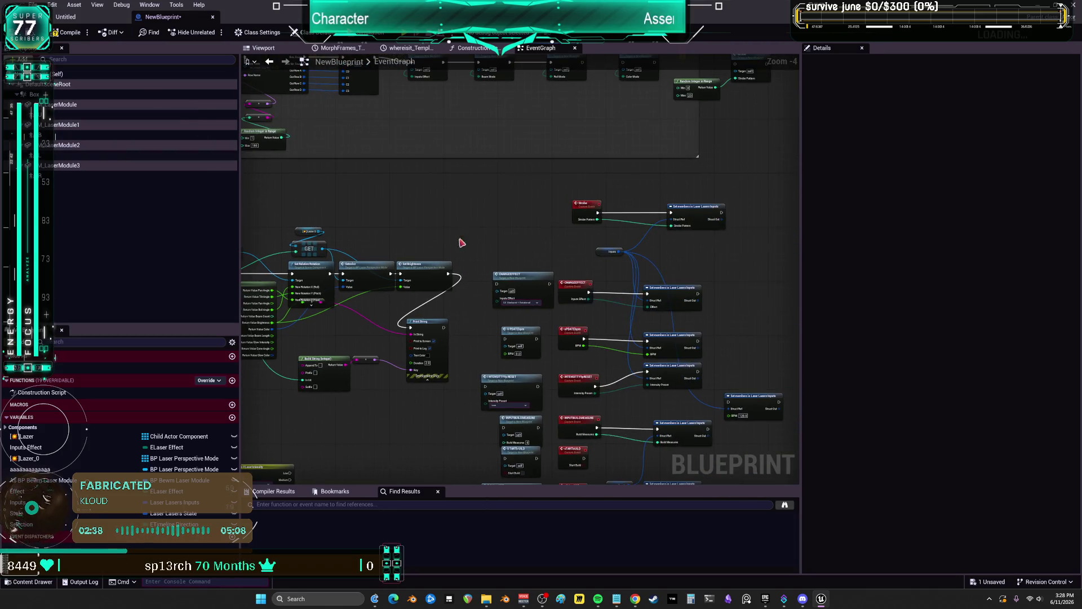
{"action": "mouse_move", "coordinate": [471, 209]}
{"action": "left_mouse_down"}
{"action": "mouse_move", "coordinate": [517, 213]}
{"action": "mouse_move", "coordinate": [459, 131]}
{"action": "left_mouse_up"}
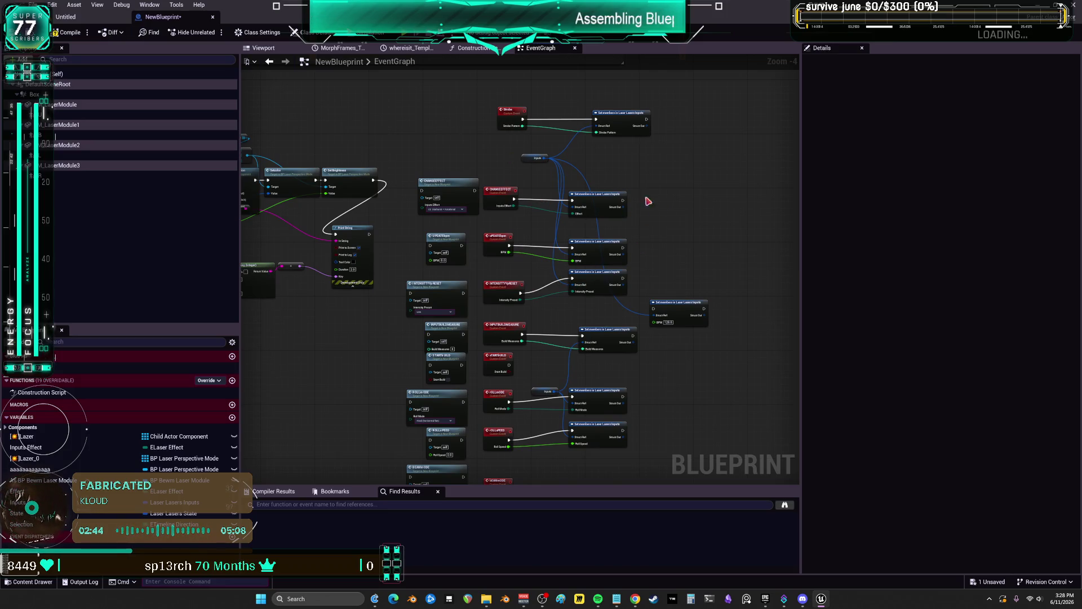
{"action": "mouse_move", "coordinate": [648, 202]}
{"action": "left_mouse_down"}
{"action": "mouse_move", "coordinate": [553, 220]}
{"action": "mouse_move", "coordinate": [614, 244]}
{"action": "mouse_move", "coordinate": [459, 275]}
{"action": "left_mouse_up"}
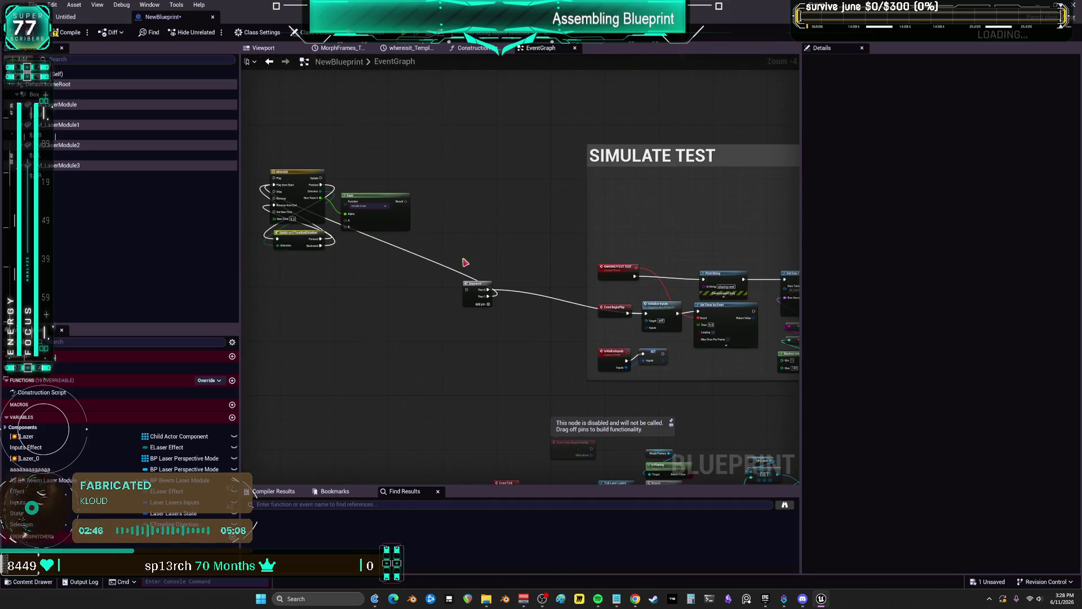
{"action": "left_click_drag", "start_coordinate": [538, 314], "coordinate": [487, 348]}
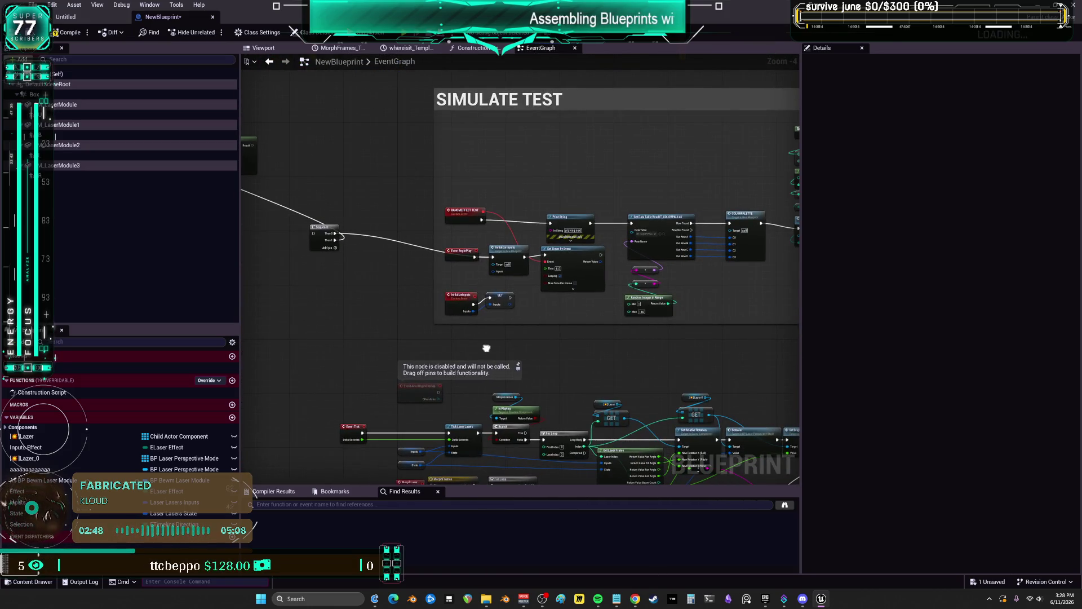
{"action": "scroll", "coordinate": [485, 214], "scroll_direction": "up", "scroll_amount": 2}
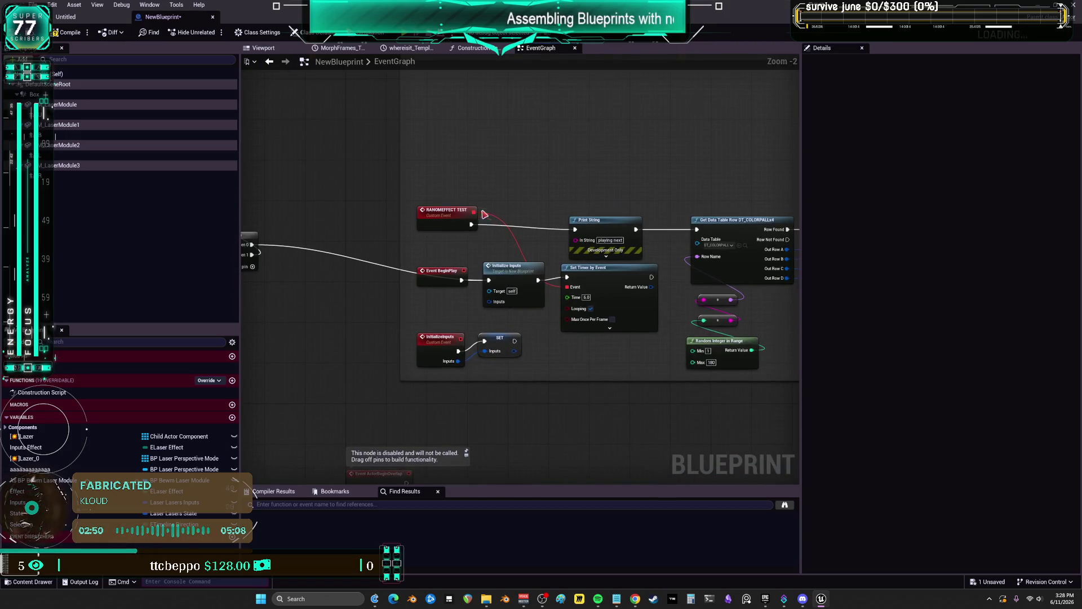
{"action": "left_click", "coordinate": [447, 212]}
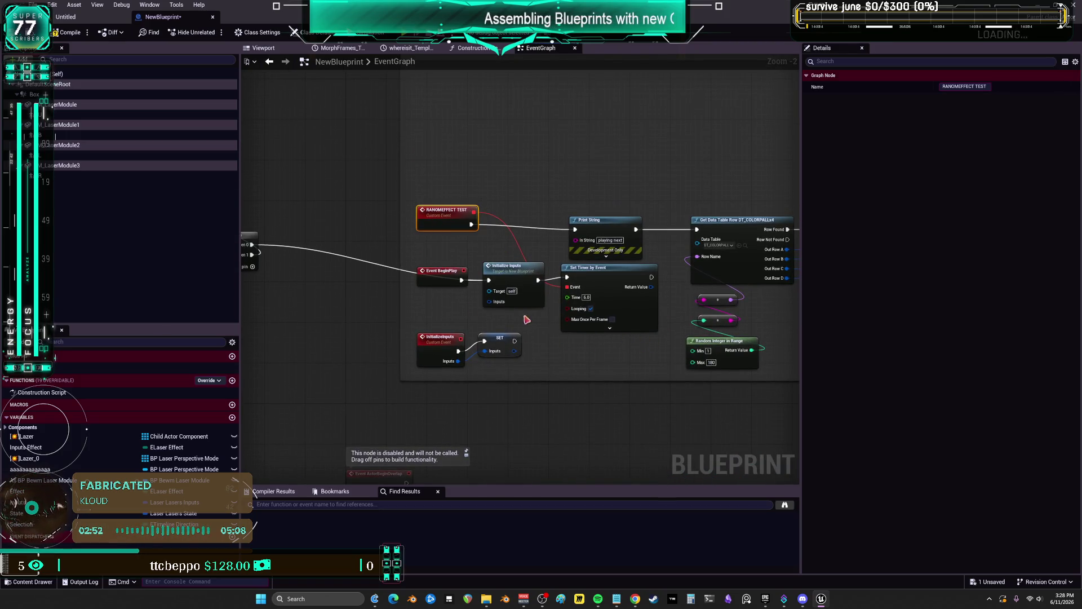
{"action": "left_click_drag", "start_coordinate": [629, 358], "coordinate": [604, 307]}
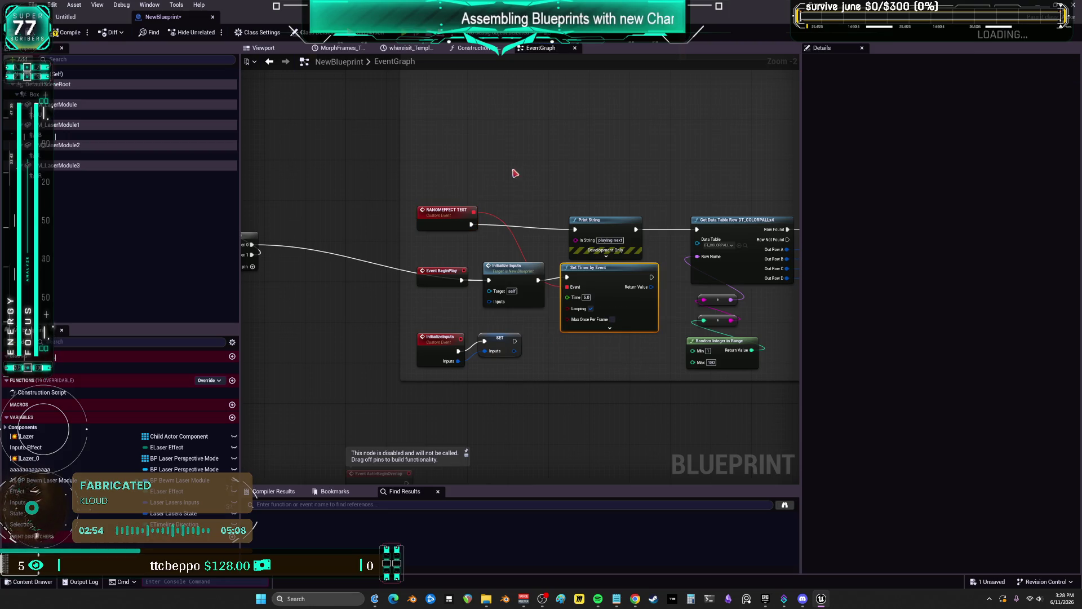
{"action": "left_click_drag", "start_coordinate": [516, 168], "coordinate": [382, 237]}
Duplicate the event and timer nodes and rename the pasted event to quickcycle
{"action": "key", "text": "ctrl+c"}
{"action": "key", "text": "ctrl+v"}
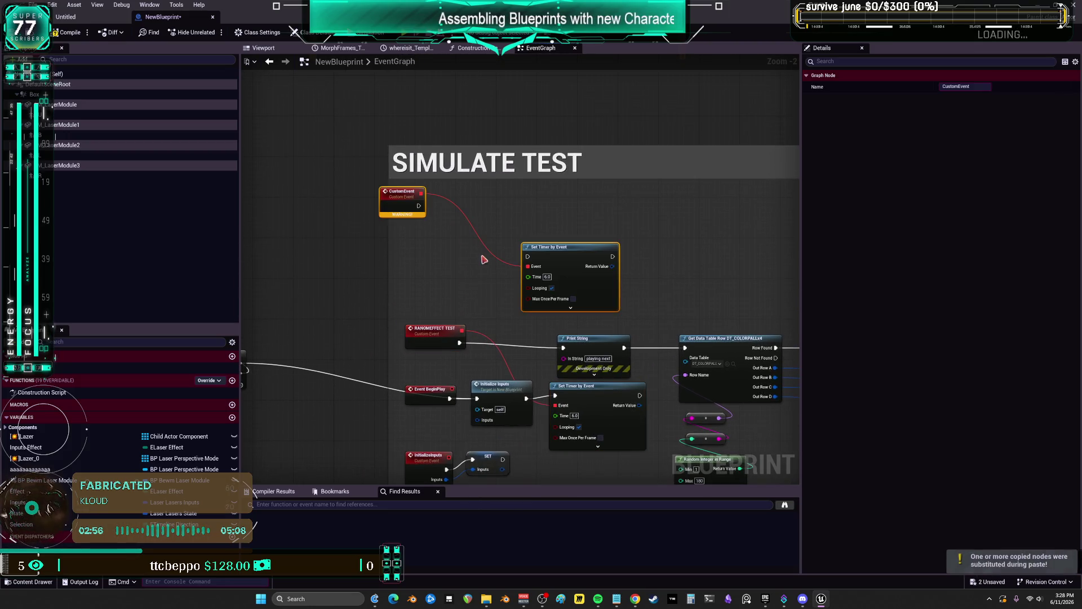
{"action": "left_click_drag", "start_coordinate": [386, 191], "coordinate": [439, 248]}
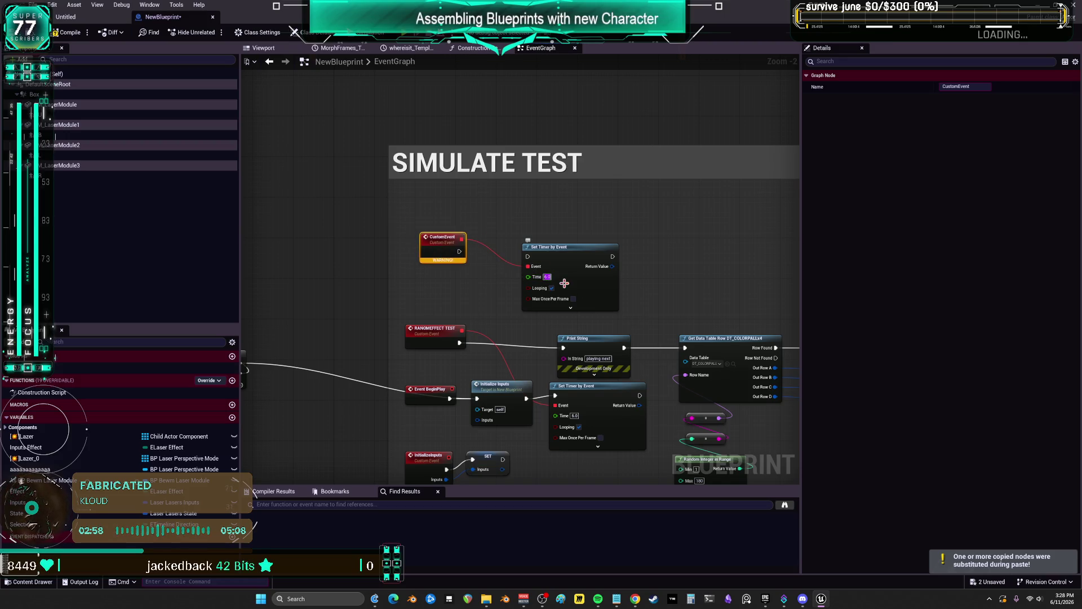
{"action": "left_click", "coordinate": [609, 290]}
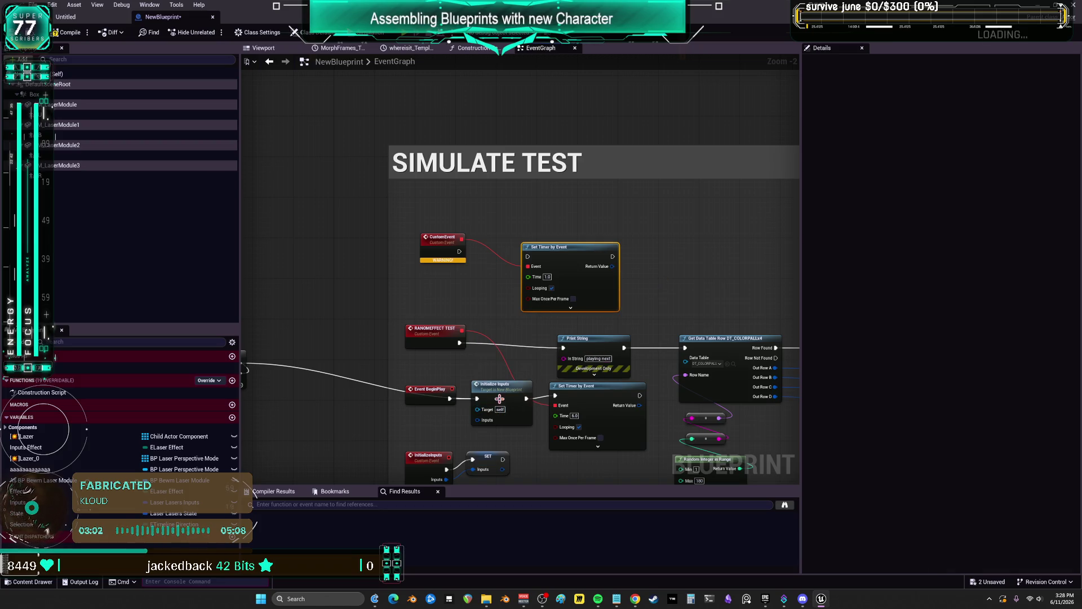
{"action": "double_click", "coordinate": [443, 242]}
{"action": "type", "text": "st"}
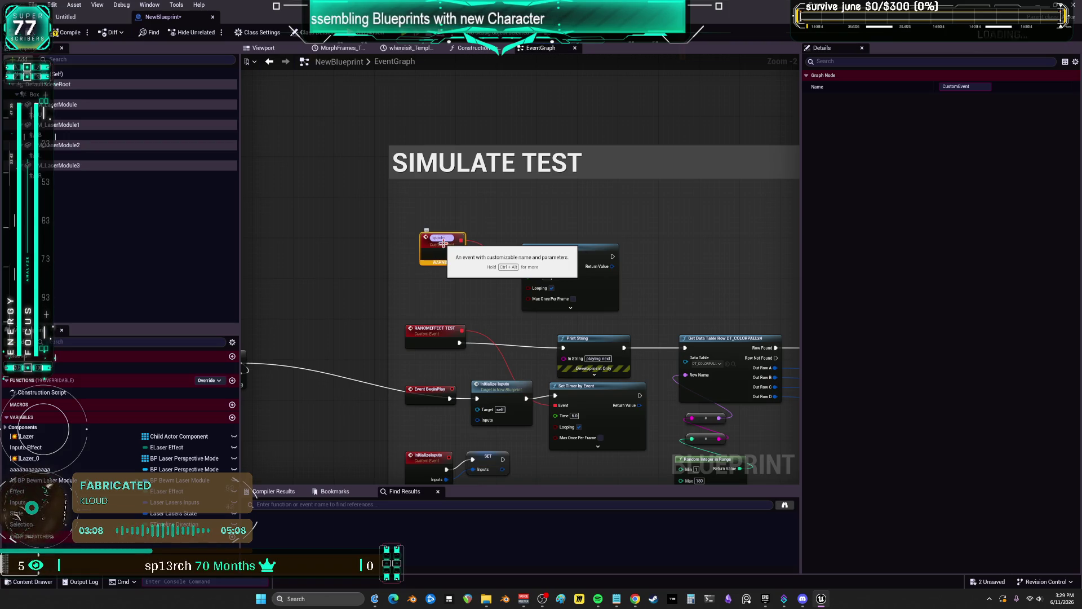
{"action": "type", "text": "e"}
{"action": "key", "text": "Return"}
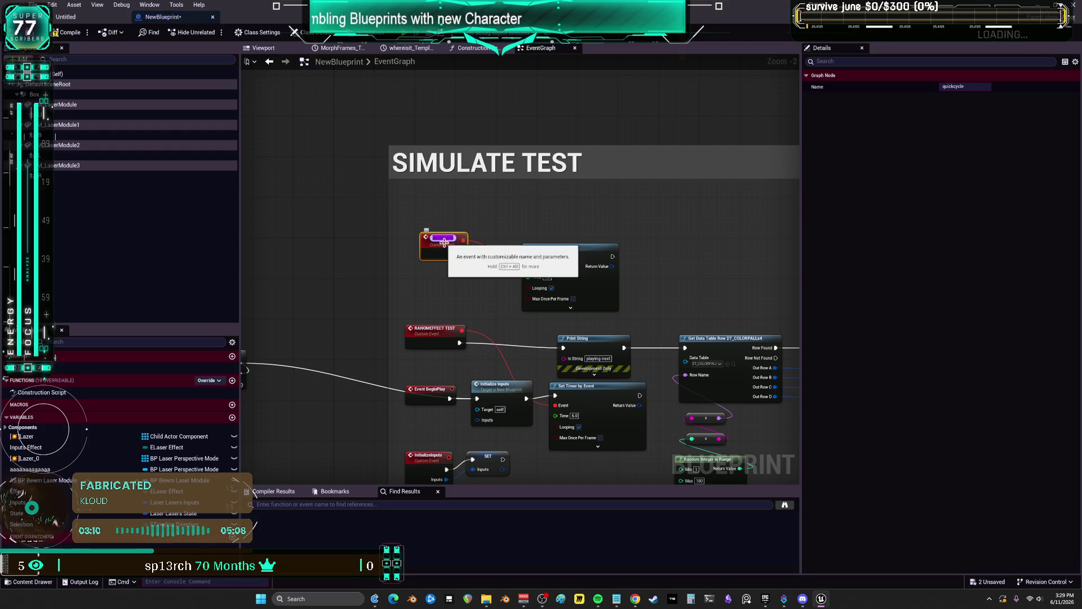
Add a Quickcycle call below the lower Set Timer by Event and wire the timer into it
{"action": "left_click", "coordinate": [290, 257]}
{"action": "left_click_drag", "start_coordinate": [563, 247], "coordinate": [556, 204]}
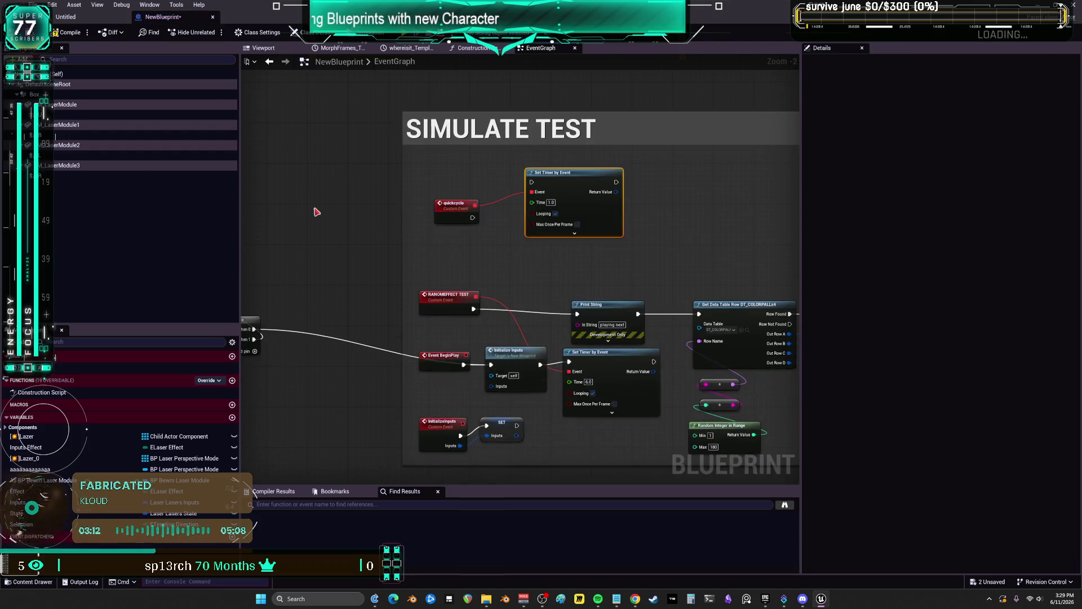
{"action": "right_click", "coordinate": [317, 211]}
{"action": "type", "text": "quickcycle"}
{"action": "left_click", "coordinate": [349, 244]}
{"action": "mouse_move", "coordinate": [354, 224]}
{"action": "left_mouse_down"}
{"action": "mouse_move", "coordinate": [595, 439]}
{"action": "mouse_move", "coordinate": [537, 345]}
{"action": "left_mouse_up"}
{"action": "mouse_move", "coordinate": [612, 281]}
{"action": "left_mouse_down"}
{"action": "mouse_move", "coordinate": [564, 361]}
{"action": "mouse_move", "coordinate": [520, 365]}
{"action": "left_mouse_up"}
{"action": "left_click_drag", "start_coordinate": [478, 163], "coordinate": [442, 242]}
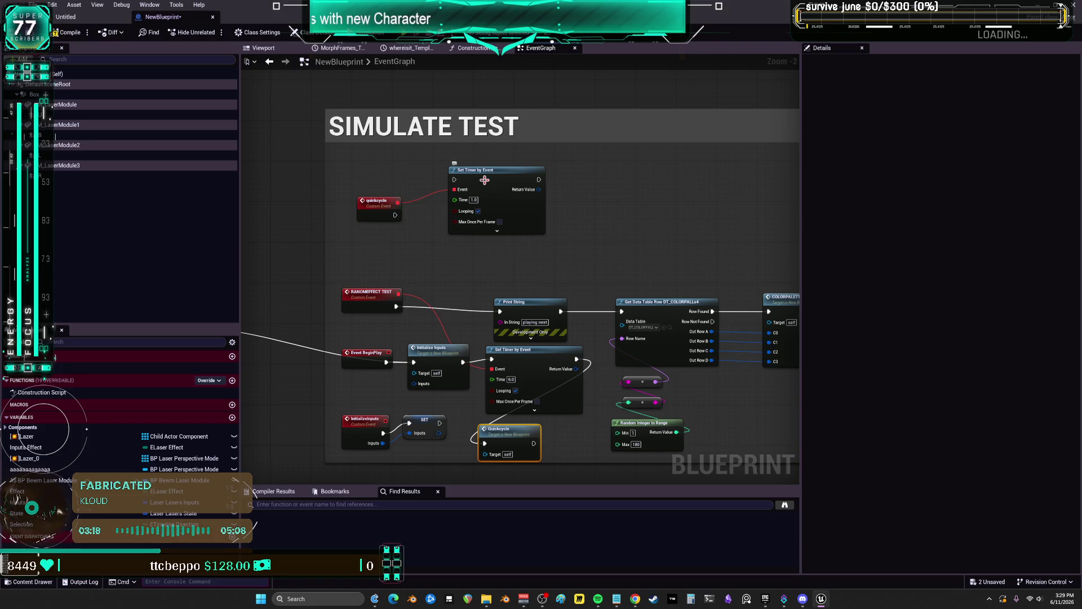
{"action": "mouse_move", "coordinate": [377, 203]}
{"action": "left_mouse_down"}
{"action": "mouse_move", "coordinate": [386, 178]}
{"action": "mouse_move", "coordinate": [461, 186]}
{"action": "mouse_move", "coordinate": [423, 235]}
{"action": "mouse_move", "coordinate": [407, 206]}
{"action": "left_mouse_up"}
{"action": "key", "text": "ctrl+z"}
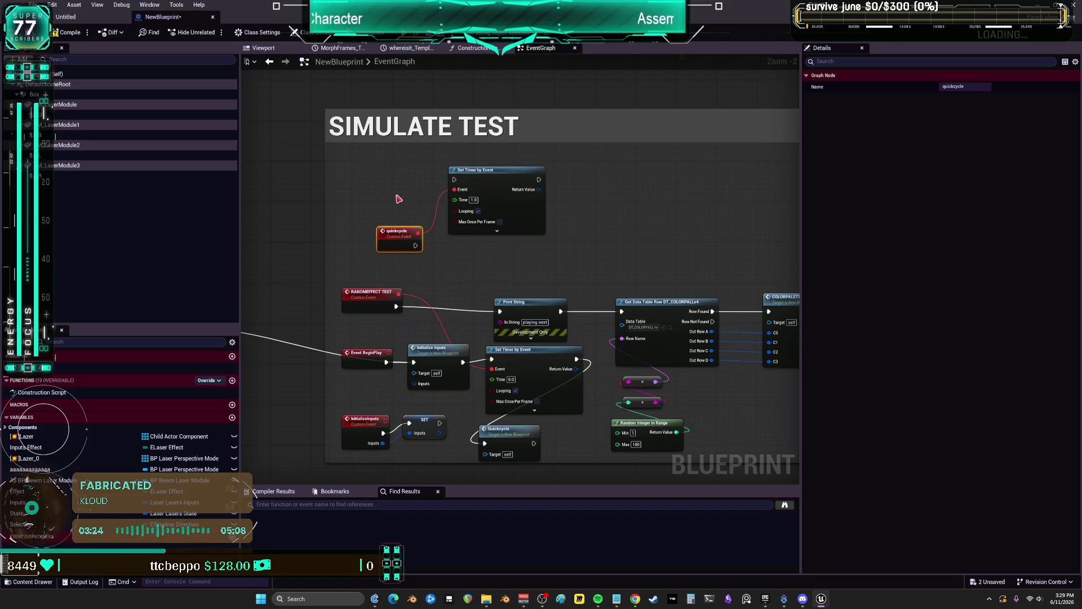
Add a custom event named a and reposition it and the quickcycle event
{"action": "right_click", "coordinate": [398, 199]}
{"action": "type", "text": "cust"}
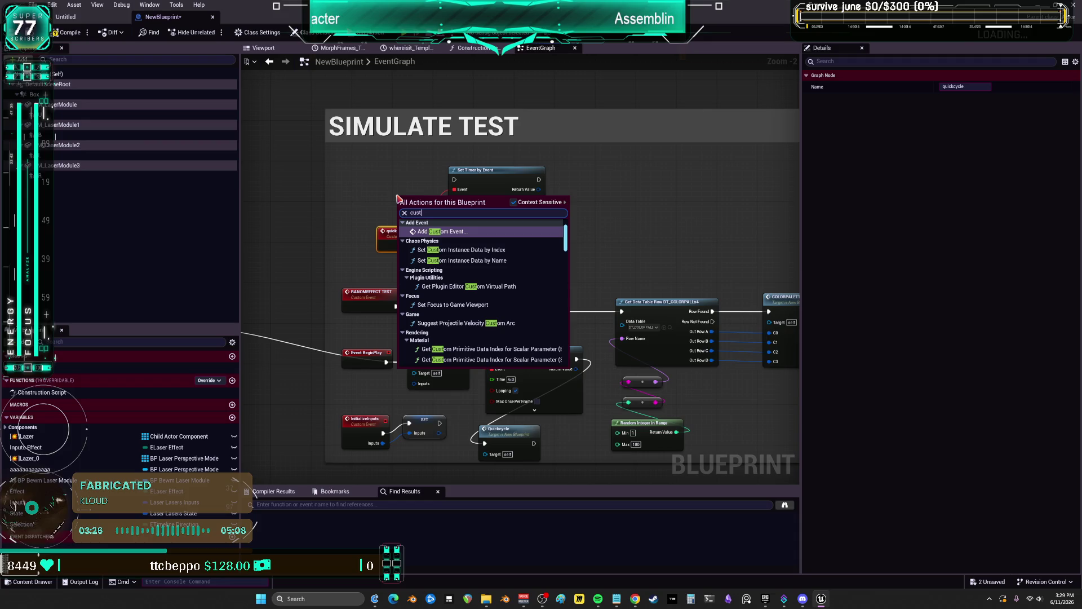
{"action": "left_click", "coordinate": [431, 232]}
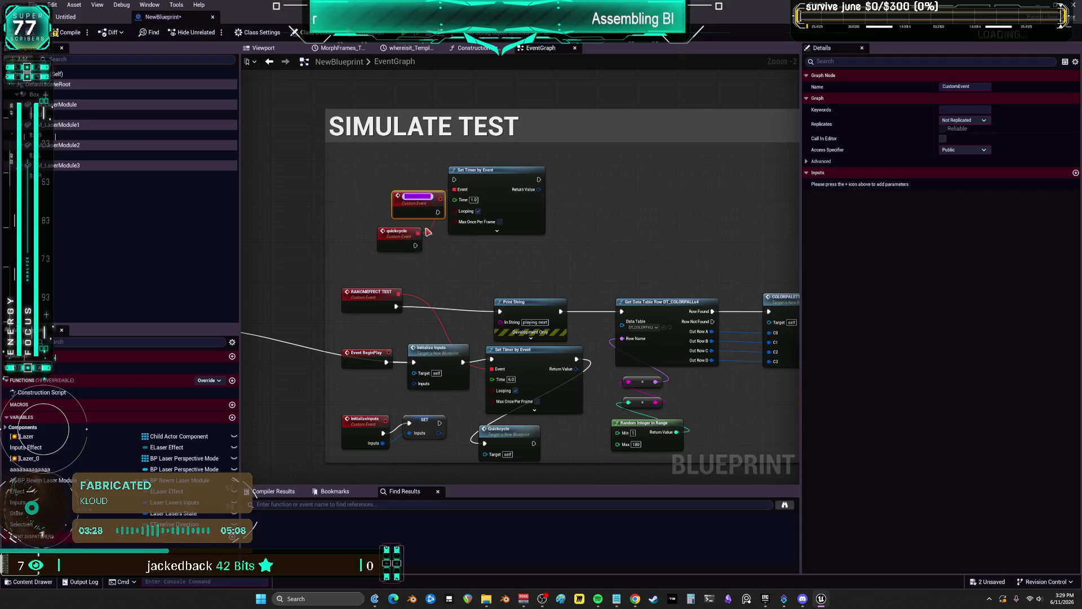
{"action": "type", "text": "a"}
{"action": "key", "text": "Return"}
{"action": "left_click_drag", "start_coordinate": [416, 198], "coordinate": [474, 247]}
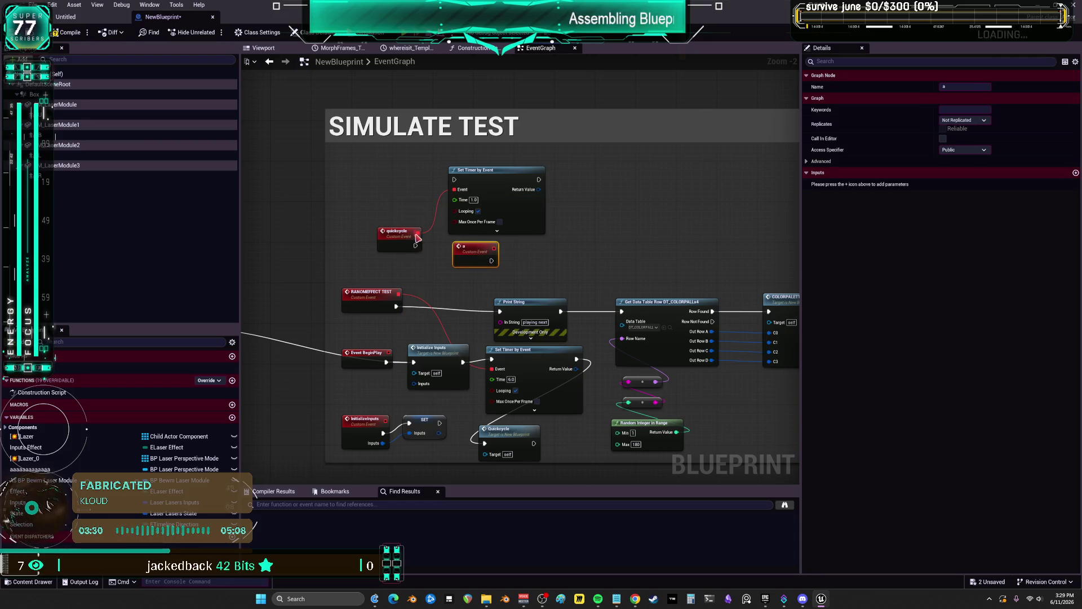
{"action": "mouse_move", "coordinate": [403, 241]}
{"action": "left_mouse_down"}
{"action": "mouse_move", "coordinate": [393, 185]}
{"action": "mouse_move", "coordinate": [462, 189]}
{"action": "mouse_move", "coordinate": [503, 242]}
{"action": "mouse_move", "coordinate": [494, 249]}
{"action": "left_mouse_up"}
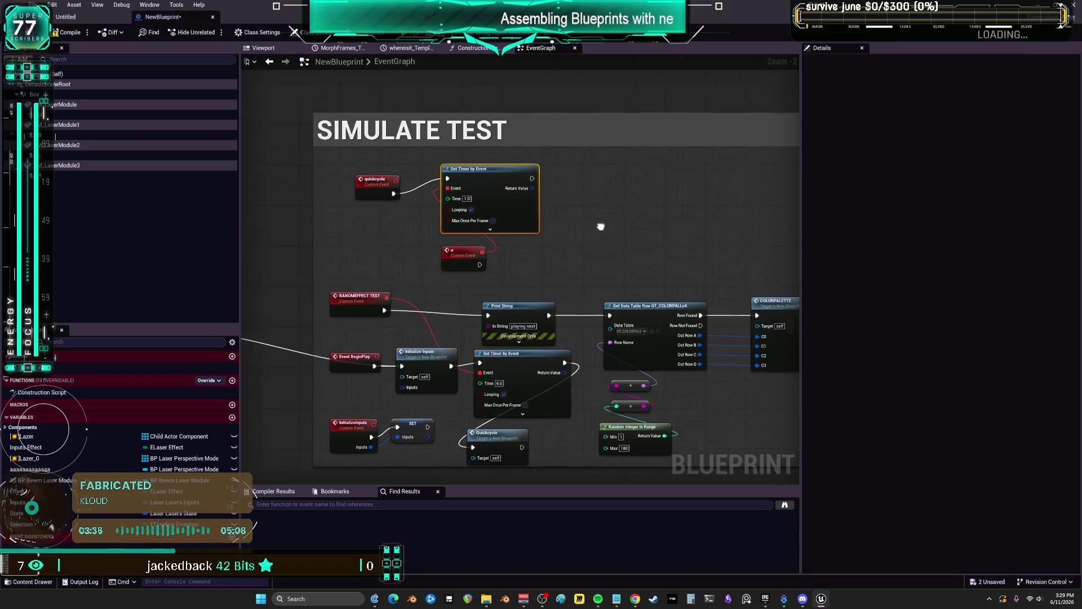
Promote the Random Integer in Range return value to a new NewVar variable
{"action": "scroll", "coordinate": [503, 237], "scroll_direction": "down", "scroll_amount": 2}
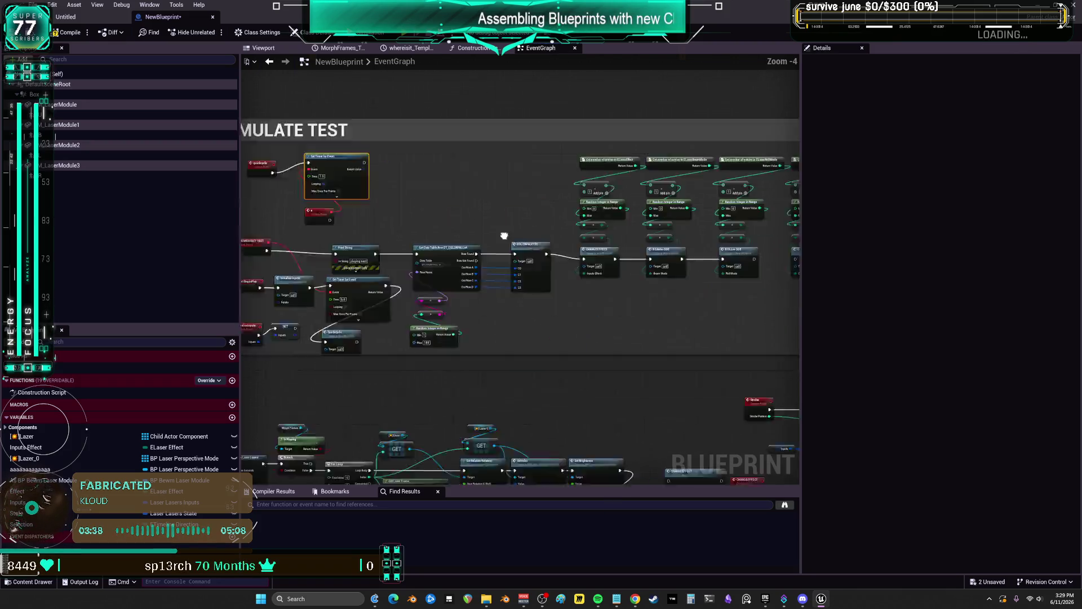
{"action": "mouse_move", "coordinate": [645, 262]}
{"action": "left_mouse_down"}
{"action": "mouse_move", "coordinate": [579, 208]}
{"action": "mouse_move", "coordinate": [248, 186]}
{"action": "mouse_move", "coordinate": [251, 169]}
{"action": "mouse_move", "coordinate": [447, 143]}
{"action": "left_mouse_up"}
{"action": "scroll", "coordinate": [447, 143], "scroll_direction": "up", "scroll_amount": 3}
{"action": "left_click", "coordinate": [467, 212]}
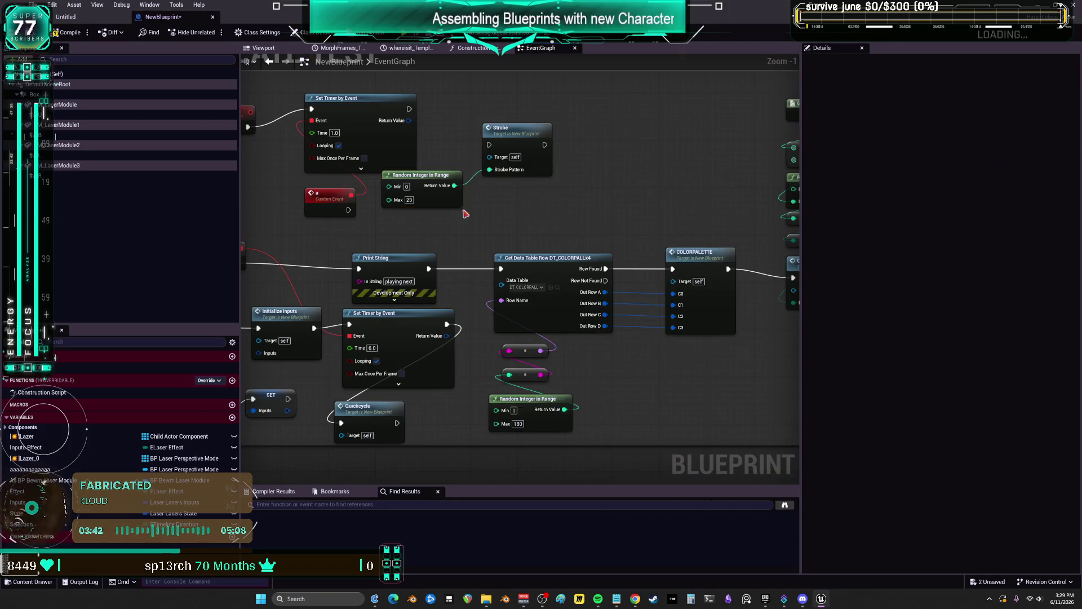
{"action": "left_click_drag", "start_coordinate": [466, 213], "coordinate": [471, 227]}
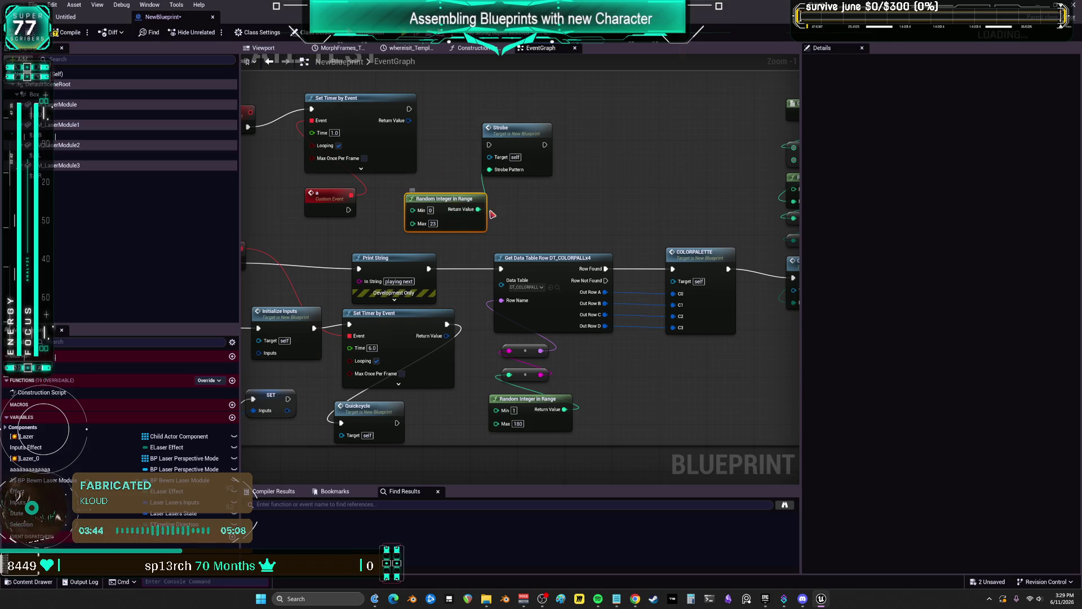
{"action": "right_click", "coordinate": [479, 209]}
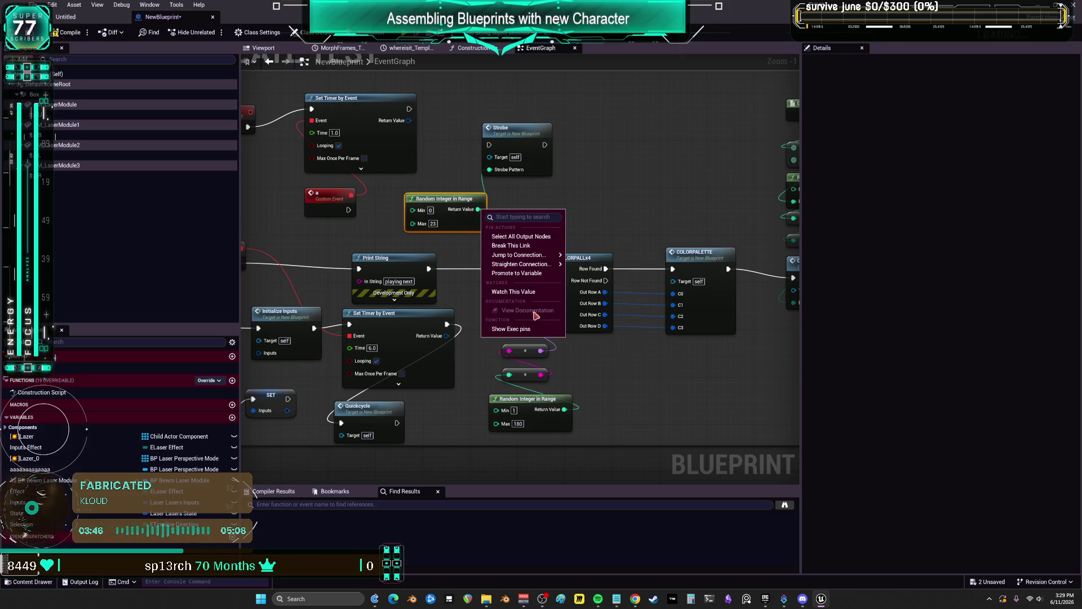
{"action": "key", "text": "Escape"}
{"action": "right_click", "coordinate": [476, 213]}
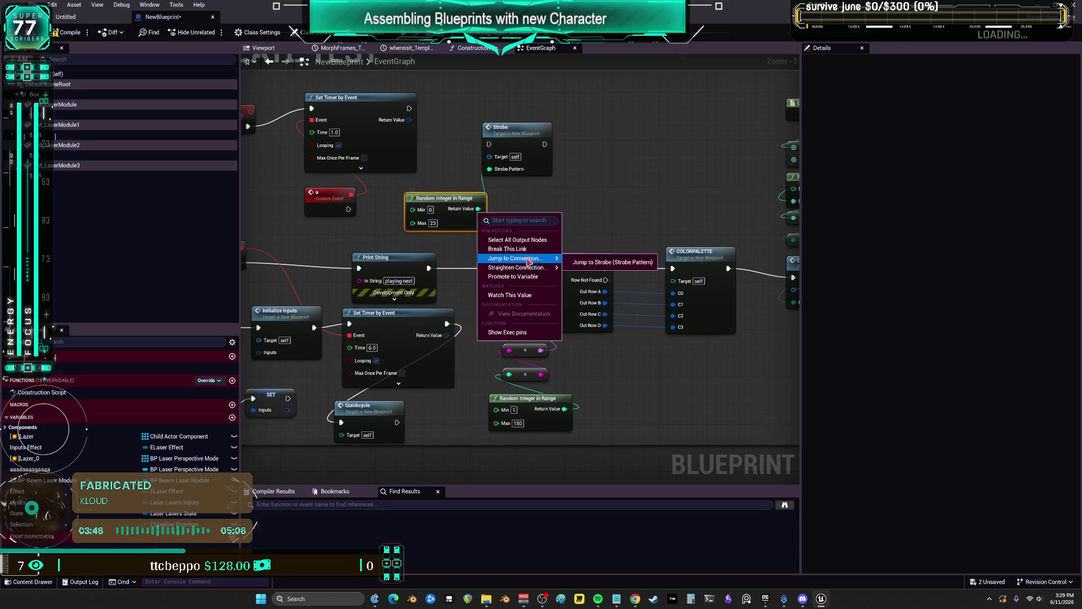
{"action": "left_click", "coordinate": [519, 277]}
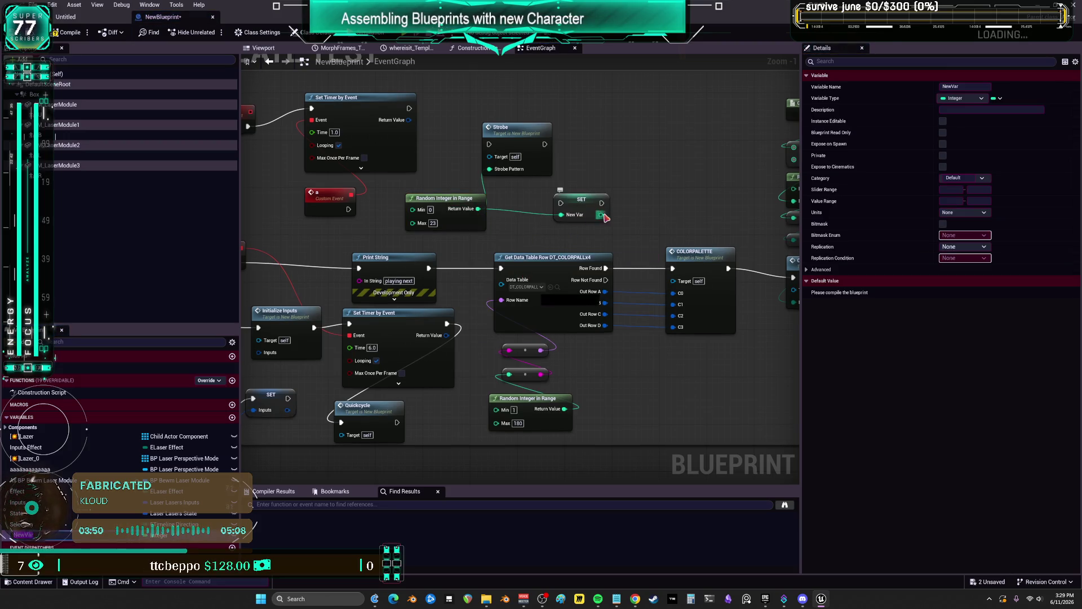
Add an increment node from NewVar, then an == compare and a Branch node
{"action": "left_click_drag", "start_coordinate": [606, 218], "coordinate": [661, 217]}
{"action": "type", "text": "reroute"}
{"action": "key", "text": "Return"}
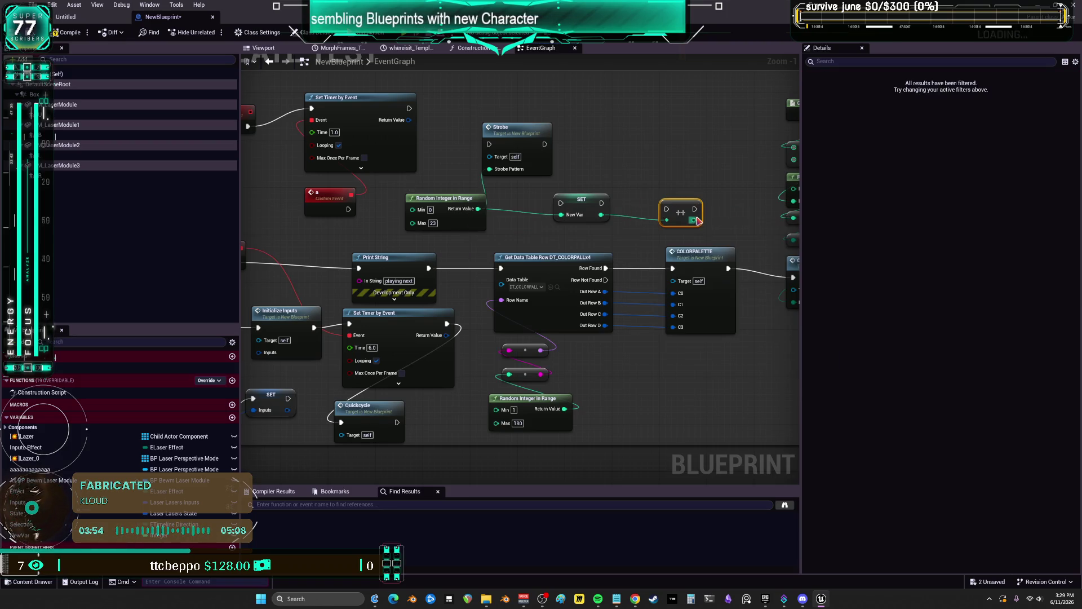
{"action": "mouse_move", "coordinate": [681, 210]}
{"action": "left_mouse_down"}
{"action": "mouse_move", "coordinate": [628, 169]}
{"action": "mouse_move", "coordinate": [682, 206]}
{"action": "left_mouse_up"}
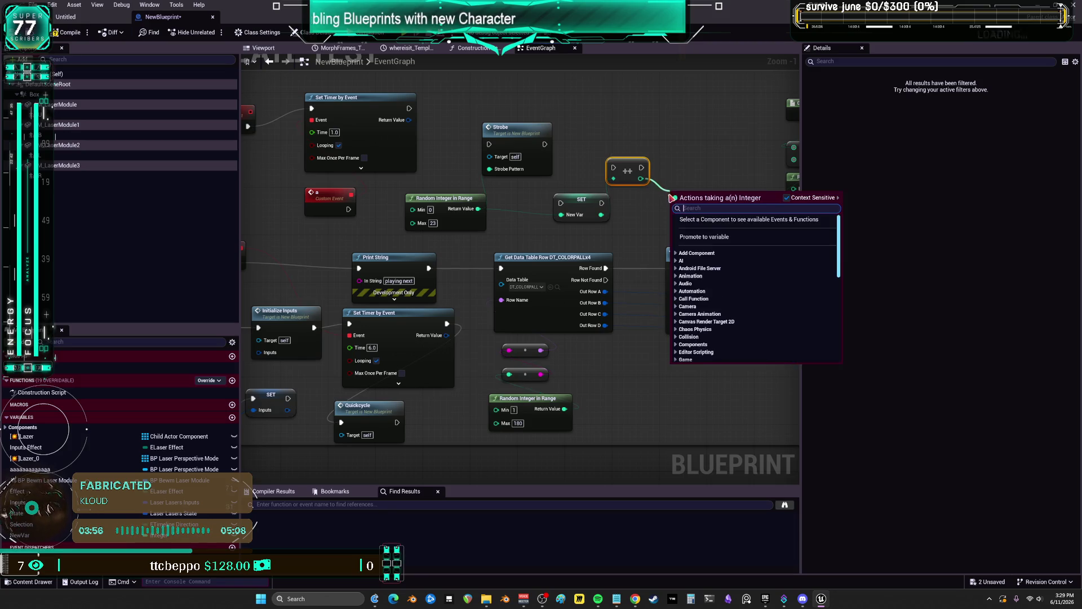
{"action": "type", "text": "=="}
{"action": "key", "text": "Return"}
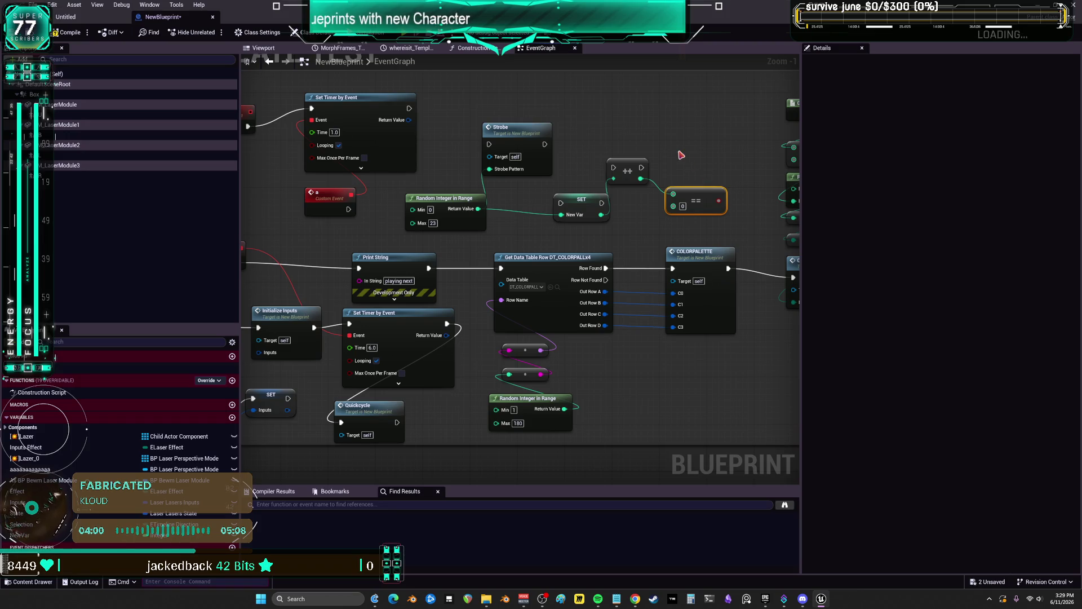
{"action": "left_click", "coordinate": [667, 130]}
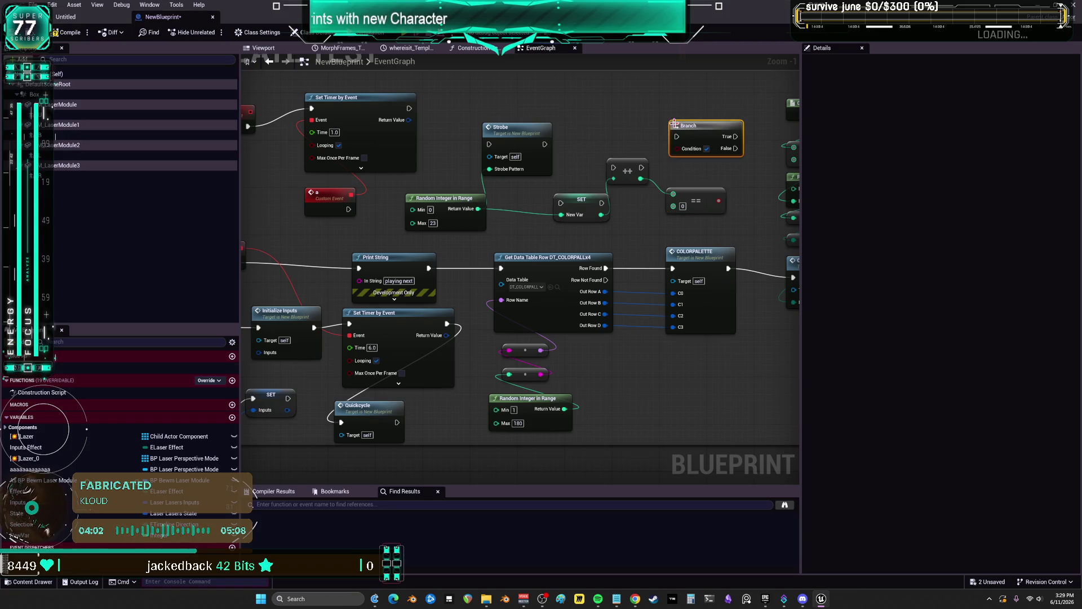
Replace Random Integer in Range with a NewVar getter and duplicate the SET NewVar node
{"action": "left_click_drag", "start_coordinate": [592, 201], "coordinate": [548, 216]}
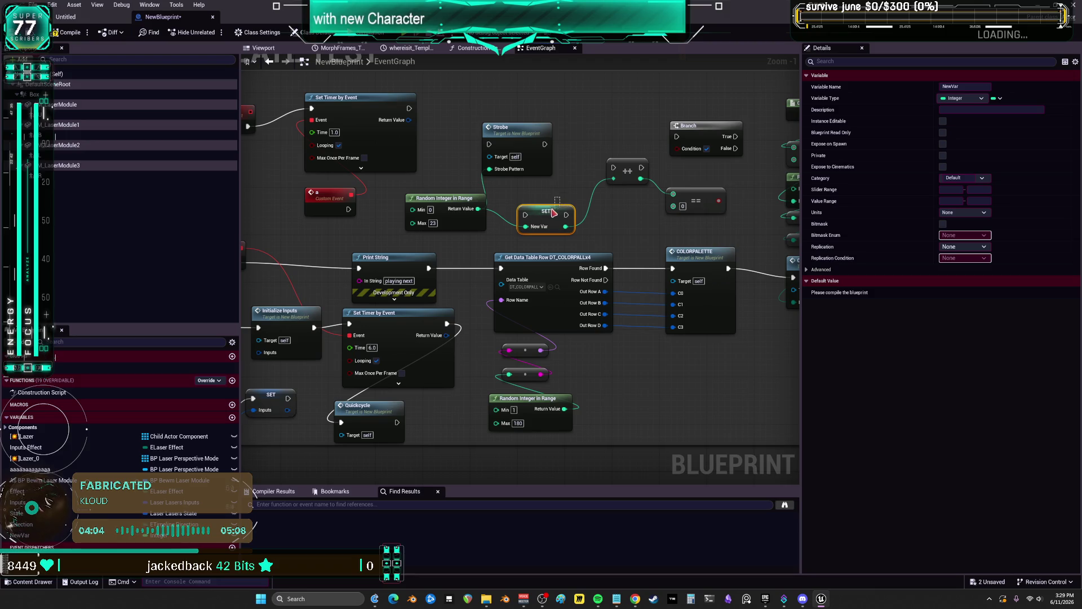
{"action": "left_click", "coordinate": [526, 227], "text": "alt"}
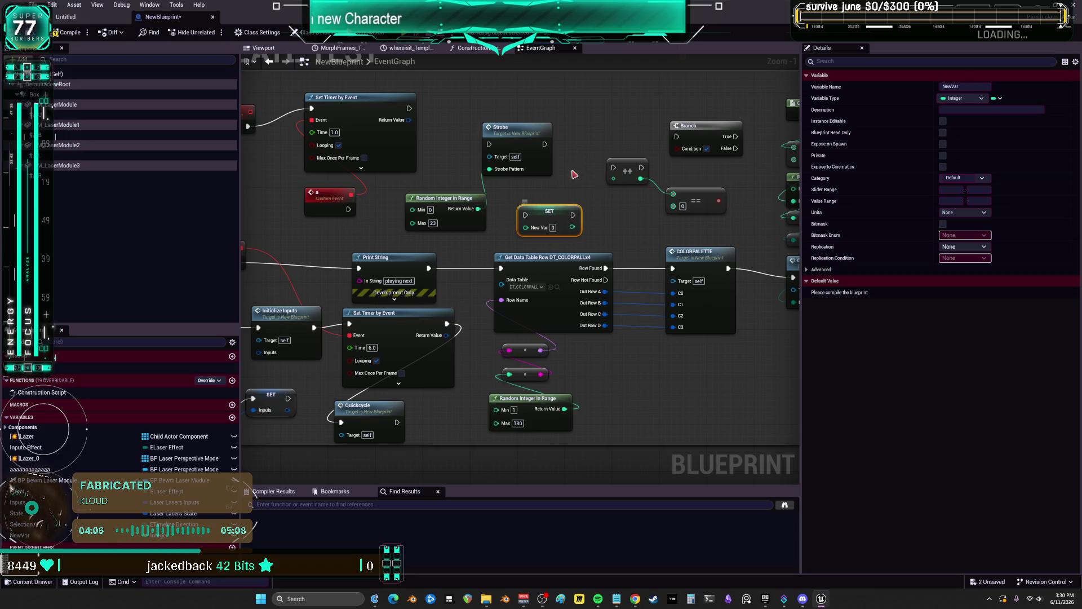
{"action": "key", "text": "ctrl+c"}
{"action": "key", "text": "ctrl+v"}
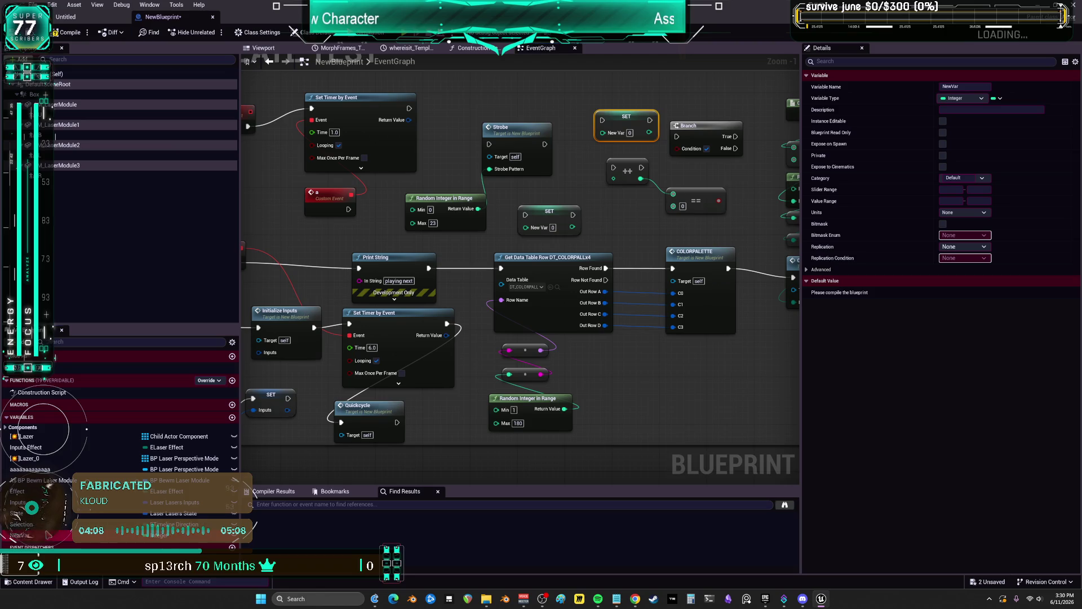
{"action": "mouse_move", "coordinate": [49, 535]}
{"action": "left_mouse_down"}
{"action": "mouse_move", "coordinate": [438, 253]}
{"action": "mouse_move", "coordinate": [543, 123]}
{"action": "mouse_move", "coordinate": [489, 170]}
{"action": "left_mouse_up"}
{"action": "left_click", "coordinate": [542, 125]}
{"action": "left_click", "coordinate": [445, 198]}
{"action": "key", "text": "Delete"}
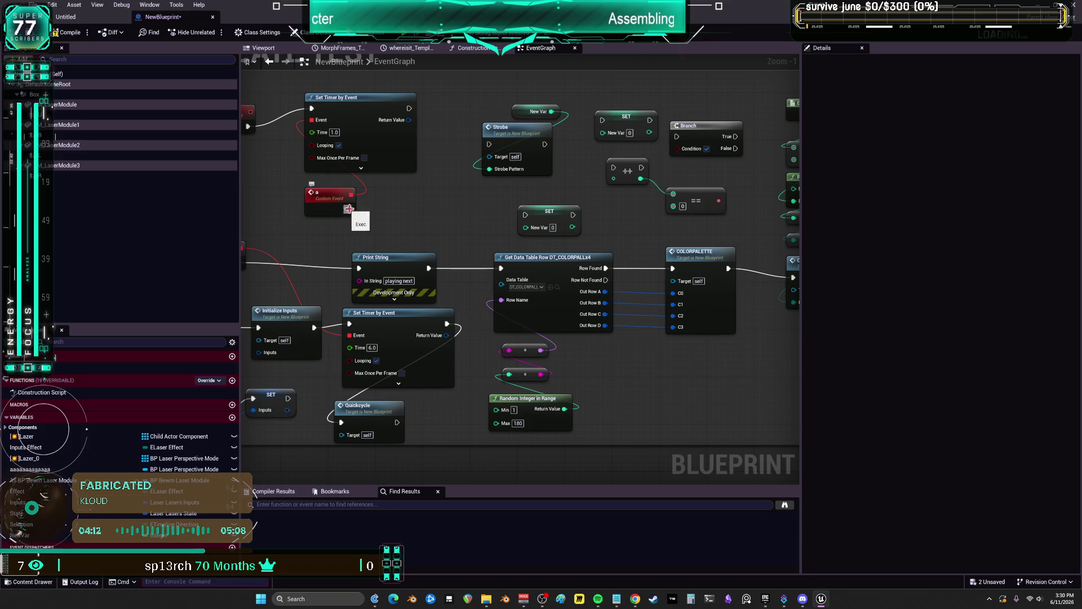
Wire event a into the increment node and the increment into Branch, rearranging the nodes
{"action": "left_click_drag", "start_coordinate": [703, 138], "coordinate": [479, 199]}
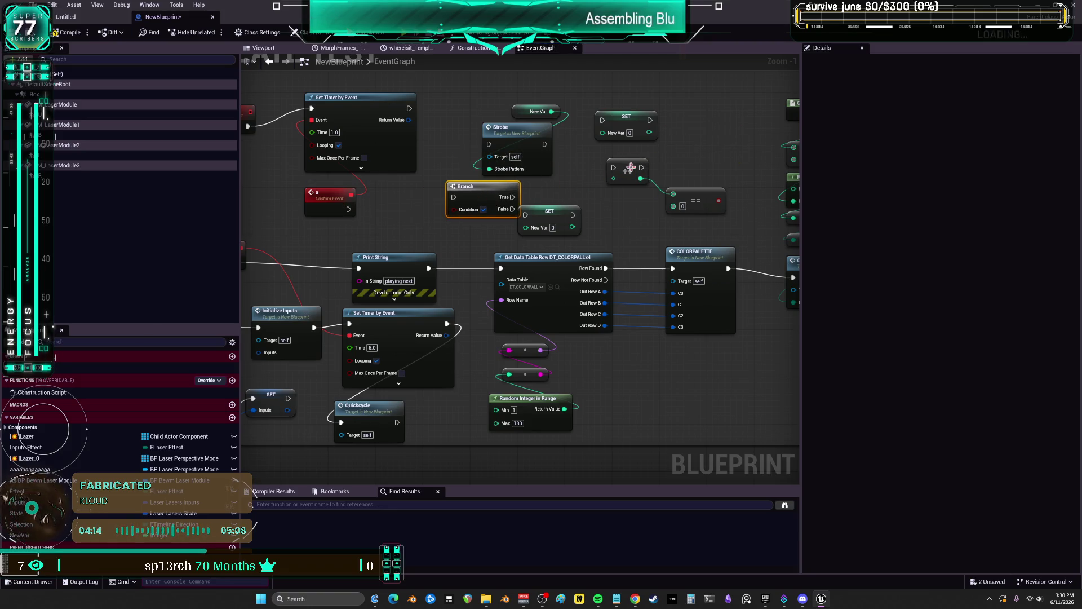
{"action": "left_click_drag", "start_coordinate": [630, 167], "coordinate": [422, 207]}
{"action": "left_click_drag", "start_coordinate": [479, 186], "coordinate": [610, 162]}
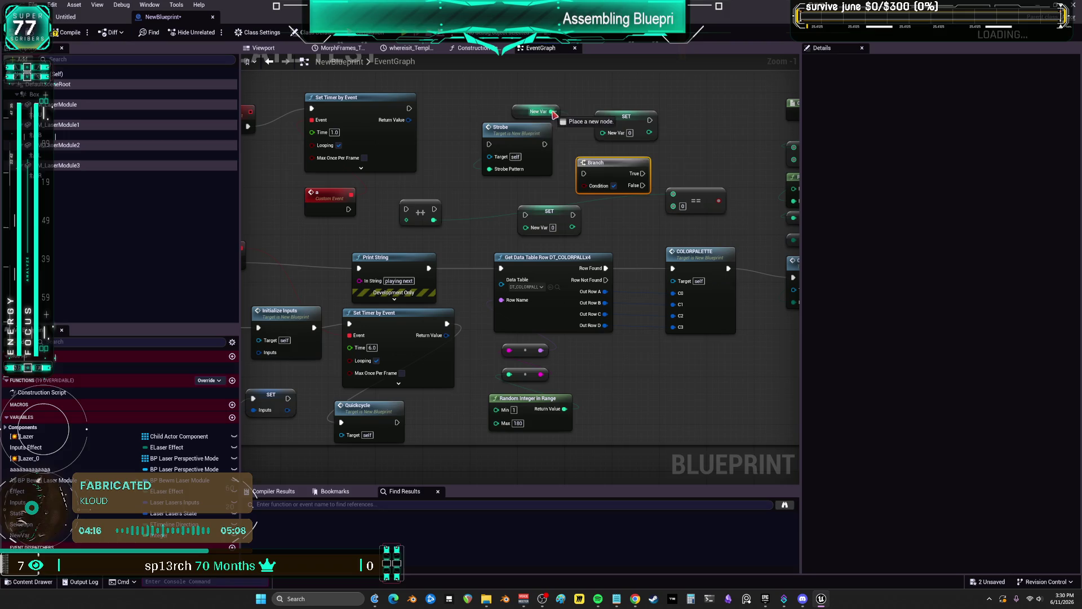
{"action": "mouse_move", "coordinate": [554, 114]}
{"action": "left_mouse_down"}
{"action": "mouse_move", "coordinate": [407, 220]}
{"action": "mouse_move", "coordinate": [406, 209]}
{"action": "mouse_move", "coordinate": [597, 181]}
{"action": "mouse_move", "coordinate": [578, 200]}
{"action": "mouse_move", "coordinate": [496, 221]}
{"action": "mouse_move", "coordinate": [456, 206]}
{"action": "mouse_move", "coordinate": [507, 174]}
{"action": "left_mouse_up"}
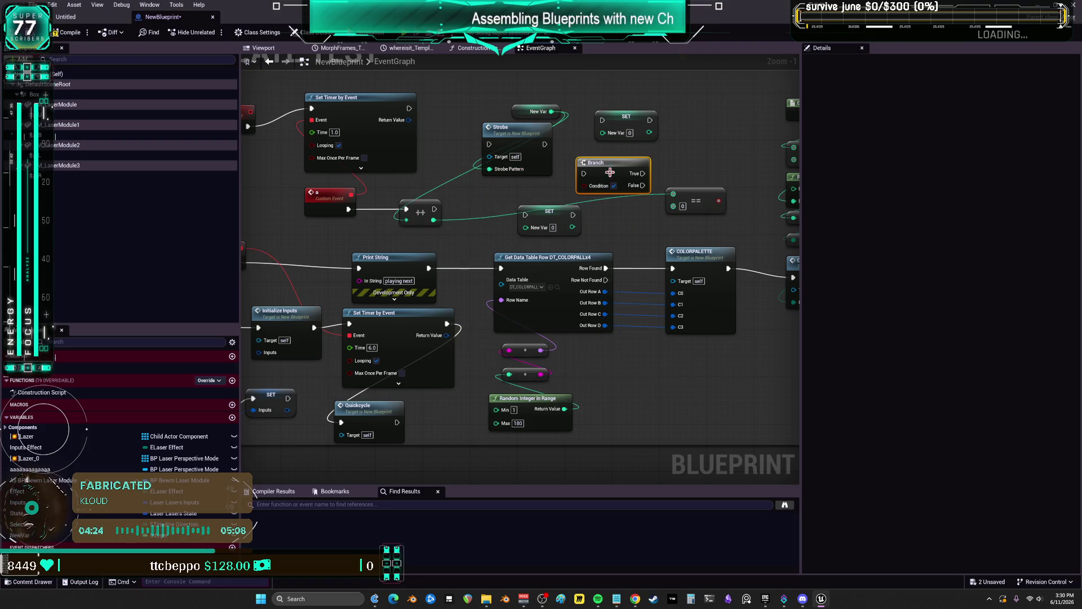
{"action": "left_click_drag", "start_coordinate": [434, 209], "coordinate": [609, 168]}
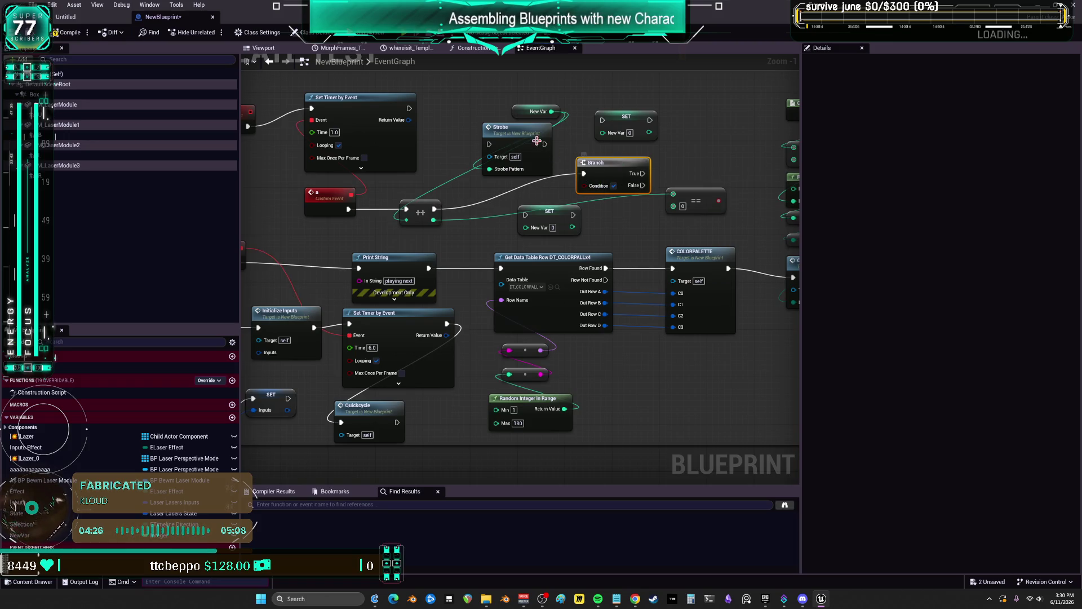
{"action": "mouse_move", "coordinate": [536, 140]}
{"action": "left_mouse_down"}
{"action": "mouse_move", "coordinate": [536, 85]}
{"action": "mouse_move", "coordinate": [676, 191]}
{"action": "mouse_move", "coordinate": [695, 281]}
{"action": "left_mouse_up"}
{"action": "left_click_drag", "start_coordinate": [598, 301], "coordinate": [503, 295]}
{"action": "left_click_drag", "start_coordinate": [696, 339], "coordinate": [612, 344]}
{"action": "left_click_drag", "start_coordinate": [550, 362], "coordinate": [513, 272]}
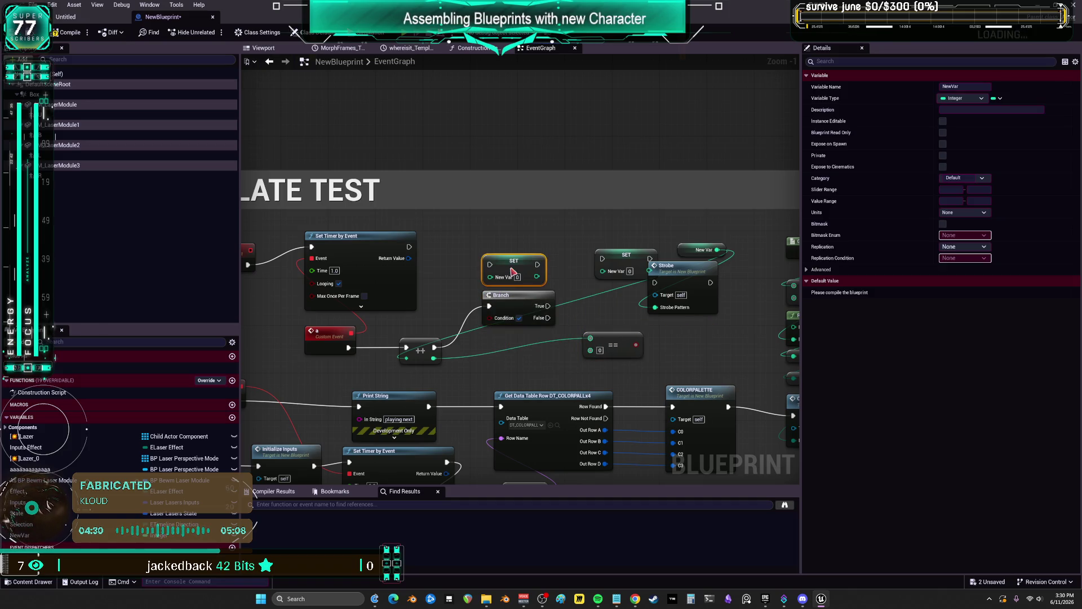
{"action": "mouse_move", "coordinate": [614, 344]}
{"action": "left_mouse_down"}
{"action": "mouse_move", "coordinate": [489, 366]}
{"action": "mouse_move", "coordinate": [499, 360]}
{"action": "left_mouse_up"}
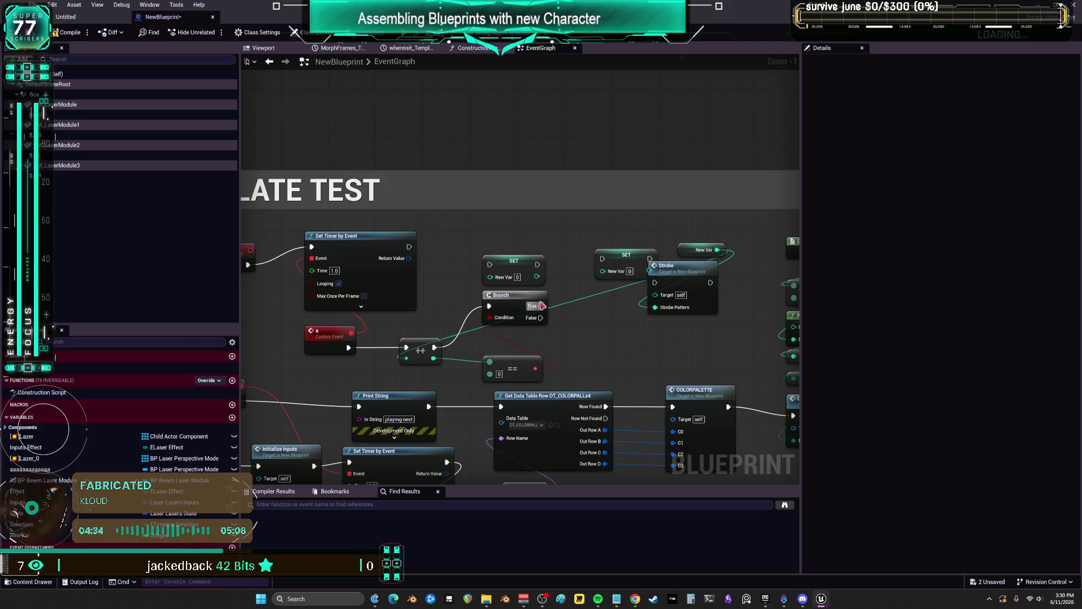
Wire Branch True to SET NewVar 0 and False to Strobe, removing the extra SET node
{"action": "mouse_move", "coordinate": [545, 293]}
{"action": "left_mouse_down"}
{"action": "mouse_move", "coordinate": [532, 307]}
{"action": "mouse_move", "coordinate": [492, 268]}
{"action": "left_mouse_up"}
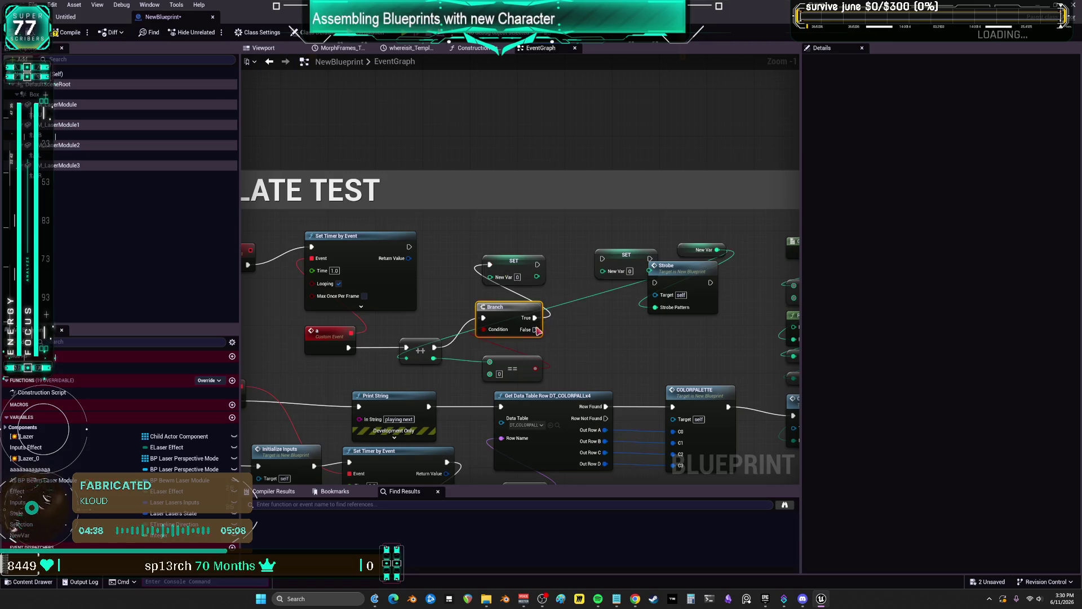
{"action": "mouse_move", "coordinate": [535, 329]}
{"action": "left_mouse_down"}
{"action": "mouse_move", "coordinate": [671, 304]}
{"action": "mouse_move", "coordinate": [655, 282]}
{"action": "mouse_move", "coordinate": [707, 321]}
{"action": "mouse_move", "coordinate": [696, 328]}
{"action": "left_mouse_up"}
{"action": "left_click", "coordinate": [626, 255]}
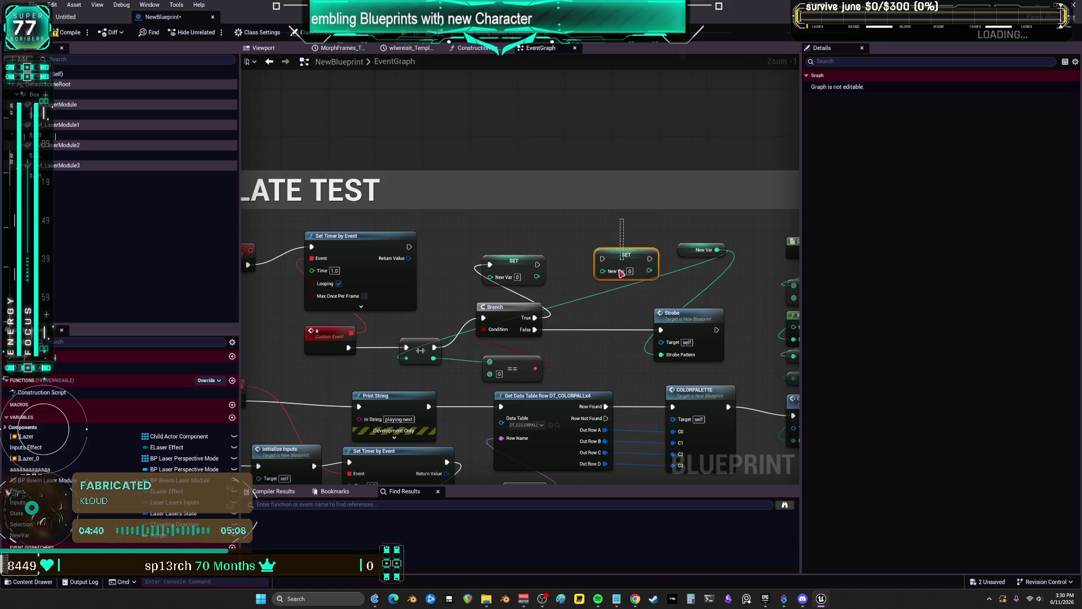
{"action": "key", "text": "Delete"}
{"action": "mouse_move", "coordinate": [537, 264]}
{"action": "left_mouse_down"}
{"action": "mouse_move", "coordinate": [681, 330]}
{"action": "mouse_move", "coordinate": [656, 310]}
{"action": "left_mouse_up"}
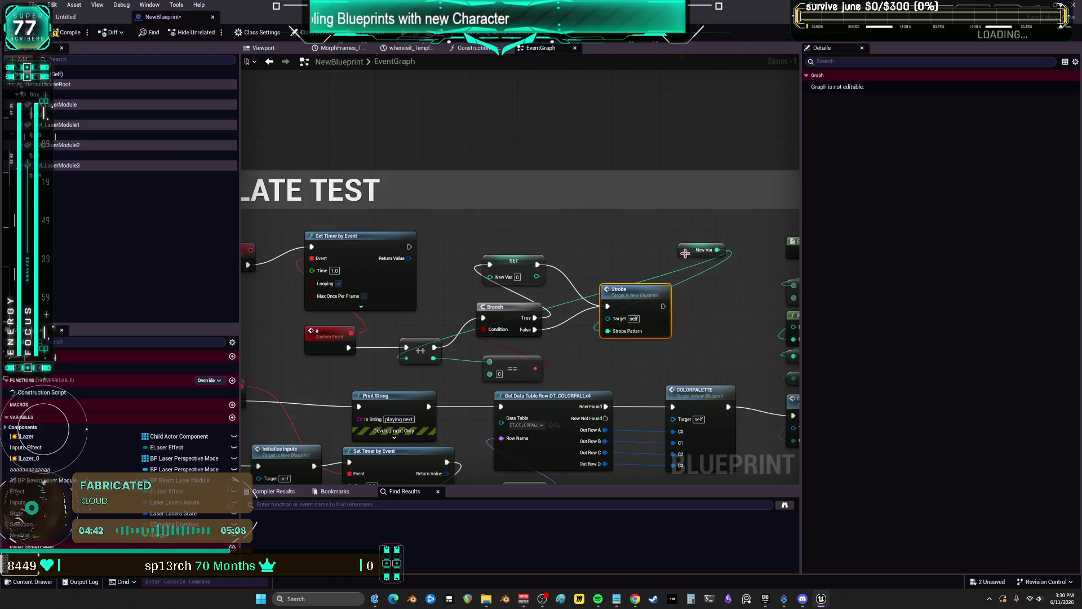
{"action": "left_click_drag", "start_coordinate": [705, 250], "coordinate": [637, 242]}
Select the Strobe node, zoom to the four Random Integer columns, and open the All Actions menu there
{"action": "left_click", "coordinate": [665, 296]}
{"action": "scroll", "coordinate": [688, 274], "scroll_direction": "down", "scroll_amount": 3}
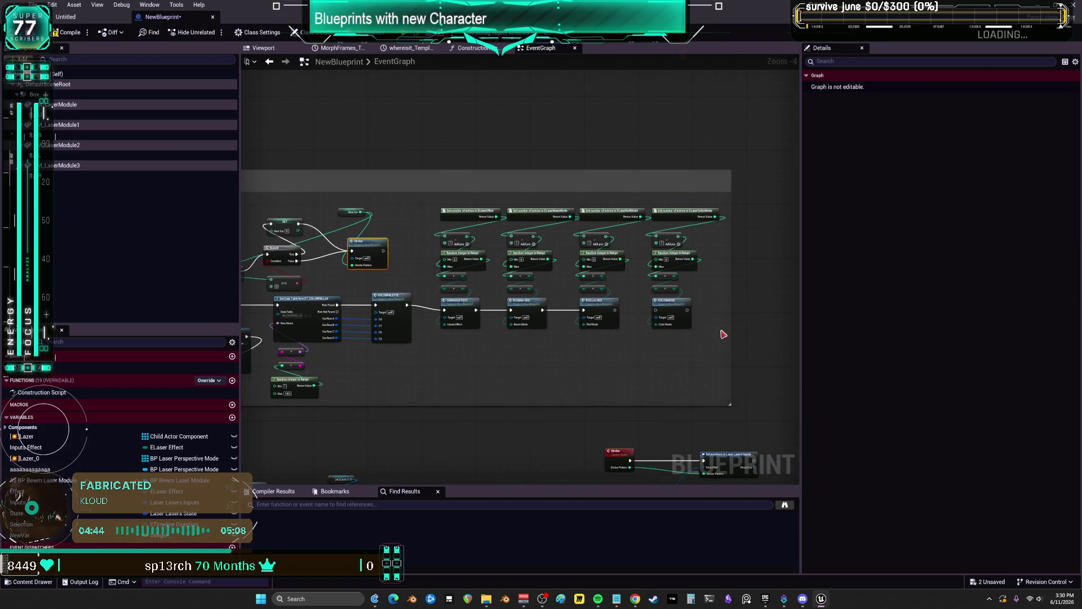
{"action": "scroll", "coordinate": [707, 291], "scroll_direction": "up", "scroll_amount": 2}
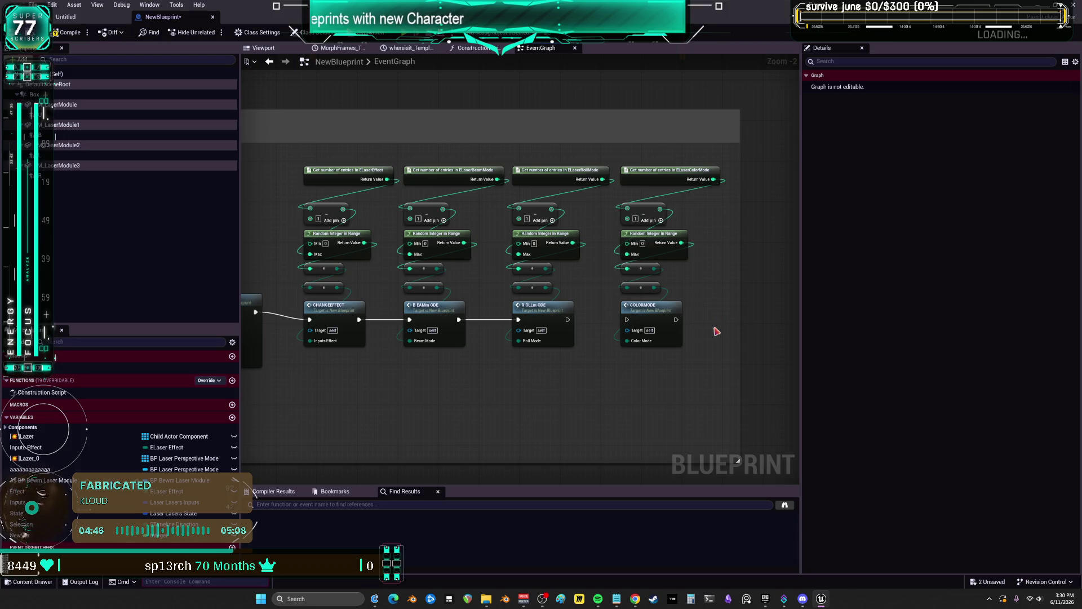
{"action": "scroll", "coordinate": [546, 227], "scroll_direction": "down", "scroll_amount": 6}
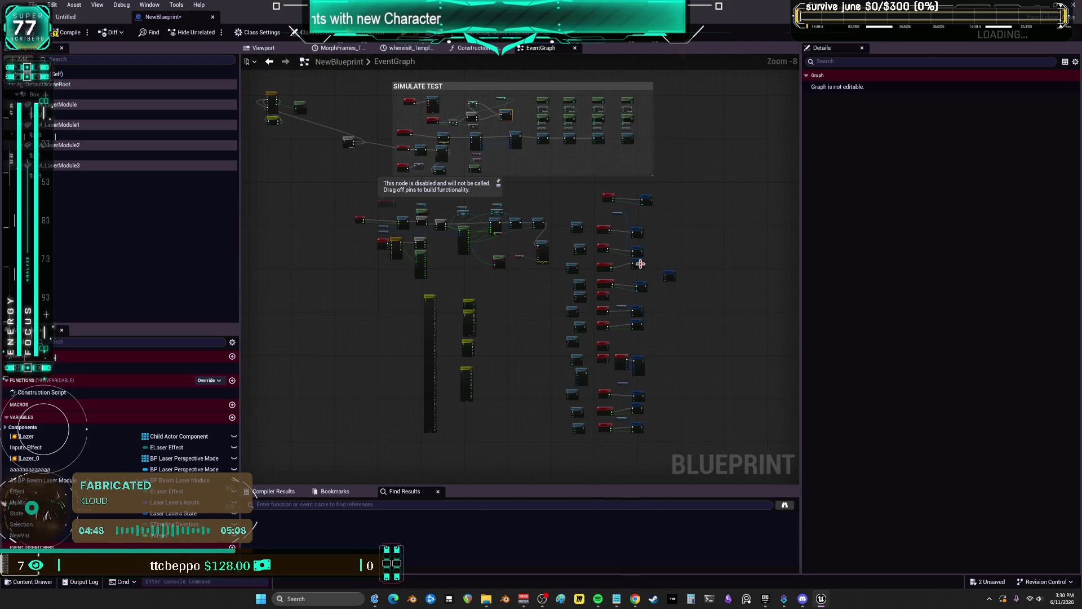
{"action": "scroll", "coordinate": [640, 264], "scroll_direction": "up", "scroll_amount": 6}
{"action": "scroll", "coordinate": [620, 236], "scroll_direction": "down", "scroll_amount": 2}
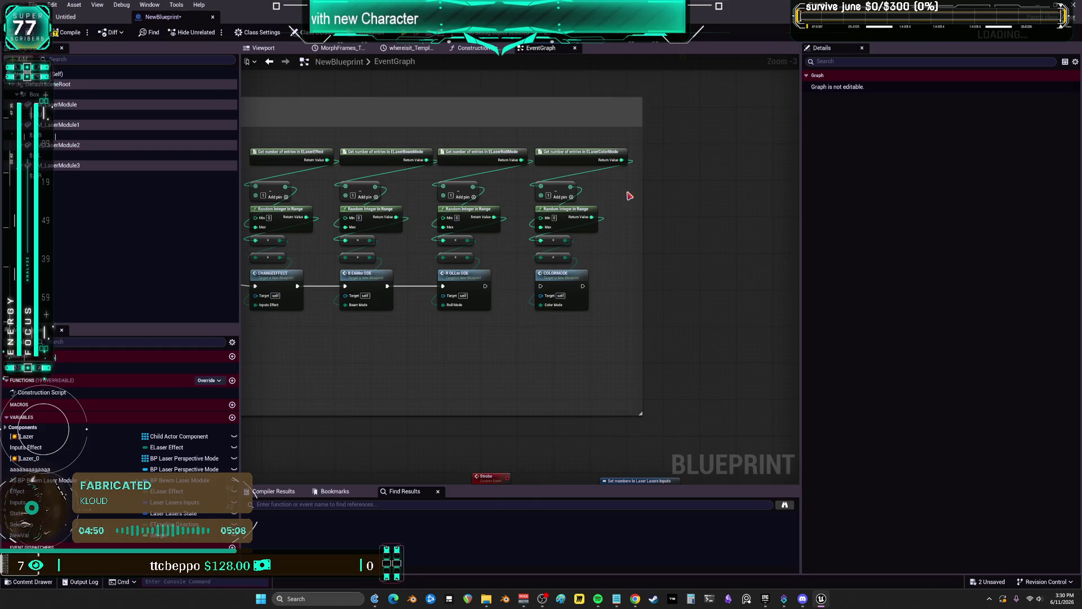
{"action": "right_click", "coordinate": [671, 219]}
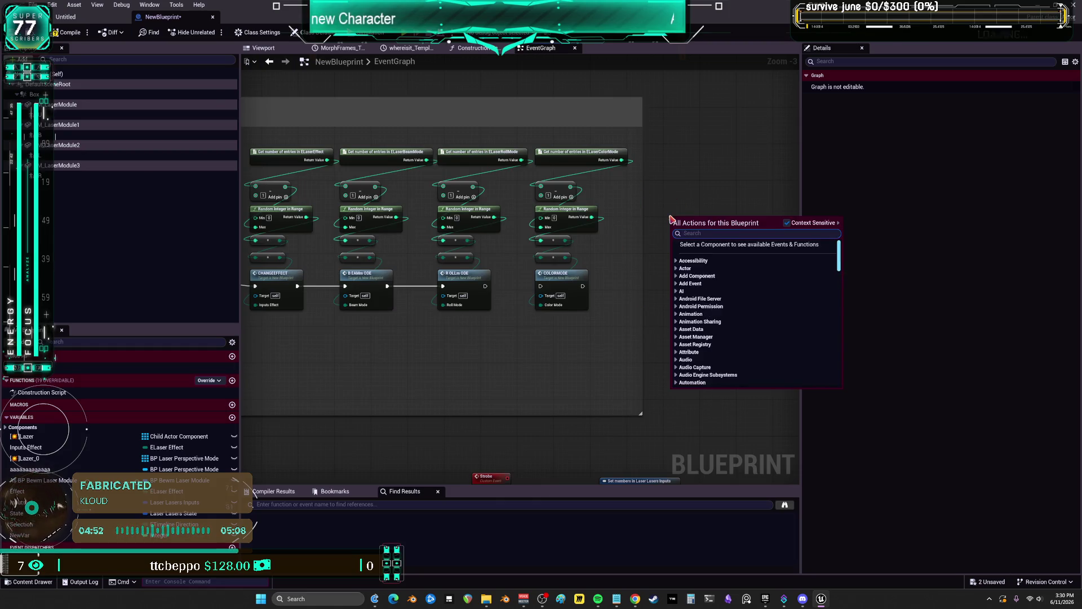
Search actions for 'get number stron', then dismiss the search without adding a node
{"action": "type", "text": "get number stron"}
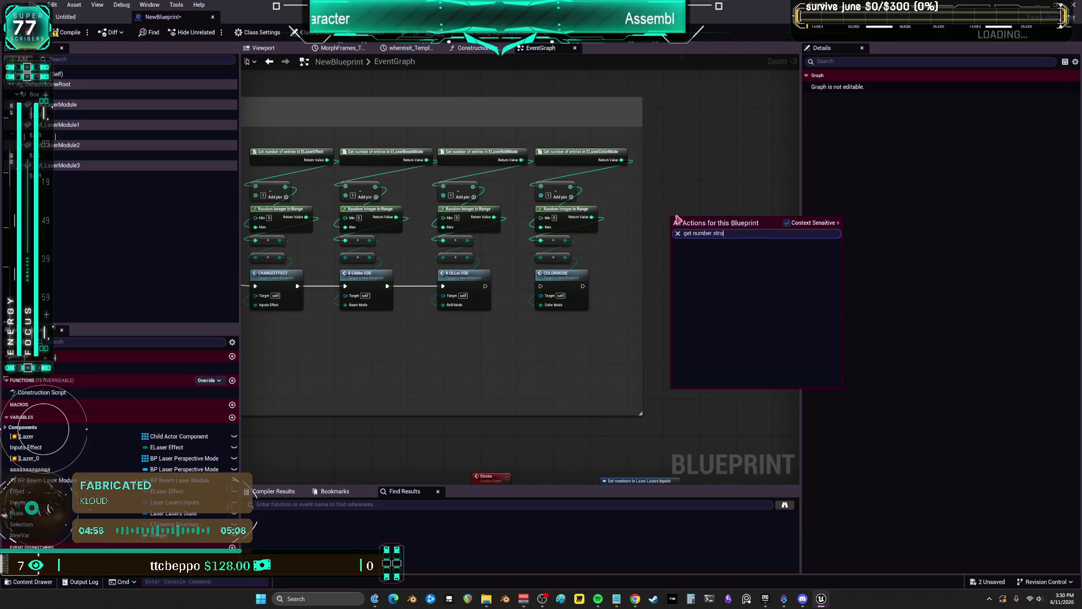
{"action": "key", "text": "BackSpace"}
{"action": "key", "text": "BackSpace"}
{"action": "key", "text": "Escape"}
Inspect the Strobe custom event's properties, clear the selection, and return to the SIMULATE TEST section
{"action": "scroll", "coordinate": [735, 222], "scroll_direction": "down", "scroll_amount": 4}
{"action": "scroll", "coordinate": [690, 232], "scroll_direction": "up", "scroll_amount": 5}
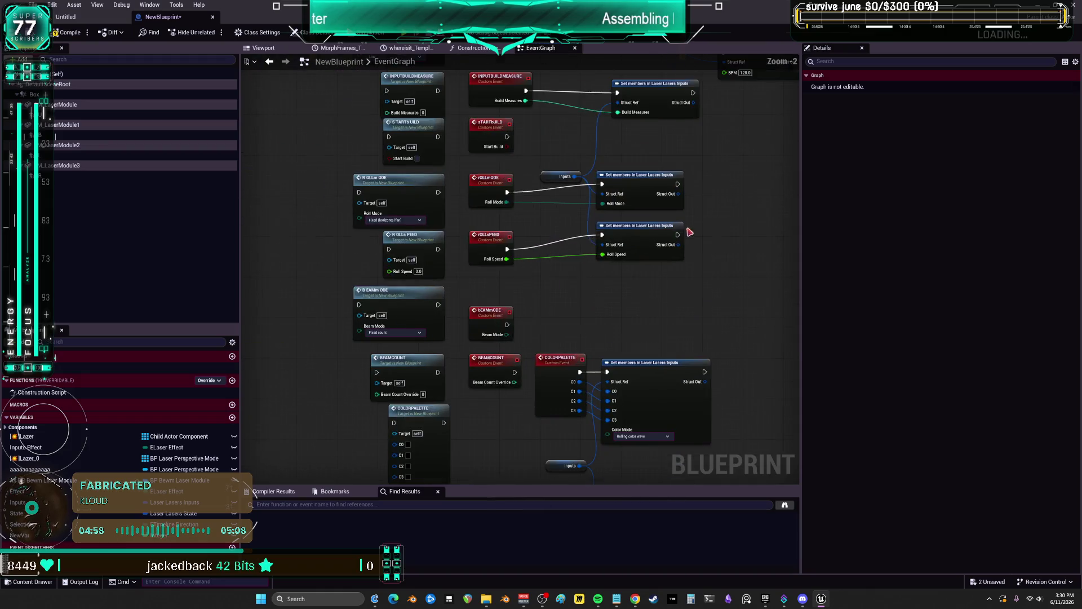
{"action": "scroll", "coordinate": [697, 220], "scroll_direction": "down", "scroll_amount": 3}
{"action": "scroll", "coordinate": [717, 283], "scroll_direction": "up", "scroll_amount": 3}
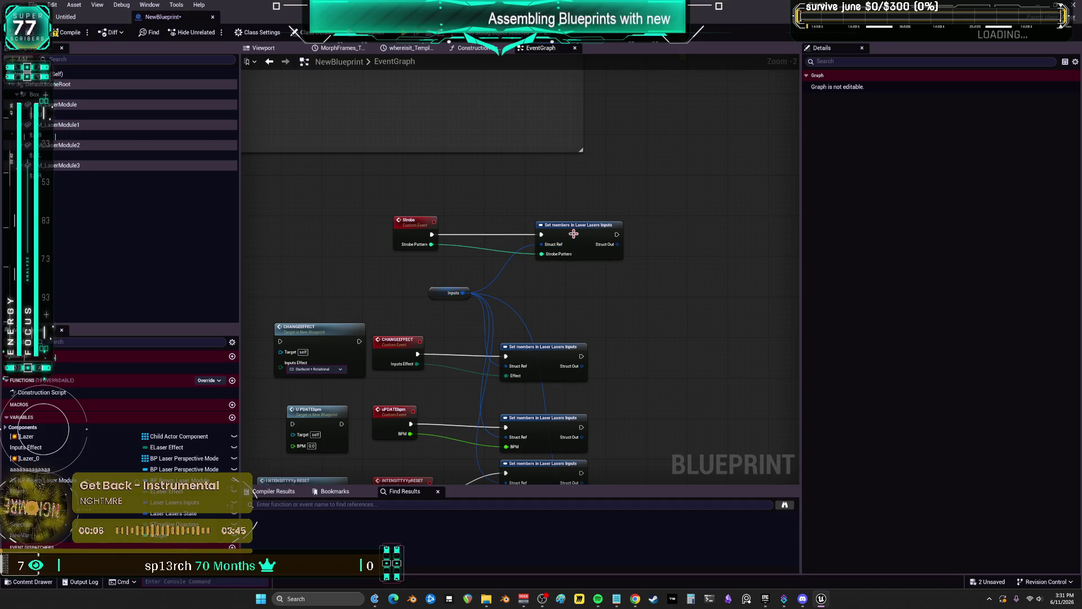
{"action": "left_click", "coordinate": [424, 237]}
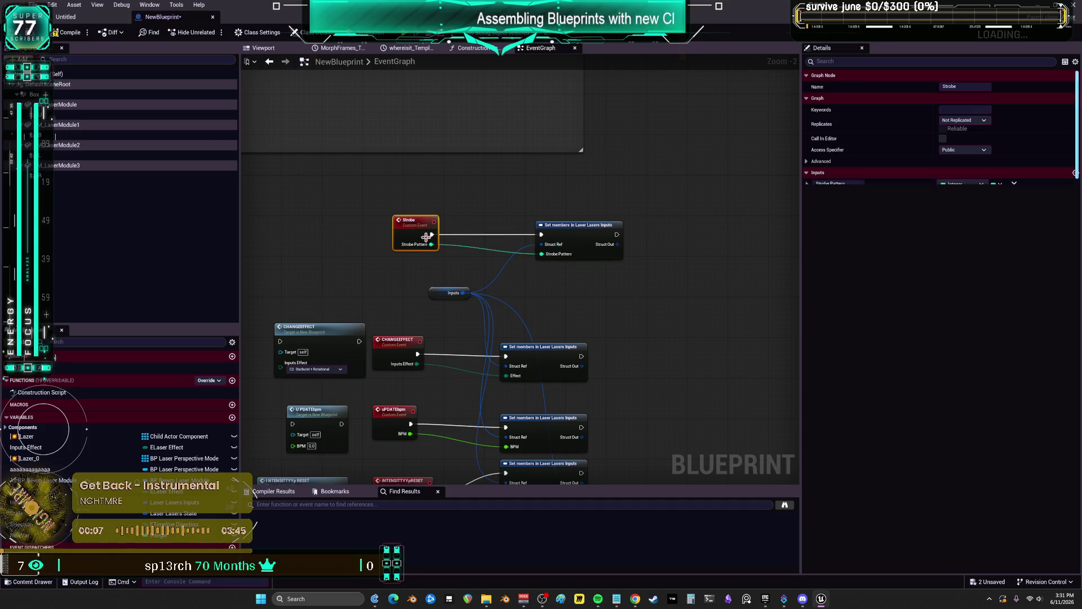
{"action": "left_click", "coordinate": [533, 216]}
{"action": "scroll", "coordinate": [533, 216], "scroll_direction": "down", "scroll_amount": 5}
{"action": "scroll", "coordinate": [564, 270], "scroll_direction": "up", "scroll_amount": 4}
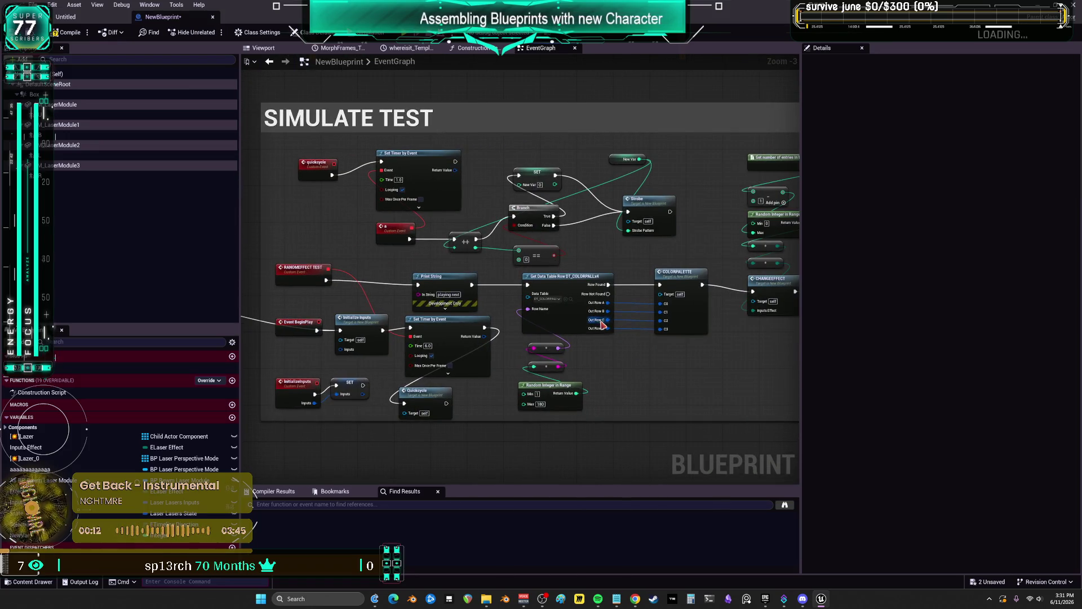
Shift the SIMULATE TEST section down in view and dismiss the graph actions list
{"action": "left_click_drag", "start_coordinate": [575, 48], "coordinate": [548, 147]}
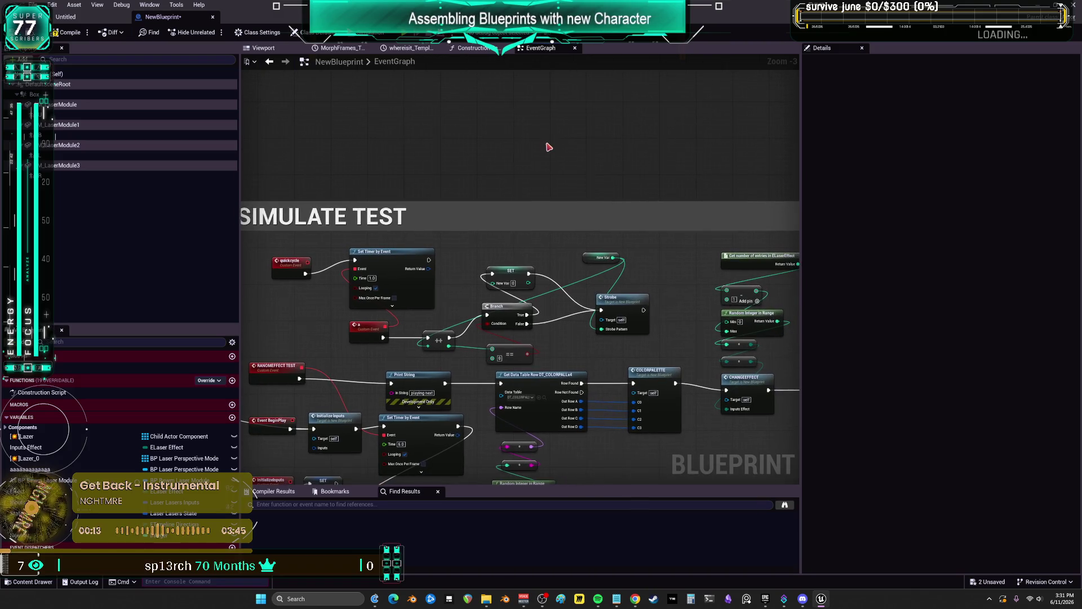
{"action": "right_click", "coordinate": [500, 160]}
{"action": "key", "text": "Escape"}
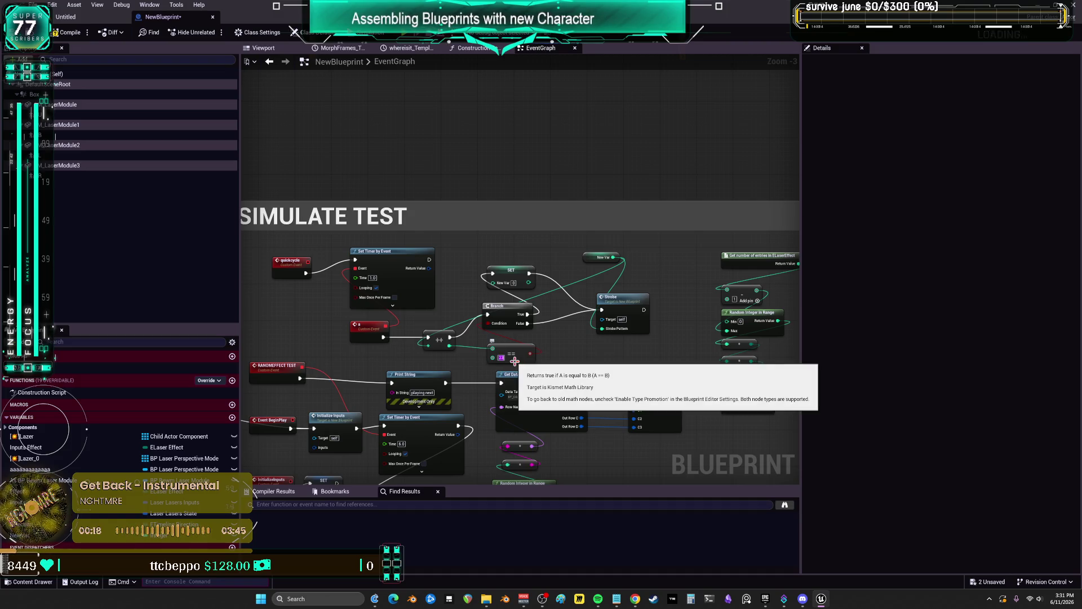
Review the Inputs defaults (BPM 141.0, Strobe Pattern 10, Strobe Decay 0.1, Freeze Duration Beats 4) and compile
{"action": "left_click", "coordinate": [34, 502]}
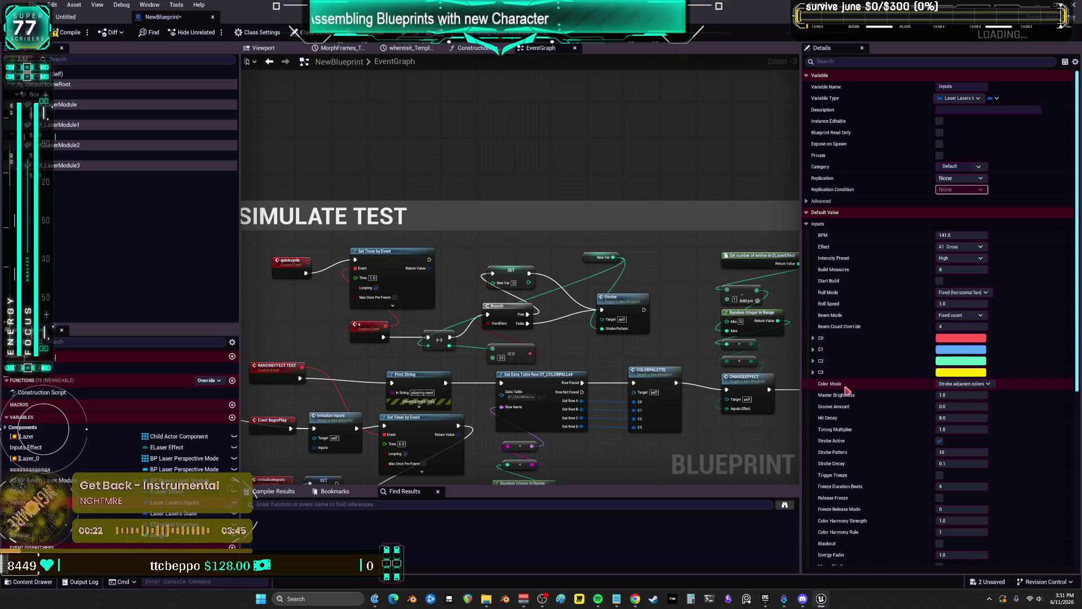
{"action": "scroll", "coordinate": [838, 387], "scroll_direction": "down", "scroll_amount": 3}
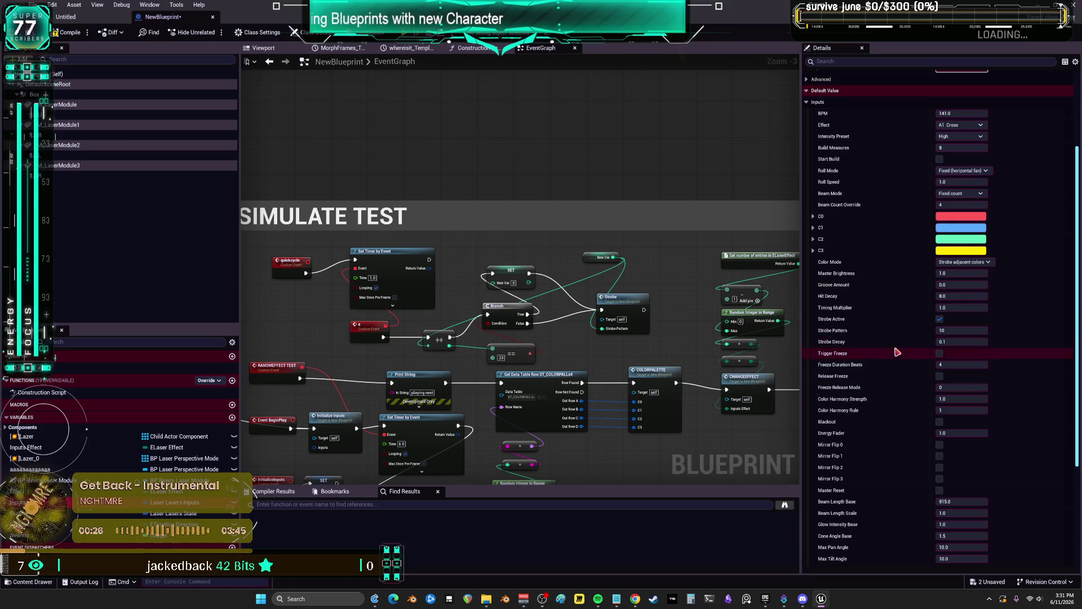
{"action": "mouse_move", "coordinate": [840, 334]}
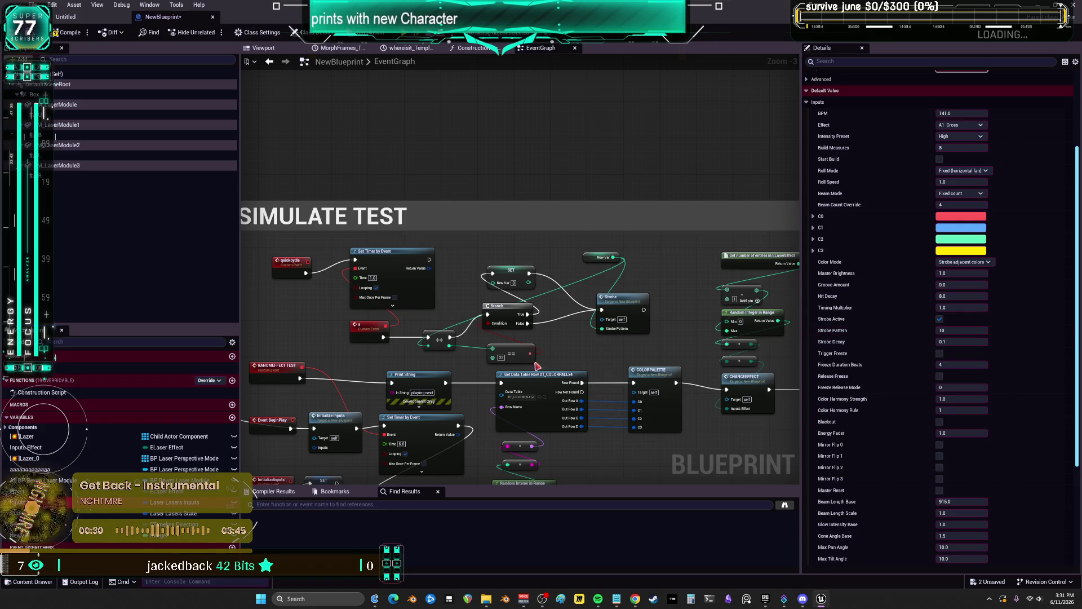
{"action": "left_click", "coordinate": [501, 357]}
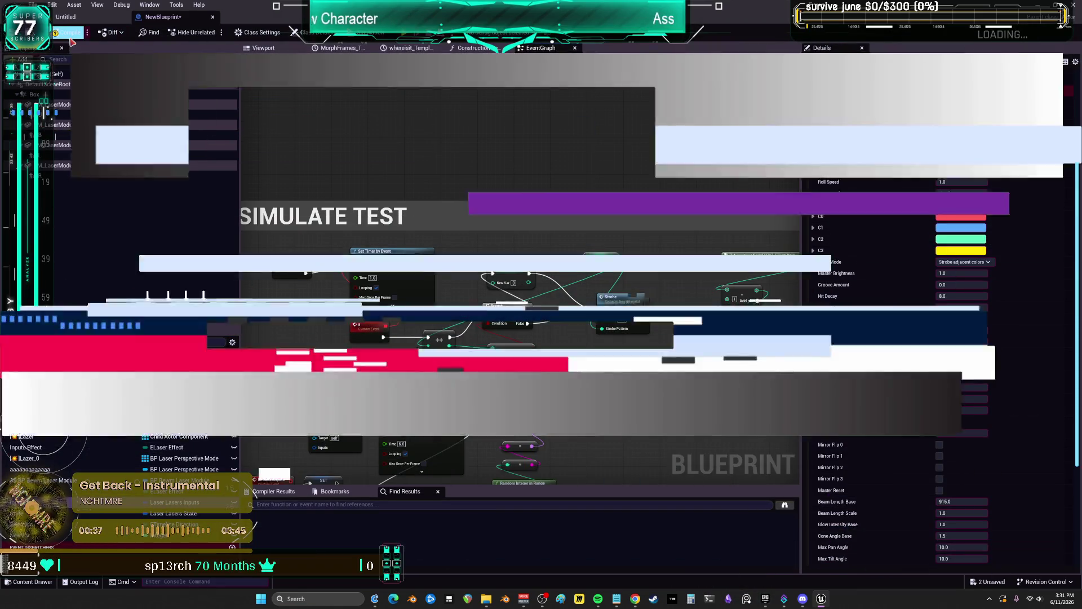
{"action": "left_click", "coordinate": [69, 34]}
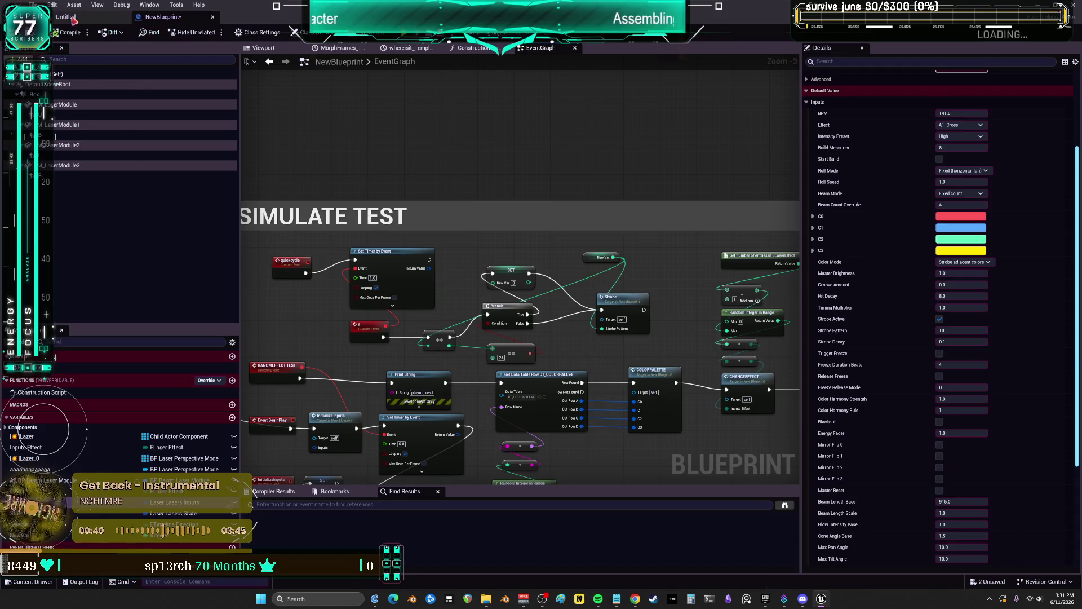
Play the Untitled level, debug the spawned NewBlueprint instance, and jump to its Strobe event definition
{"action": "left_click", "coordinate": [66, 17]}
{"action": "left_click", "coordinate": [212, 32]}
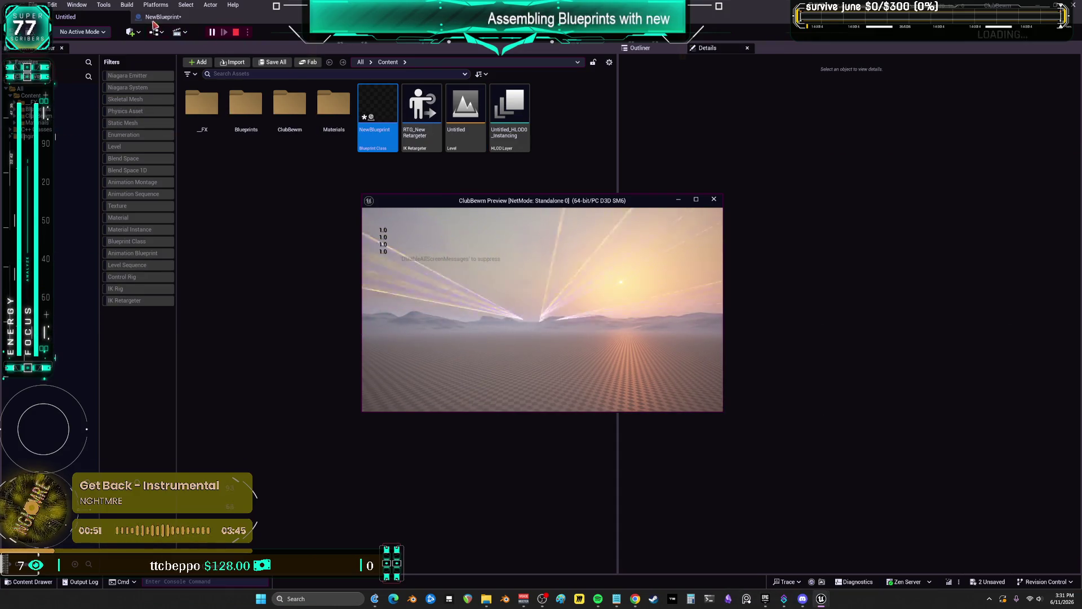
{"action": "left_click", "coordinate": [154, 20]}
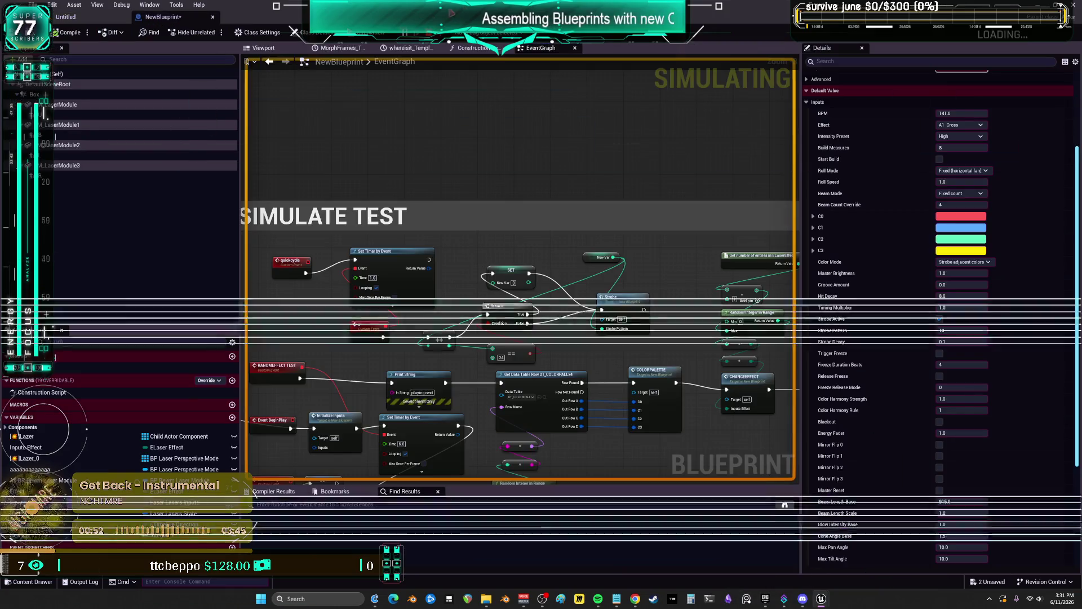
{"action": "left_click", "coordinate": [512, 55]}
{"action": "left_click_drag", "start_coordinate": [571, 373], "coordinate": [596, 322]}
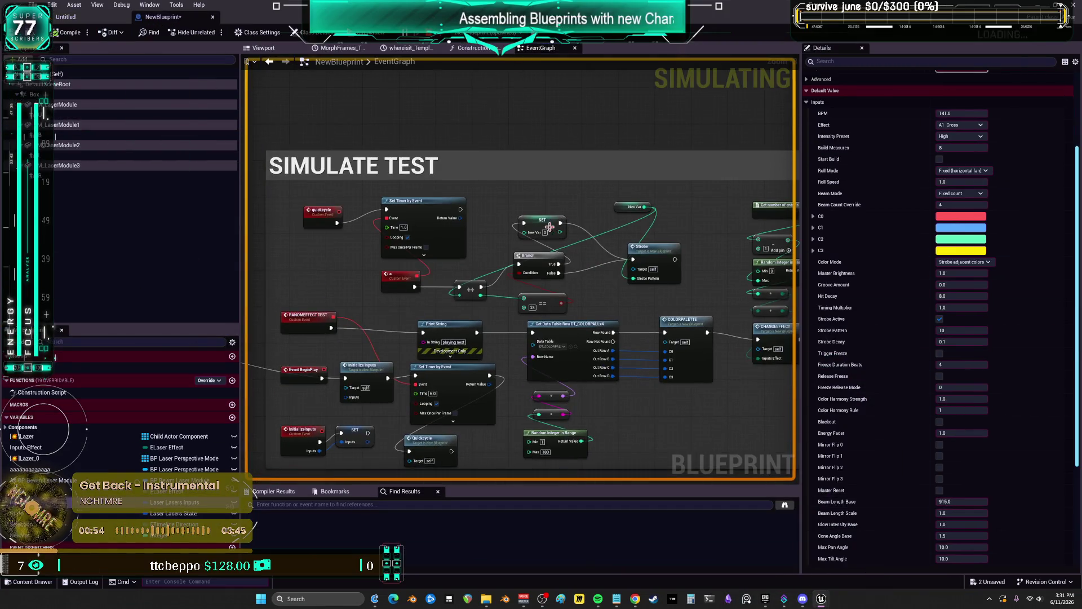
{"action": "scroll", "coordinate": [596, 322], "scroll_direction": "up", "scroll_amount": 1}
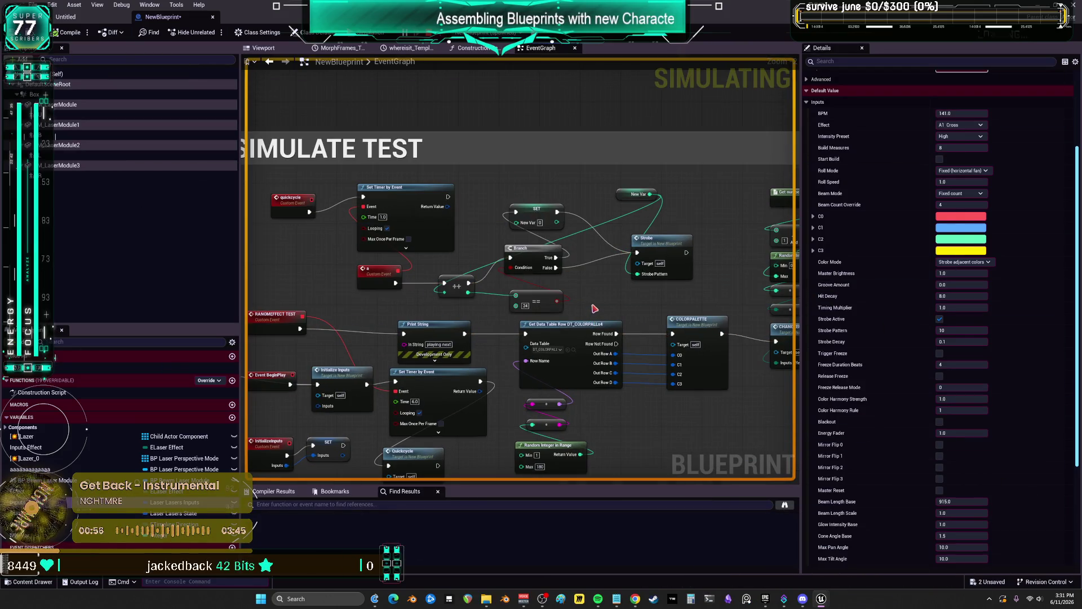
{"action": "mouse_move", "coordinate": [641, 275]}
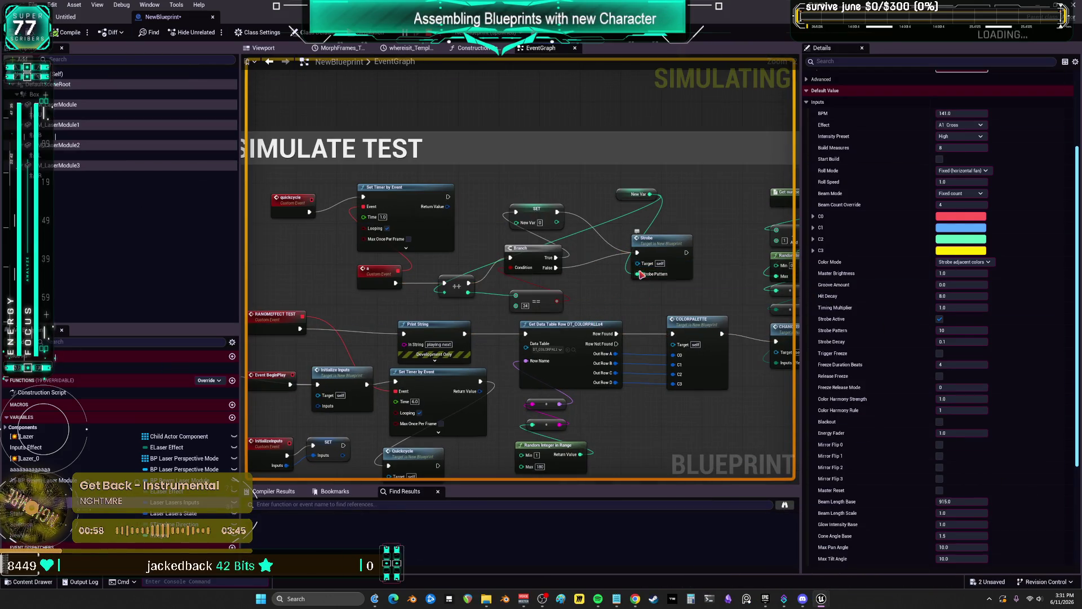
{"action": "double_click", "coordinate": [662, 247]}
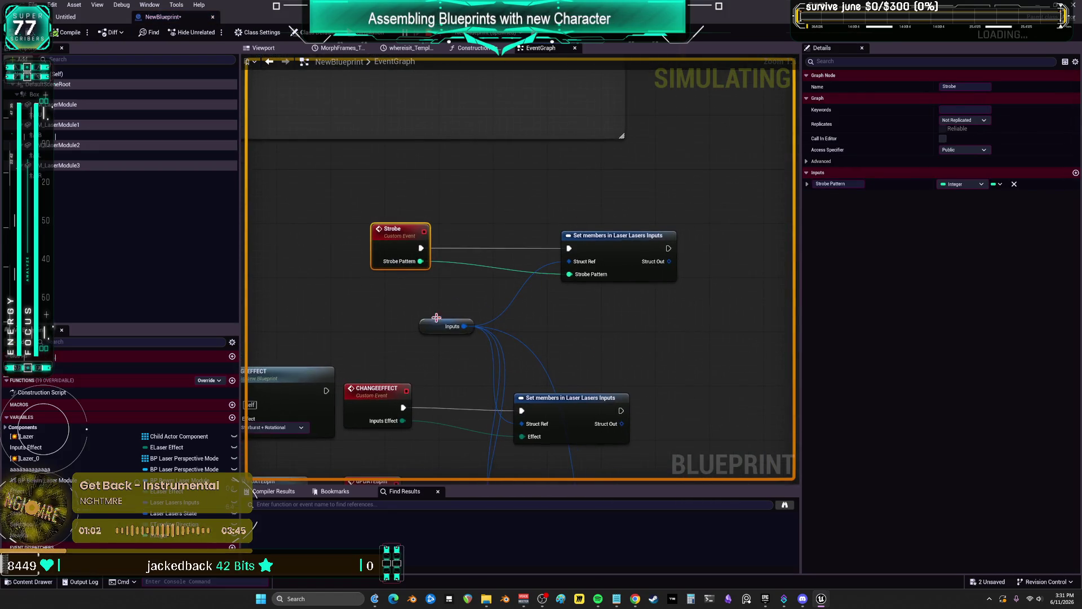
Change the Inputs Master Brightness default to 0.5, compile, and return to the Untitled level preview
{"action": "left_click", "coordinate": [446, 326]}
{"action": "left_click", "coordinate": [806, 225]}
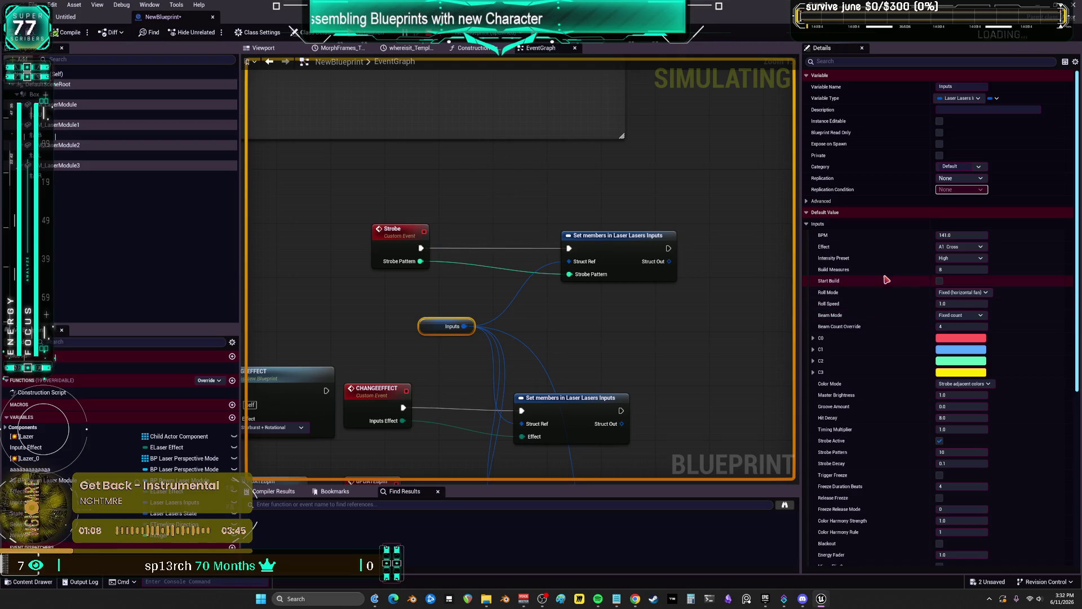
{"action": "scroll", "coordinate": [886, 279], "scroll_direction": "down", "scroll_amount": 2}
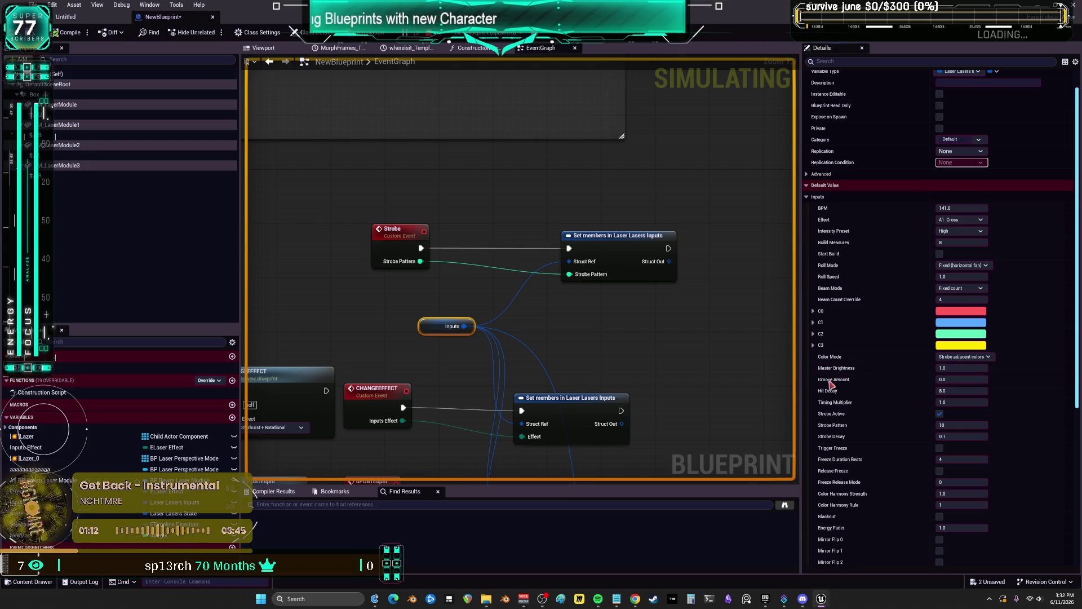
{"action": "left_click", "coordinate": [976, 367]}
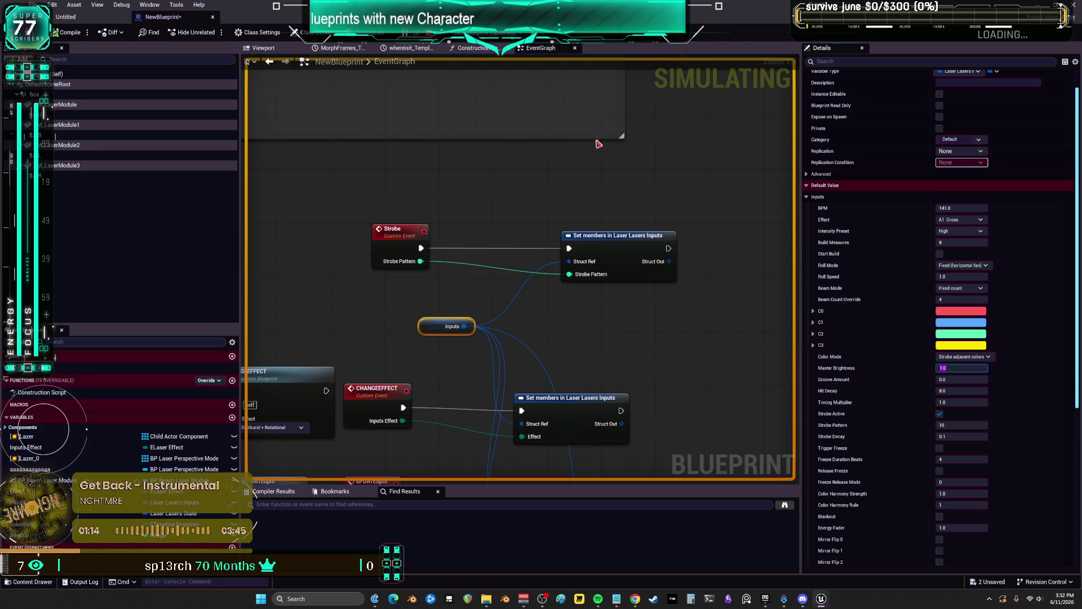
{"action": "type", "text": "0.5"}
{"action": "key", "text": "Return"}
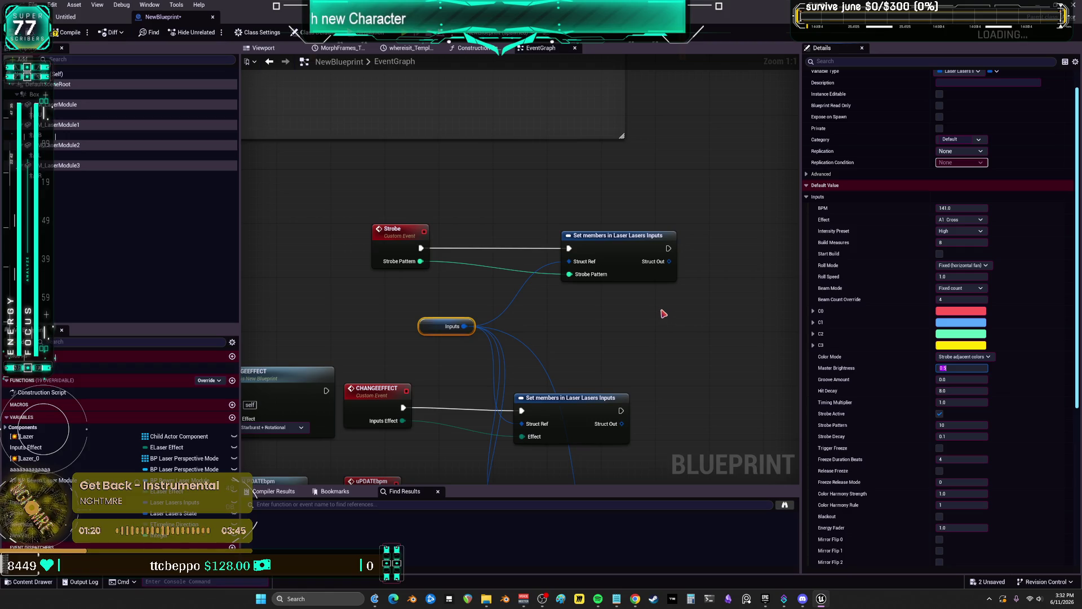
{"action": "left_click", "coordinate": [75, 33]}
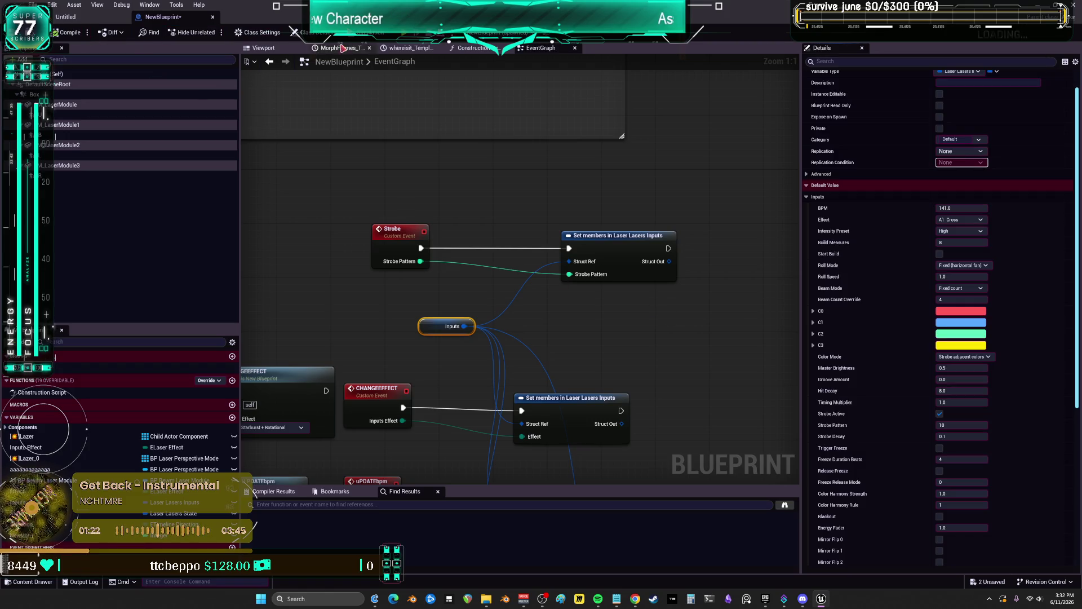
{"action": "left_click", "coordinate": [69, 18]}
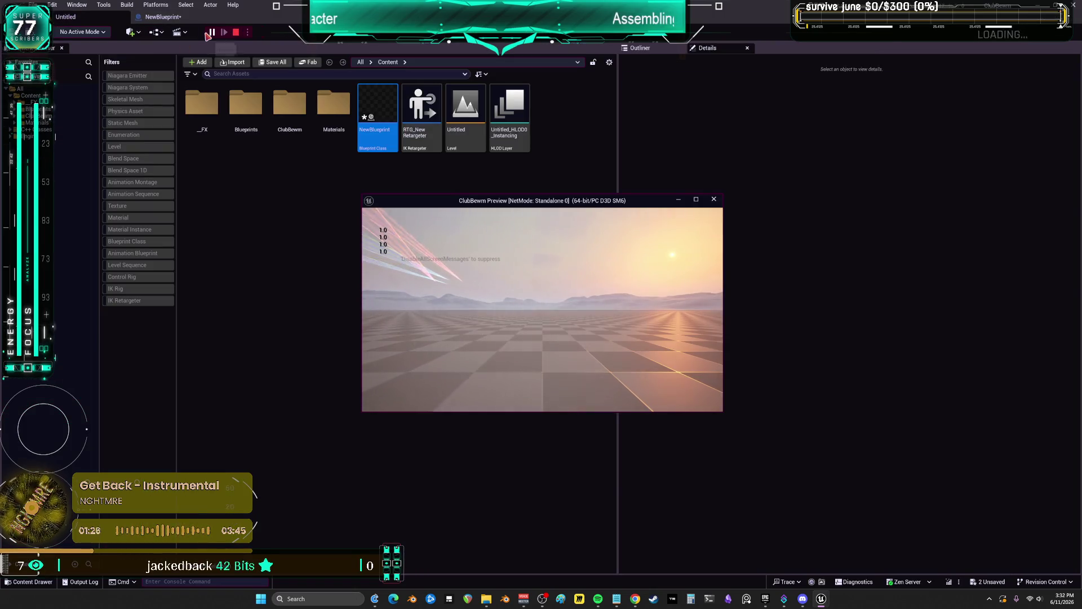
{"action": "left_click", "coordinate": [154, 19]}
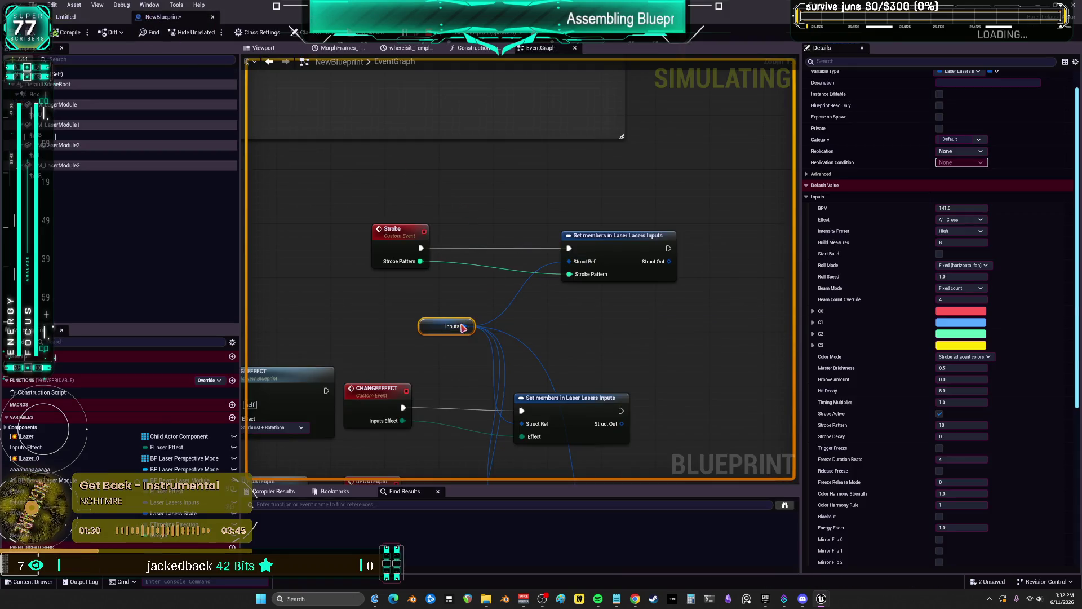
{"action": "left_click", "coordinate": [479, 336]}
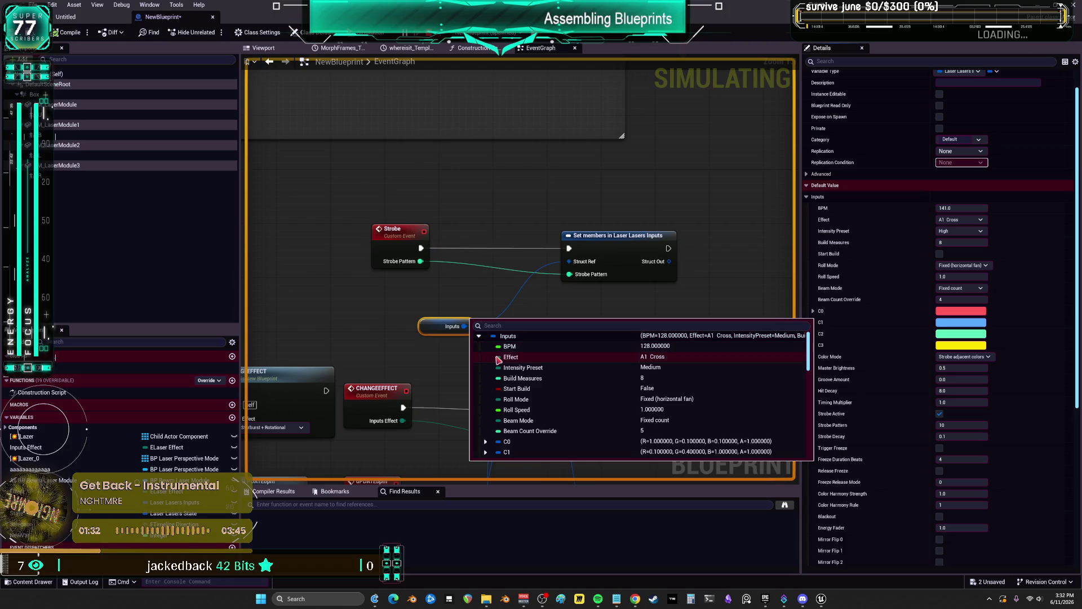
{"action": "scroll", "coordinate": [546, 417], "scroll_direction": "down", "scroll_amount": 5}
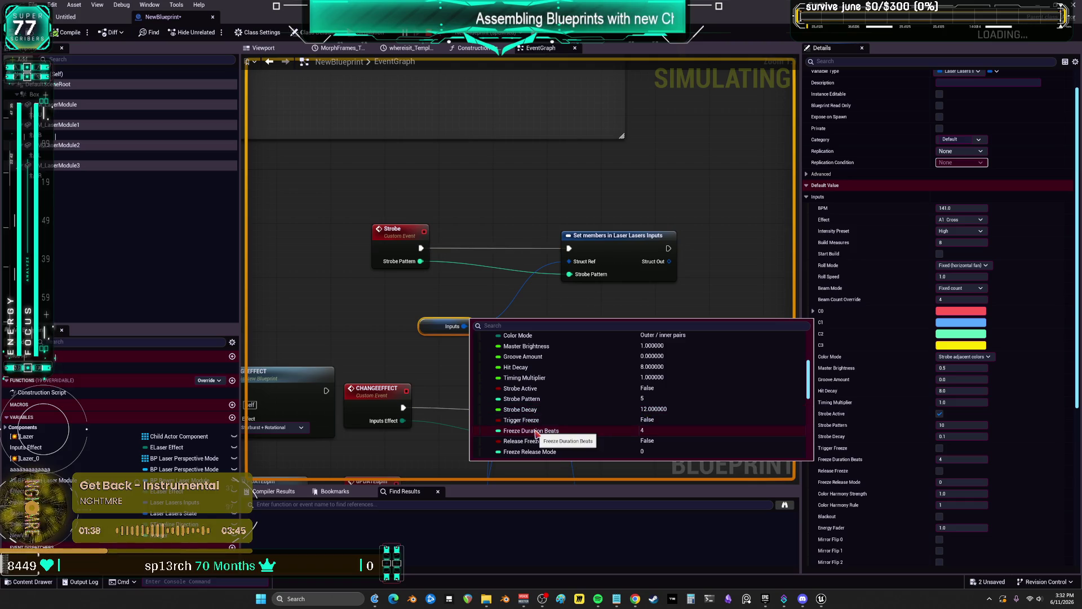
{"action": "left_click", "coordinate": [441, 303]}
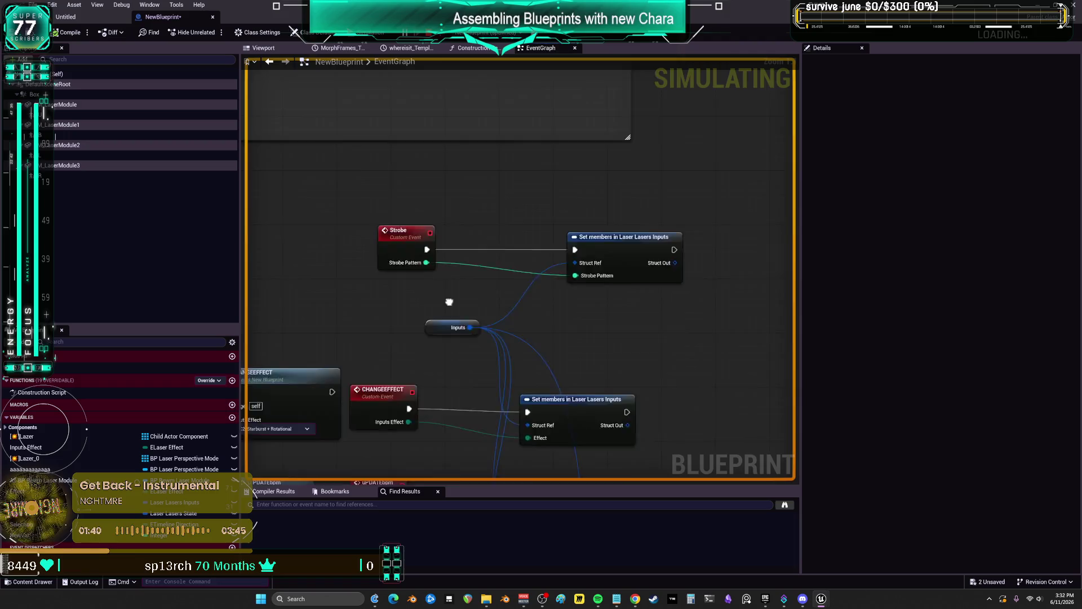
{"action": "mouse_move", "coordinate": [440, 303]}
{"action": "left_mouse_down"}
{"action": "mouse_move", "coordinate": [438, 125]}
{"action": "mouse_move", "coordinate": [512, 234]}
{"action": "mouse_move", "coordinate": [677, 114]}
{"action": "left_mouse_up"}
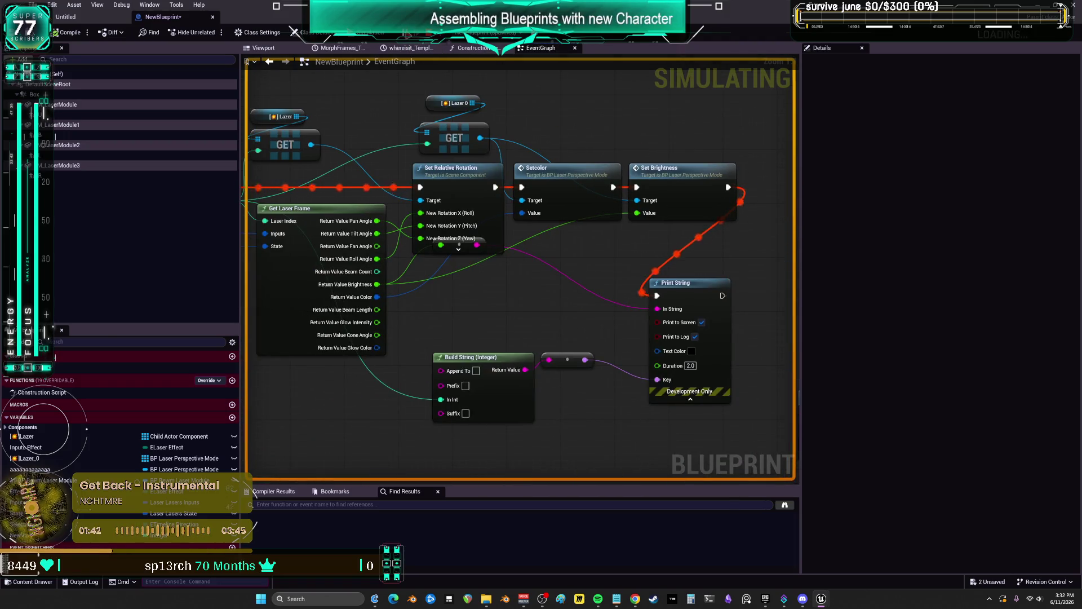
{"action": "mouse_move", "coordinate": [311, 144]}
{"action": "left_mouse_down"}
{"action": "mouse_move", "coordinate": [585, 239]}
{"action": "mouse_move", "coordinate": [429, 236]}
{"action": "left_mouse_up"}
{"action": "mouse_move", "coordinate": [428, 235]}
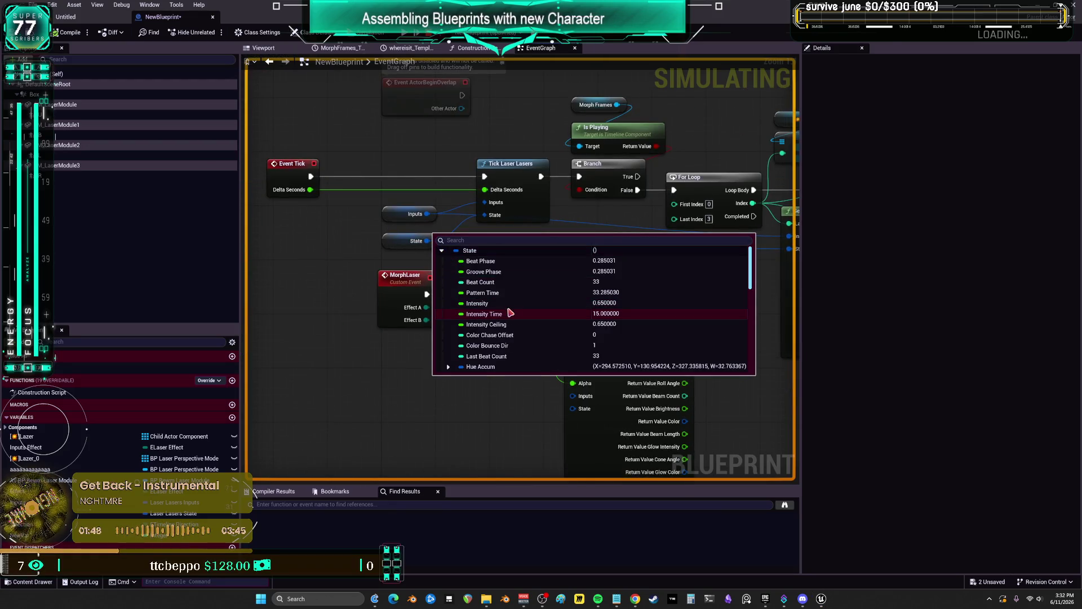
{"action": "scroll", "coordinate": [496, 333], "scroll_direction": "down", "scroll_amount": 5}
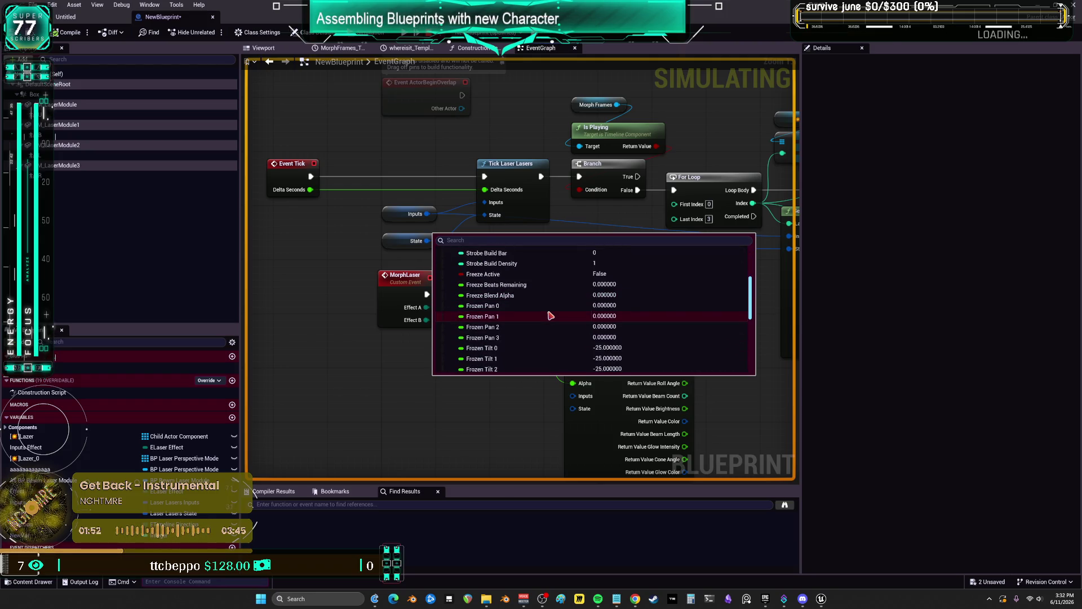
{"action": "scroll", "coordinate": [551, 316], "scroll_direction": "down", "scroll_amount": 5}
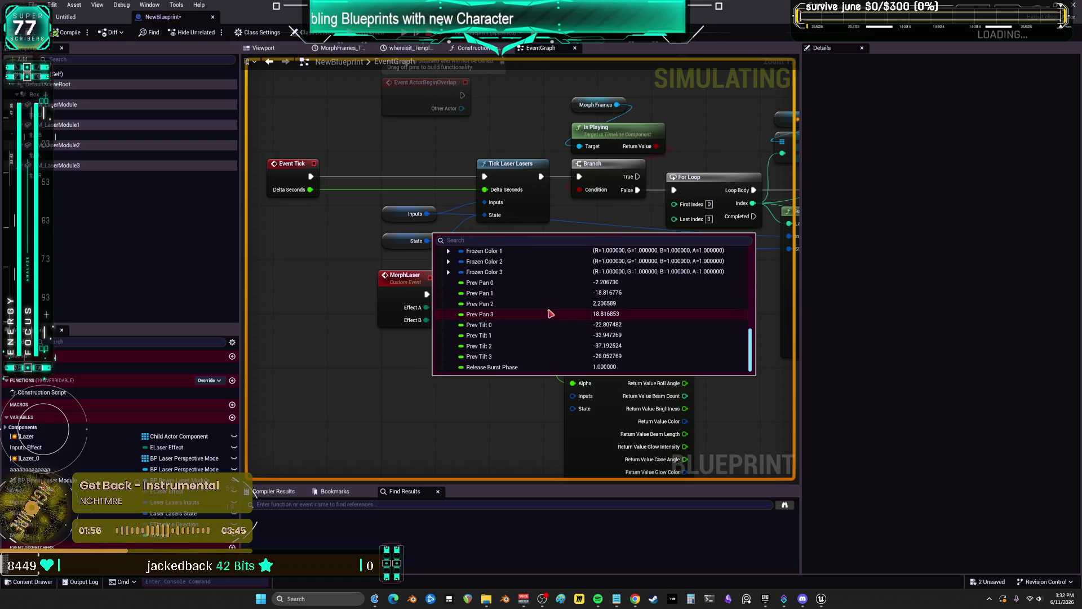
{"action": "scroll", "coordinate": [551, 314], "scroll_direction": "up", "scroll_amount": 2}
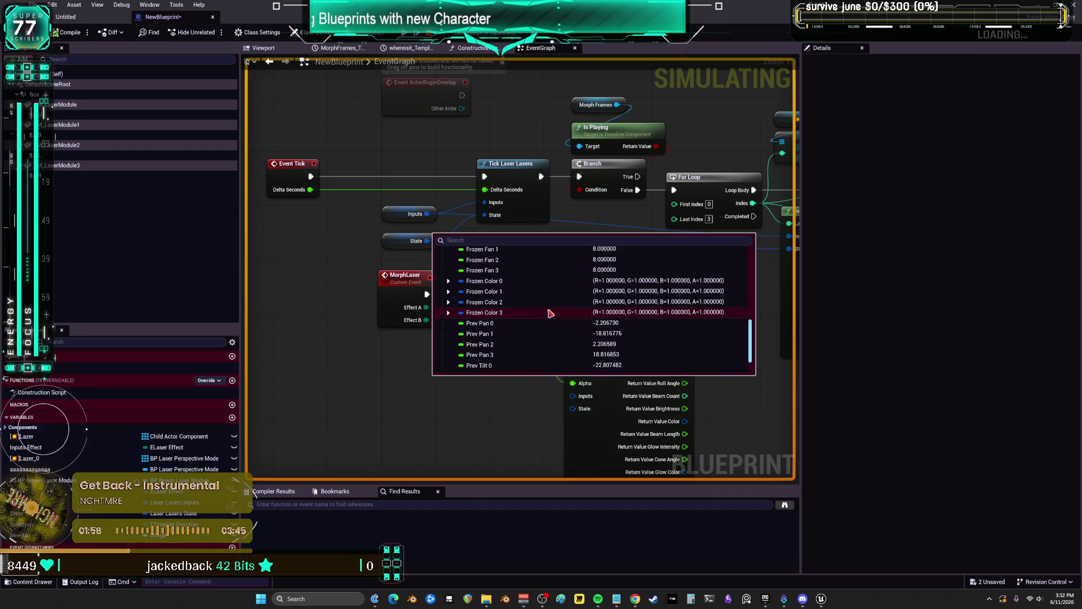
{"action": "scroll", "coordinate": [550, 313], "scroll_direction": "up", "scroll_amount": 8}
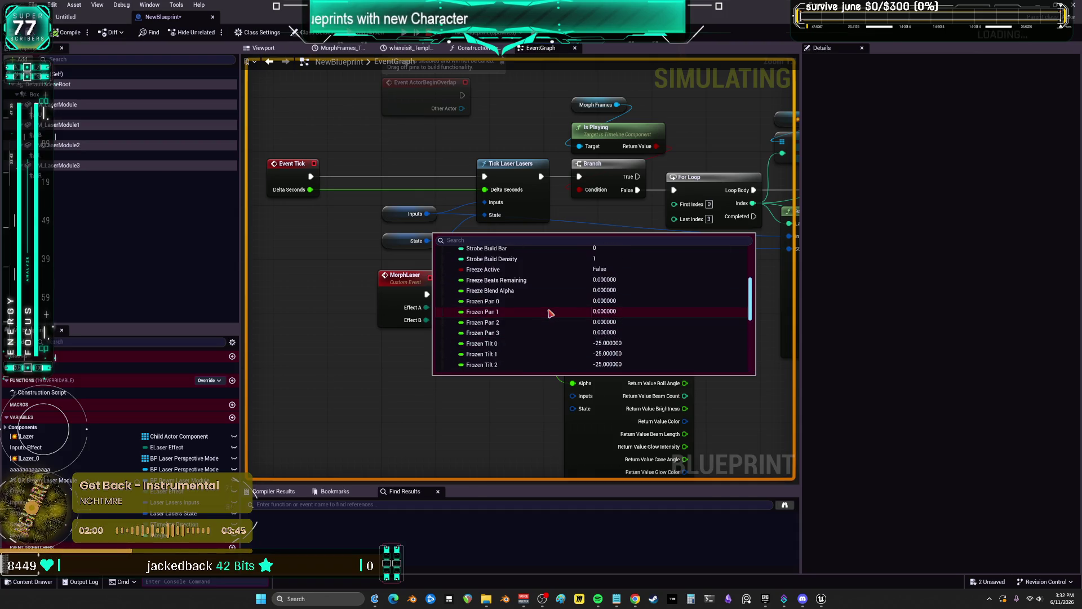
{"action": "scroll", "coordinate": [551, 313], "scroll_direction": "up", "scroll_amount": 5}
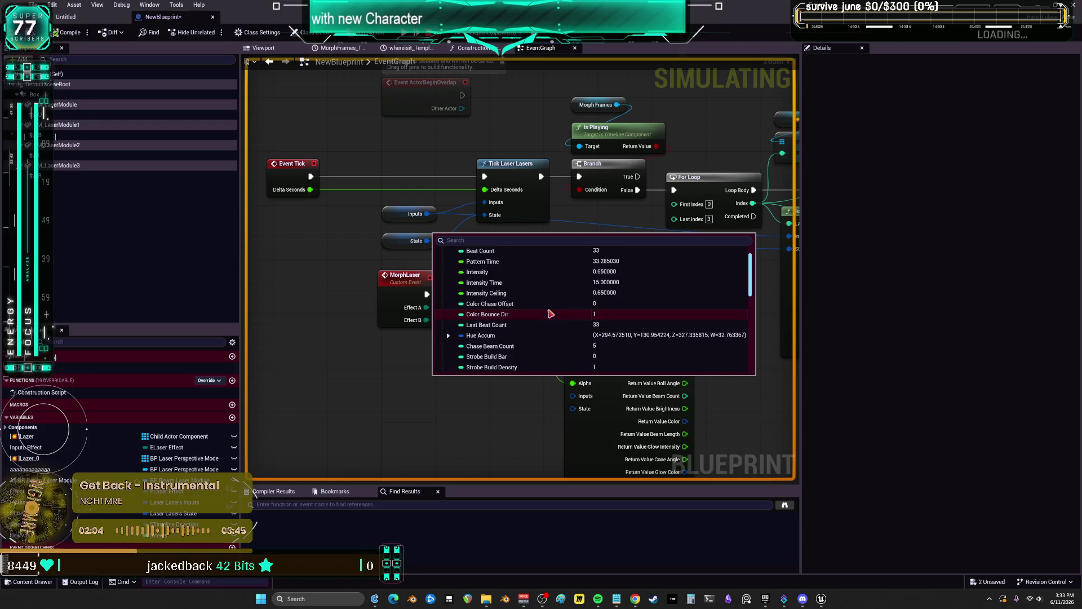
{"action": "scroll", "coordinate": [551, 314], "scroll_direction": "up", "scroll_amount": 2}
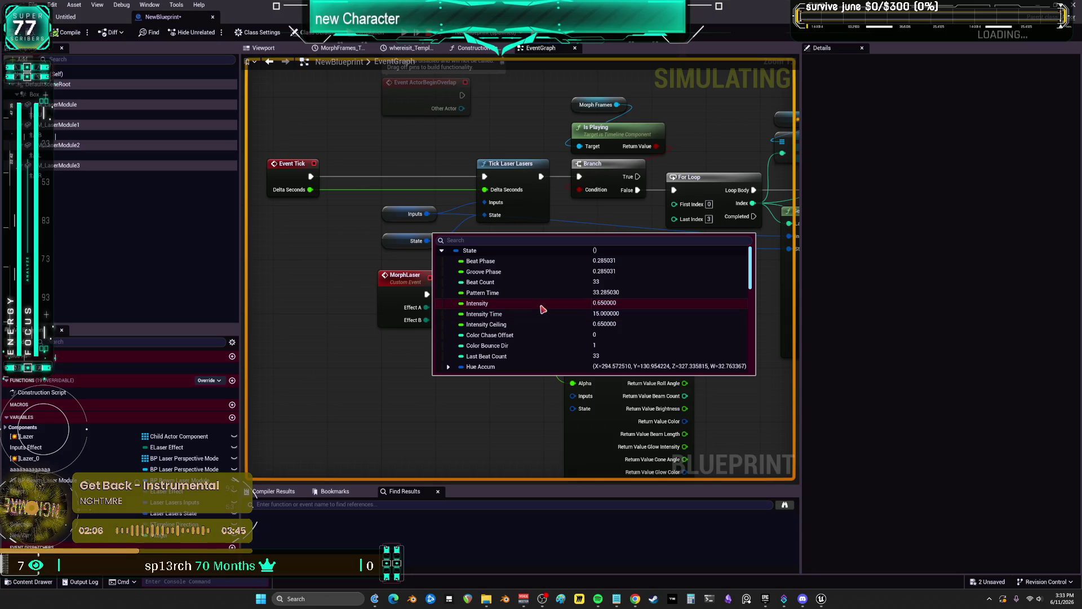
{"action": "right_click", "coordinate": [543, 308]}
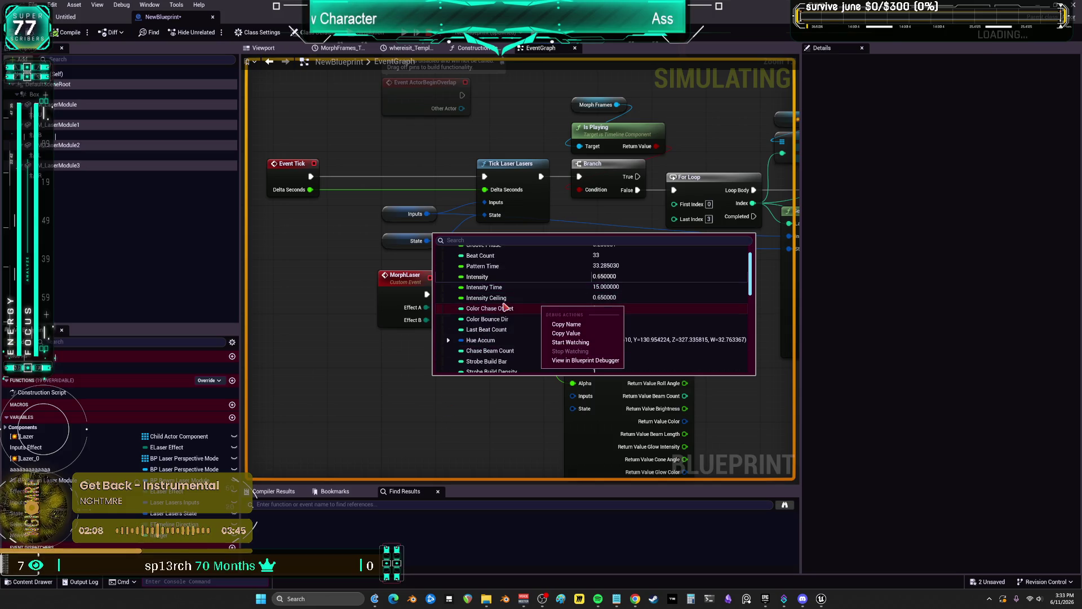
{"action": "left_click", "coordinate": [512, 306]}
{"action": "scroll", "coordinate": [513, 307], "scroll_direction": "down", "scroll_amount": 5}
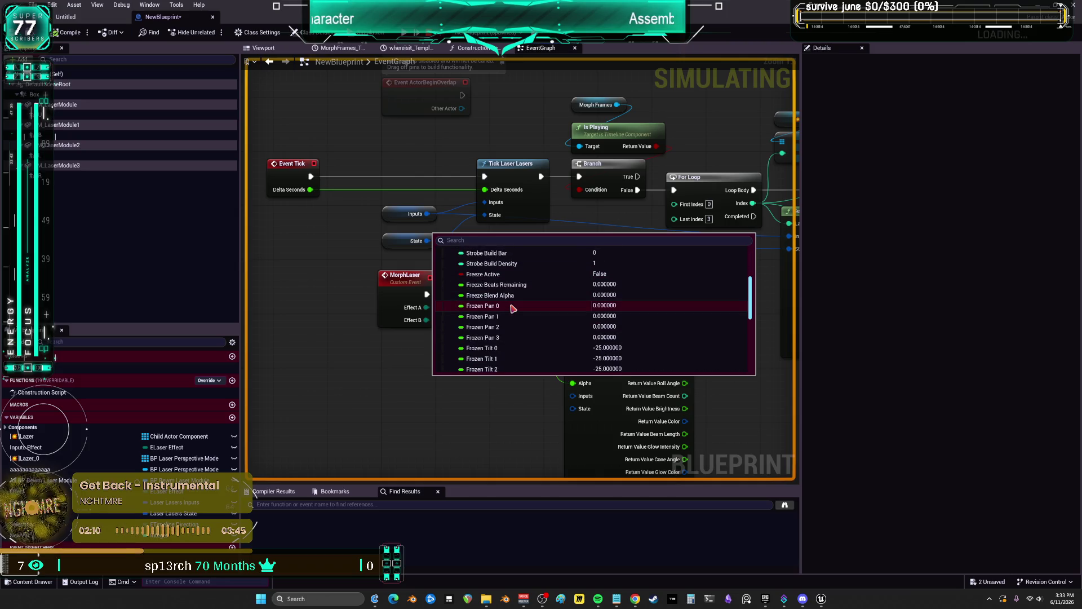
{"action": "scroll", "coordinate": [513, 308], "scroll_direction": "down", "scroll_amount": 3}
{"action": "scroll", "coordinate": [513, 309], "scroll_direction": "down", "scroll_amount": 3}
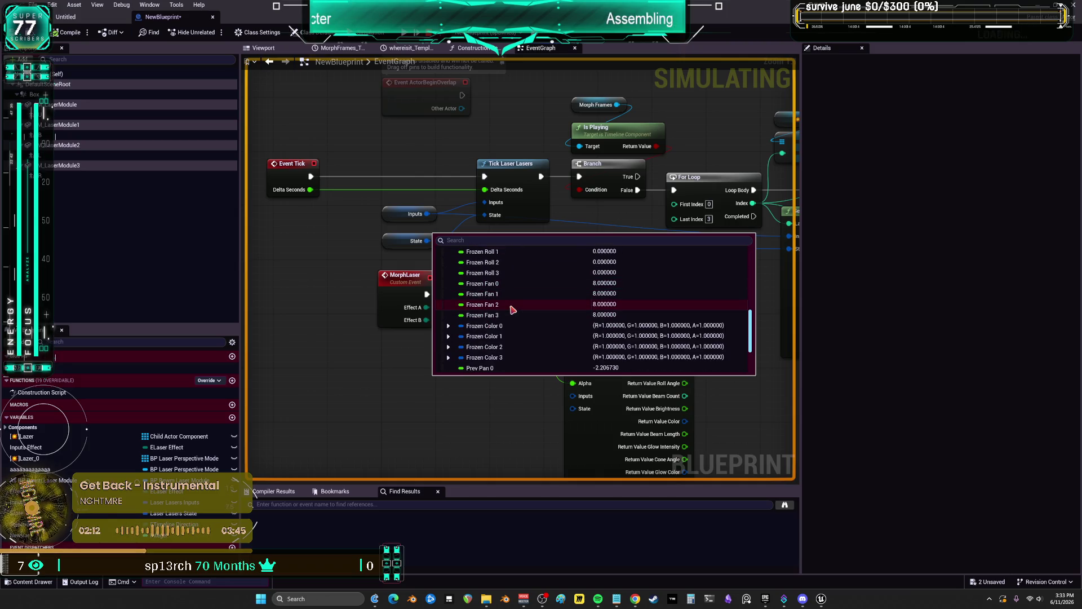
{"action": "scroll", "coordinate": [513, 310], "scroll_direction": "down", "scroll_amount": 3}
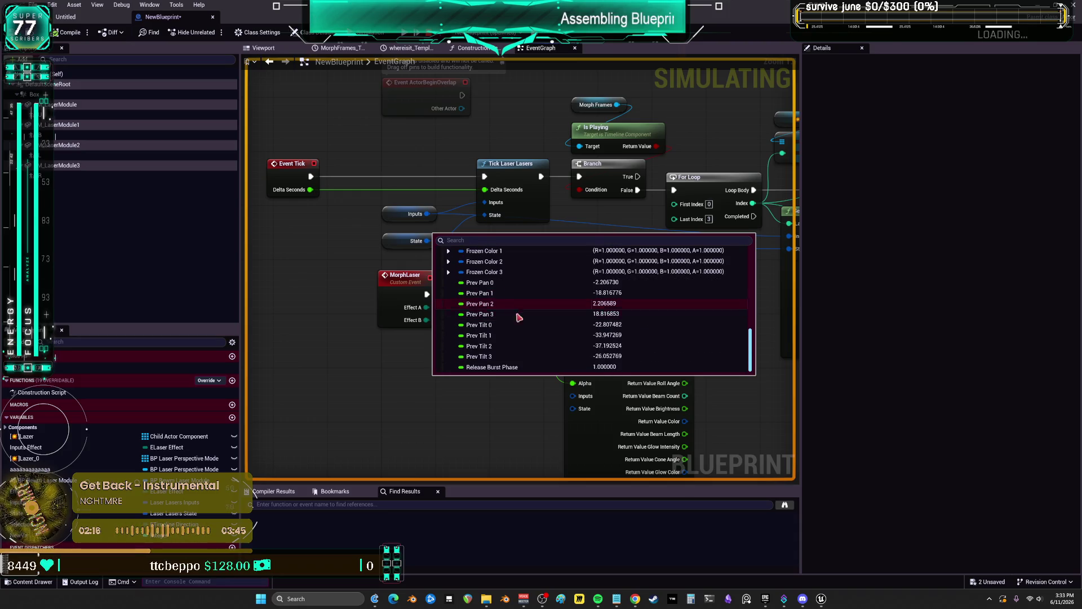
{"action": "mouse_move", "coordinate": [727, 296]}
{"action": "left_mouse_down"}
{"action": "mouse_move", "coordinate": [627, 315]}
{"action": "mouse_move", "coordinate": [496, 318]}
{"action": "mouse_move", "coordinate": [612, 314]}
{"action": "mouse_move", "coordinate": [423, 244]}
{"action": "left_mouse_up"}
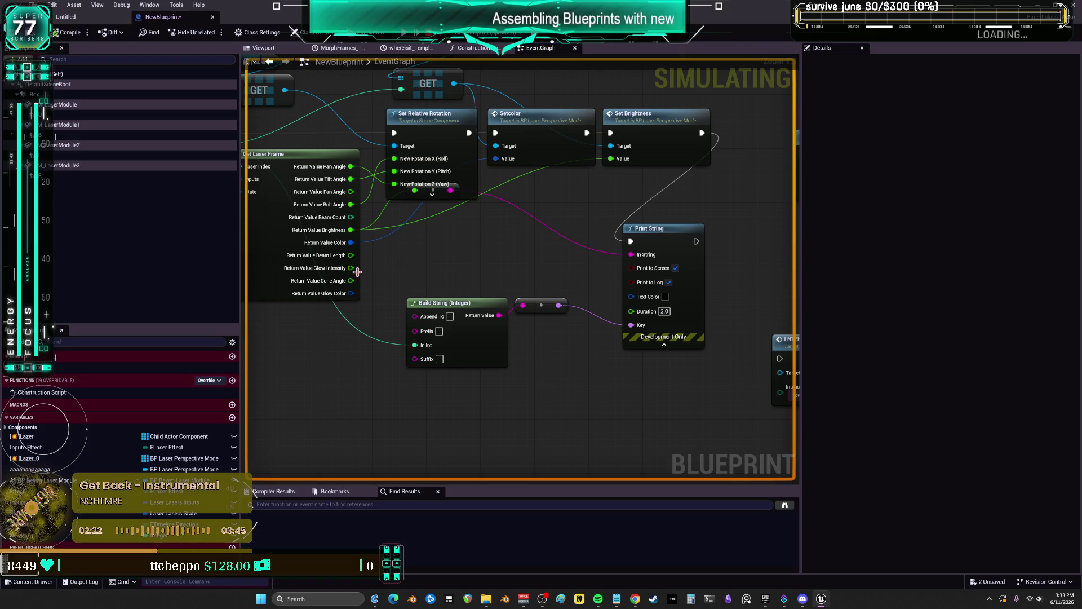
Wire Glow Intensity into Set Brightness Value and the Print String's To String node, then compile
{"action": "mouse_move", "coordinate": [352, 269]}
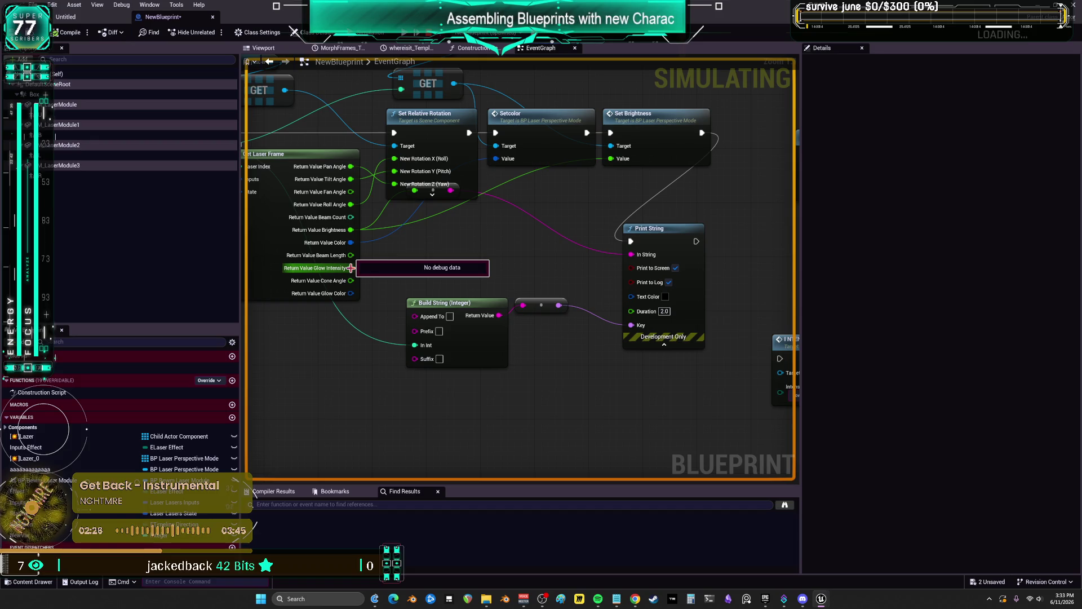
{"action": "left_click_drag", "start_coordinate": [351, 268], "coordinate": [613, 162]}
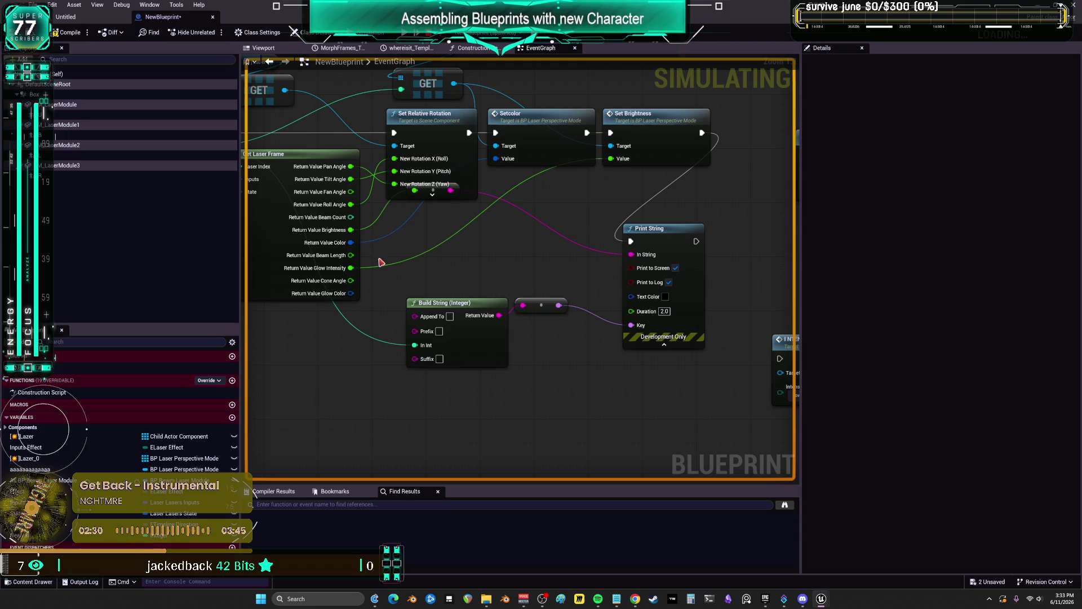
{"action": "left_click_drag", "start_coordinate": [460, 122], "coordinate": [461, 101]}
{"action": "mouse_move", "coordinate": [433, 190]}
{"action": "left_mouse_down"}
{"action": "mouse_move", "coordinate": [442, 226]}
{"action": "mouse_move", "coordinate": [480, 257]}
{"action": "left_mouse_up"}
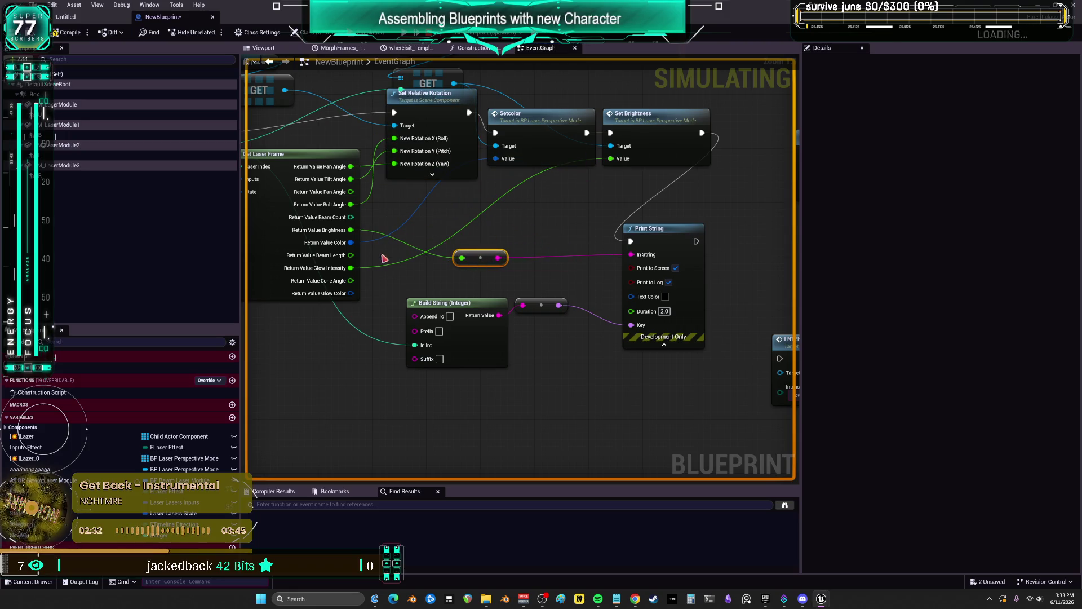
{"action": "left_click_drag", "start_coordinate": [351, 269], "coordinate": [469, 263]}
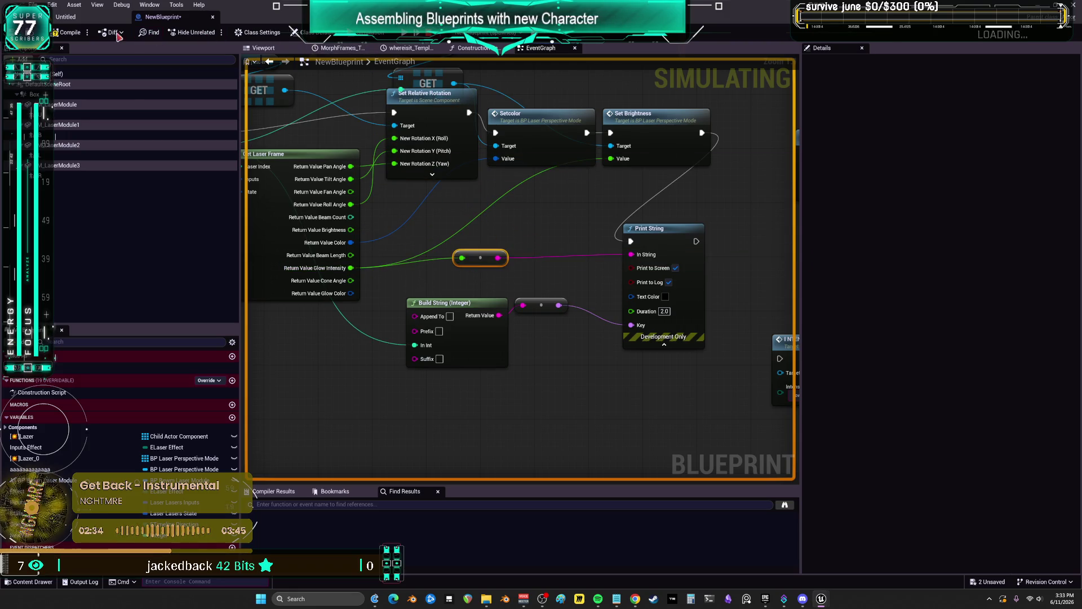
{"action": "left_click", "coordinate": [73, 33]}
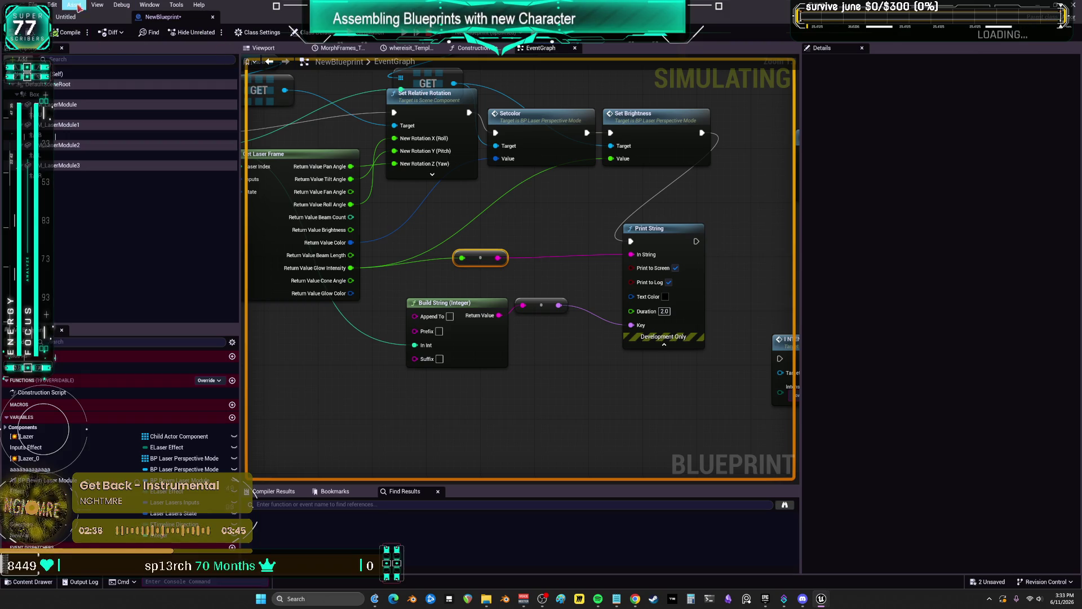
{"action": "left_click", "coordinate": [65, 18]}
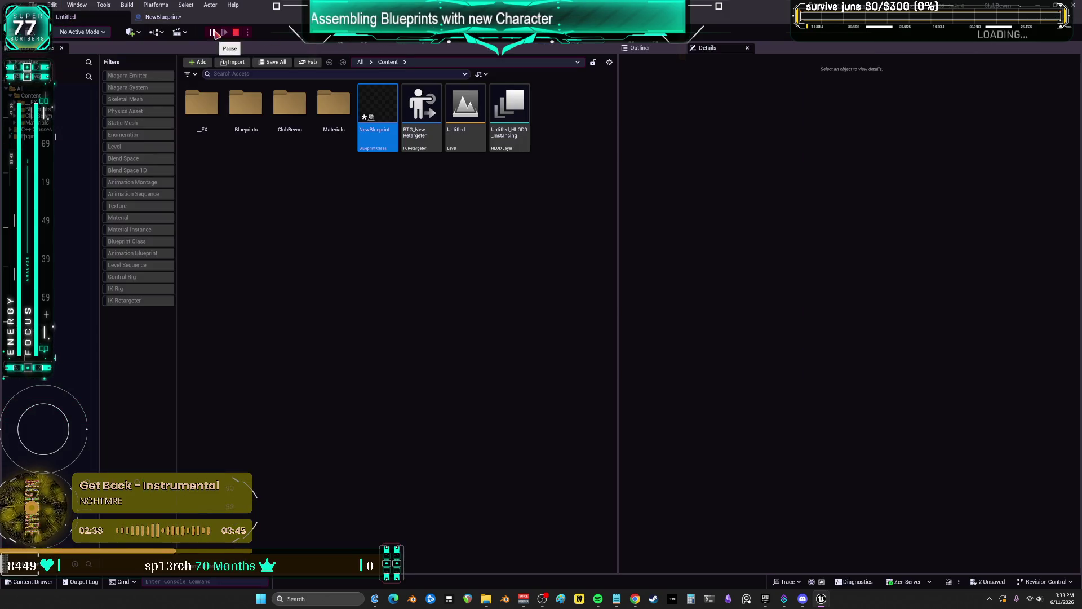
Watch the ClubBewm preview print Glow Intensity values around 0.53–0.64, then stop play
{"action": "mouse_move", "coordinate": [823, 600]}
{"action": "left_click", "coordinate": [868, 549]}
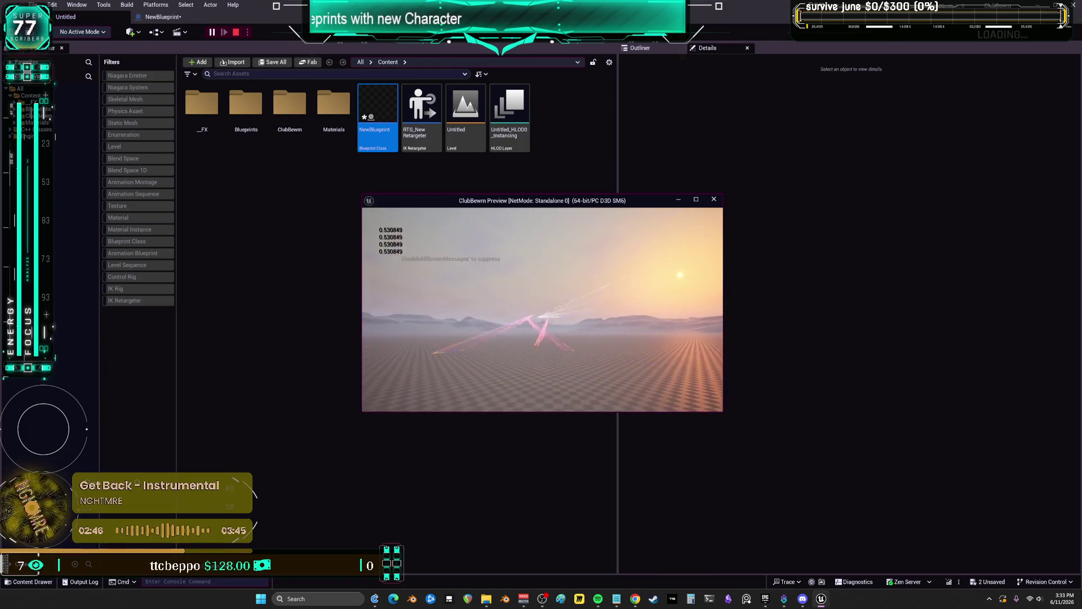
{"action": "key", "text": "Escape"}
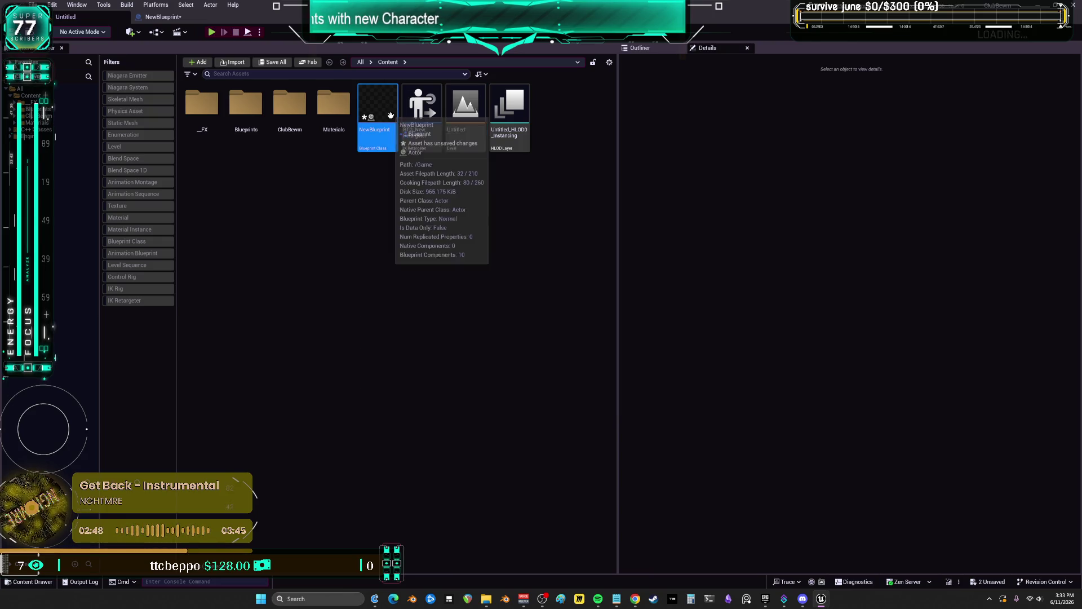
Set the Inputs Strobe Decay default to 20.0 in NewBlueprint, compile, and play the Untitled level
{"action": "double_click", "coordinate": [372, 108]}
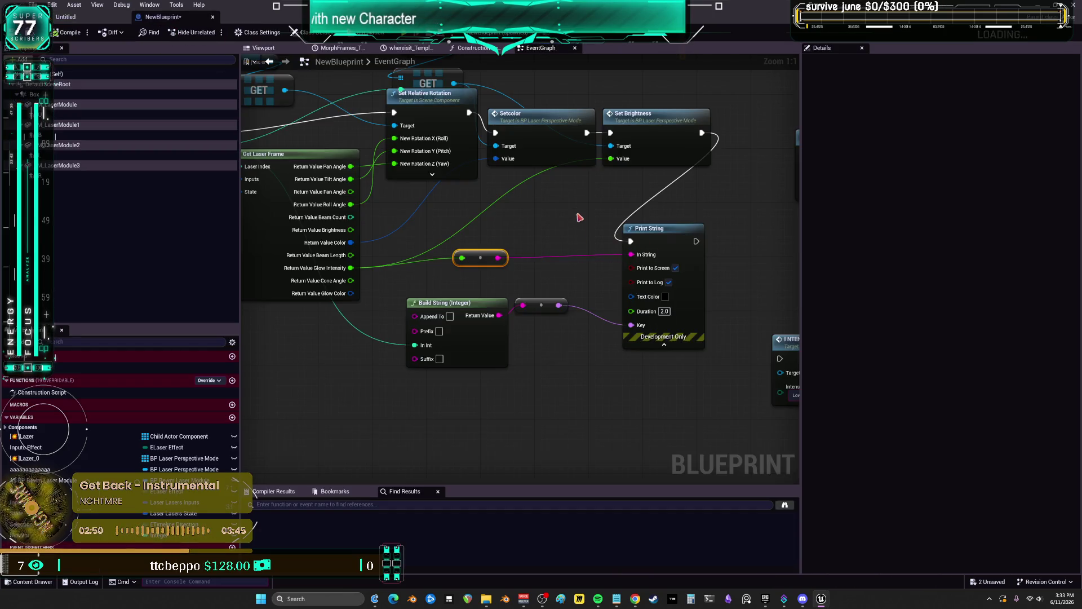
{"action": "scroll", "coordinate": [512, 218], "scroll_direction": "down", "scroll_amount": 1}
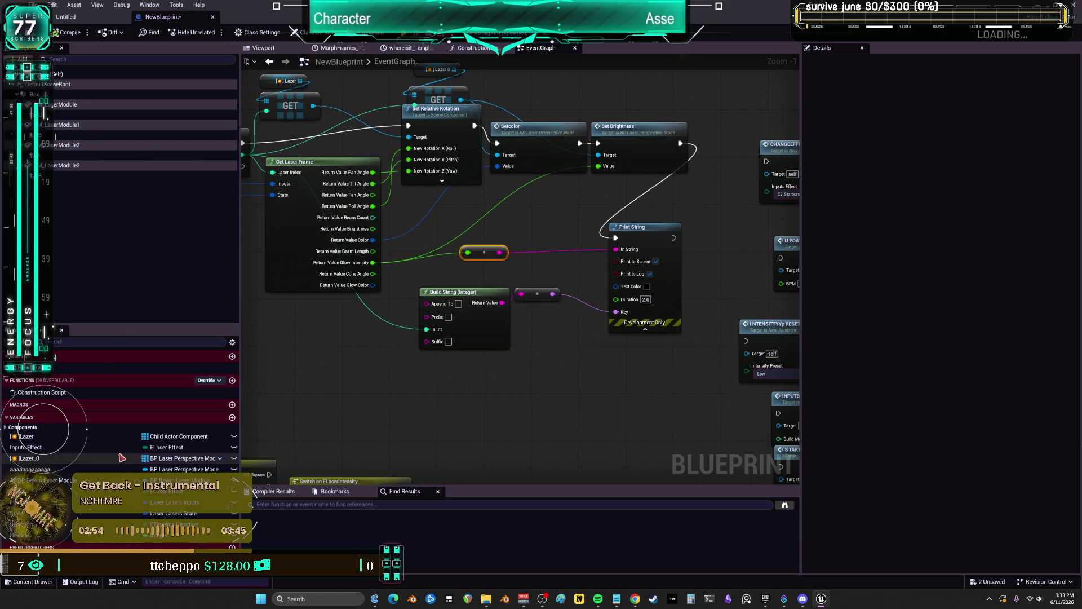
{"action": "left_click", "coordinate": [133, 501]}
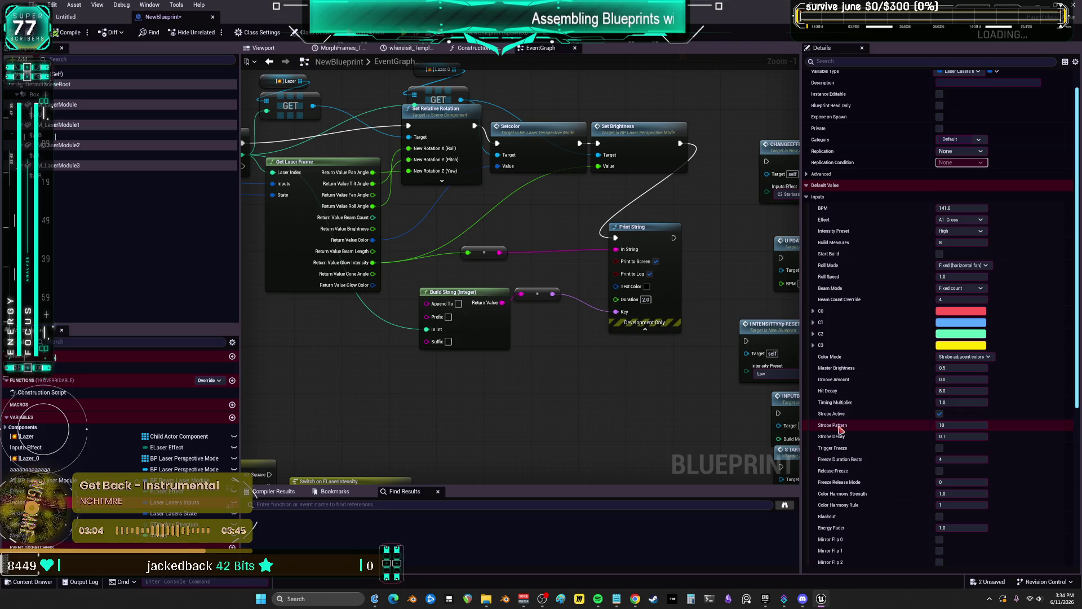
{"action": "mouse_move", "coordinate": [840, 439]}
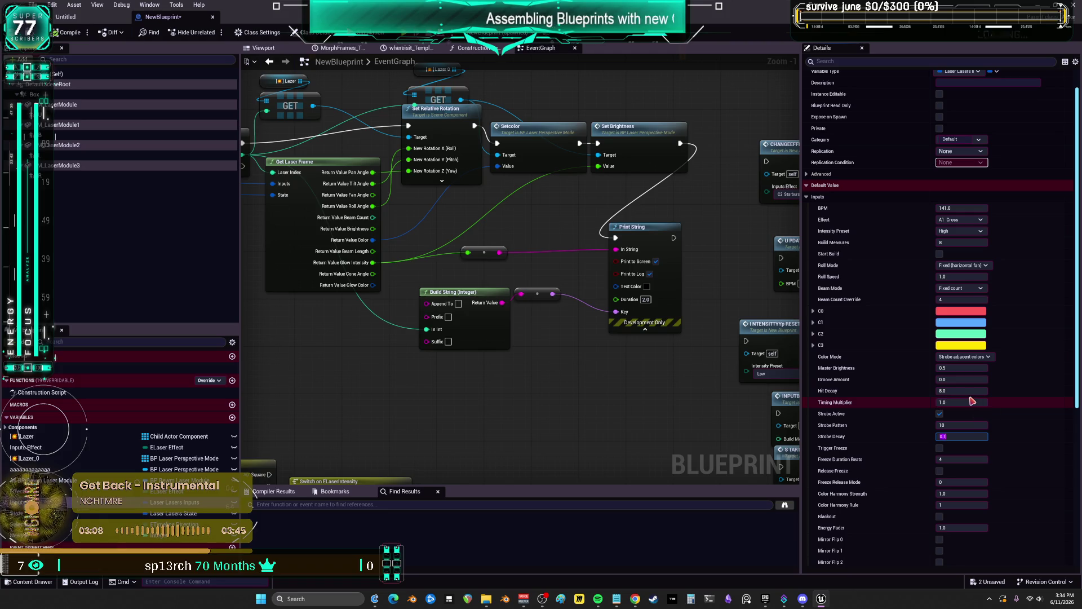
{"action": "type", "text": "20"}
{"action": "left_click", "coordinate": [68, 38]}
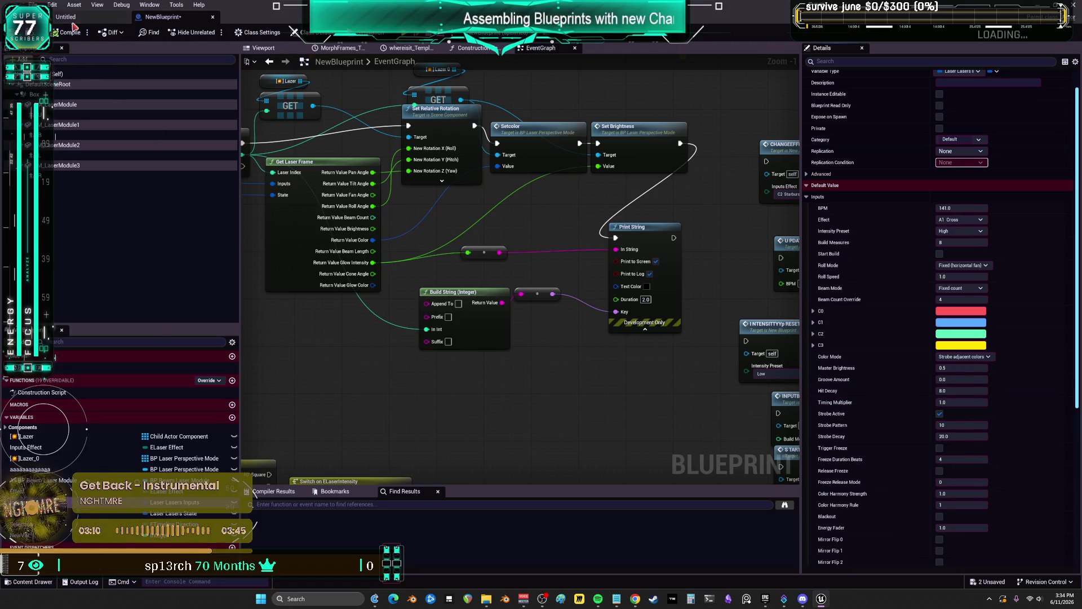
{"action": "left_click", "coordinate": [71, 20]}
{"action": "left_click", "coordinate": [219, 32]}
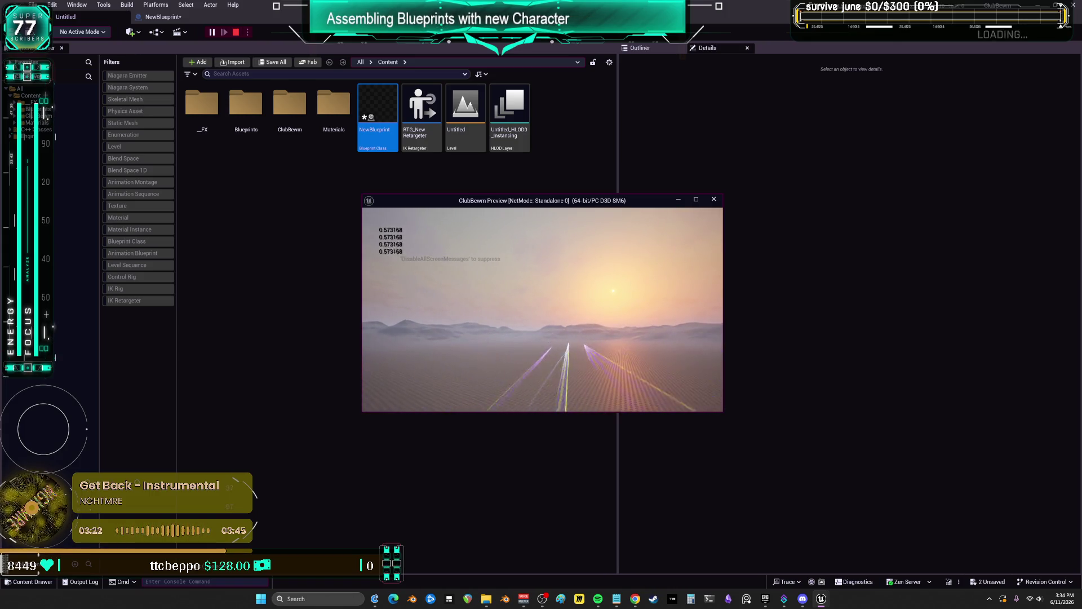
Change Strobe Decay to 250.0, test it in a play session, then return to NewBlueprint's graph
{"action": "key", "text": "Escape"}
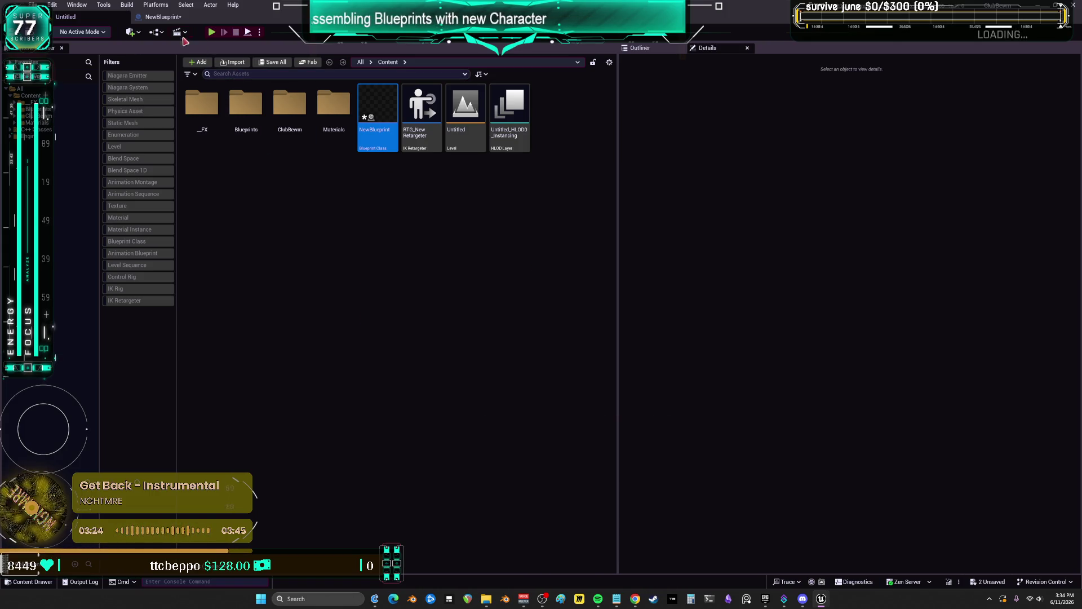
{"action": "left_click", "coordinate": [167, 19]}
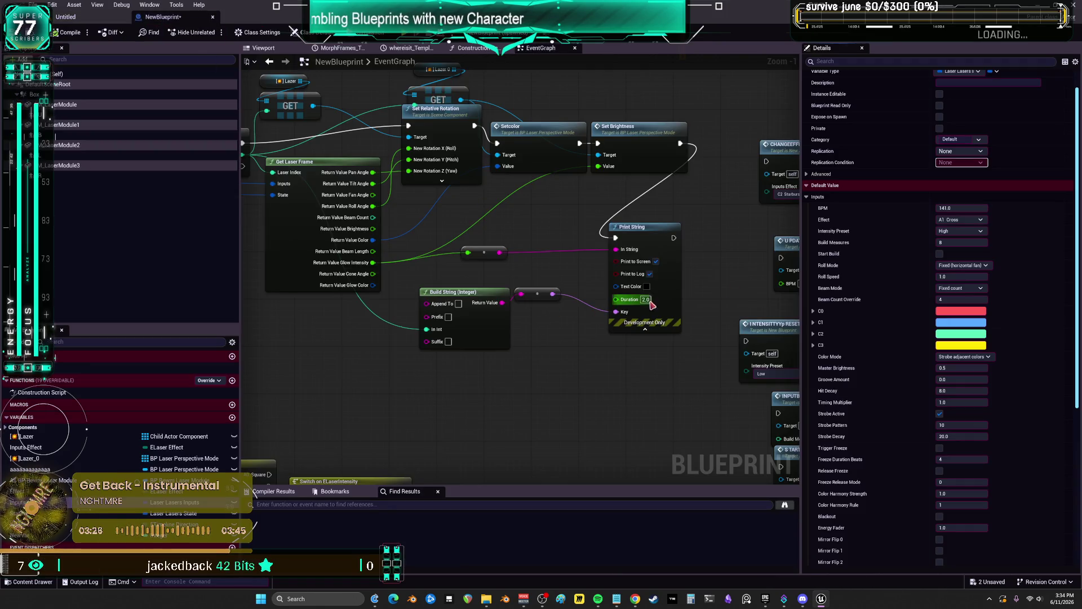
{"action": "left_click", "coordinate": [965, 438]}
{"action": "type", "text": "250"}
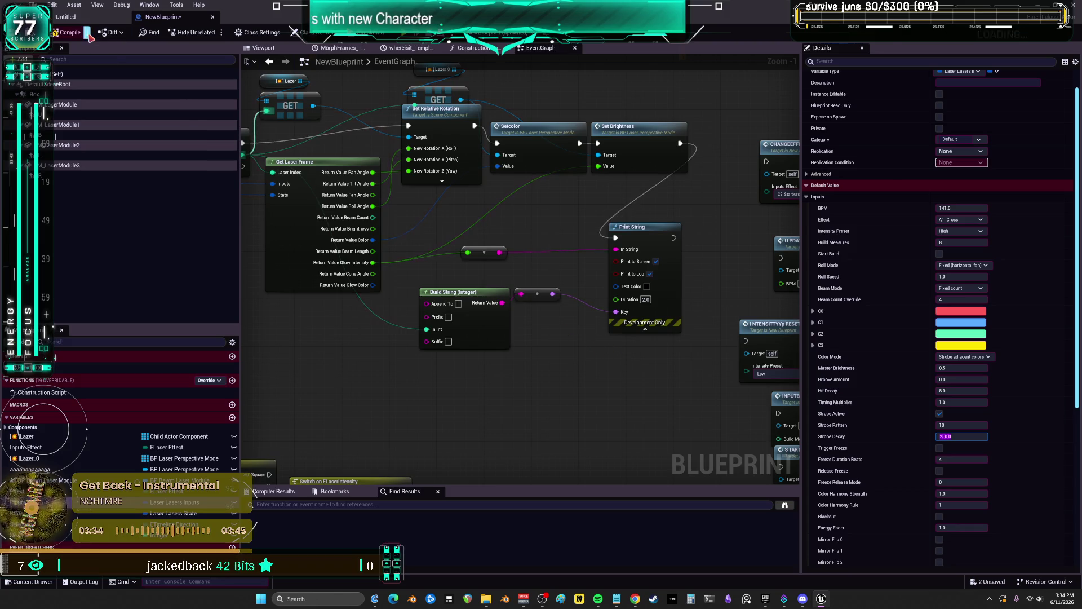
{"action": "left_click", "coordinate": [74, 18]}
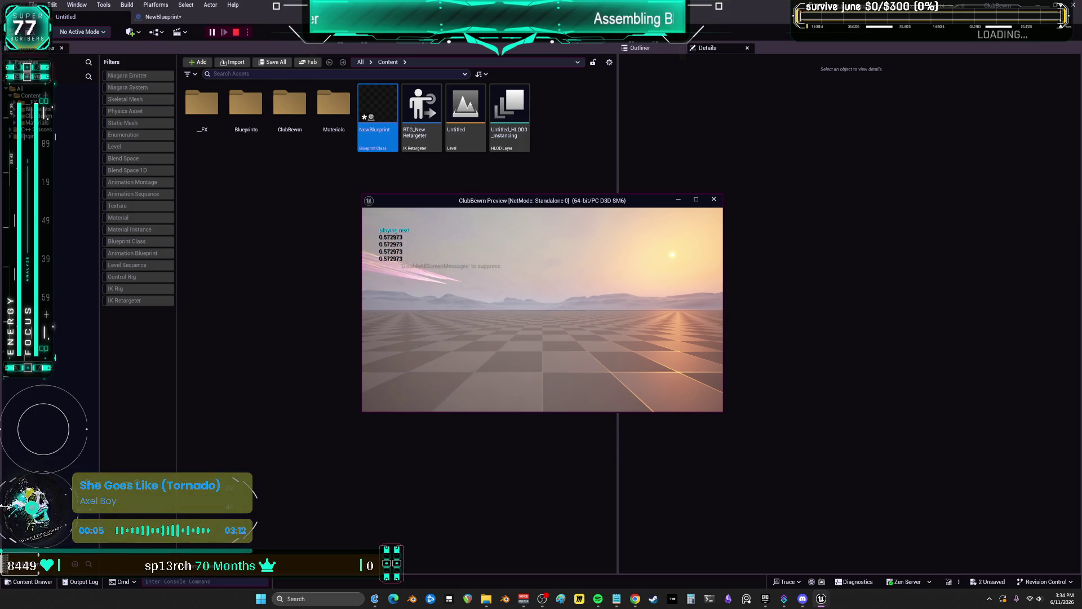
{"action": "key", "text": "Escape"}
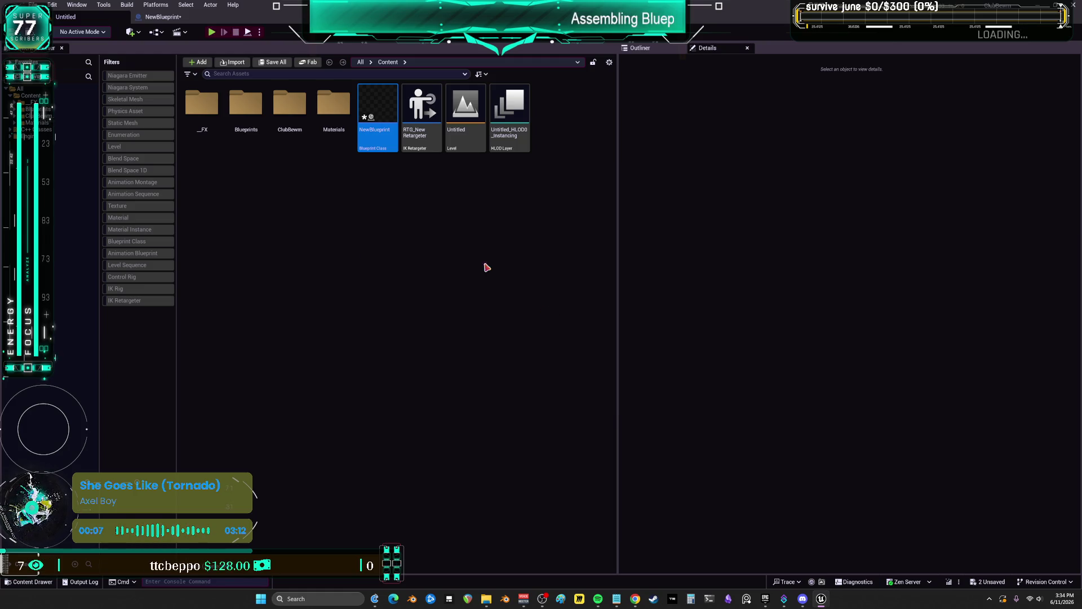
{"action": "left_click", "coordinate": [160, 17]}
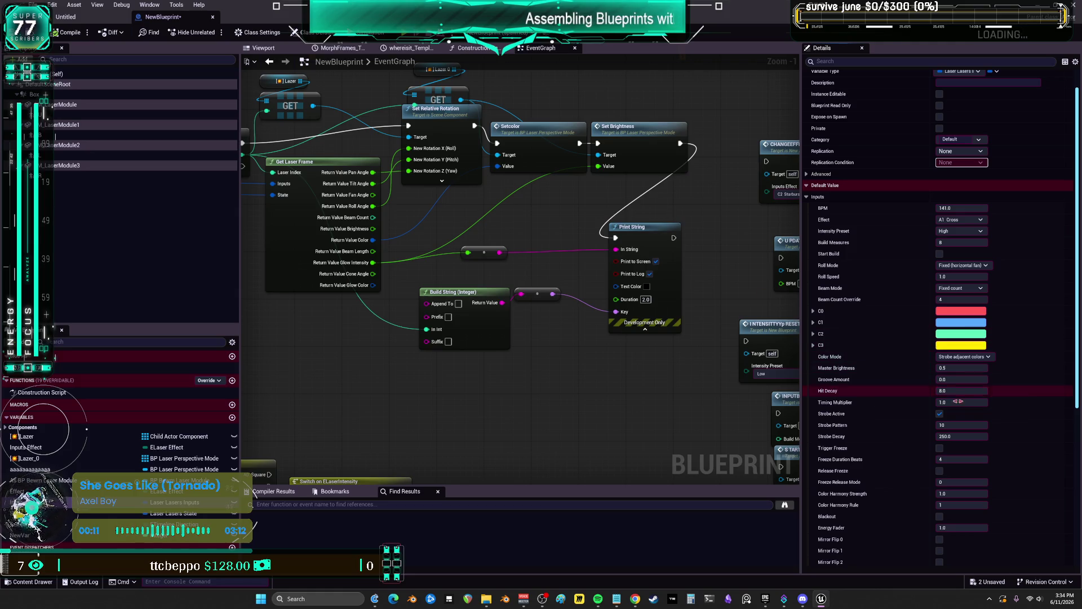
Move the Build String (Integer) node lower and discard a mistakenly added Add node on Glow Intensity
{"action": "left_click", "coordinate": [960, 367]}
{"action": "type", "text": "1"}
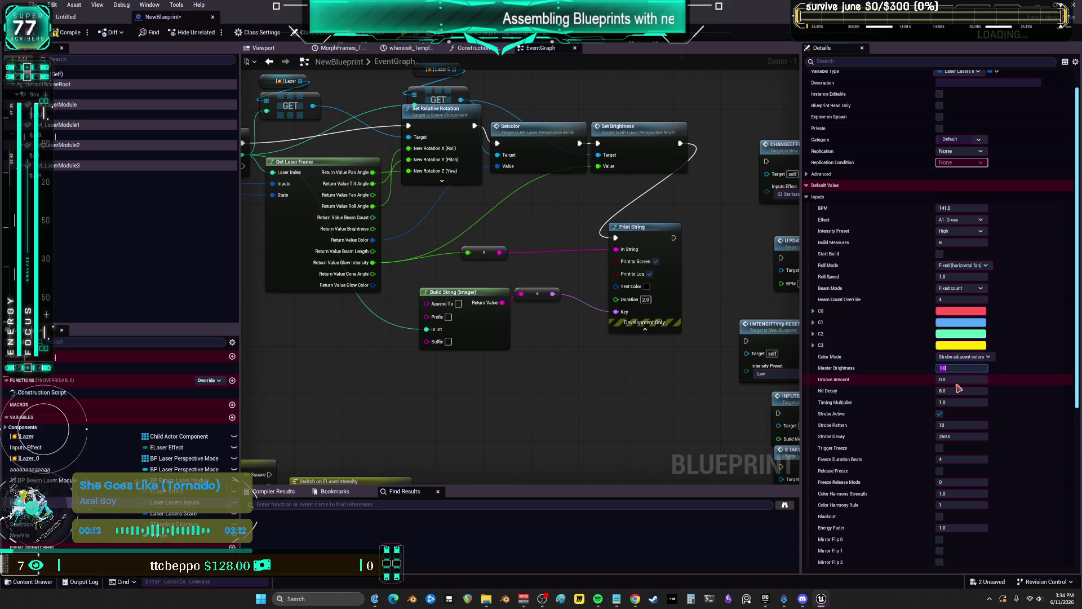
{"action": "left_click_drag", "start_coordinate": [482, 293], "coordinate": [493, 352]}
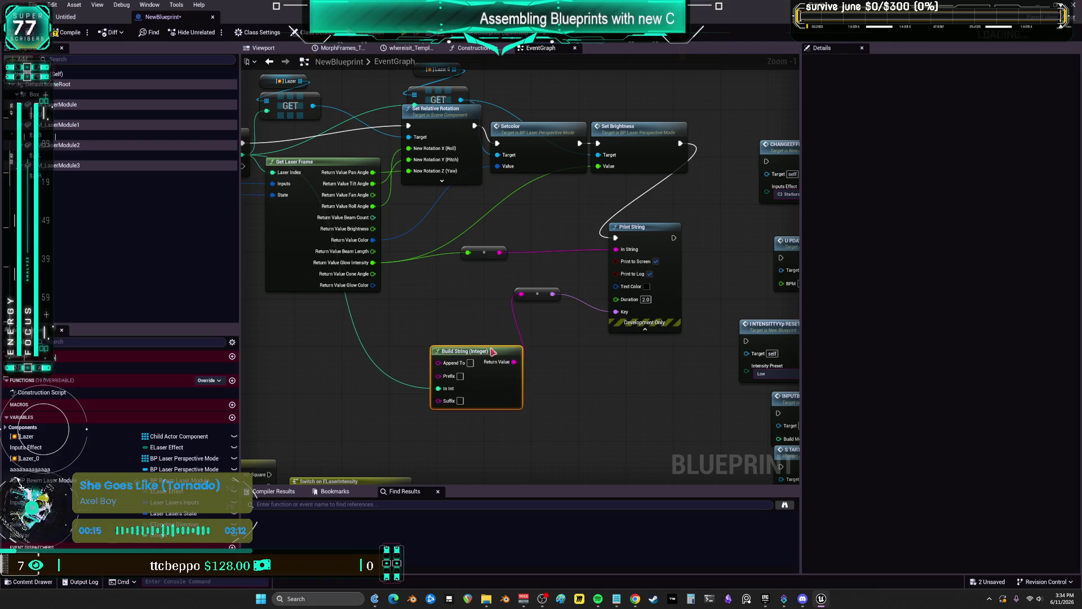
{"action": "mouse_move", "coordinate": [373, 262]}
{"action": "left_mouse_down"}
{"action": "mouse_move", "coordinate": [379, 271]}
{"action": "mouse_move", "coordinate": [476, 262]}
{"action": "left_mouse_up"}
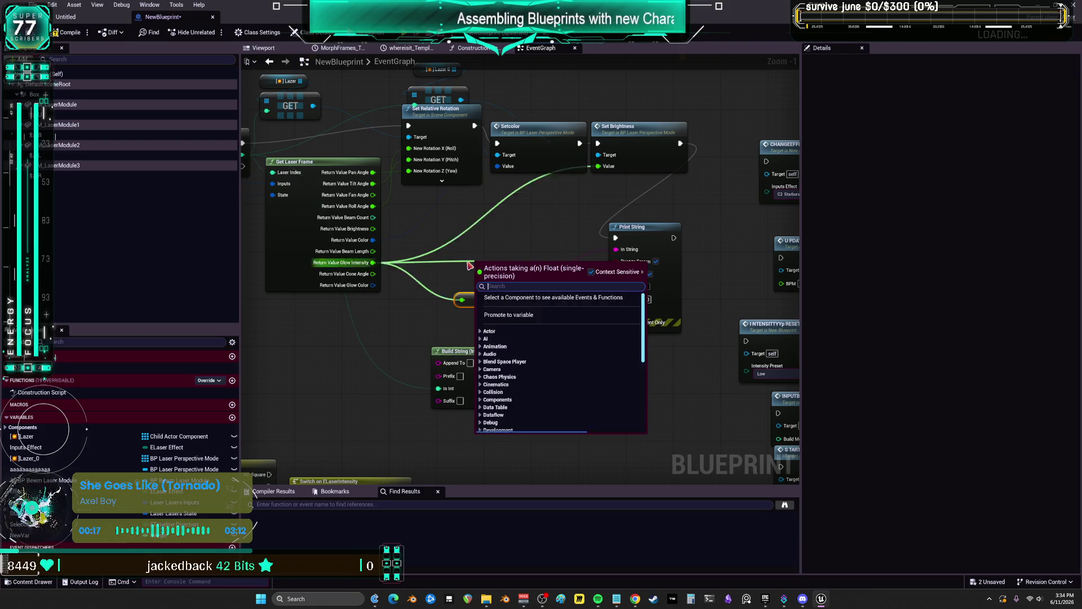
{"action": "type", "text": "add"}
{"action": "left_click", "coordinate": [527, 305]}
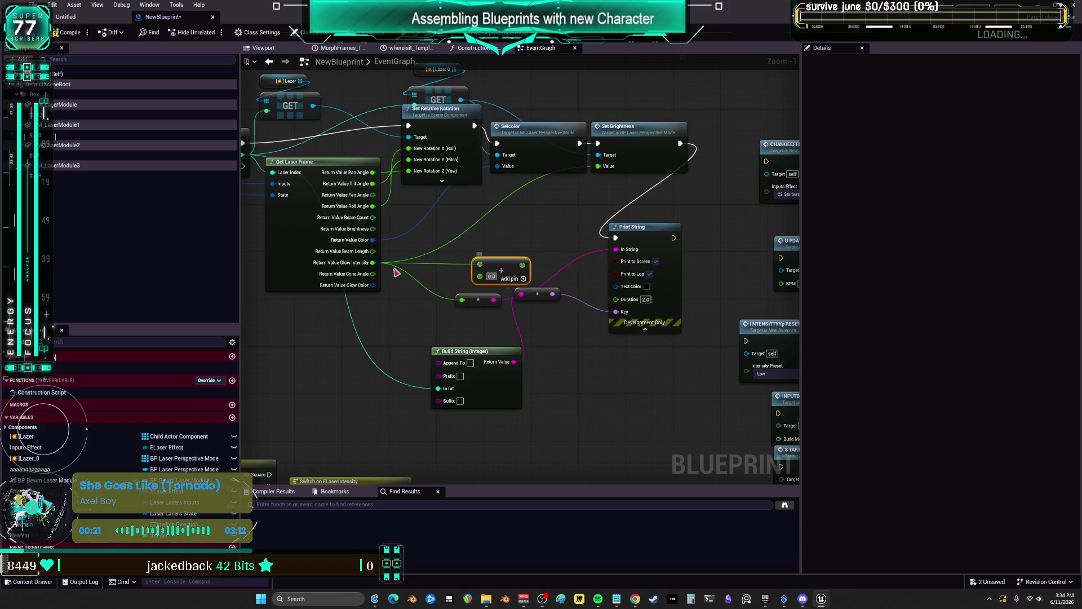
{"action": "key", "text": "Delete"}
Insert a Subtract node after Glow Intensity, feeding Set Brightness Value and the print conversion
{"action": "left_click_drag", "start_coordinate": [493, 270], "coordinate": [494, 270]}
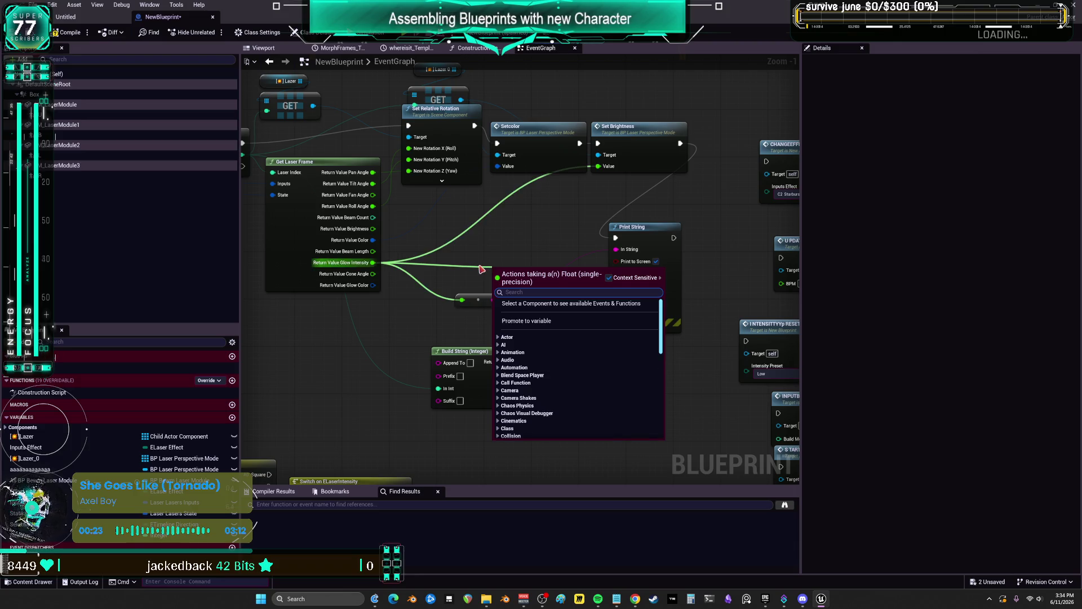
{"action": "type", "text": "subtr"}
{"action": "left_click", "coordinate": [531, 322]}
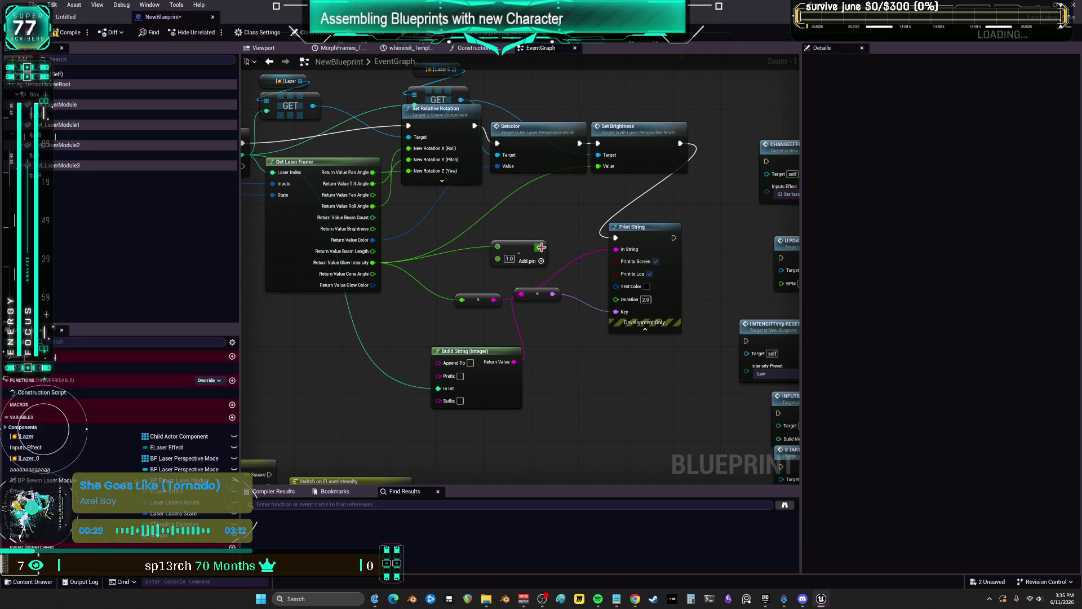
{"action": "left_click_drag", "start_coordinate": [541, 247], "coordinate": [598, 166]}
{"action": "left_click_drag", "start_coordinate": [540, 247], "coordinate": [465, 300]}
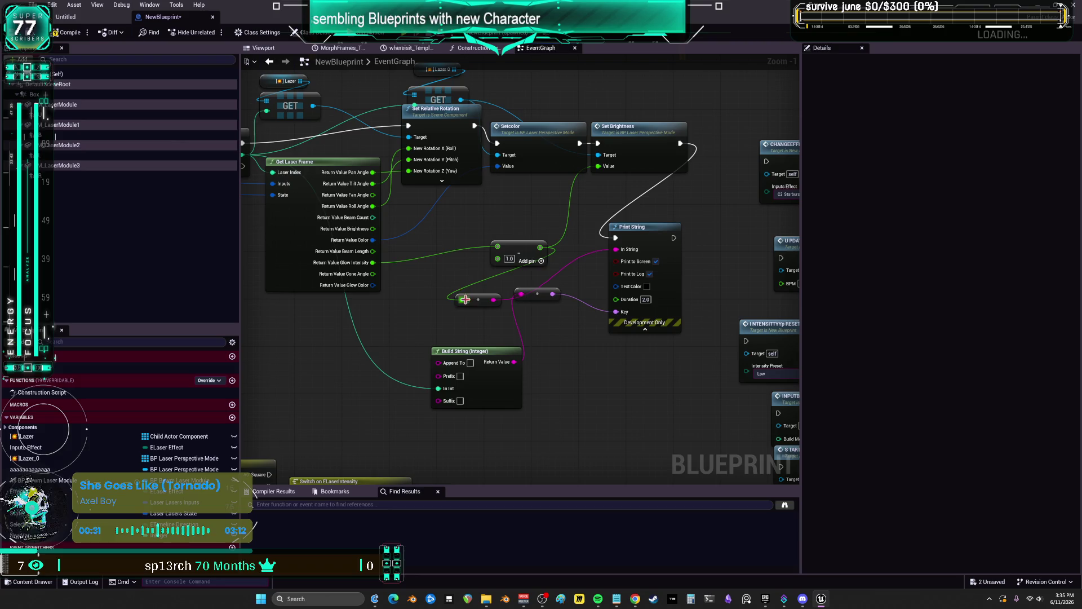
Play the level once, then change the Subtract node's amount to 0.5
{"action": "left_click", "coordinate": [79, 21]}
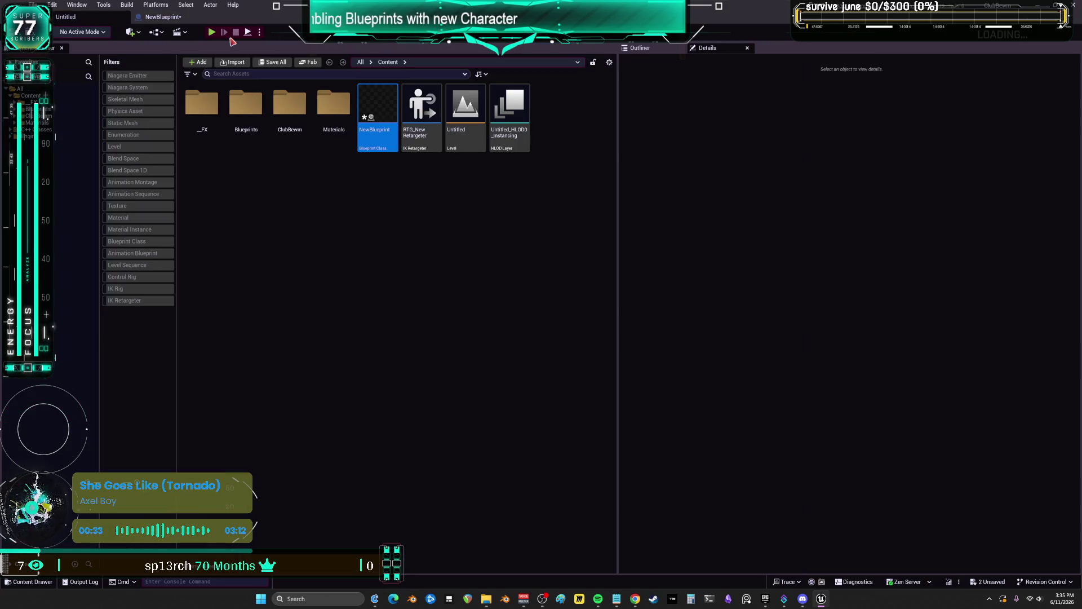
{"action": "key", "text": "alt+p"}
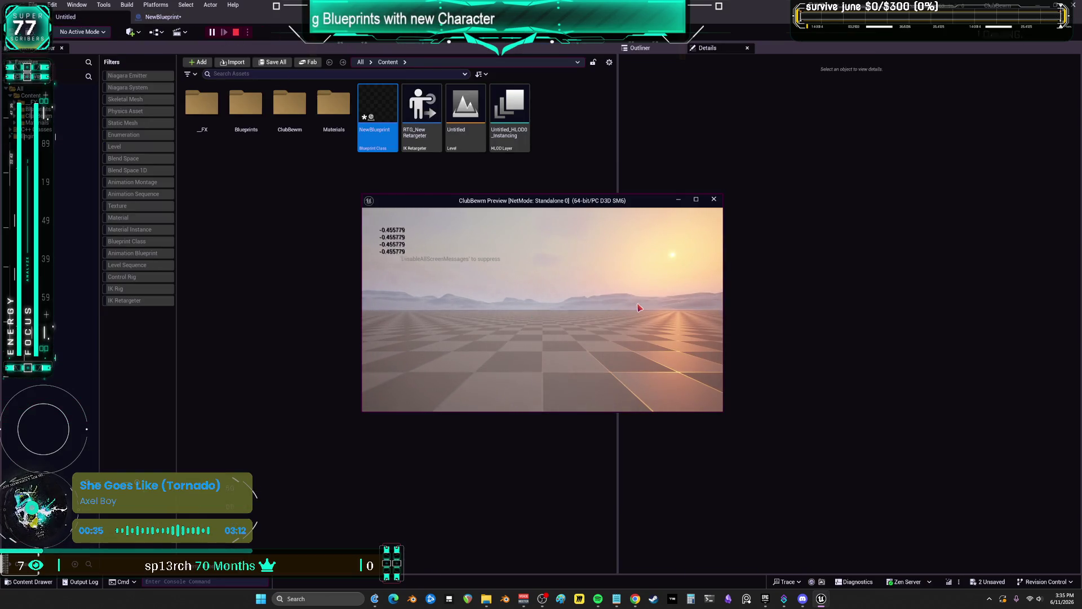
{"action": "left_click", "coordinate": [163, 17]}
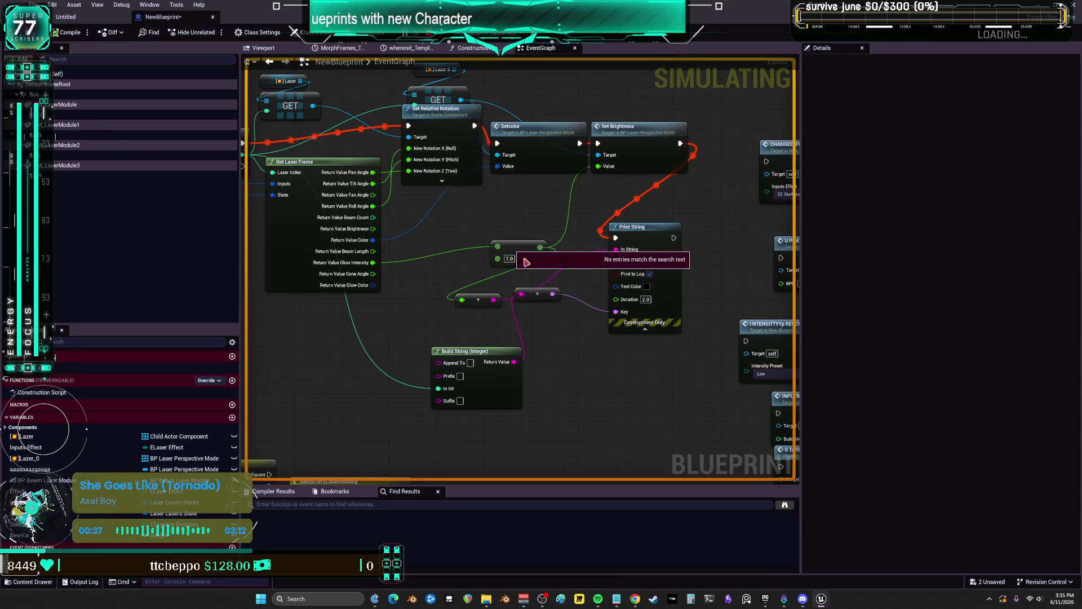
{"action": "type", "text": "0.5"}
{"action": "key", "text": "Return"}
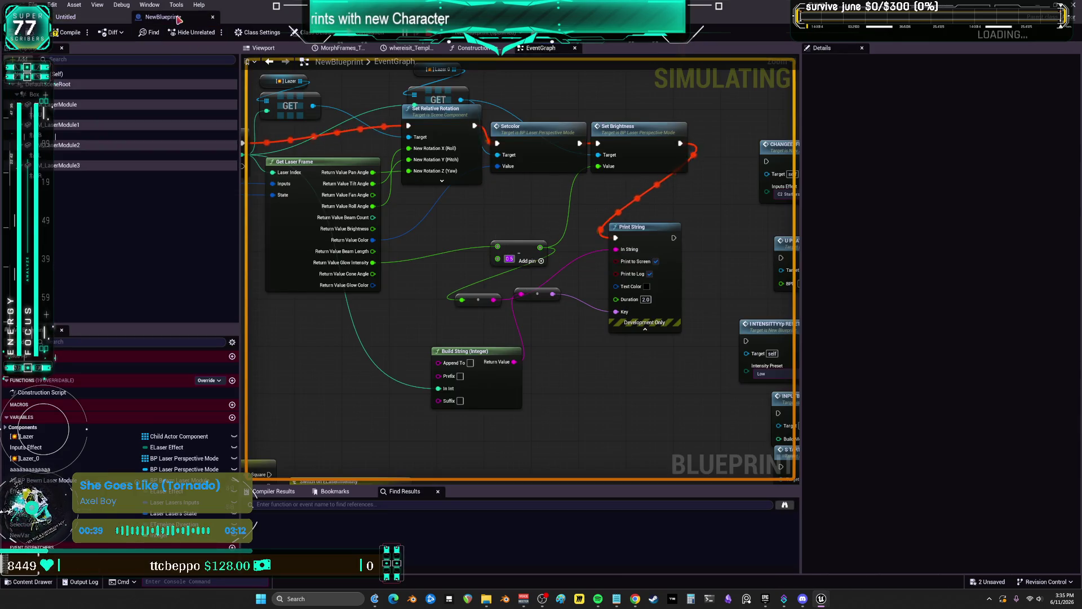
Replay the level in a preview window to see the lower glow values
{"action": "left_click", "coordinate": [75, 20]}
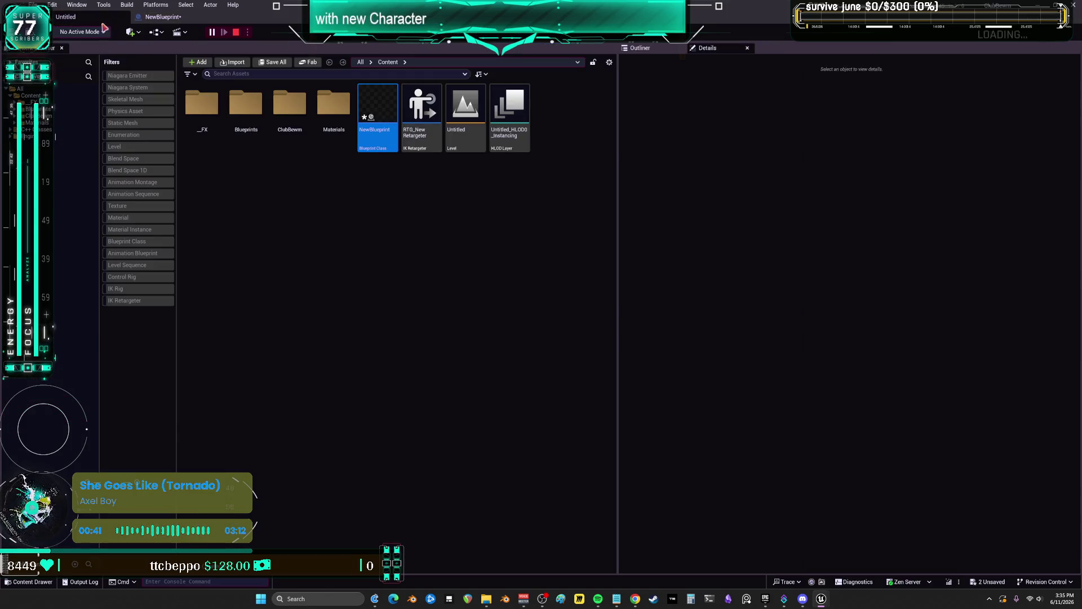
{"action": "left_click", "coordinate": [163, 17]}
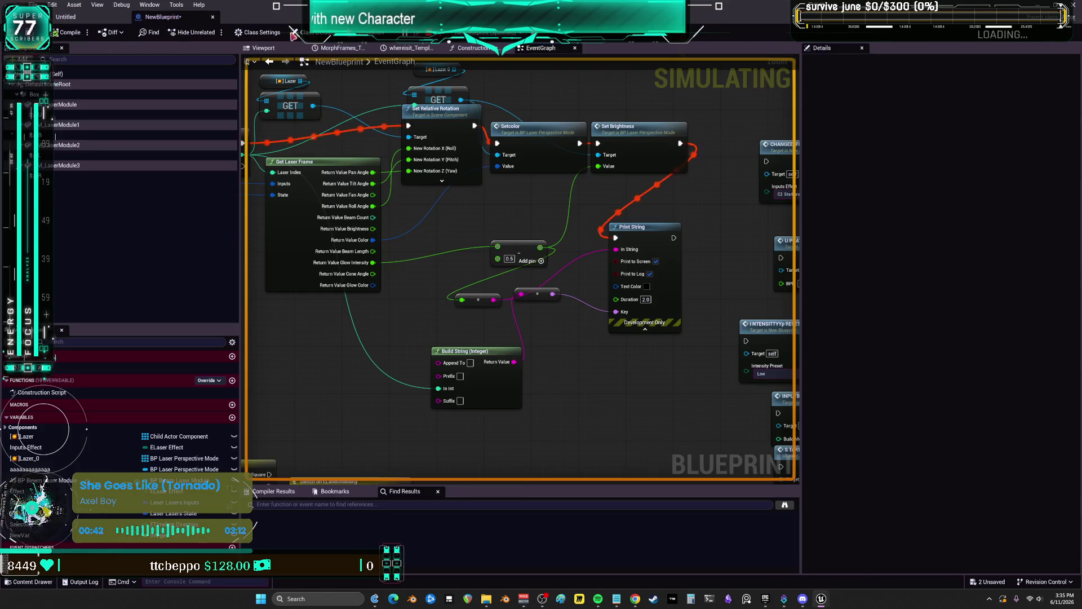
{"action": "left_click", "coordinate": [66, 17]}
{"action": "left_click", "coordinate": [211, 32]}
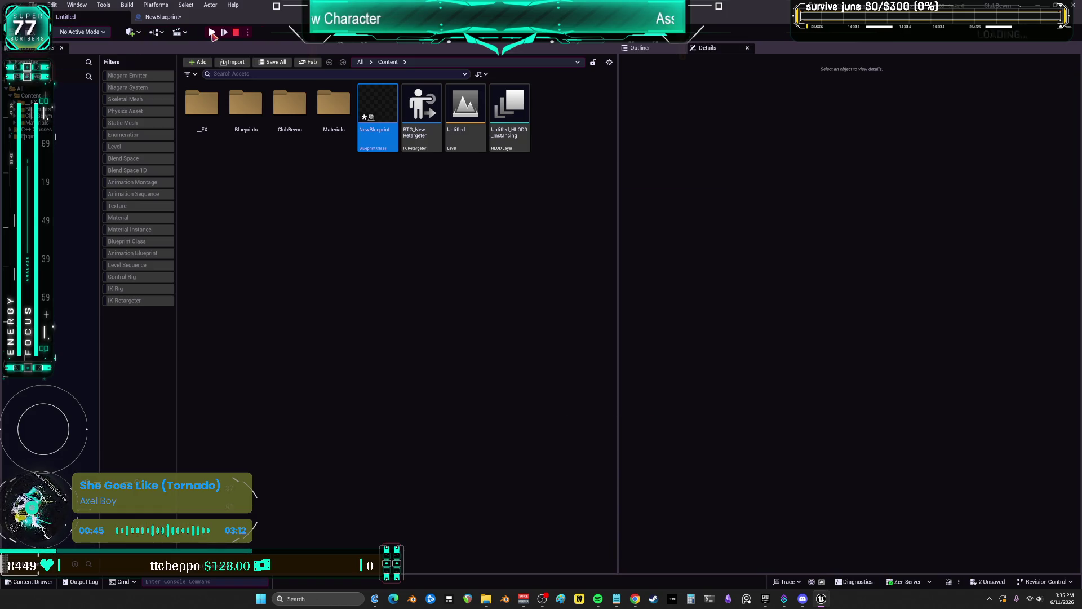
{"action": "mouse_move", "coordinate": [824, 601]}
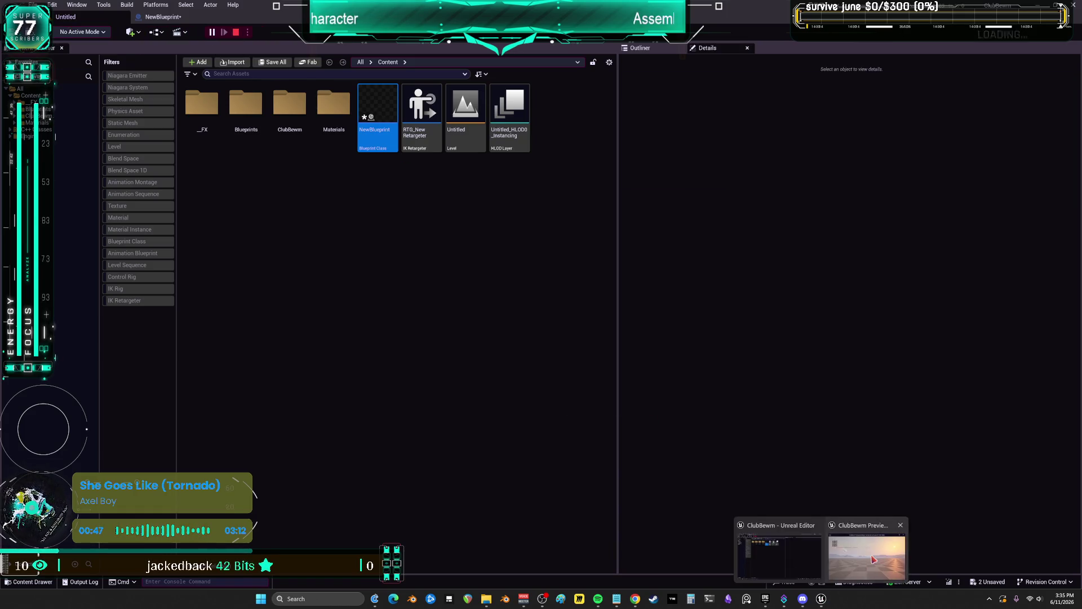
{"action": "left_click", "coordinate": [866, 553]}
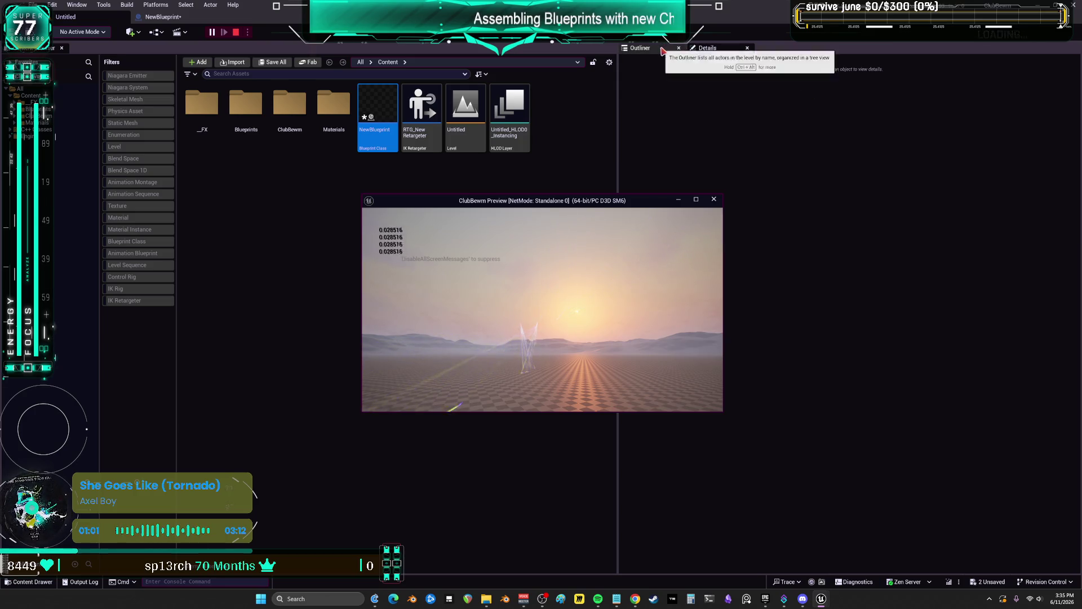
Filter the Outliner with 'ir' and move the game preview window to the upper left
{"action": "left_click", "coordinate": [770, 61]}
{"action": "type", "text": "ir"}
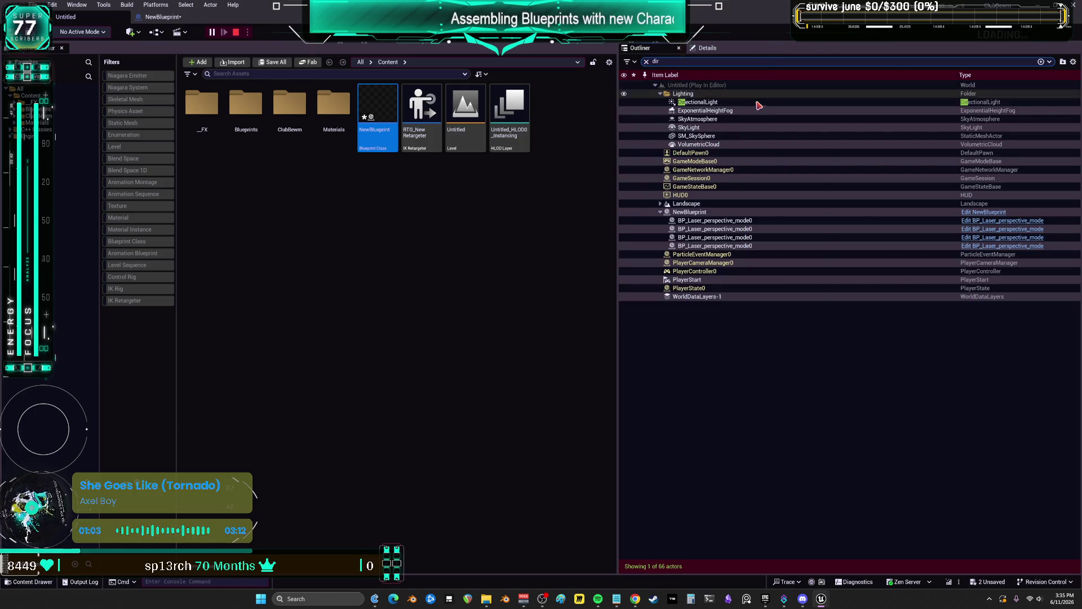
{"action": "mouse_move", "coordinate": [835, 599]}
{"action": "left_click", "coordinate": [867, 555]}
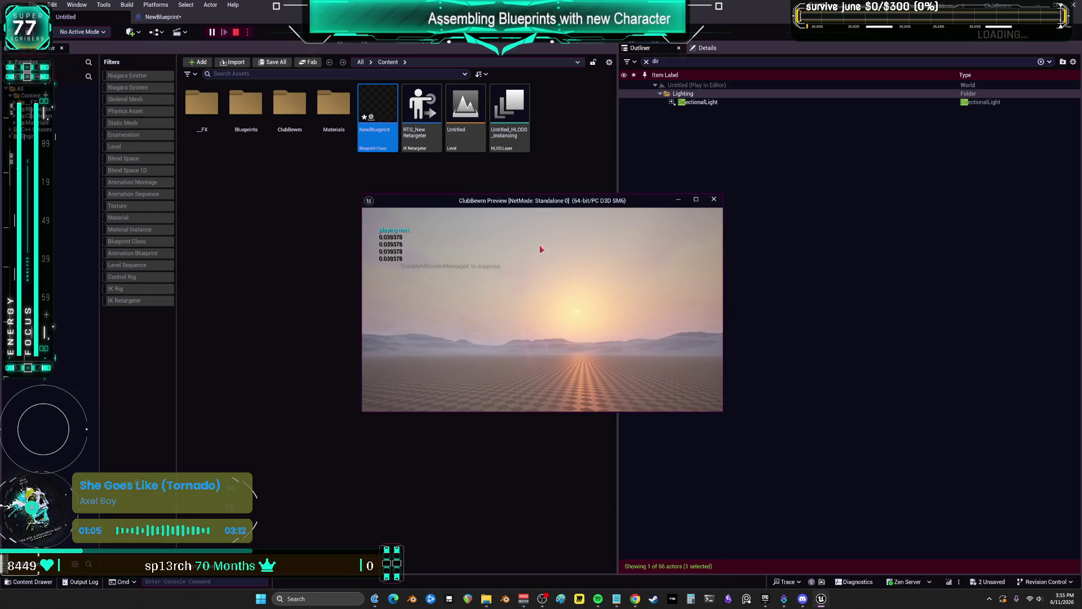
{"action": "mouse_move", "coordinate": [498, 203]}
{"action": "left_mouse_down"}
{"action": "mouse_move", "coordinate": [384, 95]}
{"action": "mouse_move", "coordinate": [372, 57]}
{"action": "left_mouse_up"}
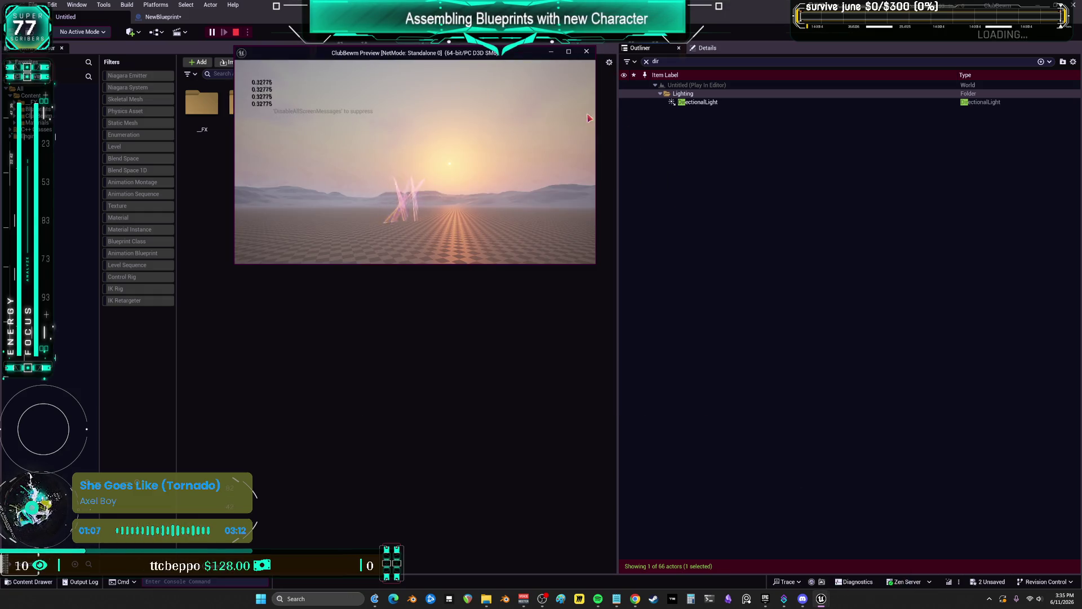
Select DirectionalLight, show its Details, and end the play session
{"action": "left_click", "coordinate": [736, 102]}
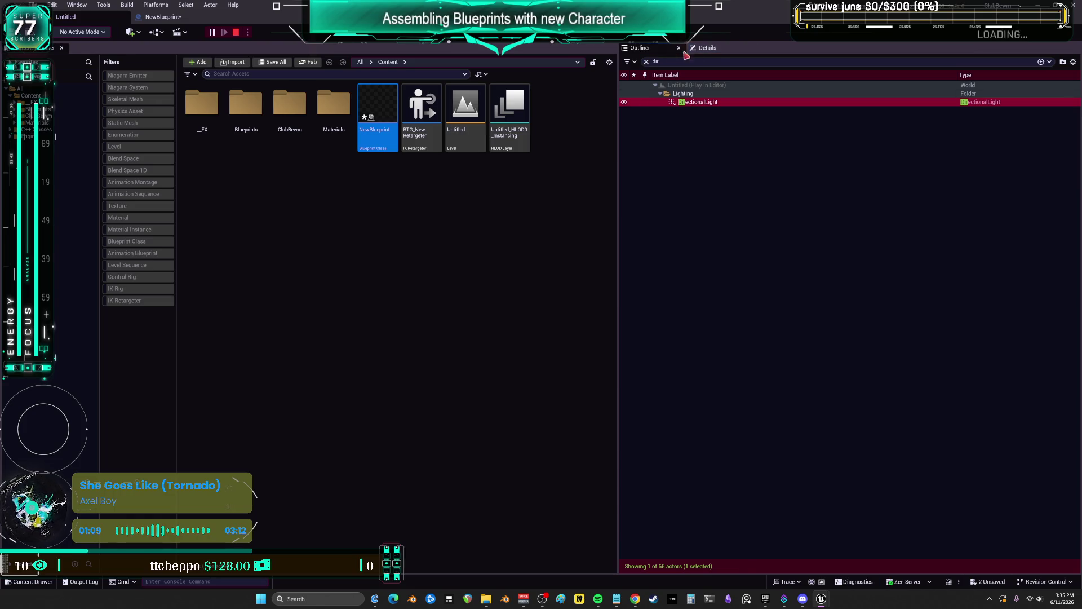
{"action": "left_click", "coordinate": [693, 49]}
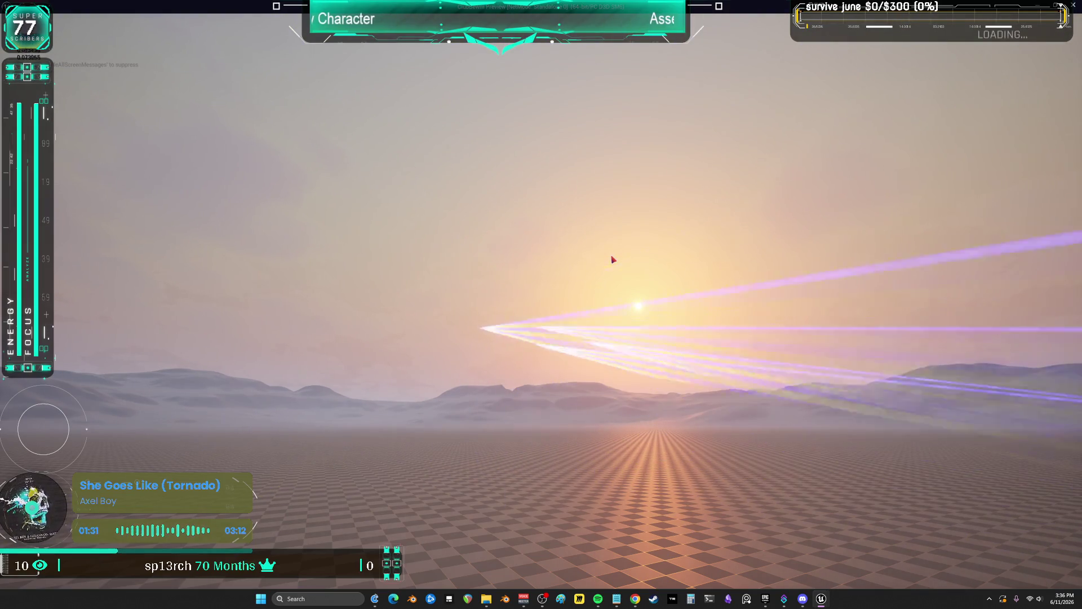
{"action": "key", "text": "Escape"}
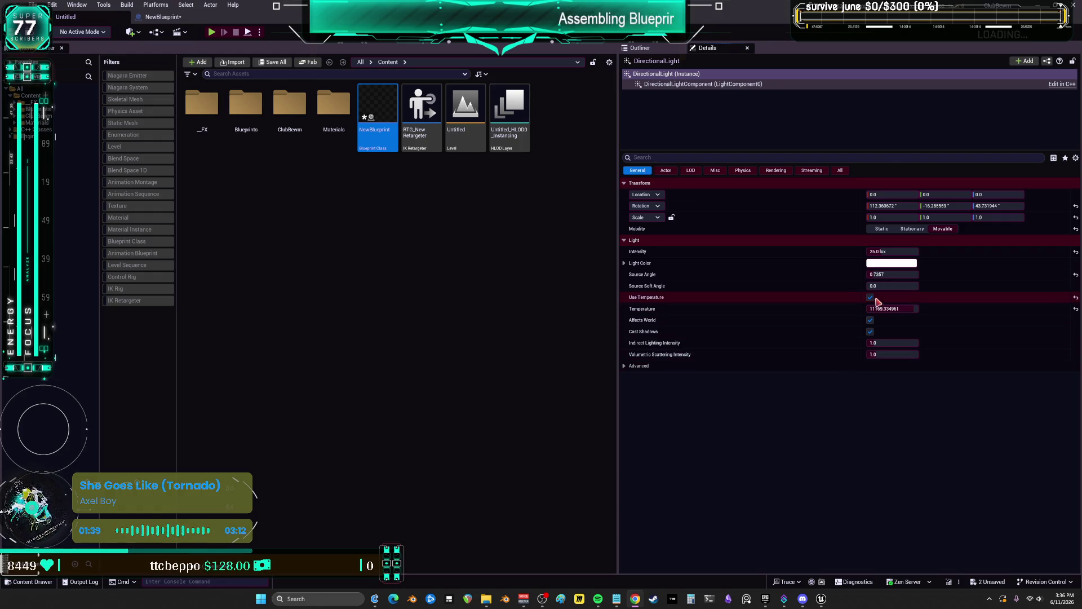
Set the DirectionalLight intensity to 2.0 lux and open a floating Viewport 1 window
{"action": "left_click", "coordinate": [893, 252]}
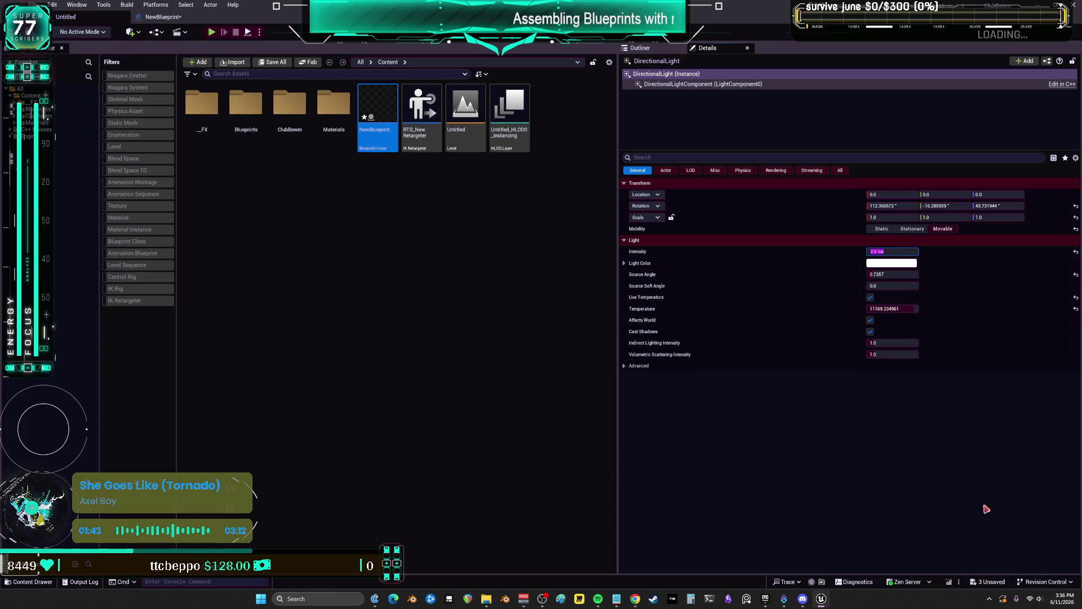
{"action": "left_click", "coordinate": [78, 5]}
{"action": "mouse_move", "coordinate": [126, 90]}
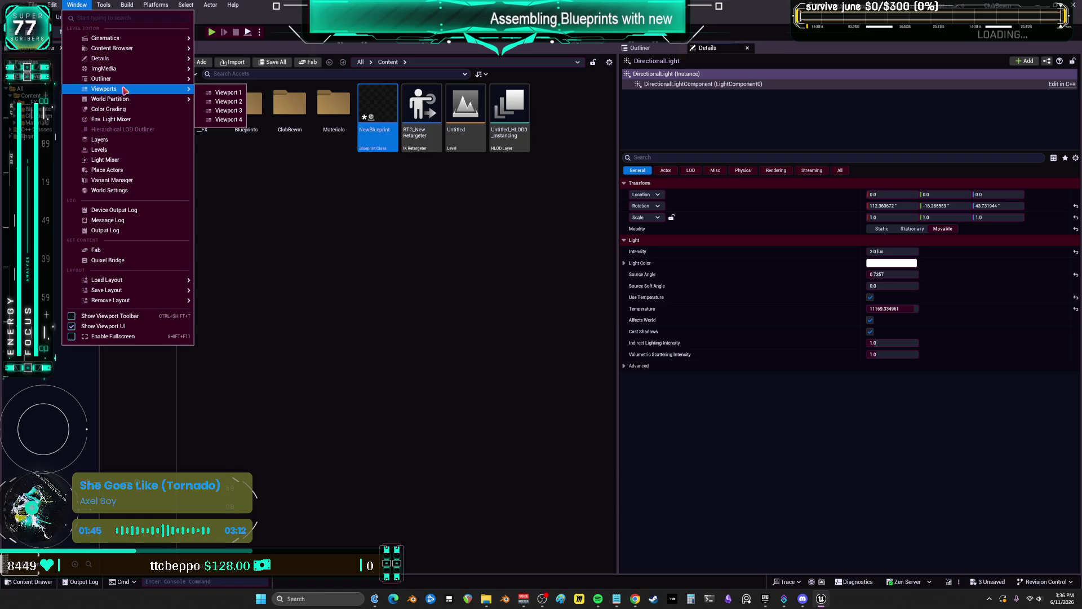
{"action": "left_click", "coordinate": [222, 94]}
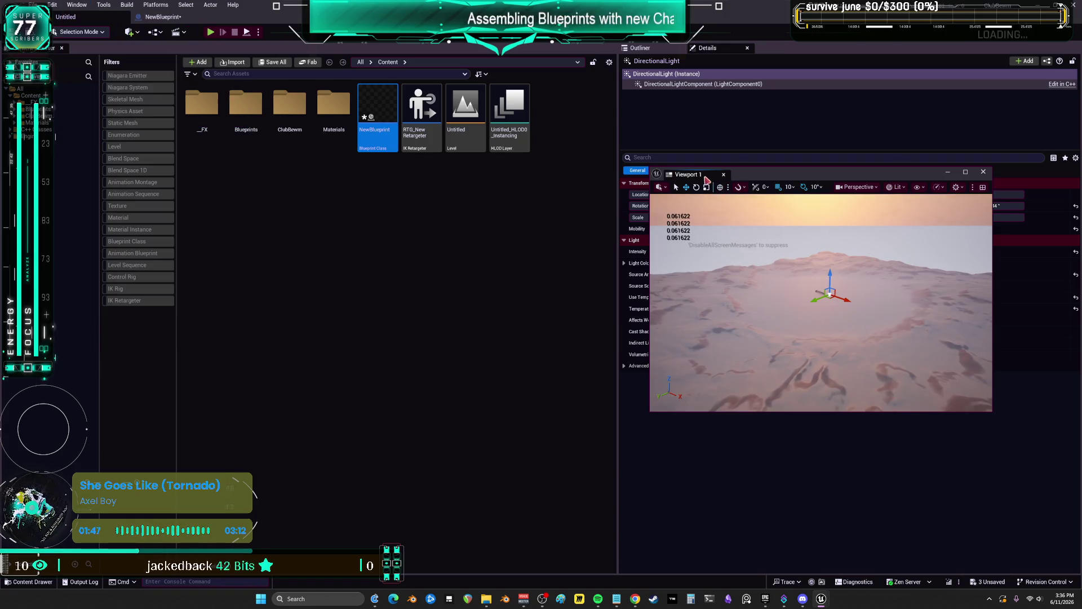
Dock Viewport 1 into the main editor area and run a quick play test
{"action": "left_click_drag", "start_coordinate": [707, 179], "coordinate": [321, 72]}
{"action": "left_click_drag", "start_coordinate": [417, 66], "coordinate": [417, 66]}
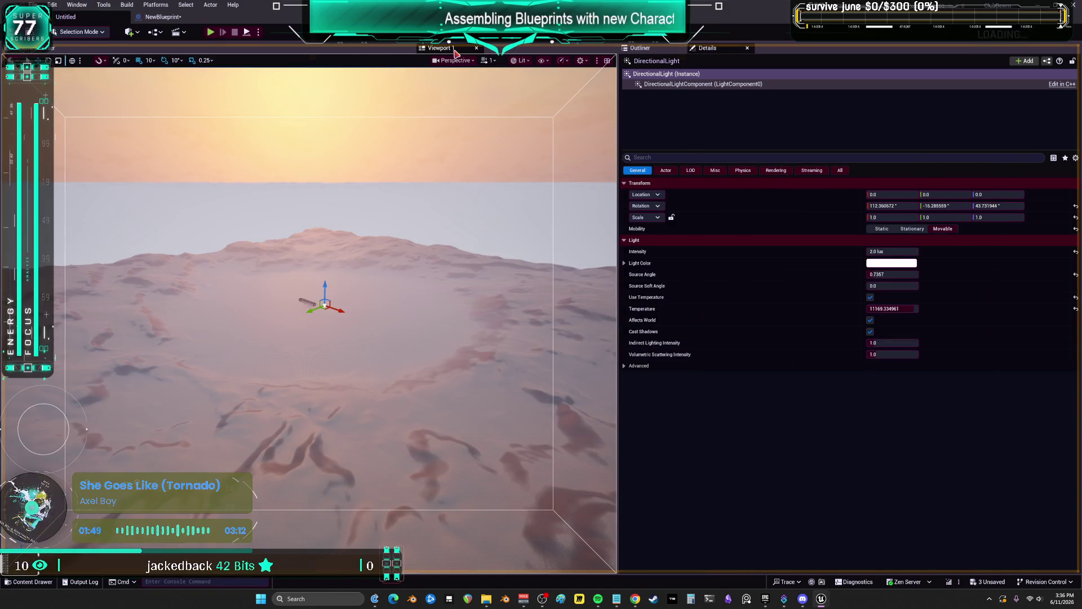
{"action": "left_click", "coordinate": [212, 33]}
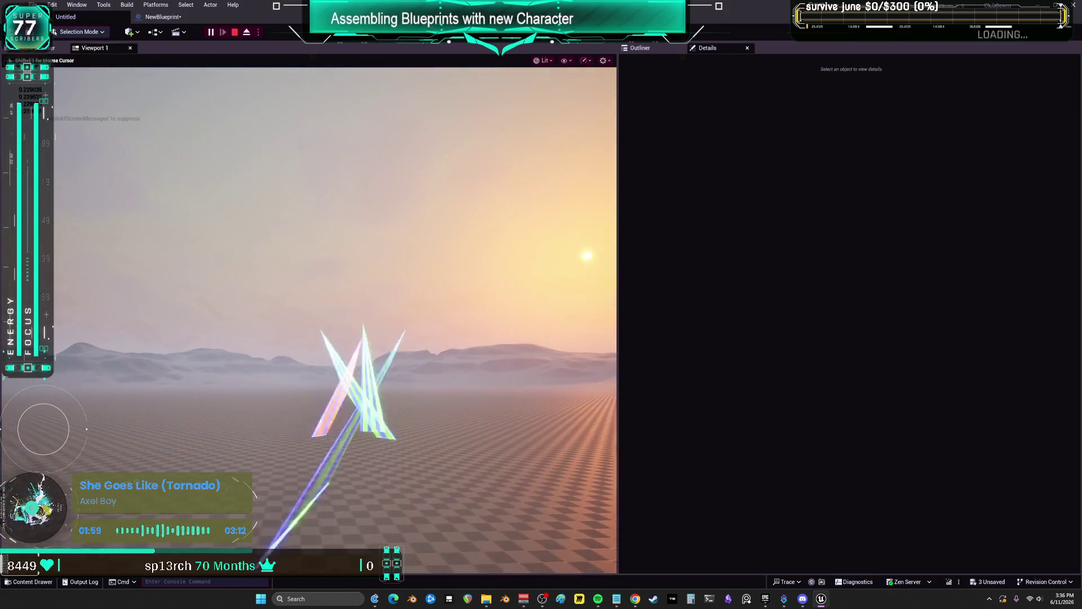
{"action": "key", "text": "Escape"}
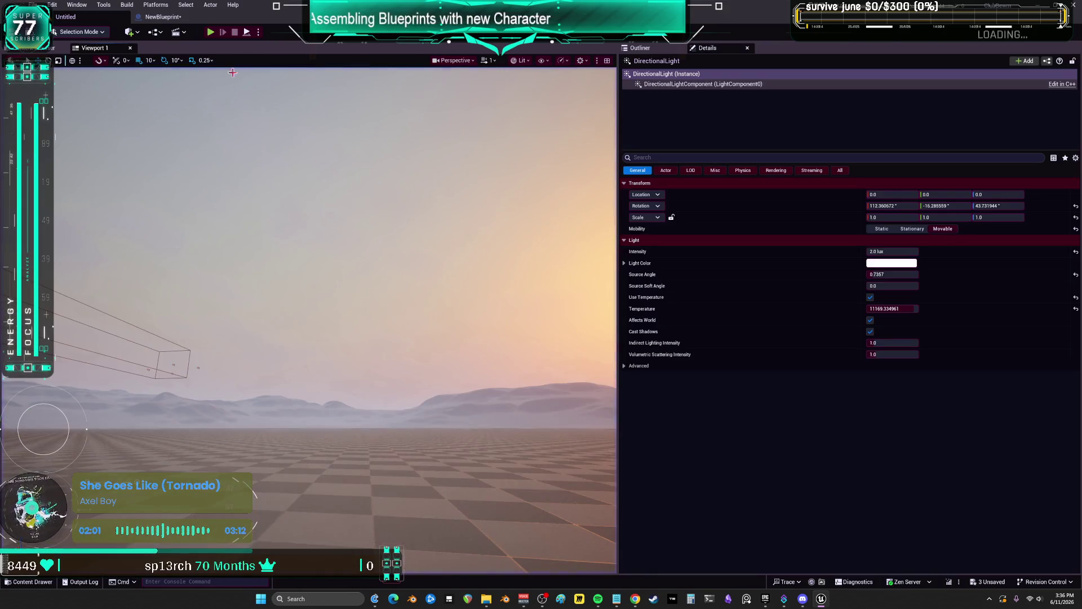
Add an Ease node fed by the Add result and rearrange the surrounding nodes
{"action": "left_click", "coordinate": [169, 17]}
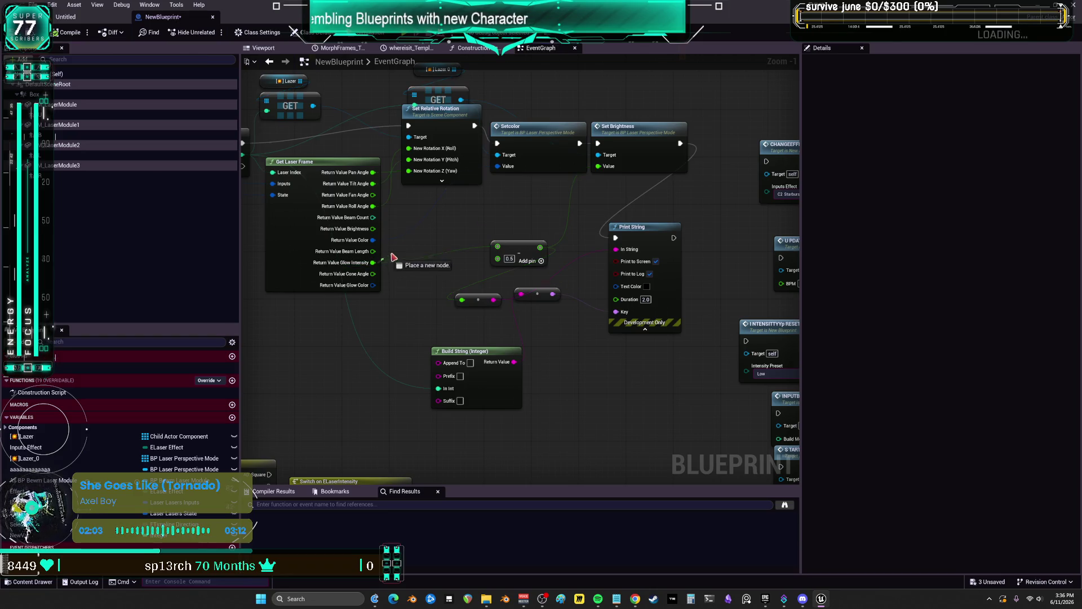
{"action": "mouse_move", "coordinate": [507, 248]}
{"action": "left_mouse_down"}
{"action": "mouse_move", "coordinate": [443, 243]}
{"action": "mouse_move", "coordinate": [545, 215]}
{"action": "left_mouse_up"}
{"action": "type", "text": "ease"}
{"action": "left_click", "coordinate": [572, 293]}
{"action": "left_click_drag", "start_coordinate": [650, 229], "coordinate": [738, 223]}
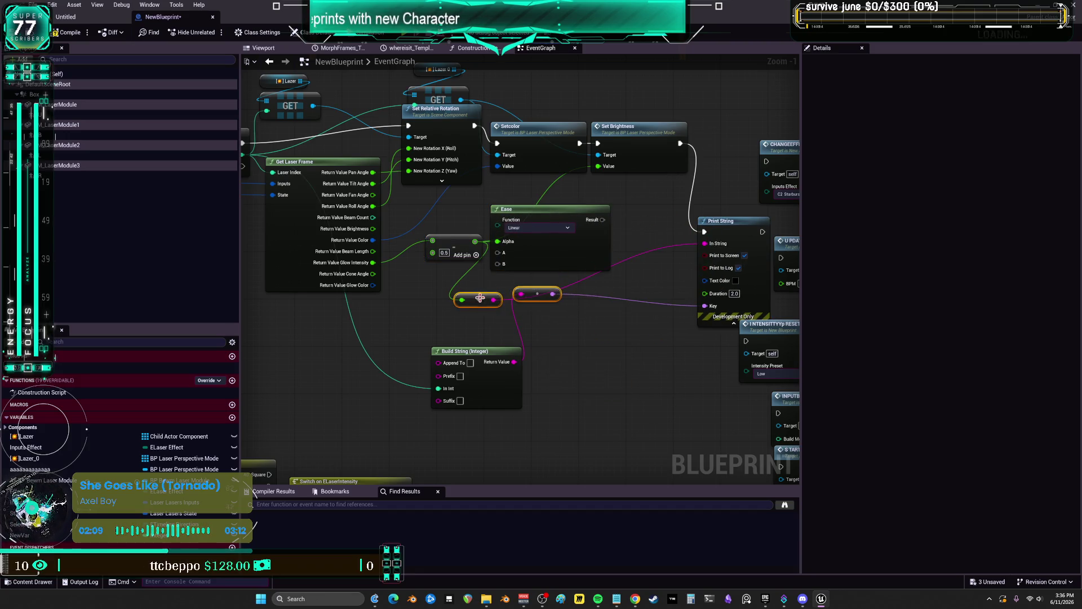
{"action": "left_click_drag", "start_coordinate": [480, 297], "coordinate": [509, 309]}
{"action": "left_click_drag", "start_coordinate": [462, 350], "coordinate": [557, 381]}
{"action": "left_click_drag", "start_coordinate": [463, 240], "coordinate": [444, 335]}
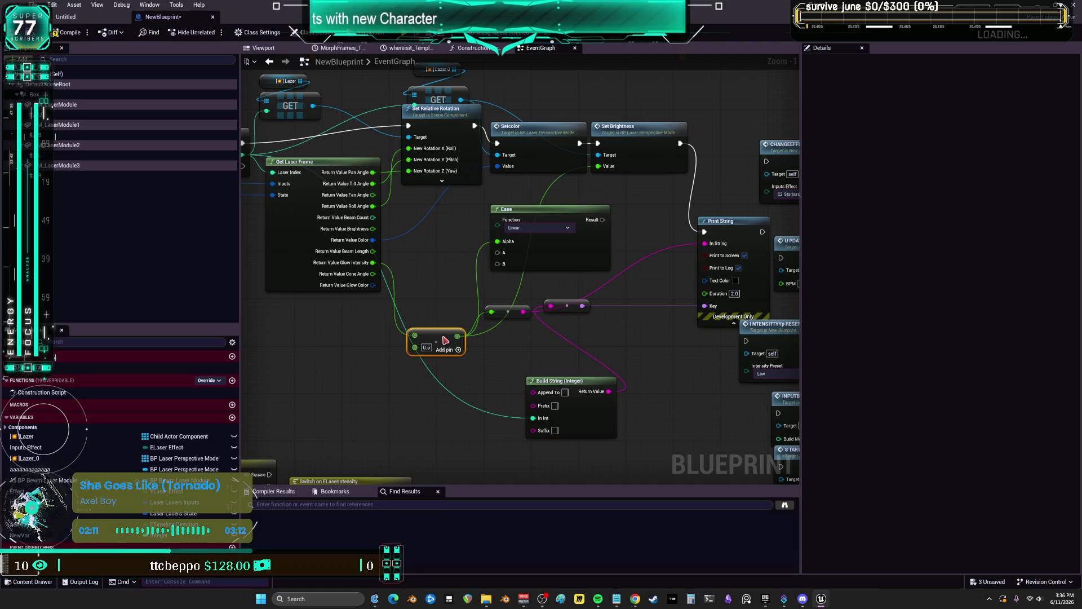
{"action": "left_click_drag", "start_coordinate": [574, 251], "coordinate": [567, 263]}
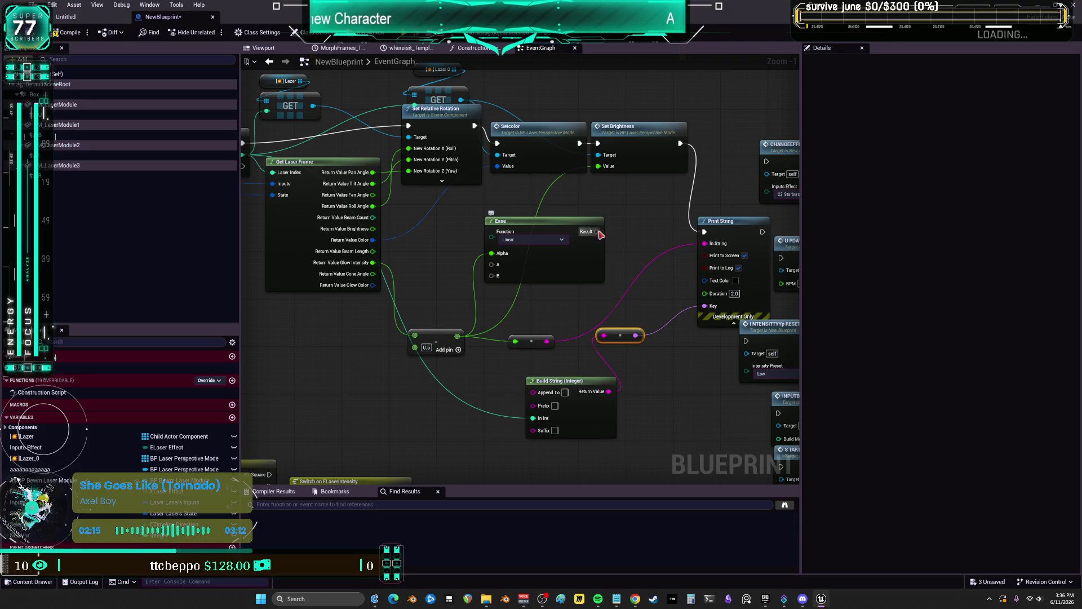
Wire the Ease result into the brightness conversion, choosing Expo In Out with B 2.0
{"action": "left_click_drag", "start_coordinate": [596, 232], "coordinate": [599, 165]}
{"action": "mouse_move", "coordinate": [589, 248]}
{"action": "left_mouse_down"}
{"action": "mouse_move", "coordinate": [572, 236]}
{"action": "mouse_move", "coordinate": [574, 245]}
{"action": "left_mouse_up"}
{"action": "left_click_drag", "start_coordinate": [520, 346], "coordinate": [516, 343]}
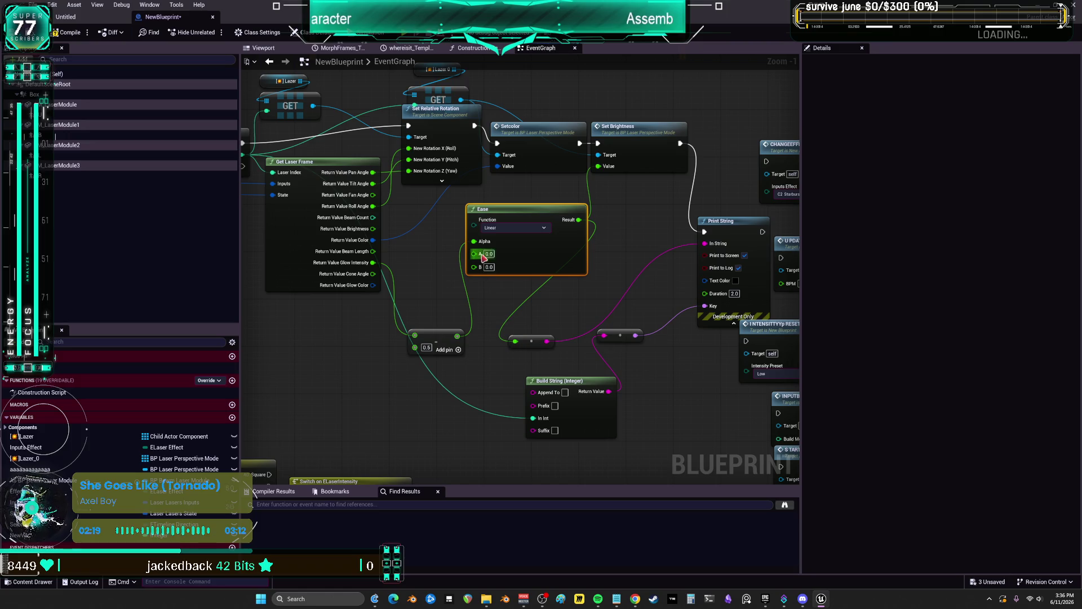
{"action": "left_click", "coordinate": [508, 231]}
{"action": "left_click", "coordinate": [517, 318]}
{"action": "type", "text": "-0.5"}
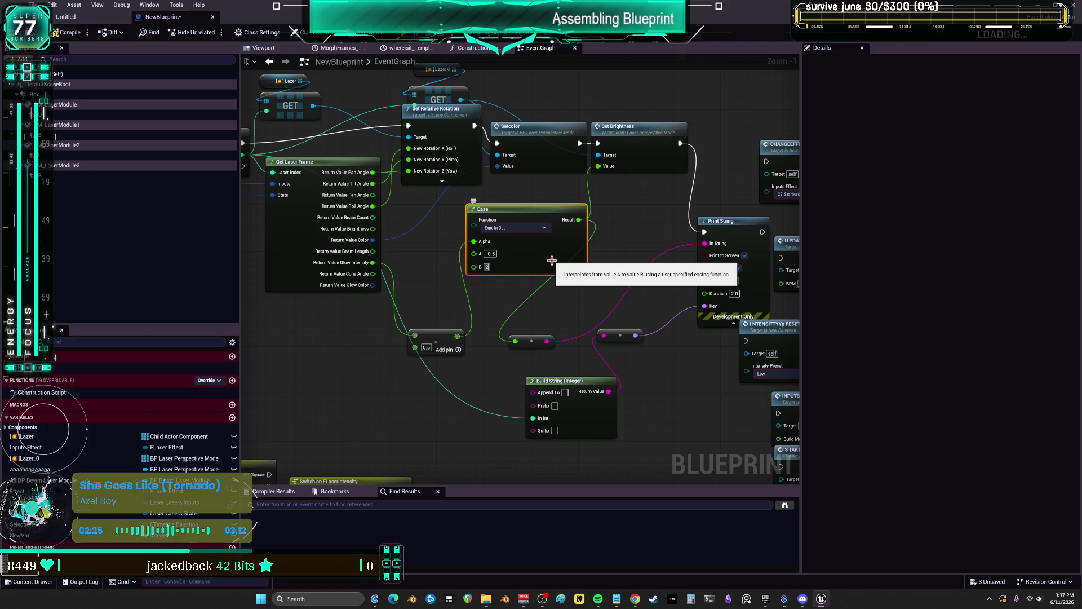
{"action": "key", "text": "Return"}
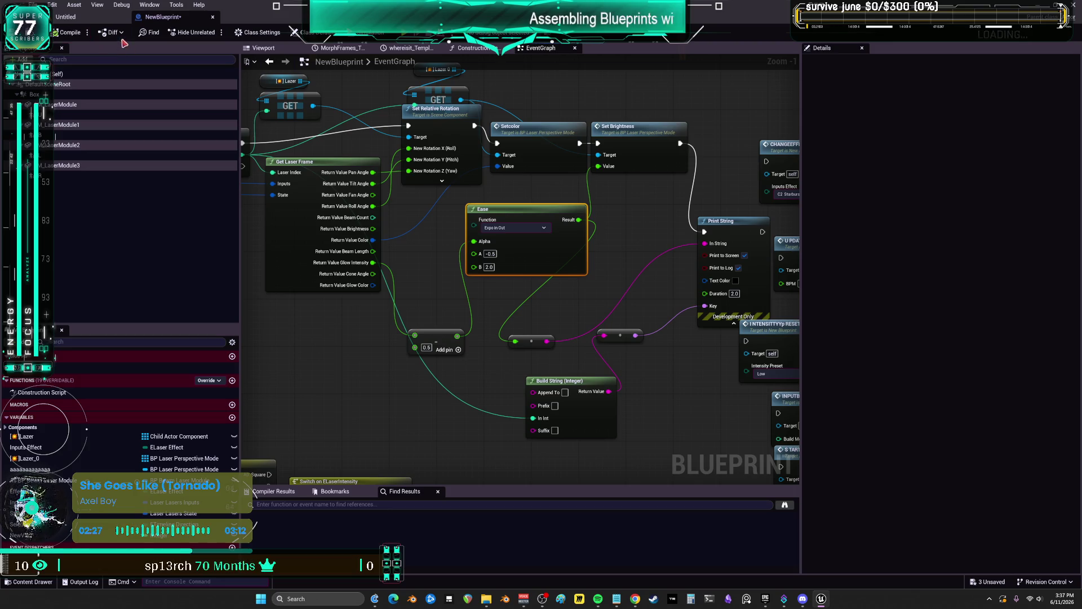
Play-test the laser show, then move the Add node and update the Ease B value
{"action": "left_click", "coordinate": [66, 17]}
{"action": "left_click", "coordinate": [212, 34]}
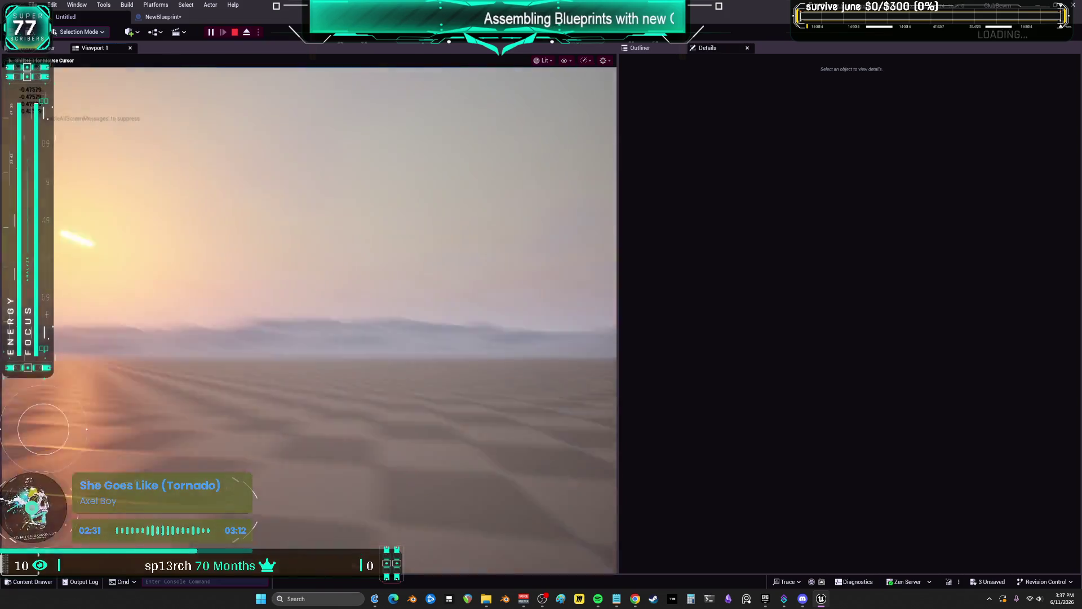
{"action": "key", "text": "Escape"}
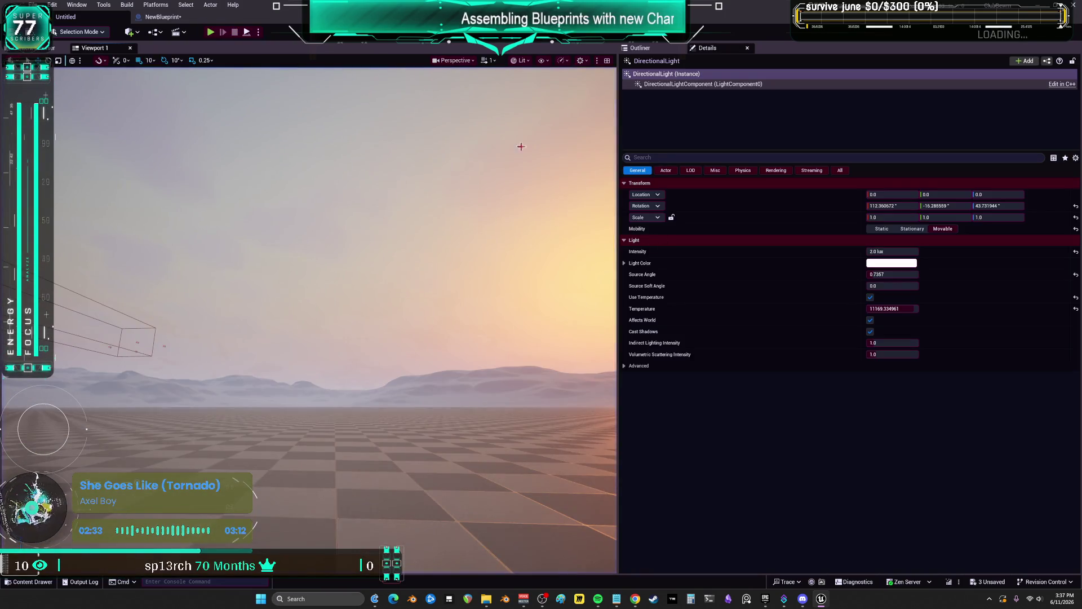
{"action": "left_click", "coordinate": [172, 19]}
{"action": "left_click_drag", "start_coordinate": [453, 329], "coordinate": [448, 289]}
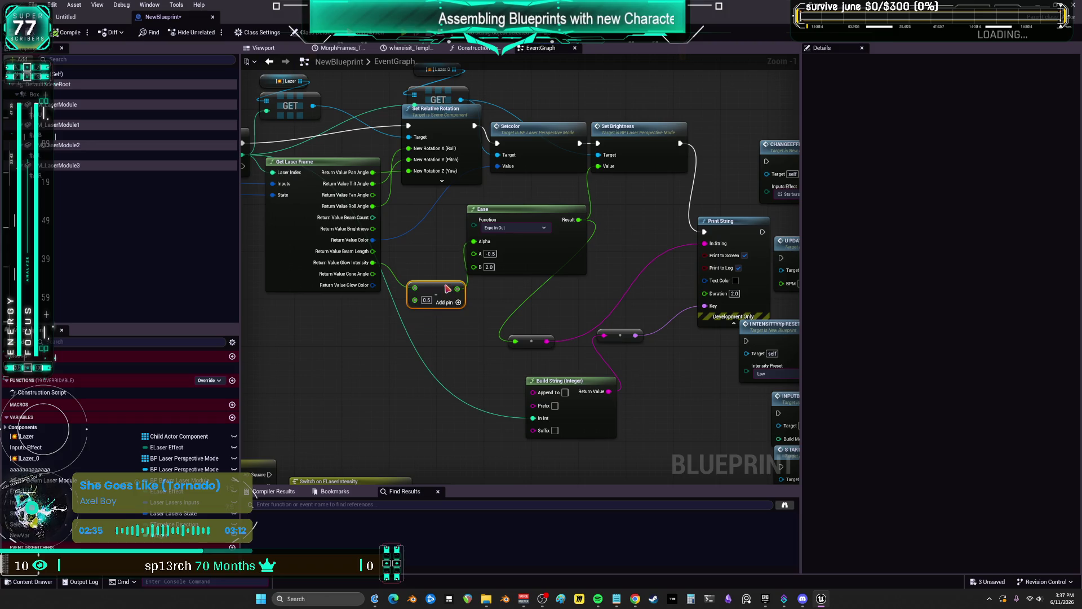
{"action": "type", "text": "5"}
{"action": "key", "text": "Return"}
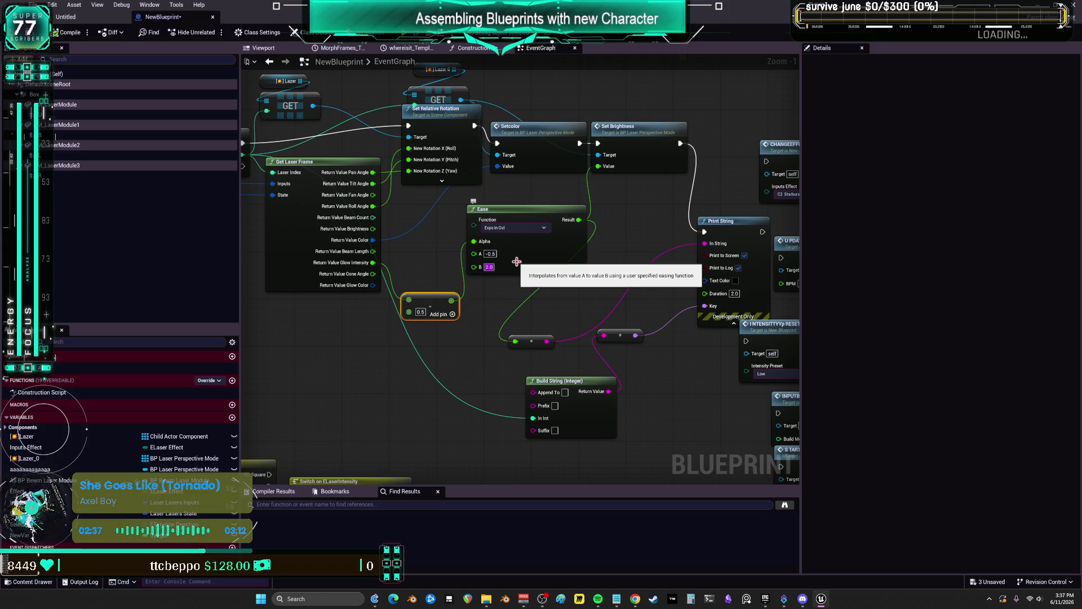
Play-test again, then settle the Ease node on the Expo Out curve
{"action": "left_click", "coordinate": [79, 20]}
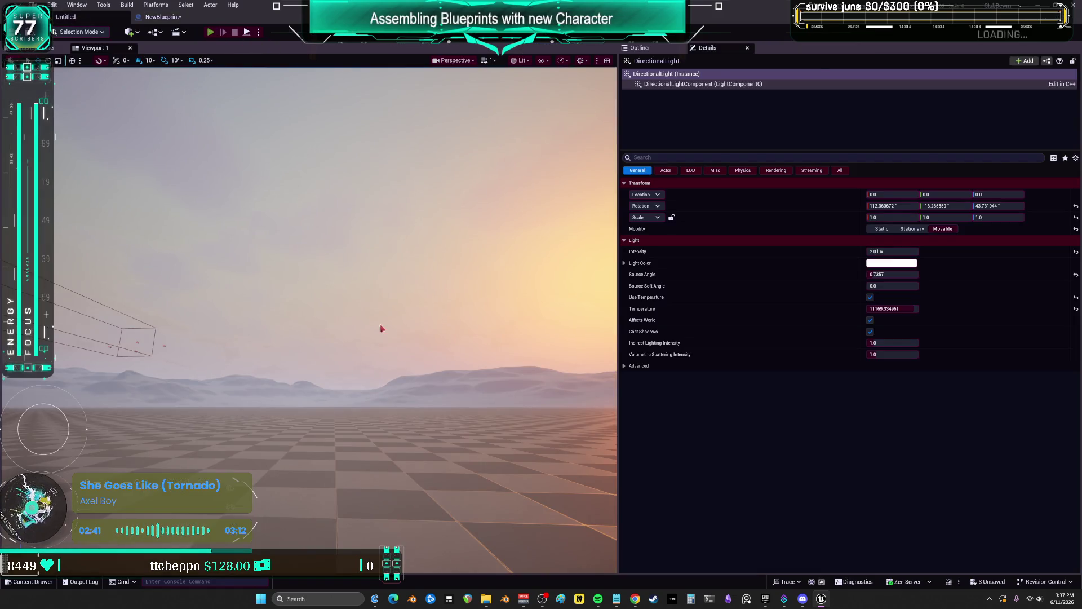
{"action": "key", "text": "alt+p"}
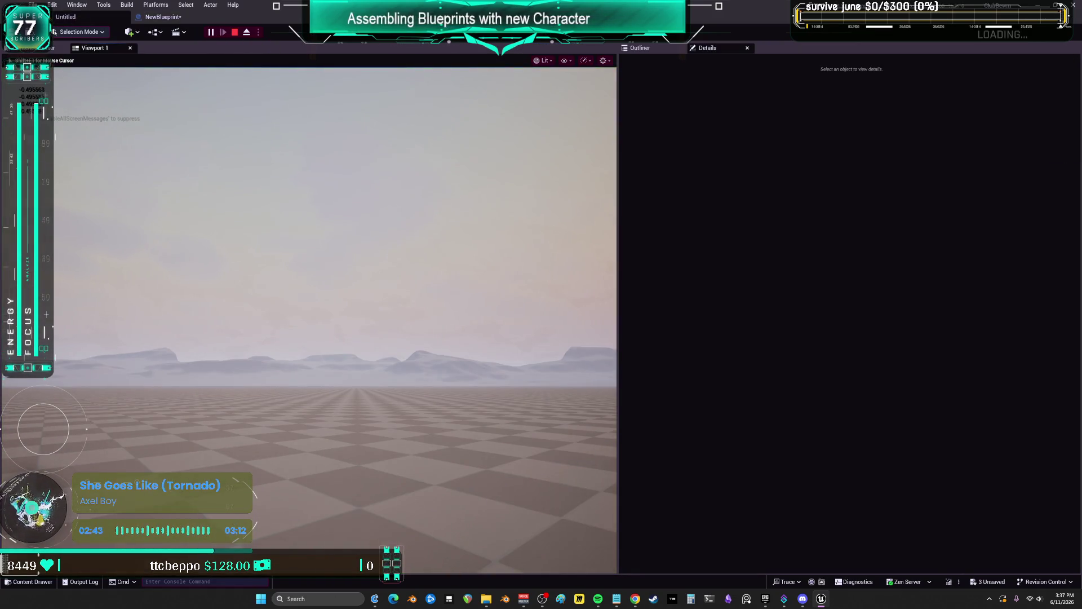
{"action": "key", "text": "Escape"}
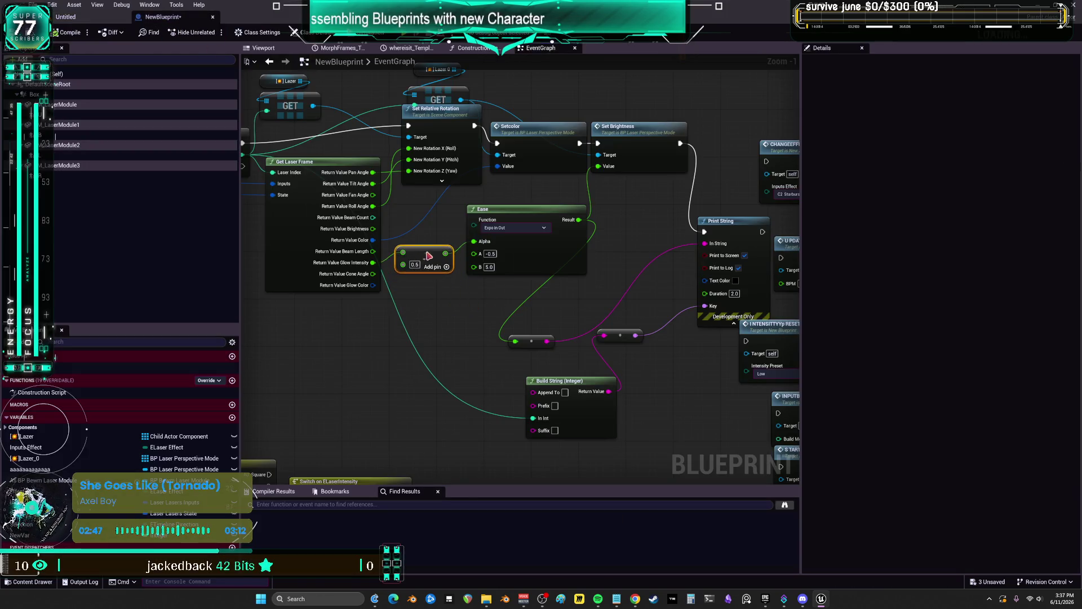
{"action": "left_click_drag", "start_coordinate": [568, 265], "coordinate": [586, 271]}
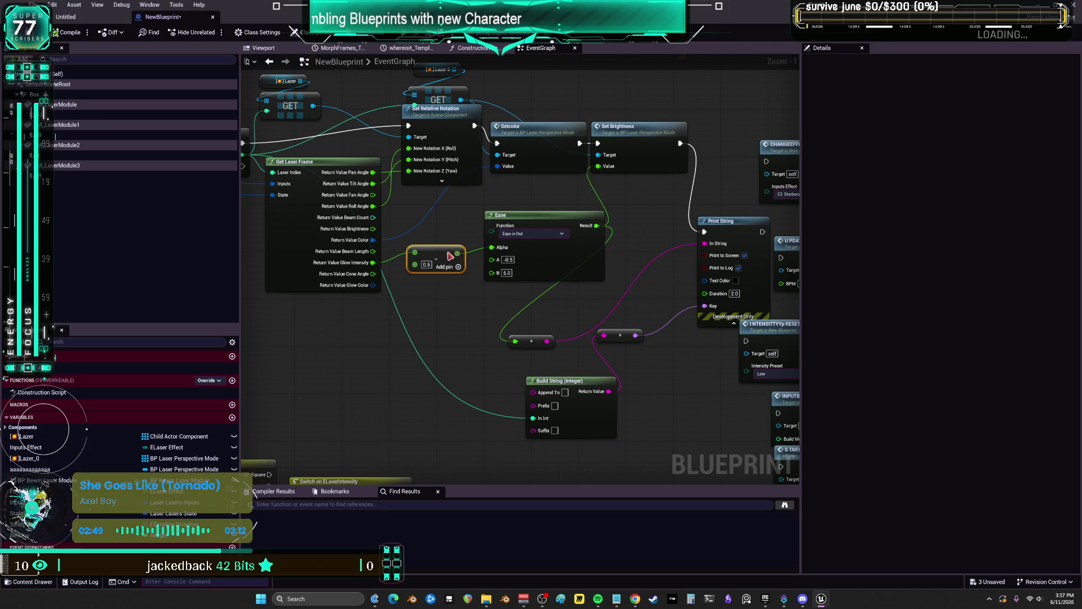
{"action": "left_click", "coordinate": [556, 232]}
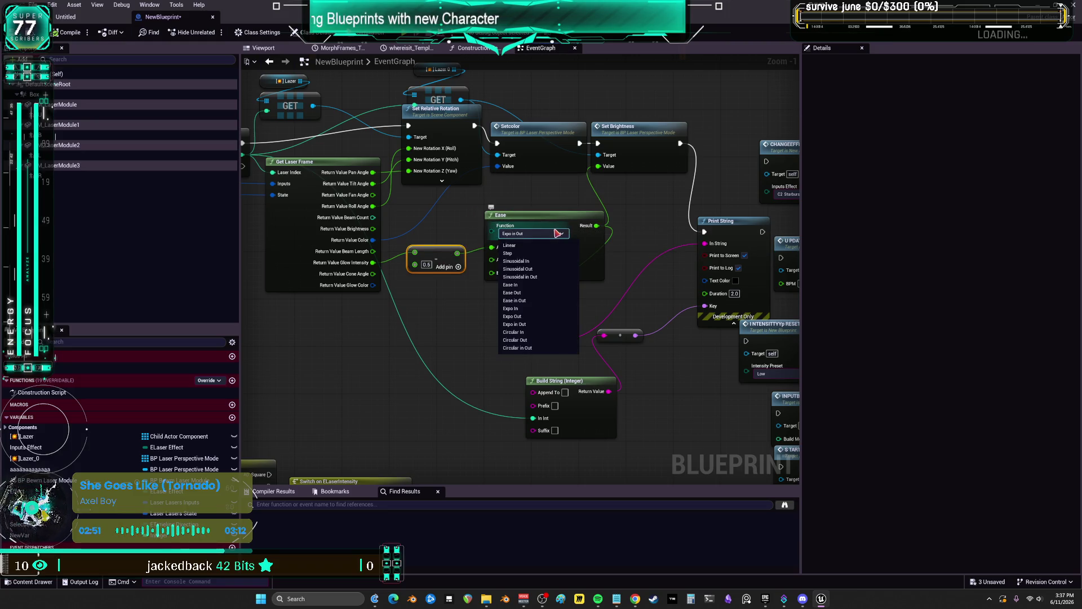
{"action": "key", "text": "Escape"}
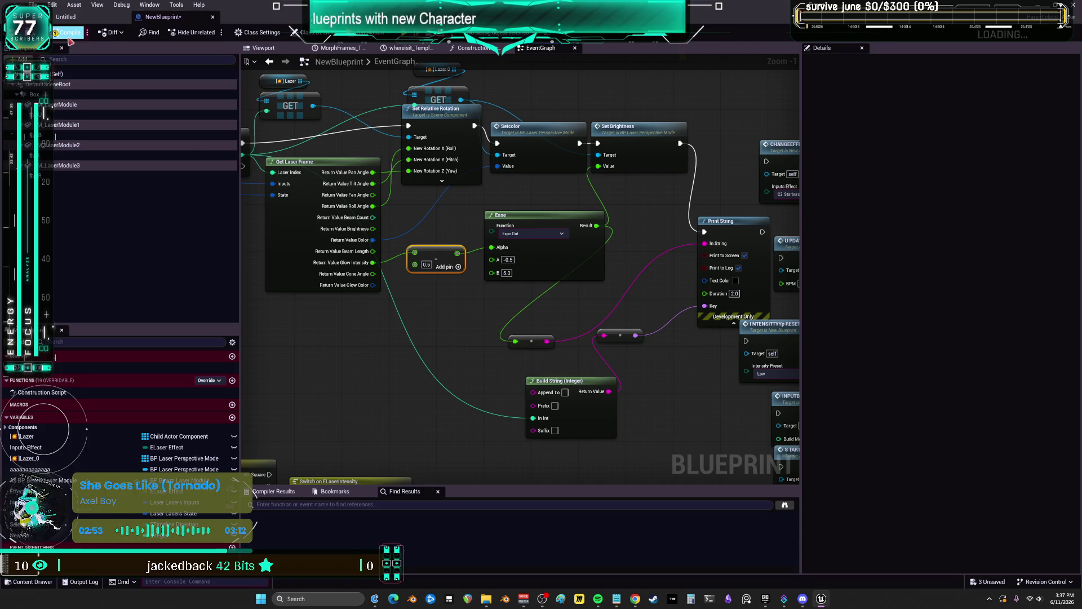
{"action": "key", "text": "ctrl+Tab"}
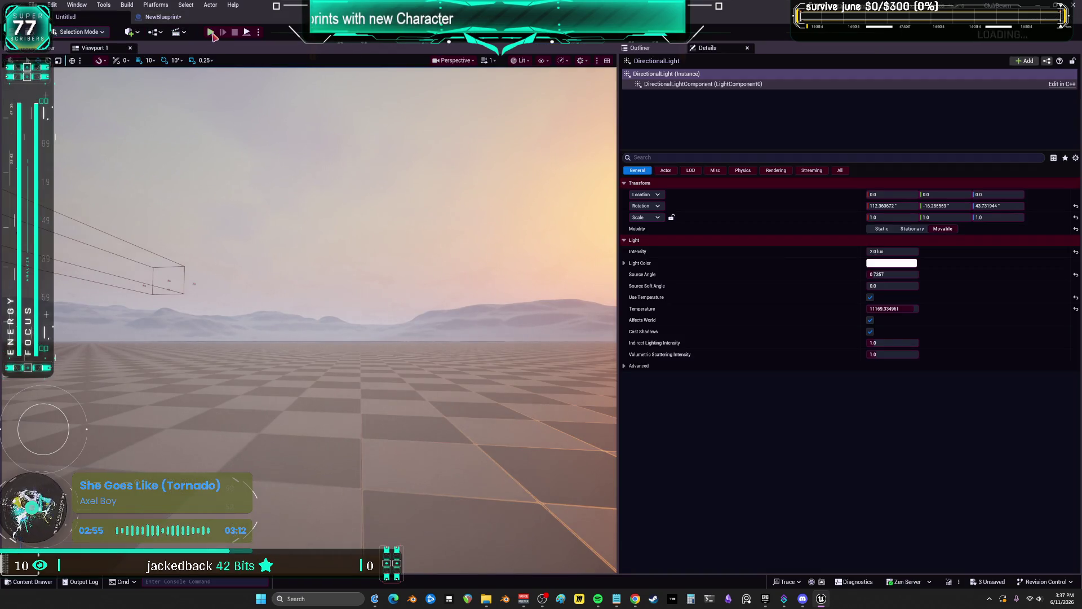
Run the laser show in play mode and view the NewBlueprint event graph while it runs
{"action": "left_click", "coordinate": [211, 32]}
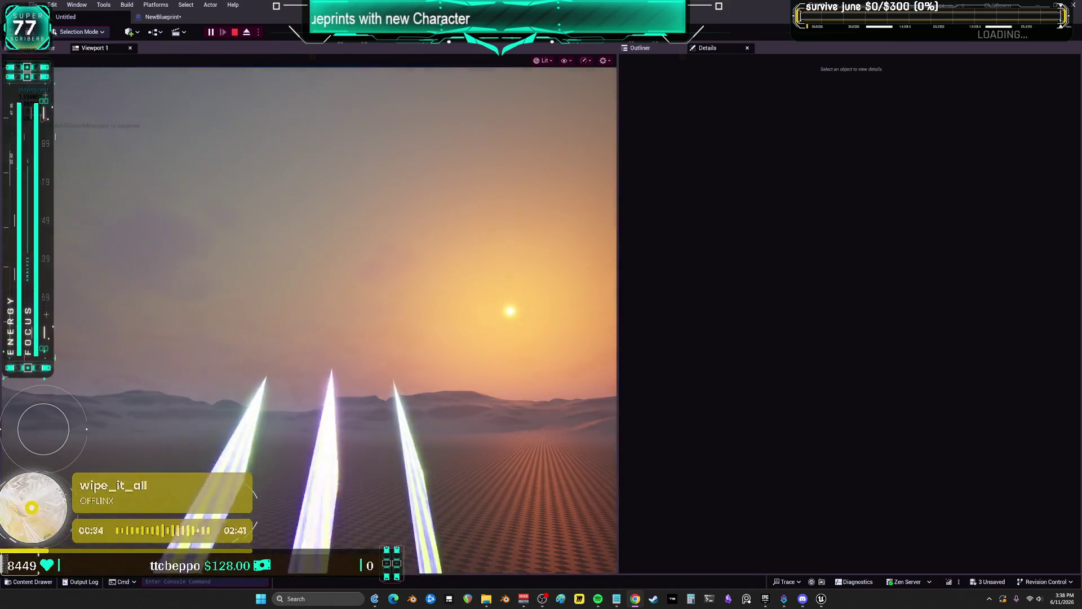
{"action": "left_click", "coordinate": [163, 16]}
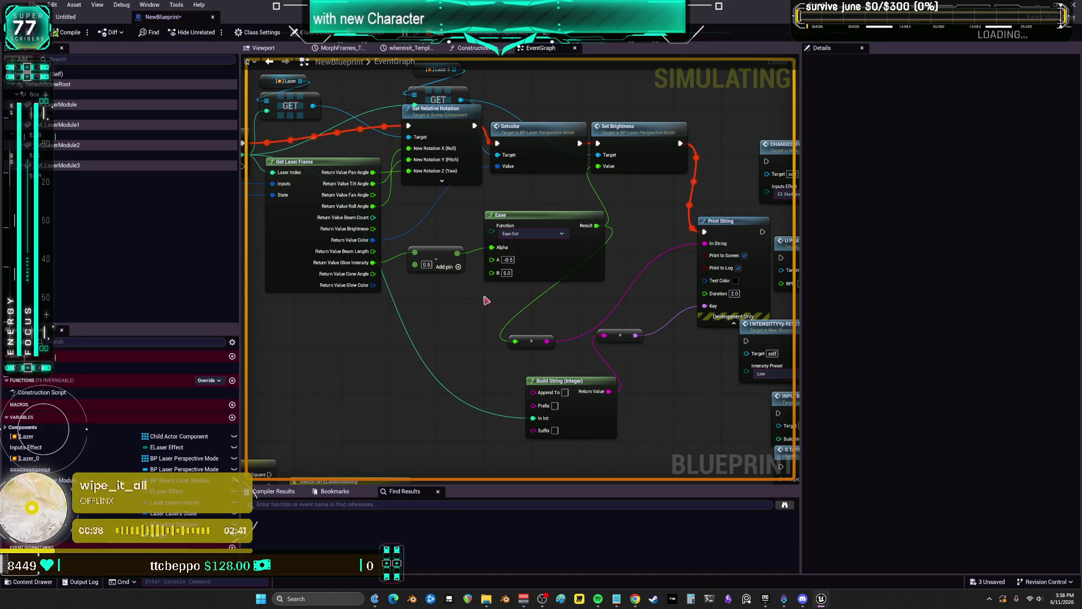
Delete the Ease and Add nodes, wire Glow Intensity to the conversion input, and stop simulating
{"action": "mouse_move", "coordinate": [608, 319]}
{"action": "left_mouse_down"}
{"action": "mouse_move", "coordinate": [483, 242]}
{"action": "mouse_move", "coordinate": [412, 251]}
{"action": "mouse_move", "coordinate": [592, 181]}
{"action": "mouse_move", "coordinate": [598, 166]}
{"action": "left_mouse_up"}
{"action": "key", "text": "Delete"}
{"action": "mouse_move", "coordinate": [373, 263]}
{"action": "left_mouse_down"}
{"action": "mouse_move", "coordinate": [395, 258]}
{"action": "mouse_move", "coordinate": [516, 342]}
{"action": "left_mouse_up"}
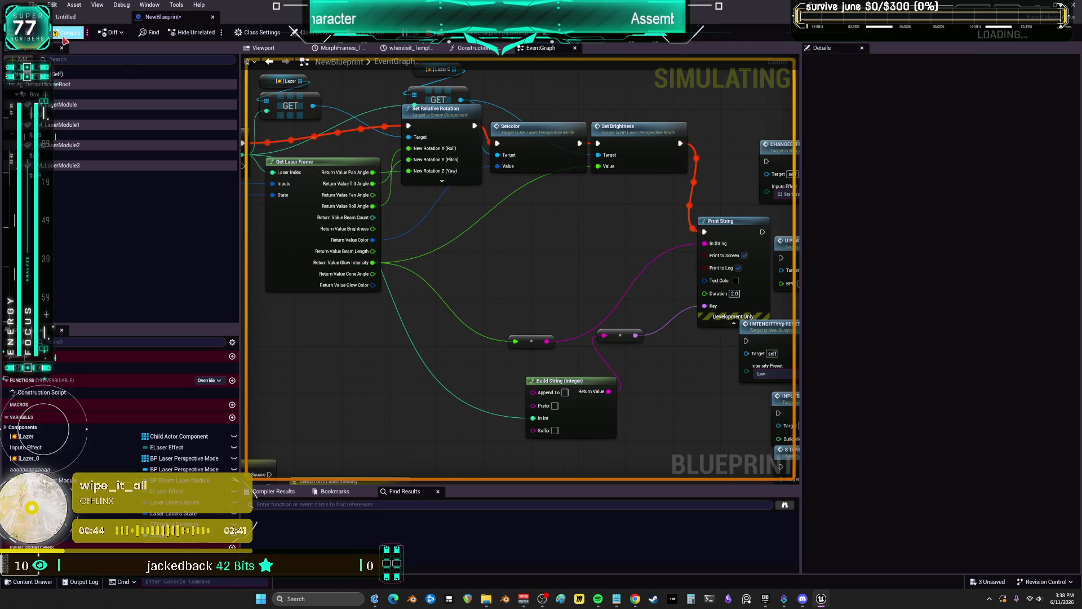
{"action": "key", "text": "Escape"}
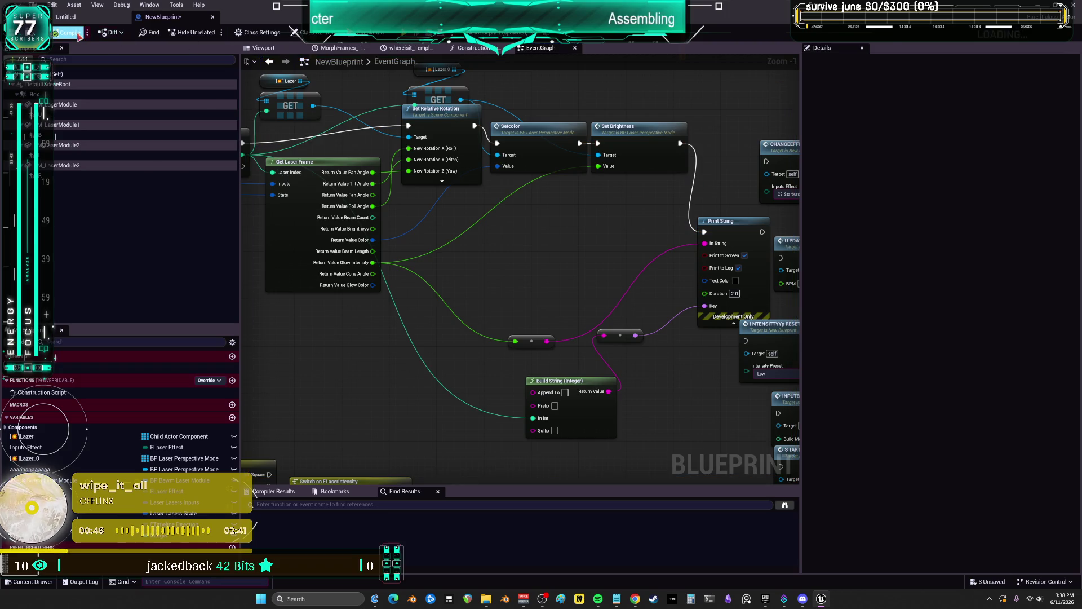
Play-test the level with the direct Glow Intensity brightness
{"action": "left_click", "coordinate": [82, 20]}
{"action": "key", "text": "alt+p"}
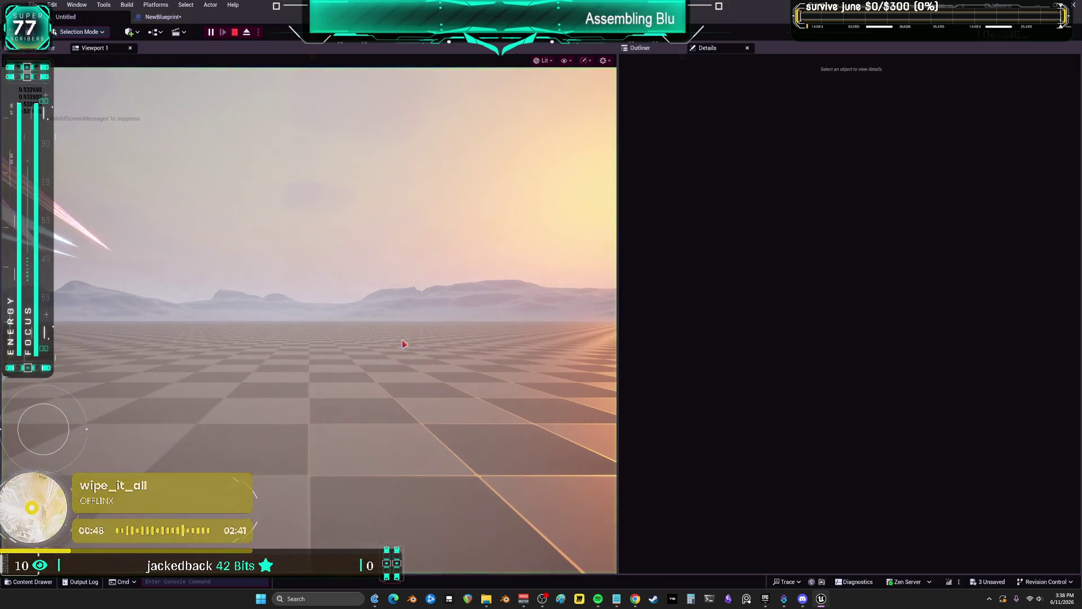
{"action": "left_click", "coordinate": [382, 341]}
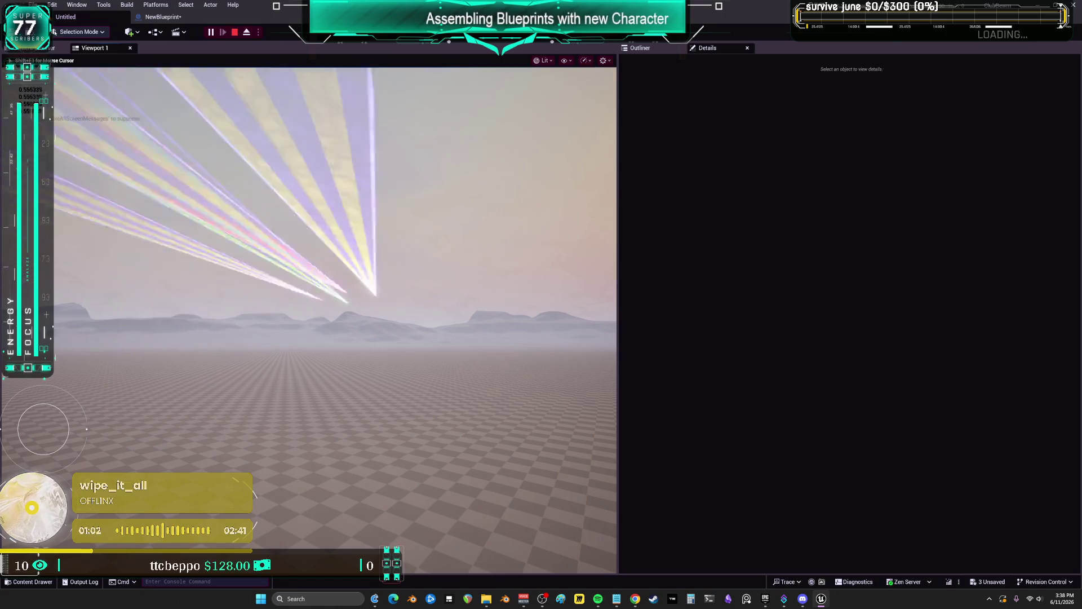
{"action": "key", "text": "Escape"}
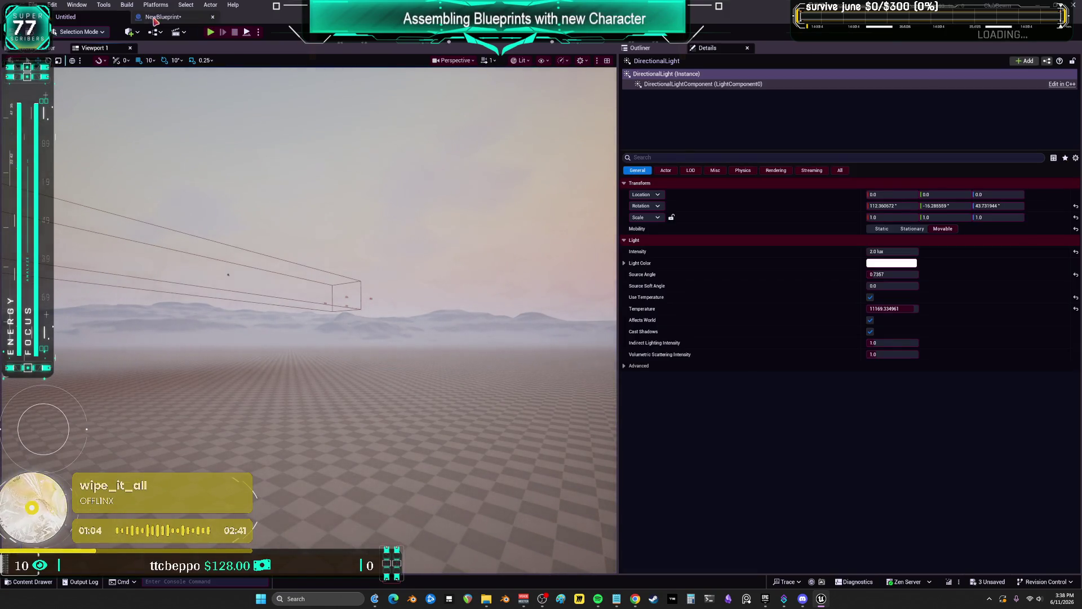
In the Inputs defaults, set the colour mode to Chase bounce and confirm the decay value
{"action": "left_click", "coordinate": [153, 18]}
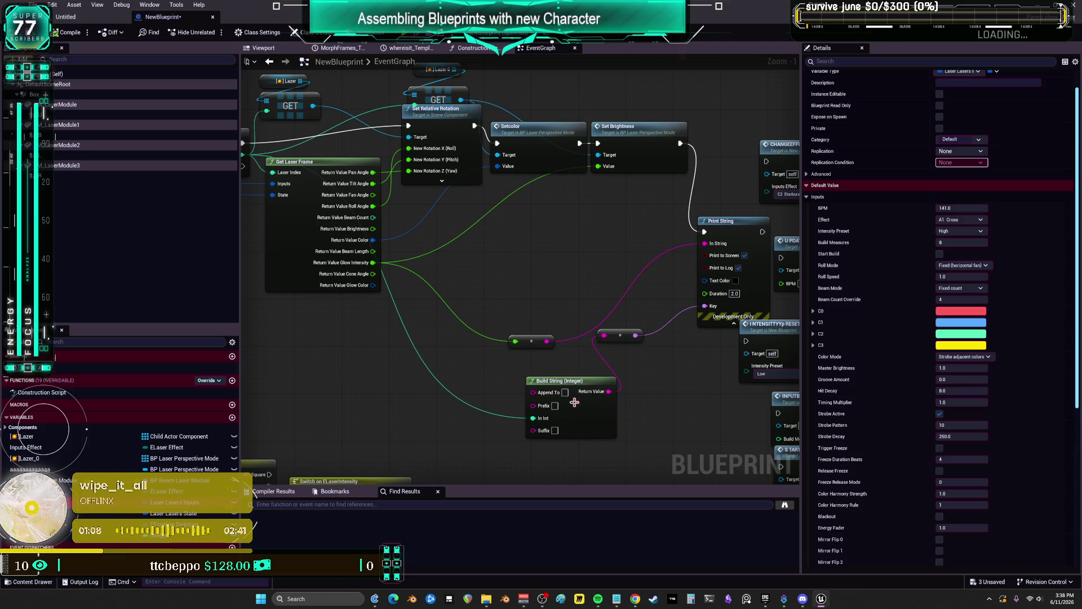
{"action": "left_click", "coordinate": [961, 357]}
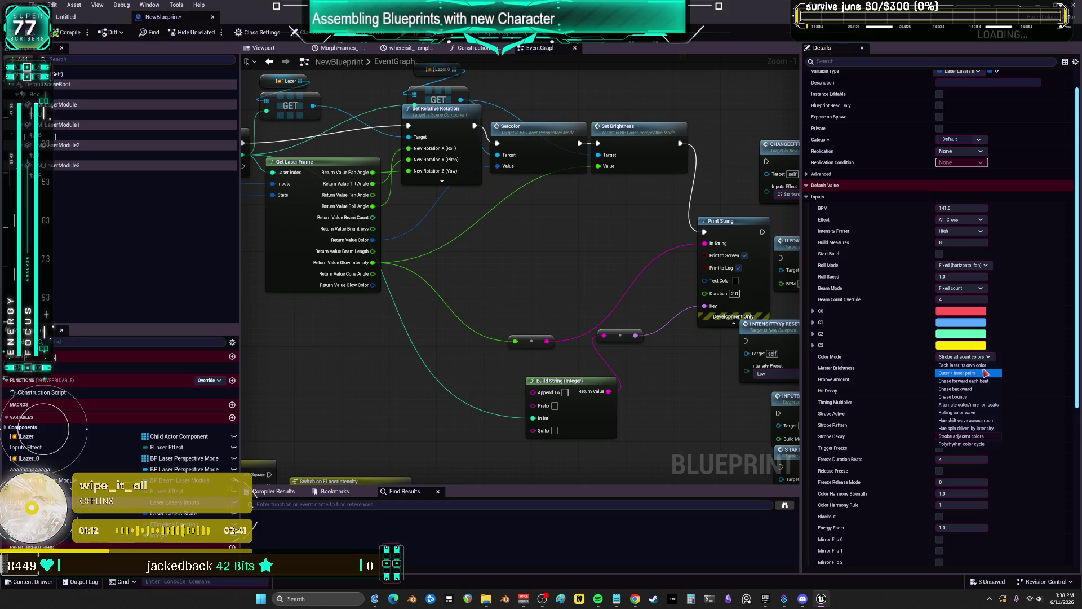
{"action": "left_click", "coordinate": [967, 398]}
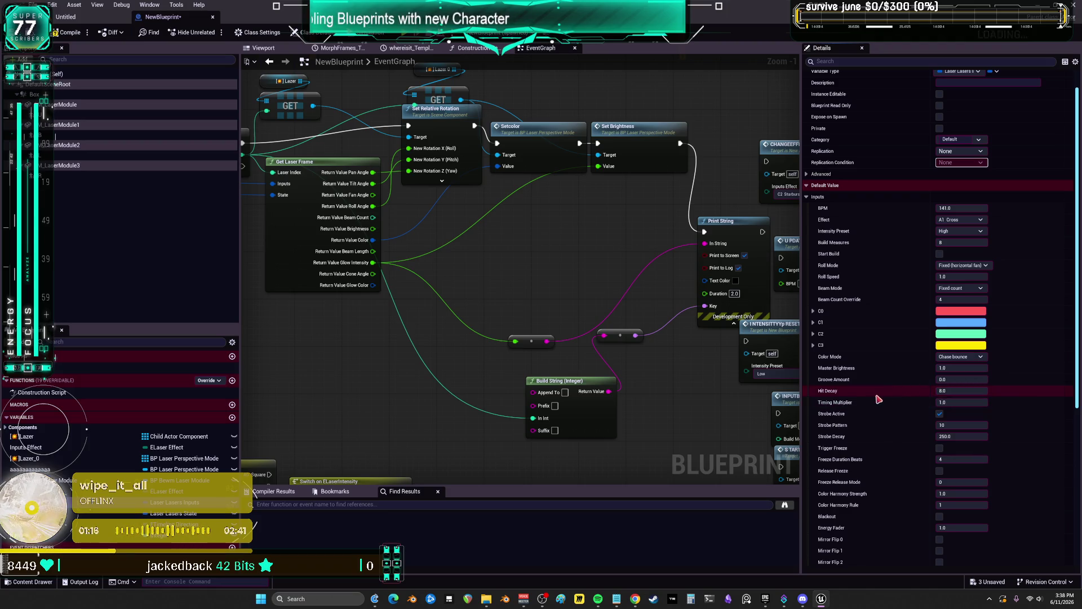
{"action": "mouse_move", "coordinate": [828, 391]}
{"action": "type", "text": "20"}
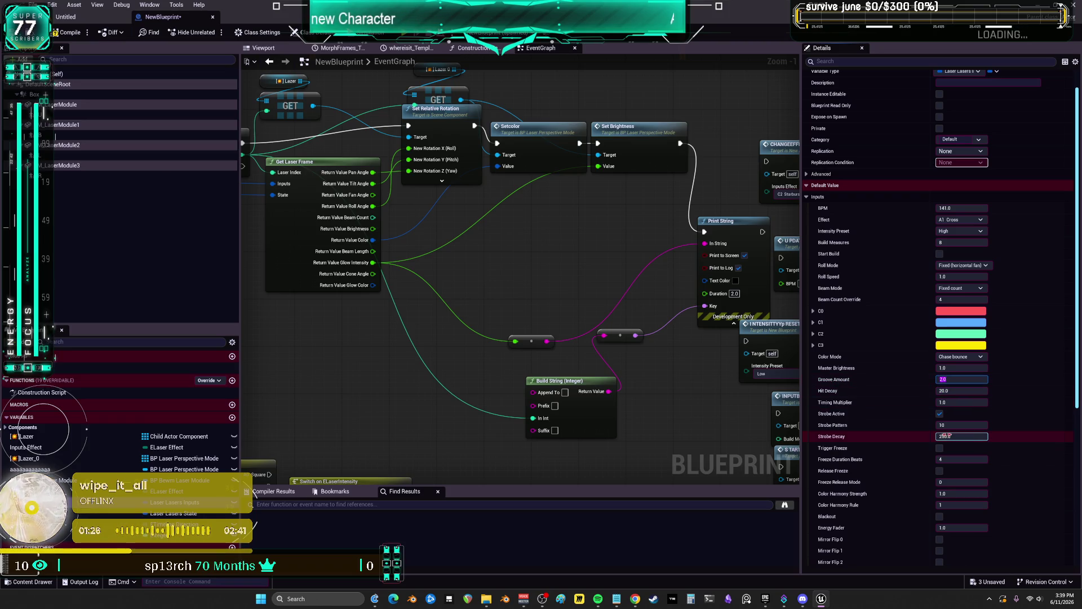
{"action": "key", "text": "Return"}
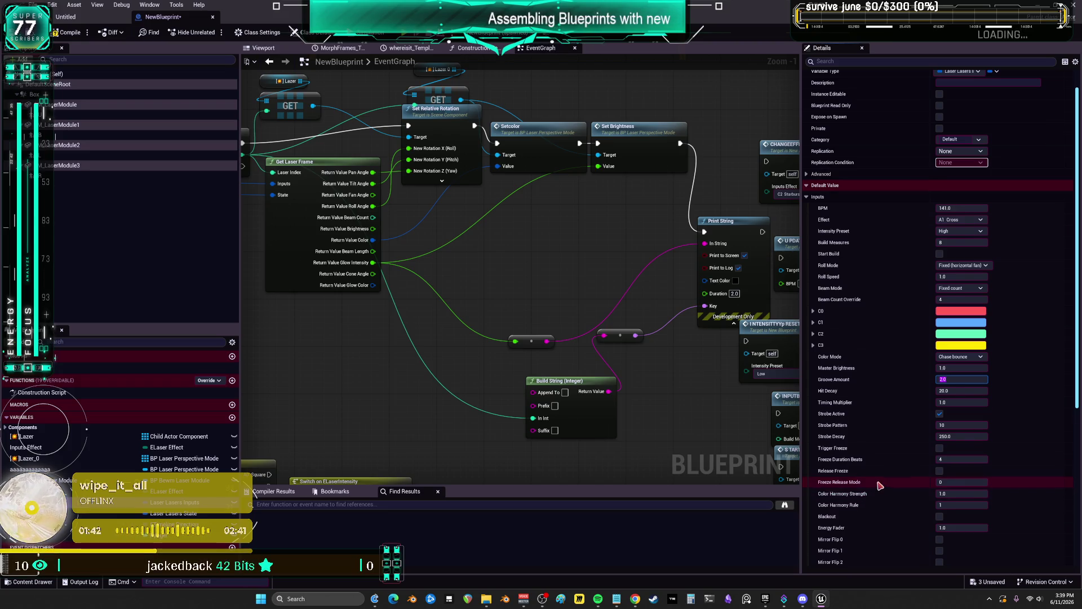
Set Roll Mode to Sync spin and Beam Mode to Beat pulse
{"action": "scroll", "coordinate": [880, 486], "scroll_direction": "down", "scroll_amount": 3}
{"action": "scroll", "coordinate": [841, 485], "scroll_direction": "down", "scroll_amount": 3}
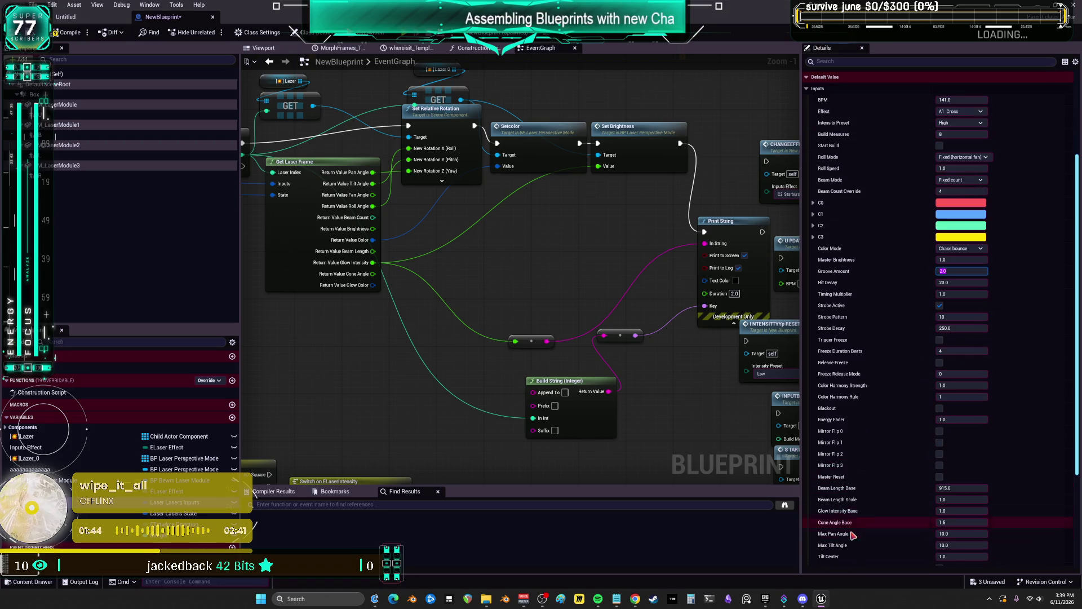
{"action": "scroll", "coordinate": [896, 496], "scroll_direction": "down", "scroll_amount": 7}
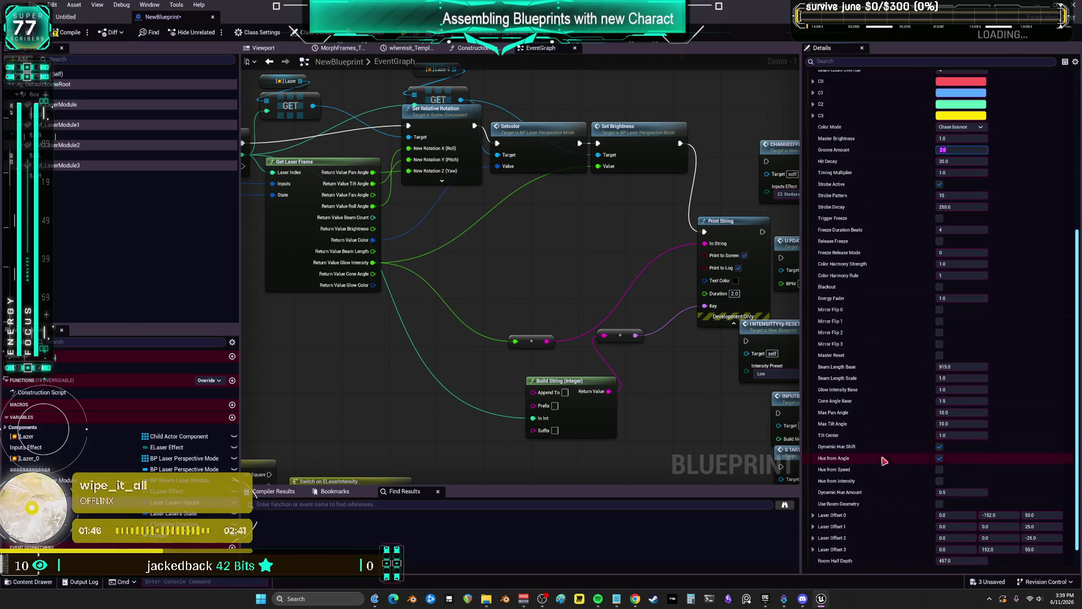
{"action": "scroll", "coordinate": [913, 451], "scroll_direction": "up", "scroll_amount": 14}
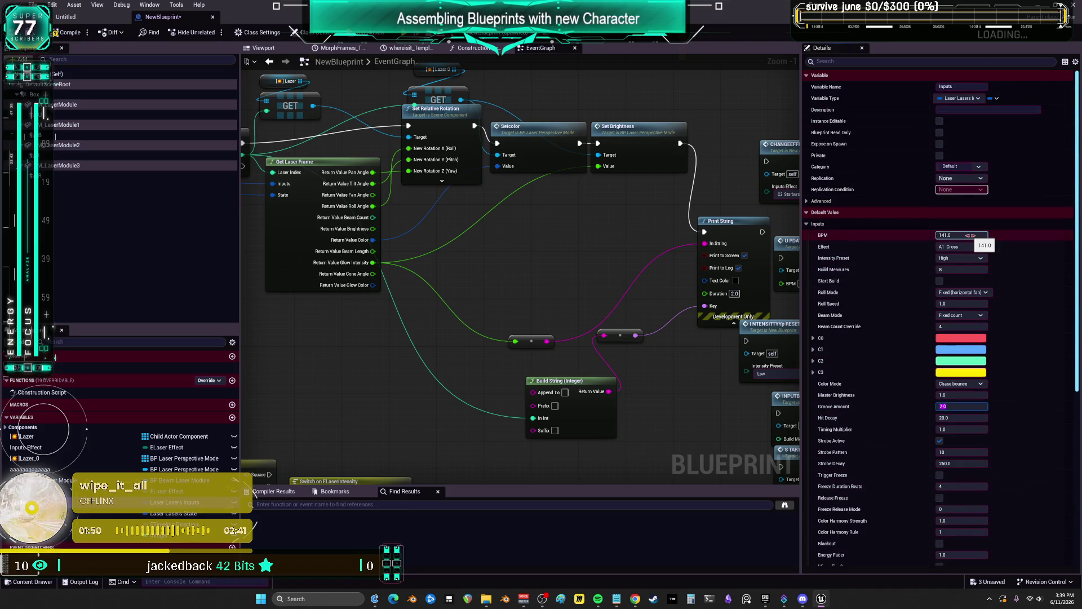
{"action": "left_click", "coordinate": [965, 295]}
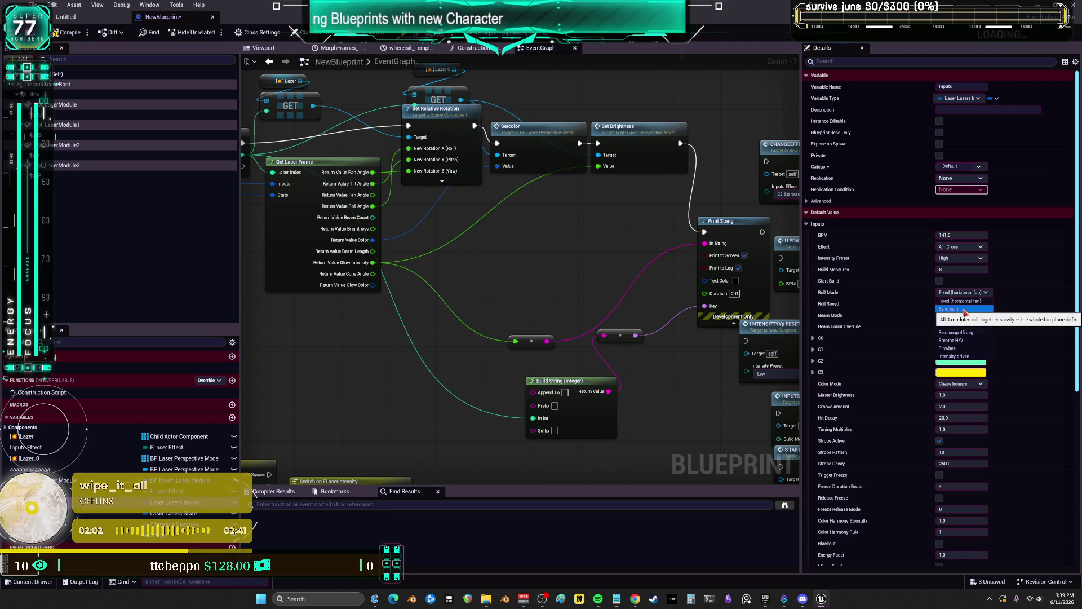
{"action": "left_click", "coordinate": [965, 309]}
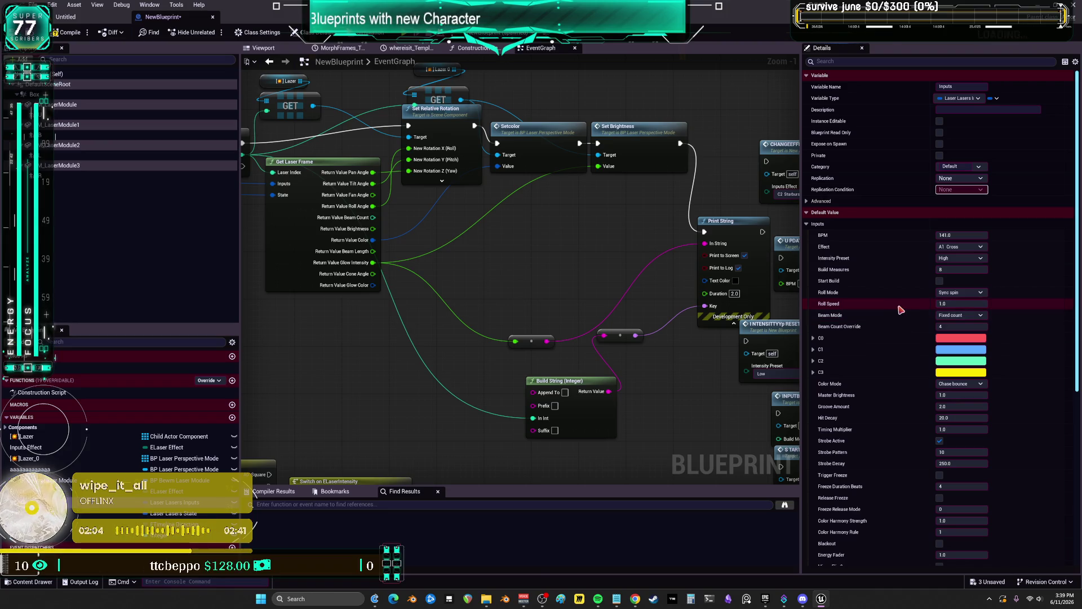
{"action": "left_click", "coordinate": [975, 318]}
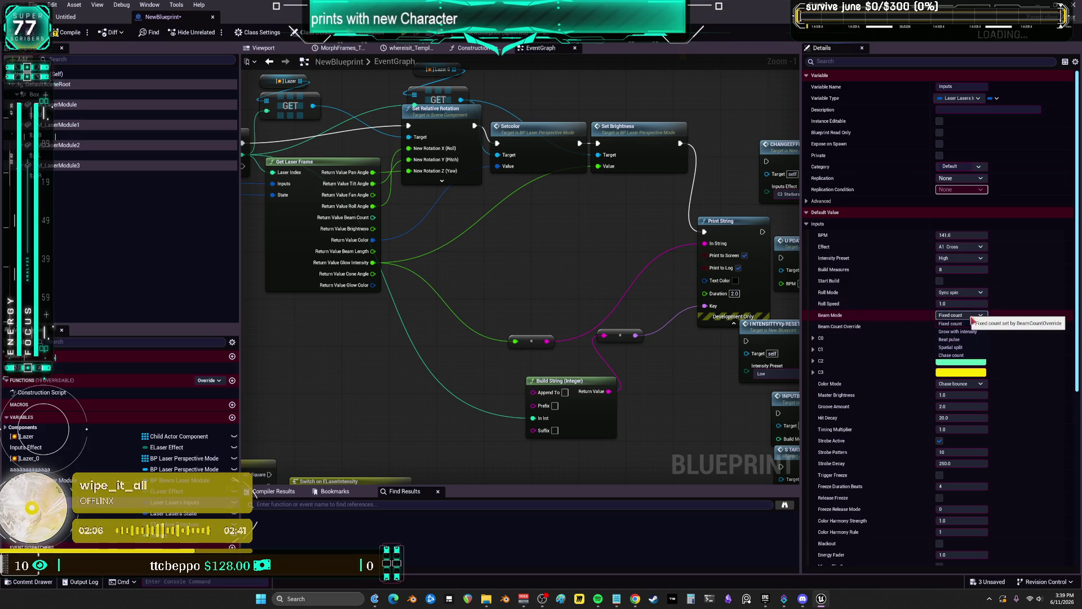
{"action": "left_click", "coordinate": [975, 345]}
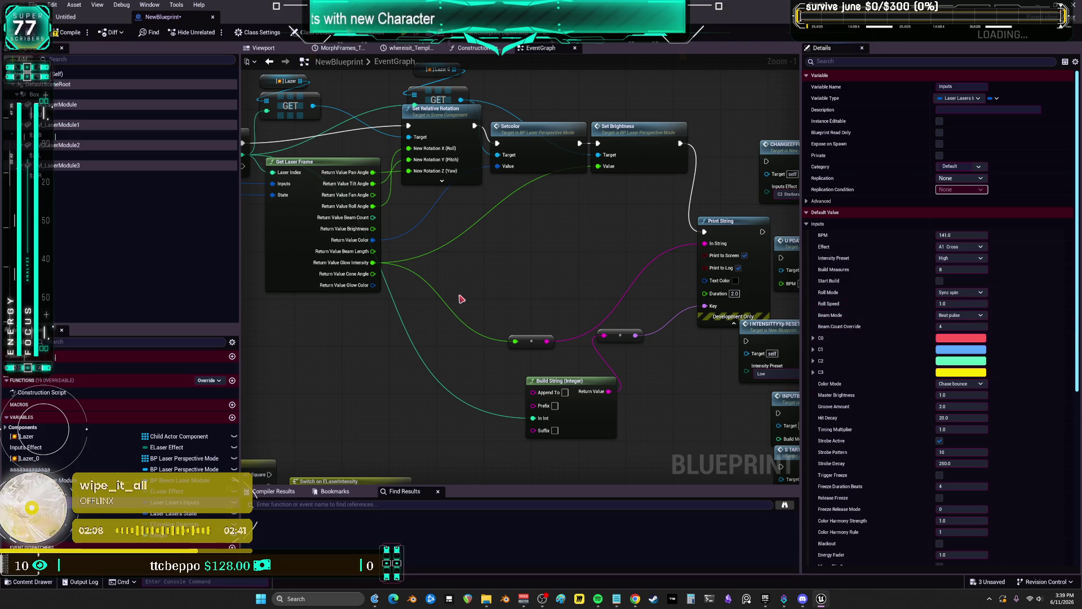
{"action": "left_click", "coordinate": [79, 17]}
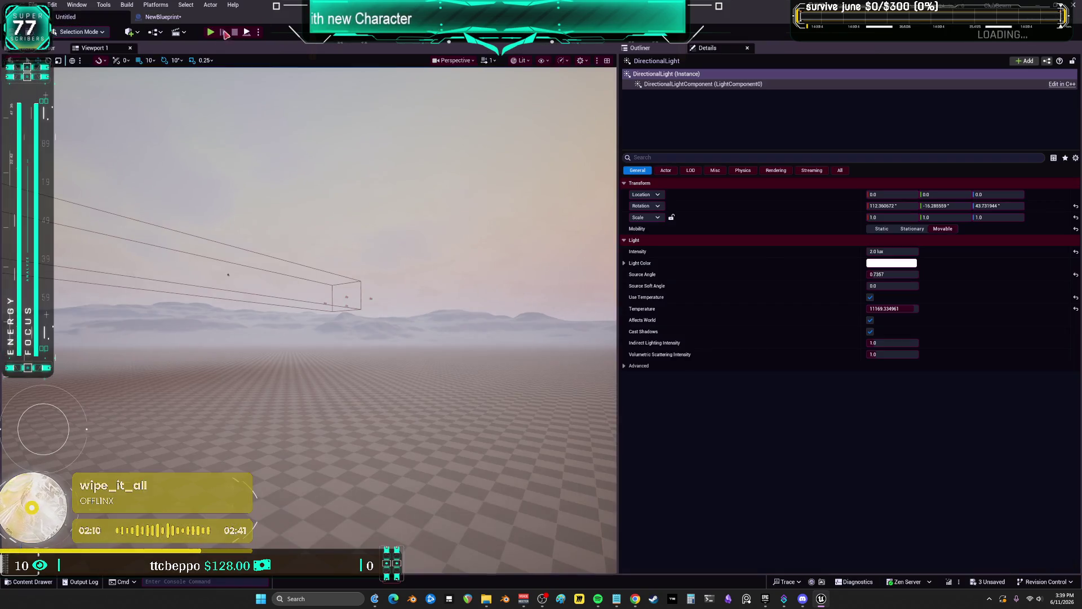
{"action": "key", "text": "alt+p"}
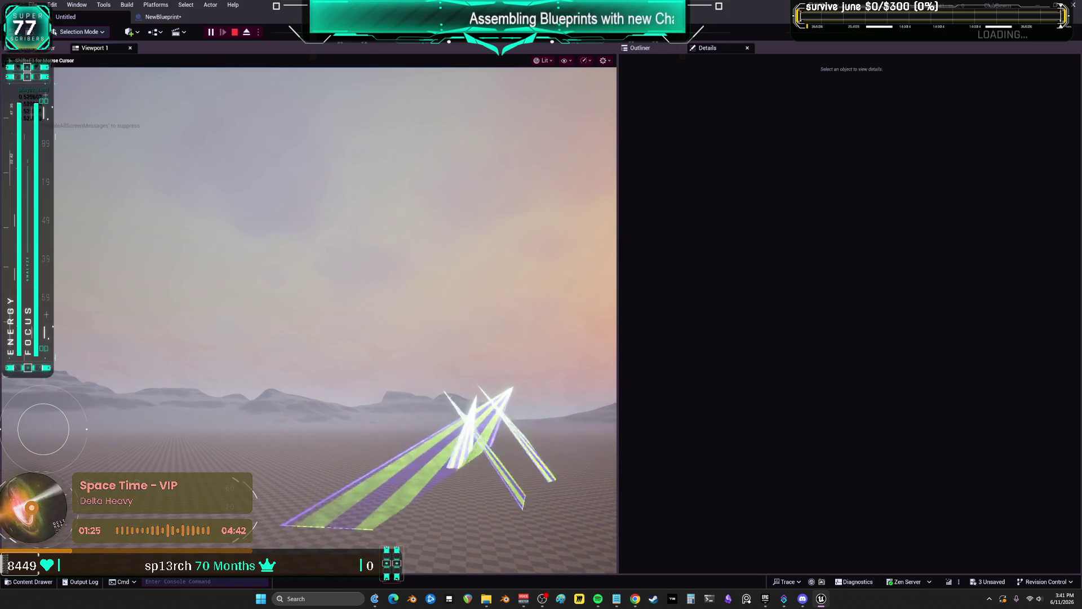
{"action": "key", "text": "Escape"}
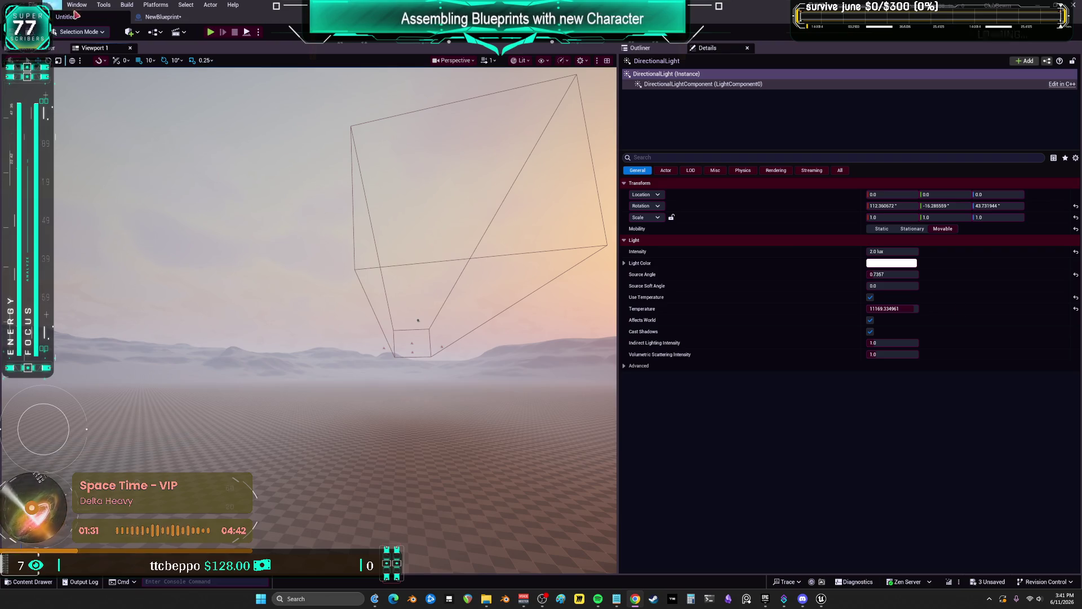
Add a comment reading 'range .5 to.7, pulsingbkwards' to the event graph
{"action": "left_click", "coordinate": [162, 17]}
{"action": "type", "text": "c"}
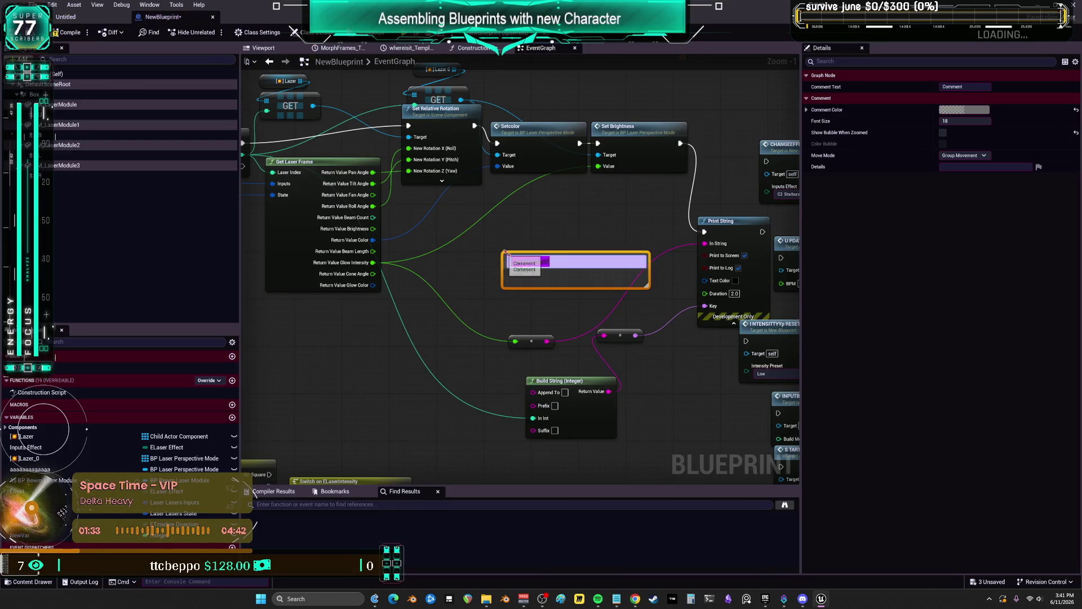
{"action": "type", "text": "range"}
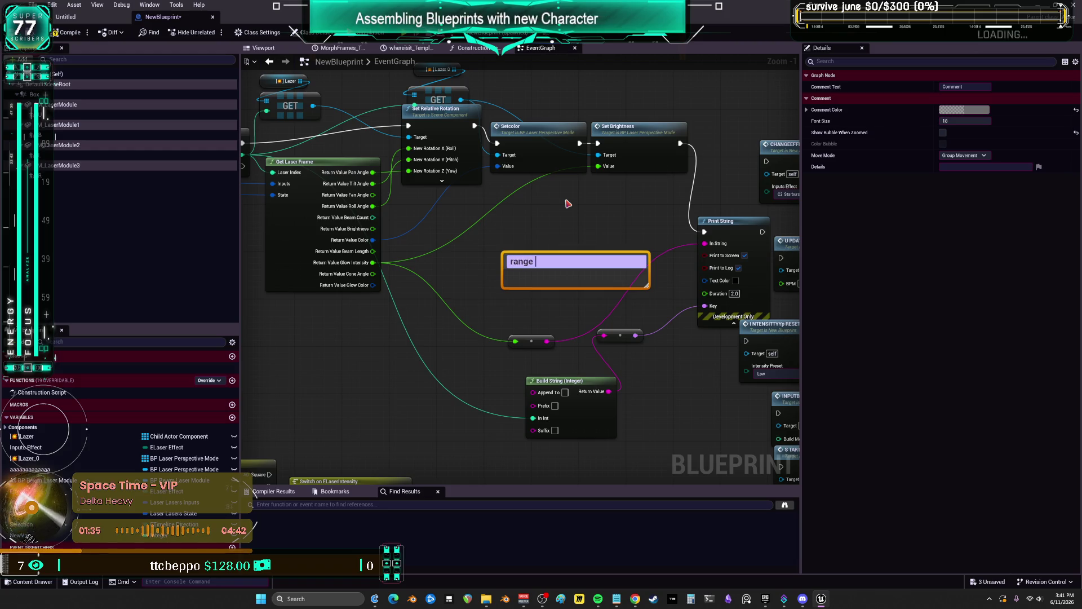
{"action": "type", "text": " .5"}
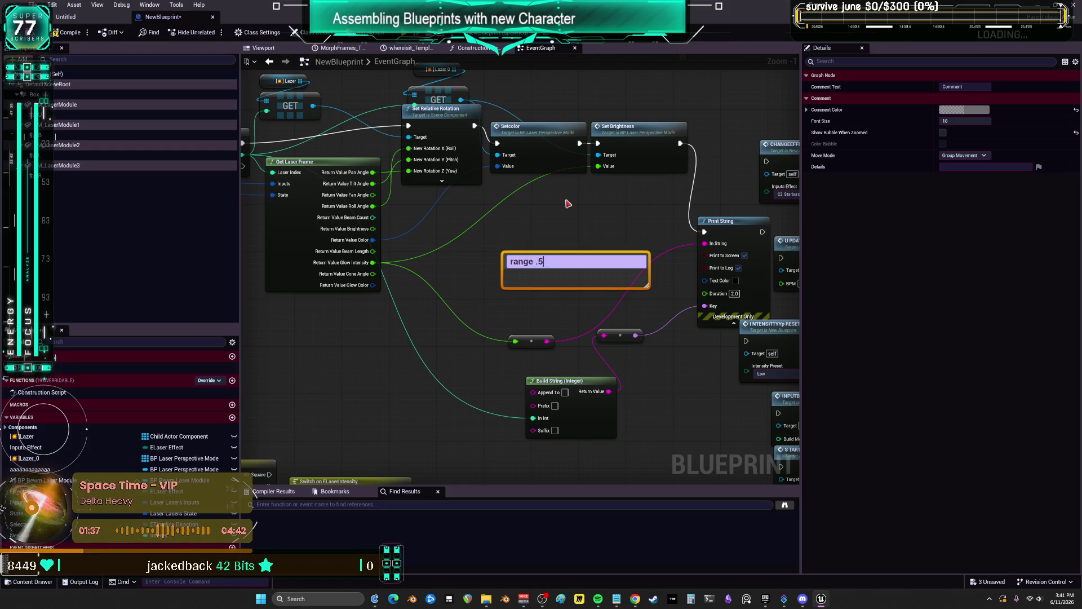
{"action": "type", "text": " to.7"}
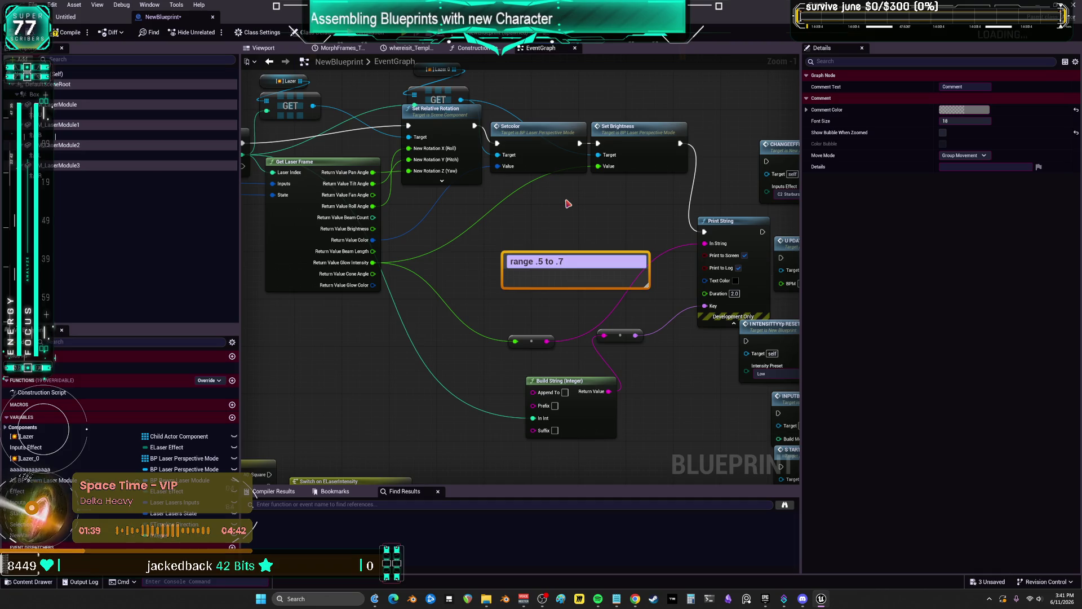
{"action": "type", "text": ", pulsingbac"}
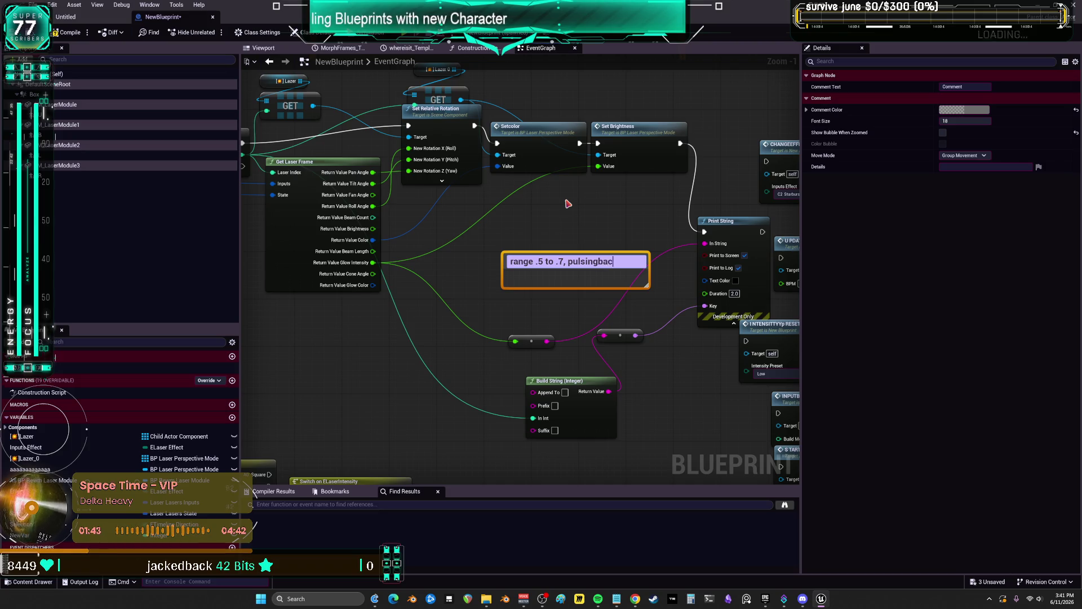
{"action": "type", "text": "kwards"}
{"action": "left_click", "coordinate": [568, 203]}
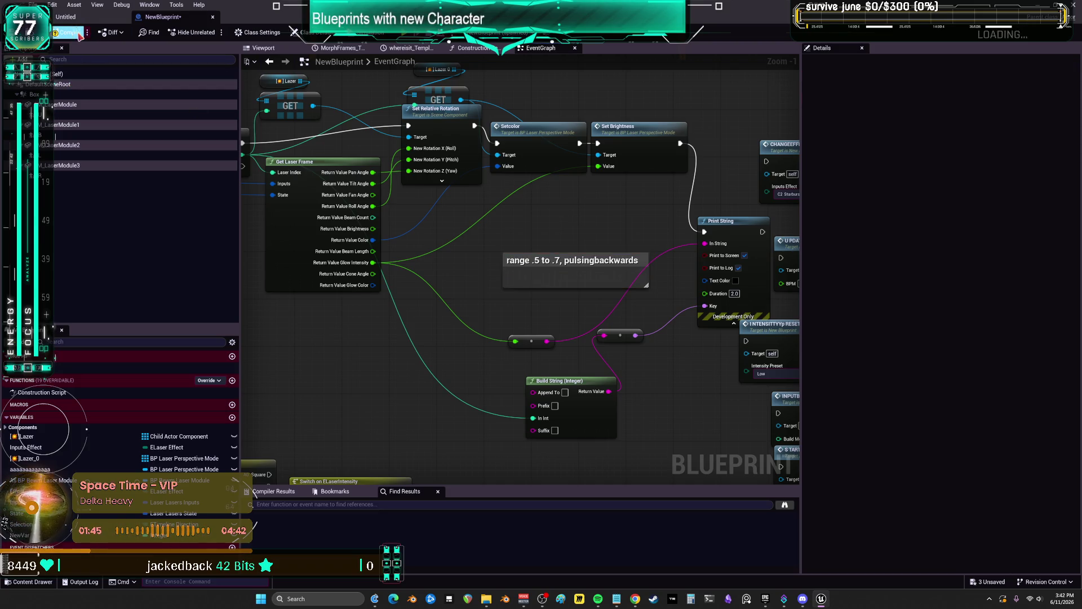
Save the Blueprint, confirming the modified packages
{"action": "left_click", "coordinate": [34, 4]}
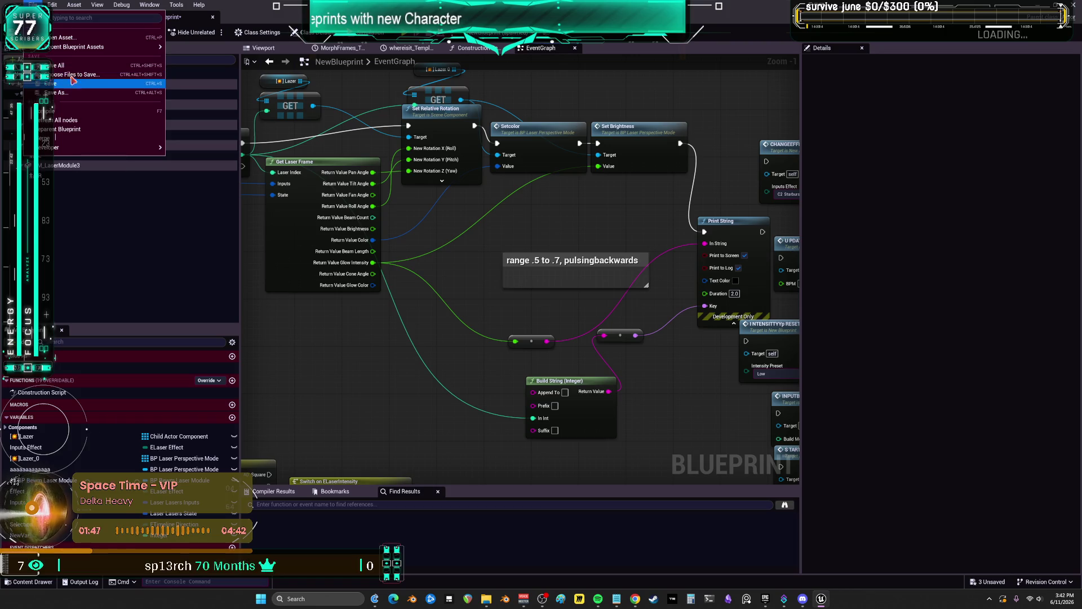
{"action": "left_click", "coordinate": [72, 81]}
{"action": "left_click", "coordinate": [1074, 5]}
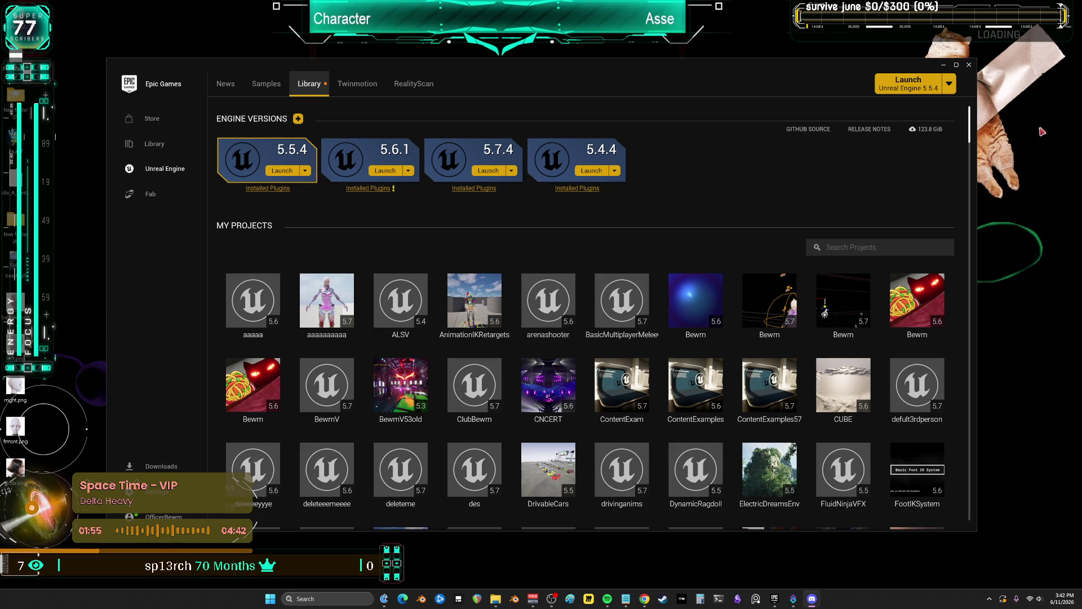
Maximize the Epic Games Launcher and open the 5.7 Bewm project from My Projects
{"action": "left_click", "coordinate": [956, 65]}
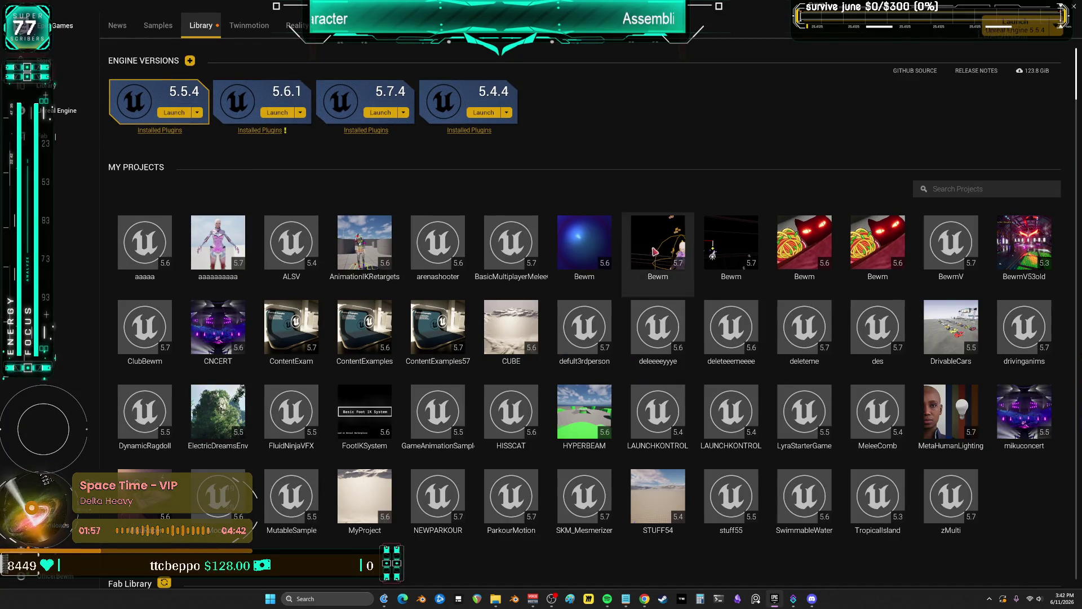
{"action": "left_click", "coordinate": [676, 239]}
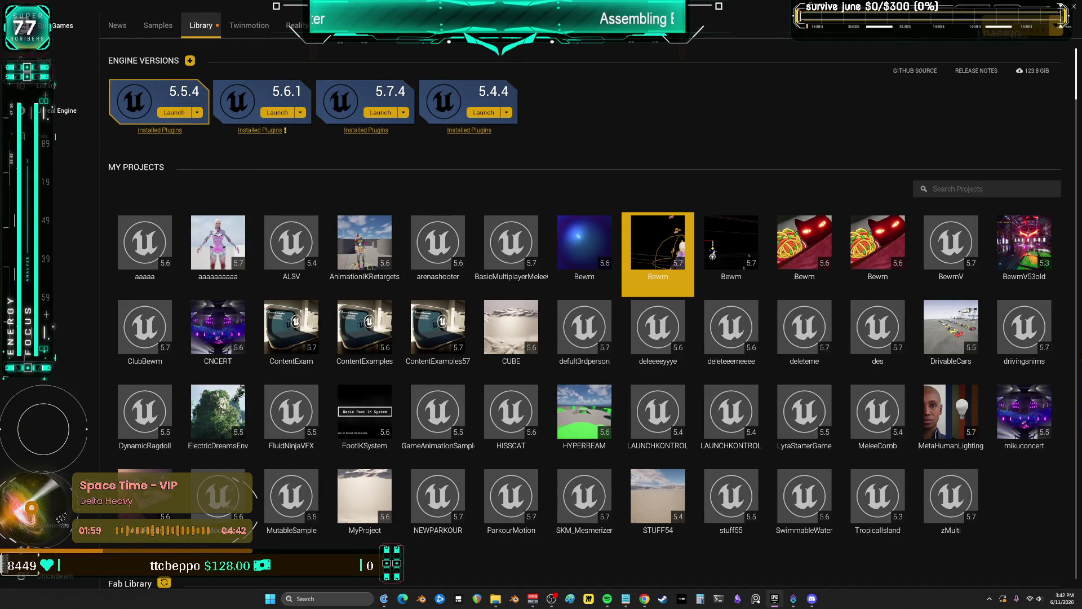
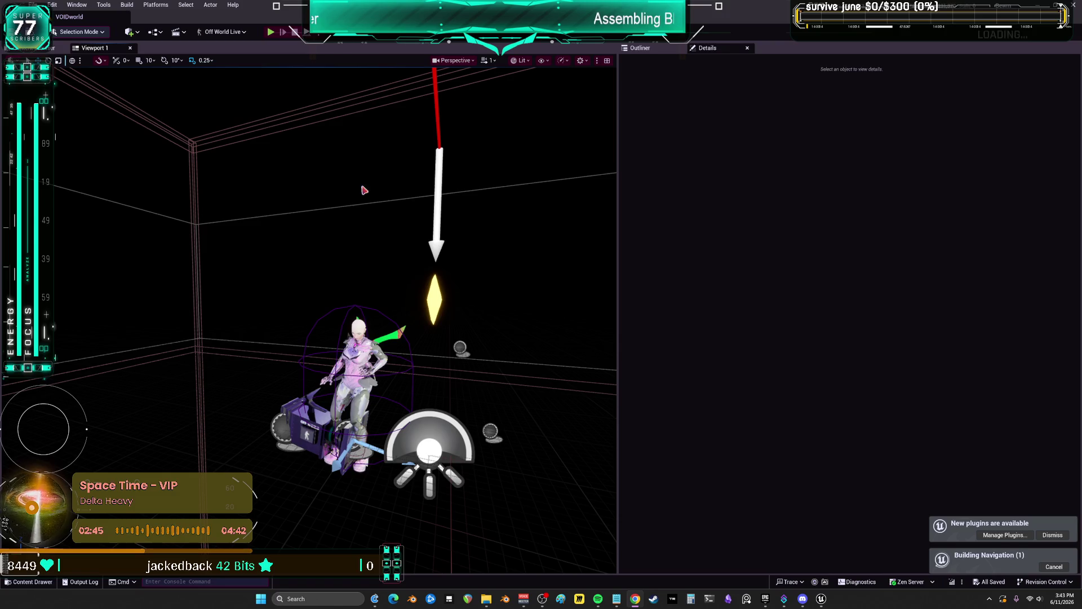
Show the Outliner, dock the Details panel beside it, and select BPV_Player
{"action": "left_click", "coordinate": [648, 51]}
{"action": "left_click_drag", "start_coordinate": [724, 50], "coordinate": [651, 169]}
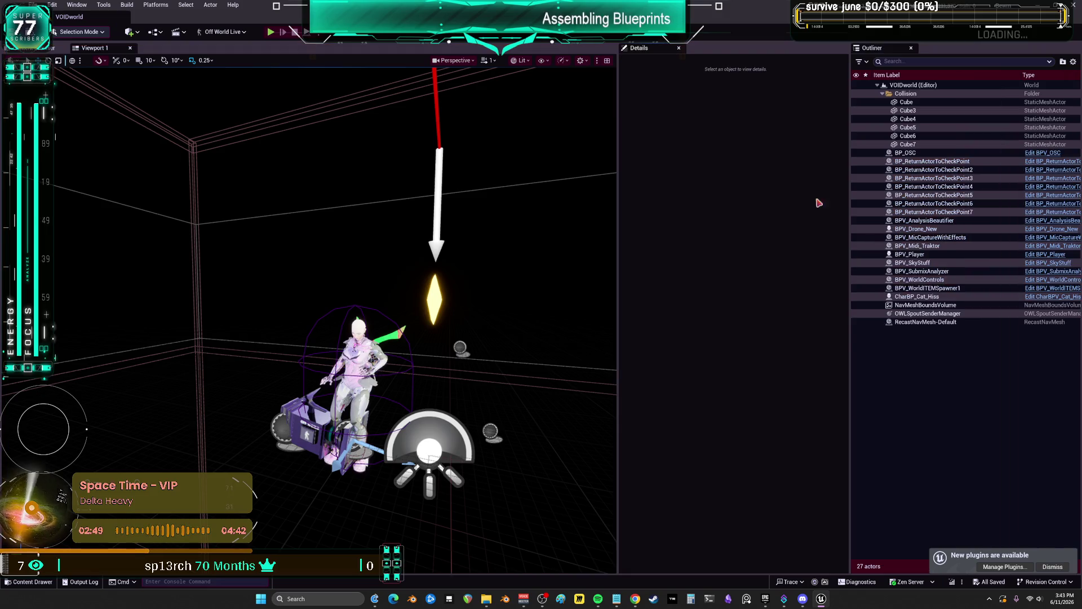
{"action": "left_click", "coordinate": [970, 255]}
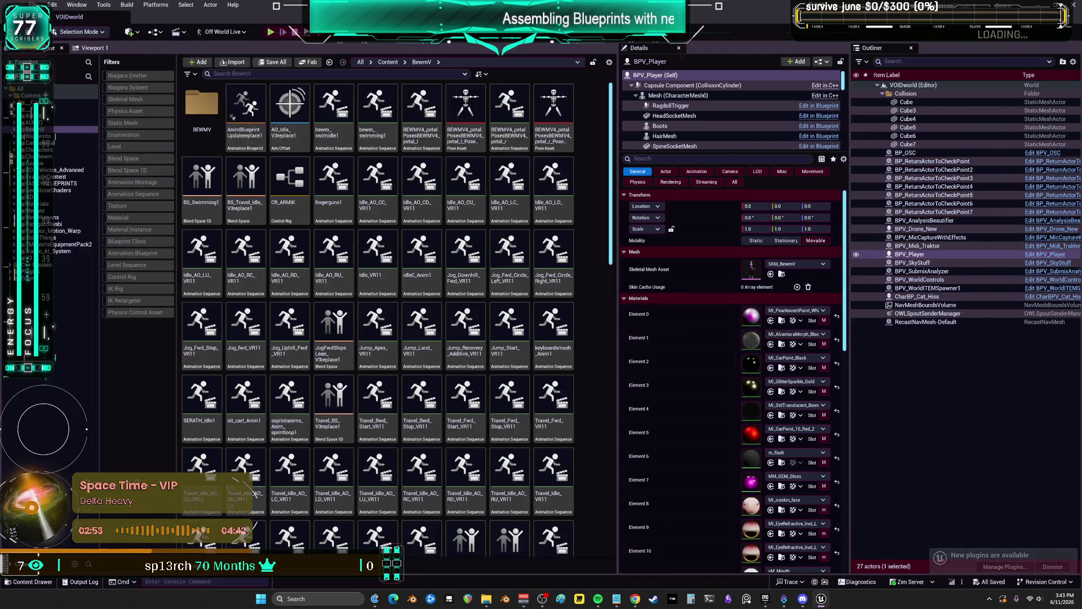
Load the TestLevel map from the Content Drawer's Level filter, then bring up the notes file
{"action": "key", "text": "ctrl+space"}
{"action": "left_click", "coordinate": [50, 95]}
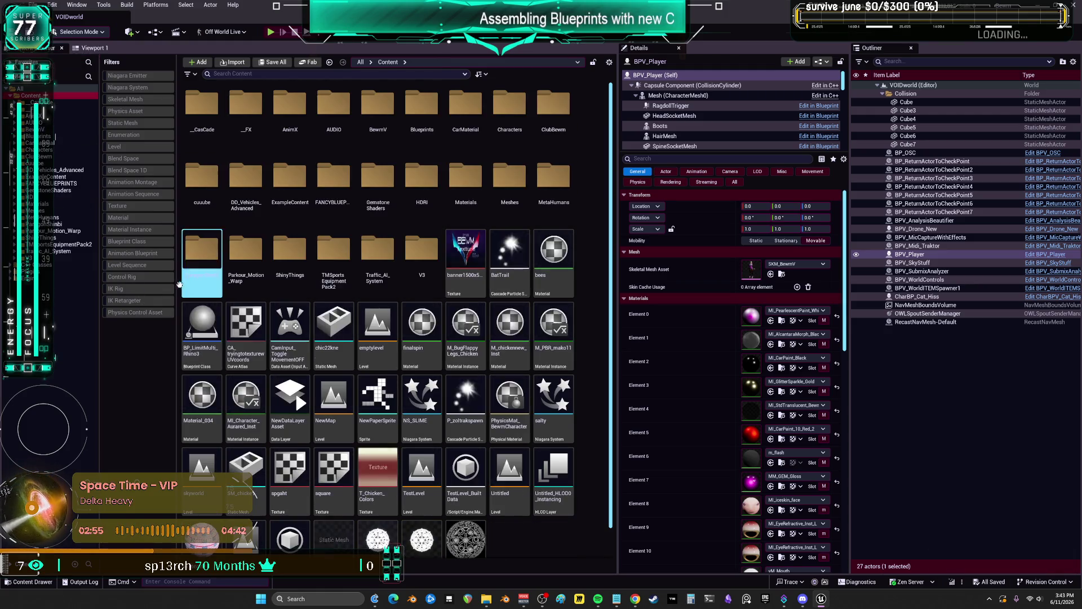
{"action": "left_click", "coordinate": [130, 148]}
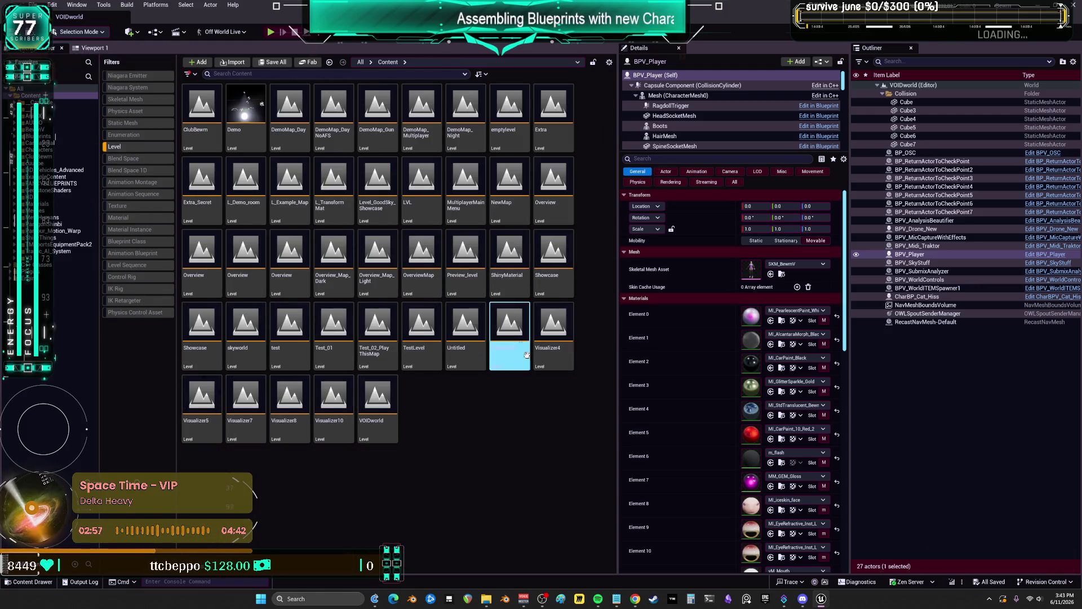
{"action": "double_click", "coordinate": [432, 357]}
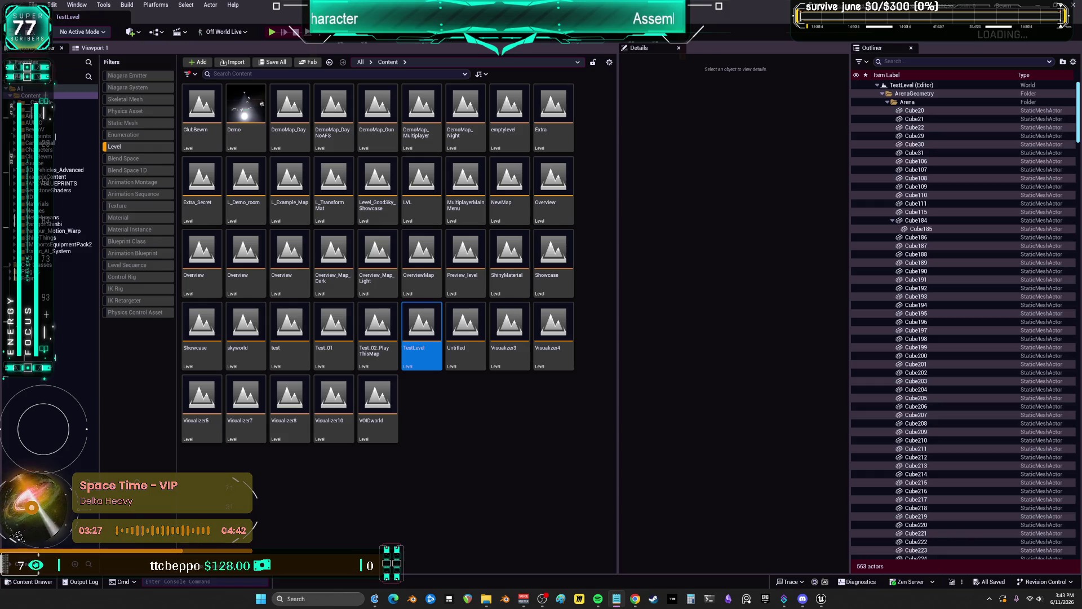
{"action": "key", "text": "alt+Tab"}
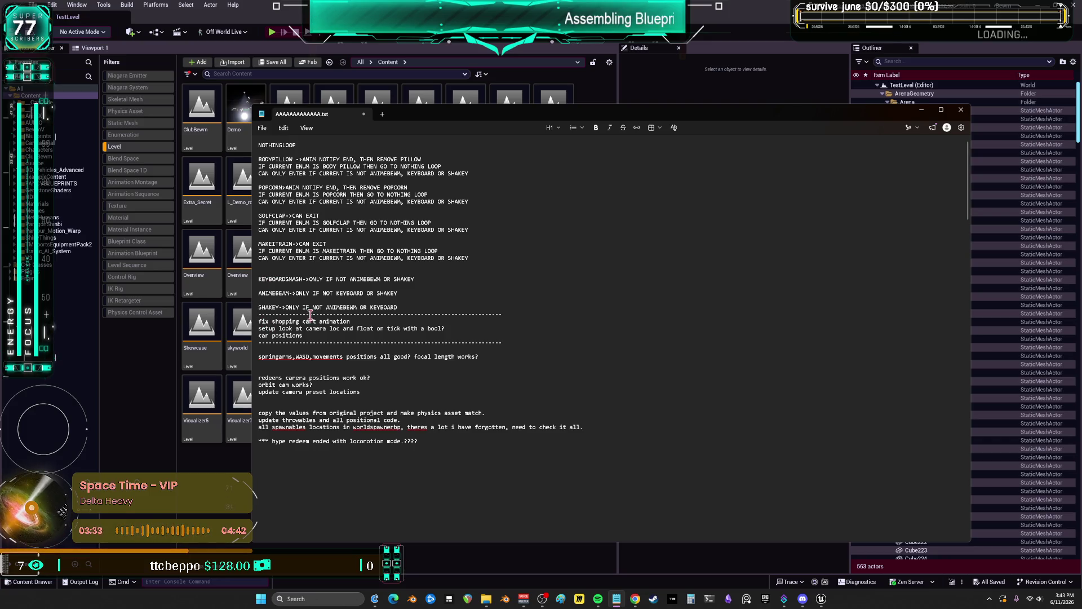
Number the to-do lines 4 through 13, from shopping cart animation to all spawnables locations
{"action": "left_click", "coordinate": [259, 322]}
{"action": "type", "text": "4"}
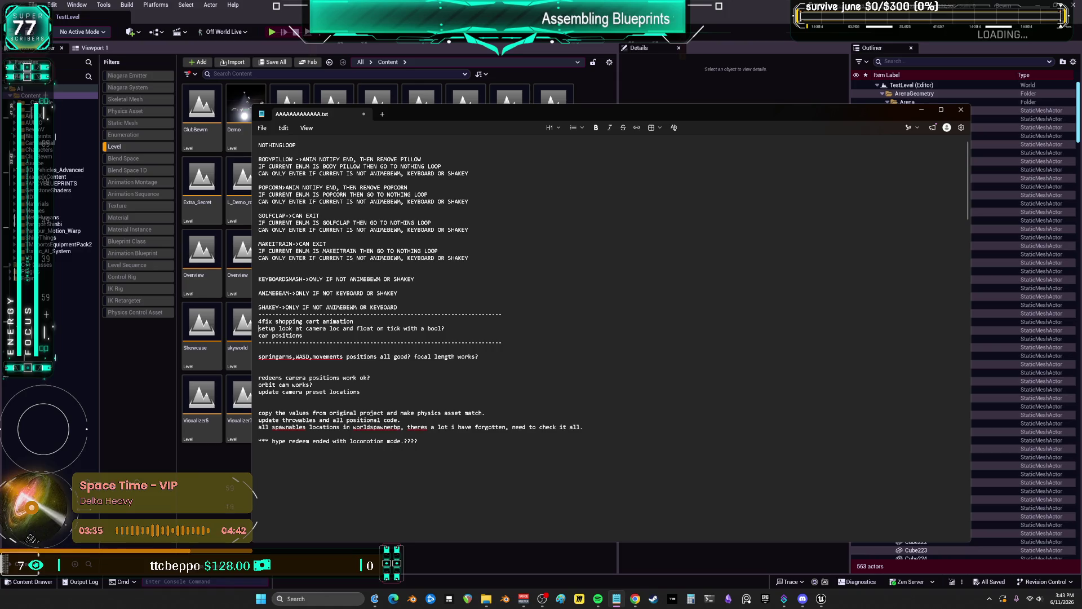
{"action": "left_click", "coordinate": [259, 328]}
{"action": "type", "text": "5"}
{"action": "left_click", "coordinate": [259, 336]}
{"action": "type", "text": "6"}
{"action": "left_click", "coordinate": [259, 357]}
{"action": "type", "text": "7"}
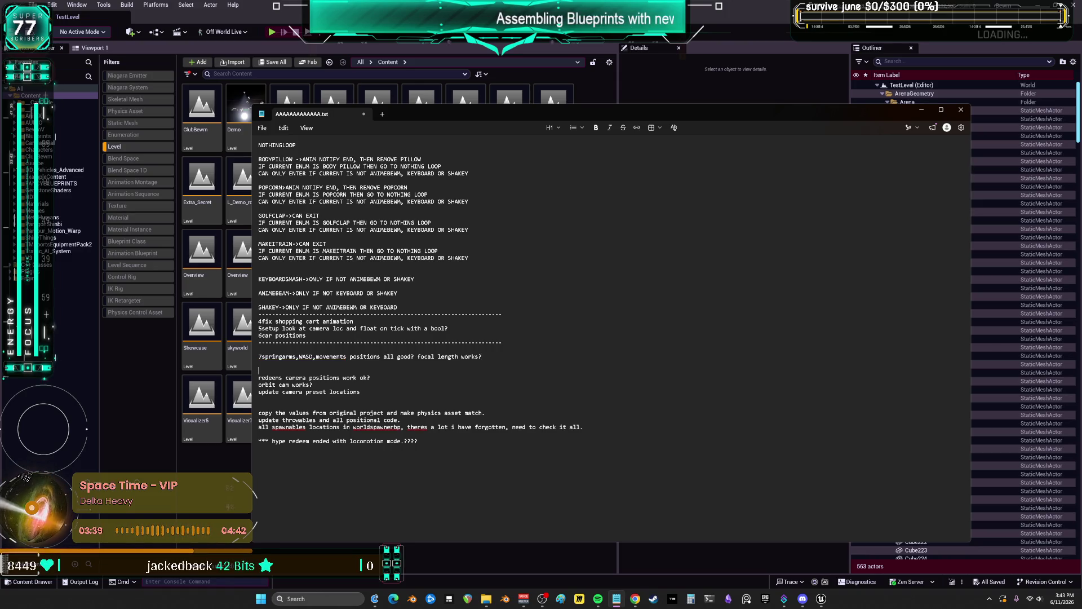
{"action": "left_click", "coordinate": [260, 377]}
{"action": "type", "text": "8"}
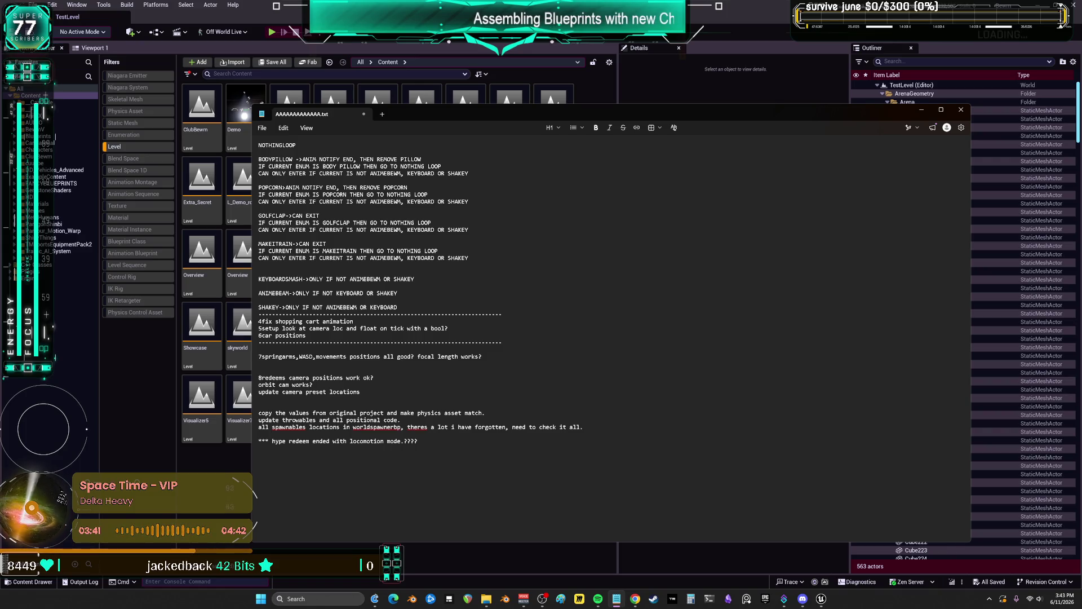
{"action": "left_click", "coordinate": [259, 384]}
{"action": "type", "text": "9"}
{"action": "left_click", "coordinate": [258, 392]}
{"action": "type", "text": "10"}
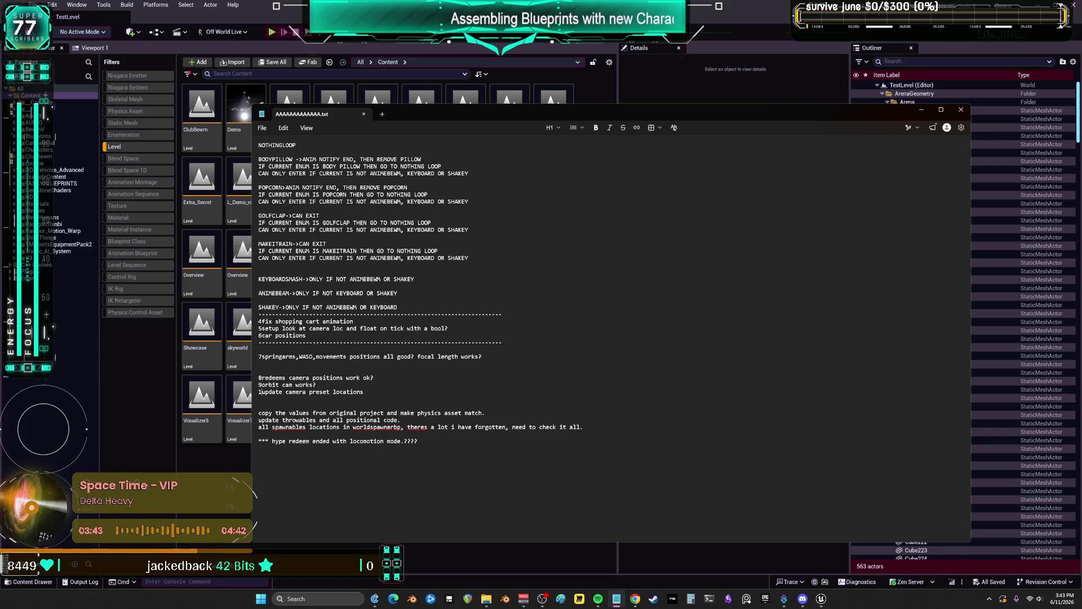
{"action": "left_click", "coordinate": [259, 413]}
{"action": "type", "text": "11"}
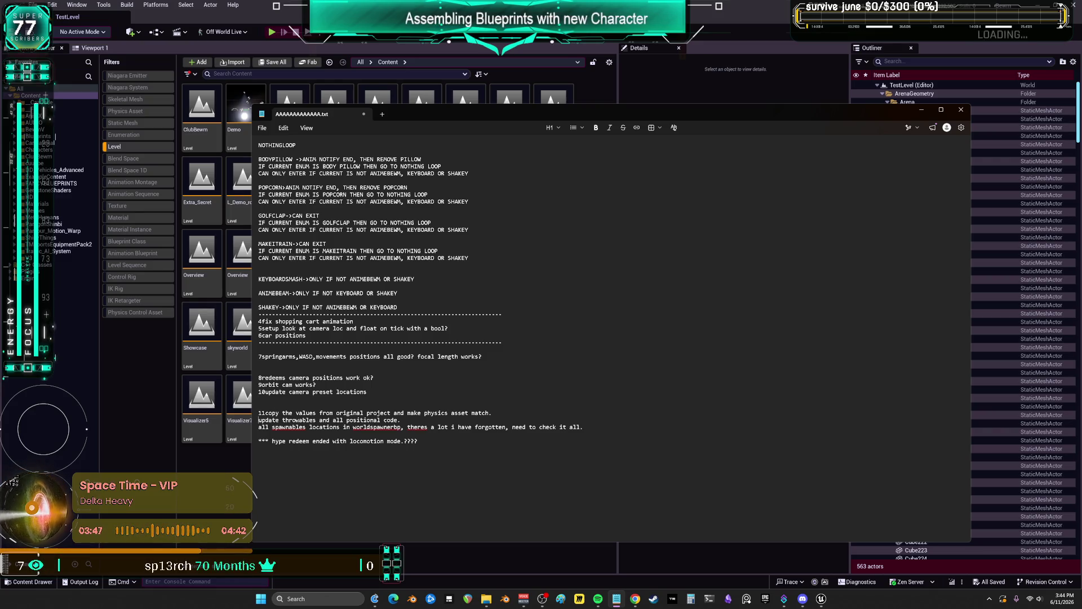
{"action": "left_click", "coordinate": [259, 420]}
{"action": "type", "text": "12"}
{"action": "left_click", "coordinate": [259, 427]}
{"action": "type", "text": "13"}
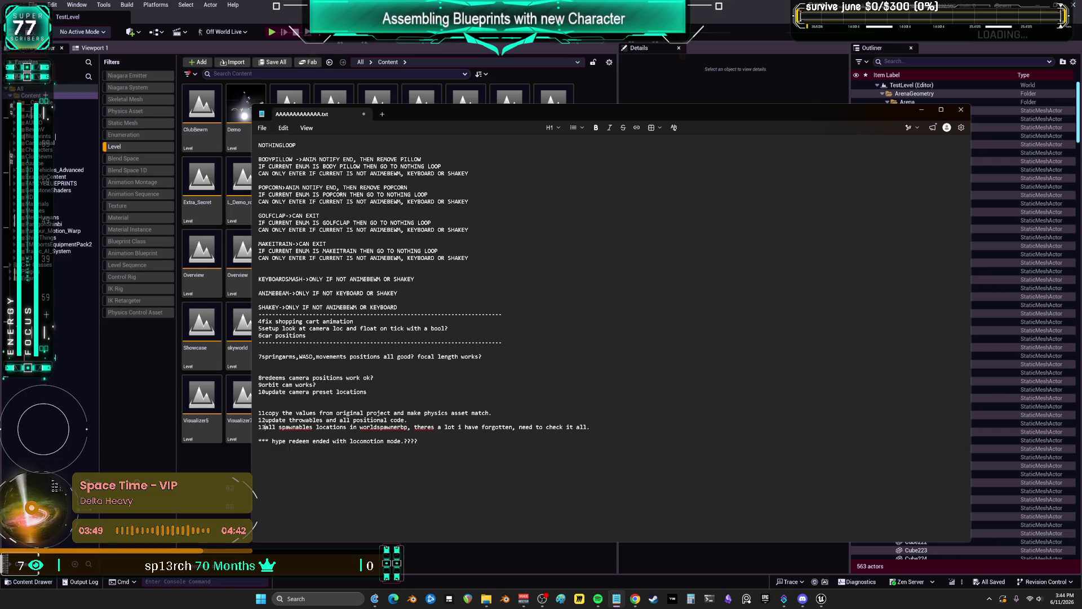
{"action": "type", "text": "-"}
Add a dash after each number from 12 back to 4, then enlarge the notes text
{"action": "left_click", "coordinate": [265, 420]}
{"action": "type", "text": "-"}
{"action": "left_click", "coordinate": [266, 413]}
{"action": "type", "text": "-"}
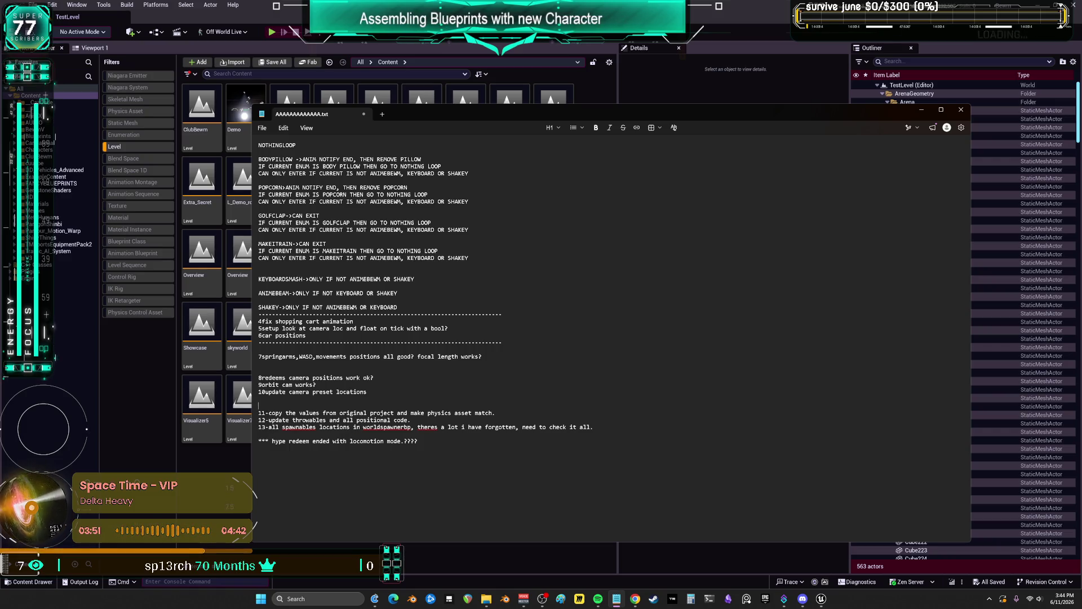
{"action": "left_click", "coordinate": [266, 392]}
{"action": "type", "text": "-"}
{"action": "left_click", "coordinate": [262, 385]}
{"action": "type", "text": "-"}
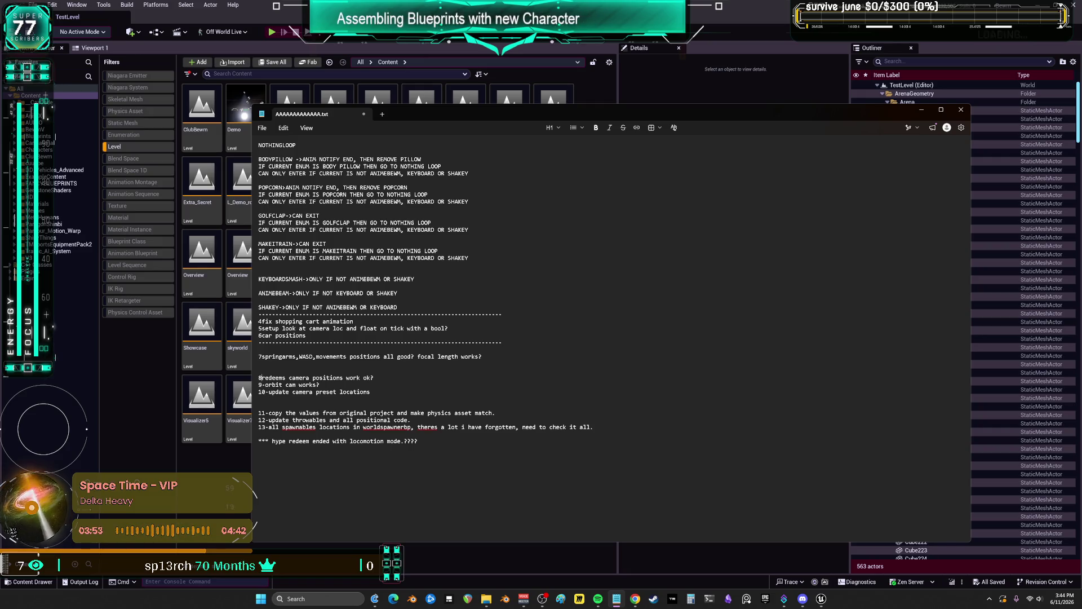
{"action": "left_click", "coordinate": [262, 378]}
{"action": "type", "text": "-"}
{"action": "left_click", "coordinate": [262, 357]}
{"action": "type", "text": "-"}
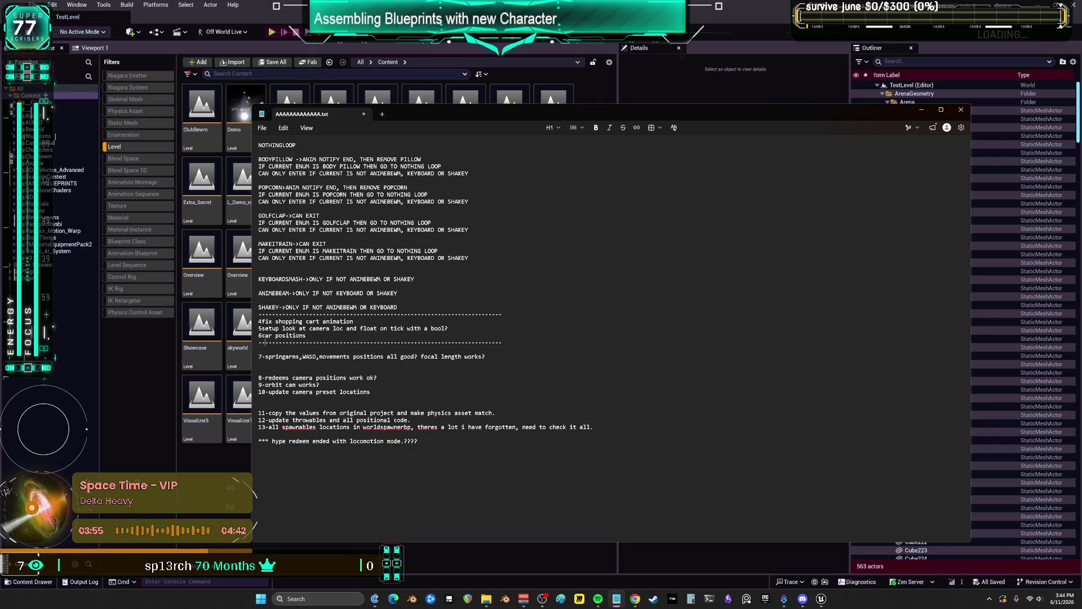
{"action": "left_click", "coordinate": [262, 335]}
{"action": "type", "text": "-"}
{"action": "left_click", "coordinate": [262, 328]}
{"action": "type", "text": "-"}
{"action": "left_click", "coordinate": [262, 321]}
{"action": "type", "text": "-"}
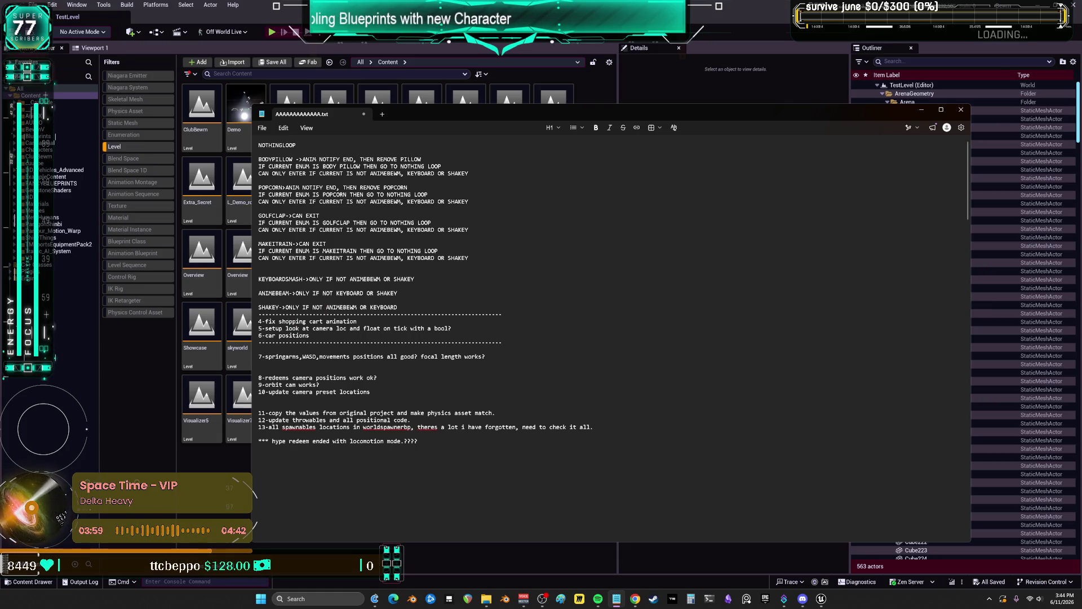
{"action": "key", "text": "alt+Tab"}
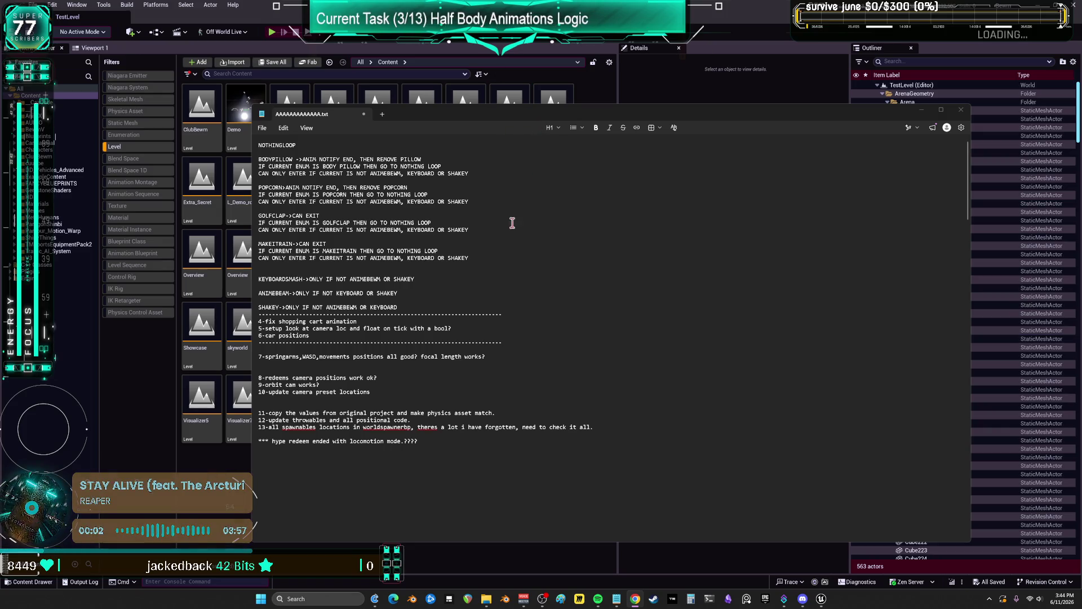
{"action": "key", "text": "ctrl+plus"}
{"action": "key", "text": "ctrl+plus"}
{"action": "key", "text": "ctrl+plus"}
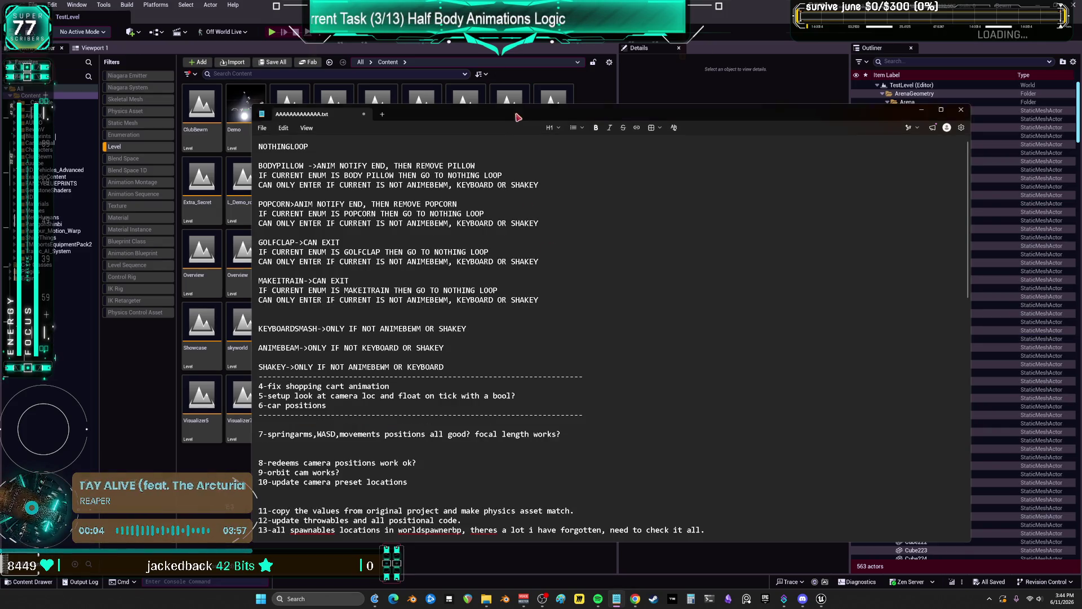
Search the Outliner for 'play' and open the player's animation blueprint at HALFBodyLooping
{"action": "key", "text": "alt+Tab"}
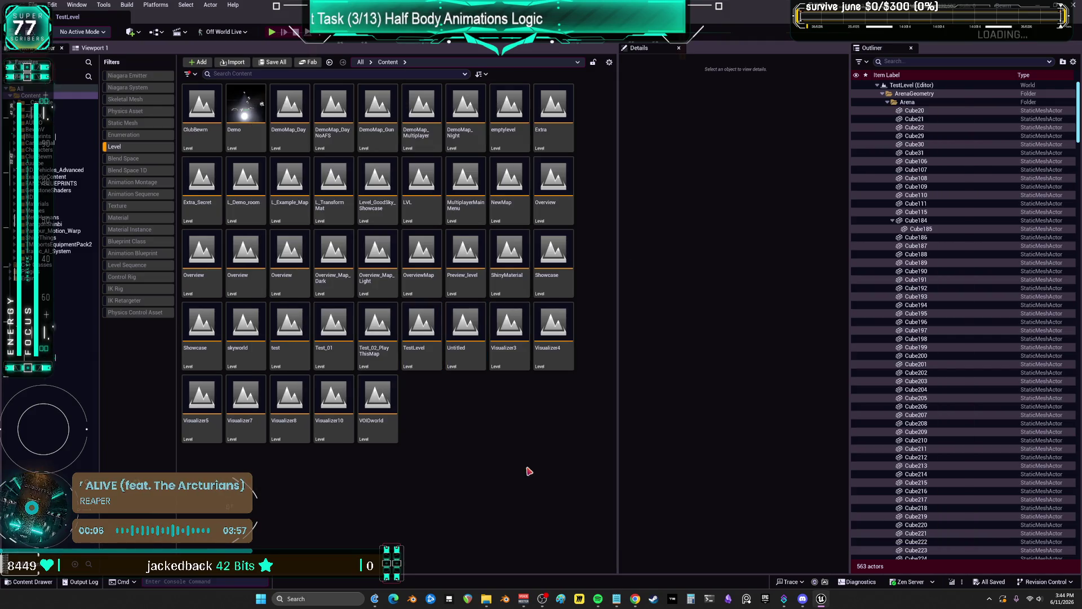
{"action": "left_click", "coordinate": [136, 147]}
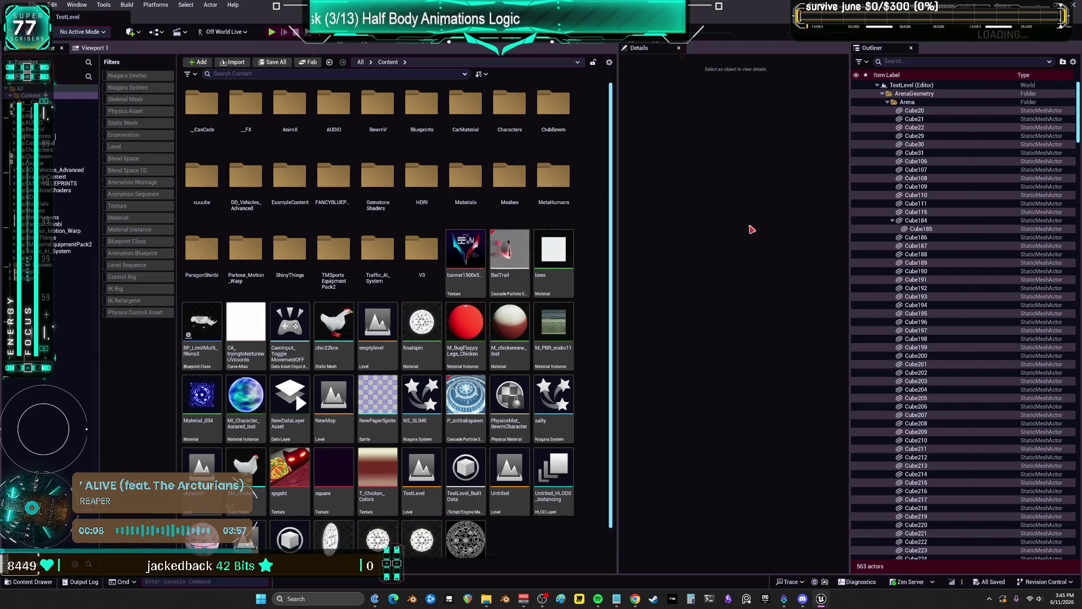
{"action": "left_click", "coordinate": [902, 61]}
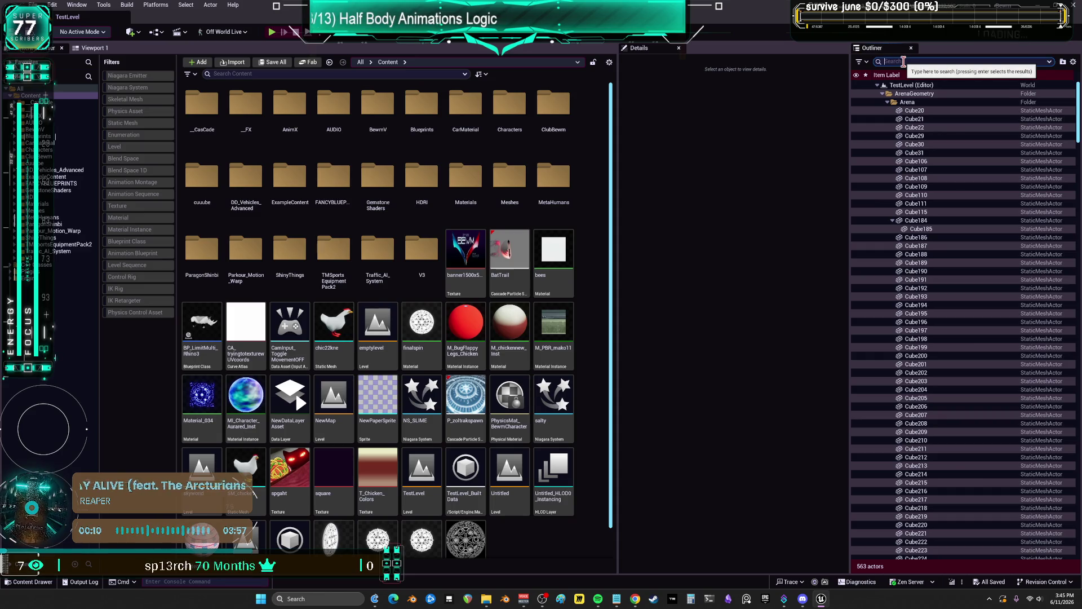
{"action": "type", "text": "play"}
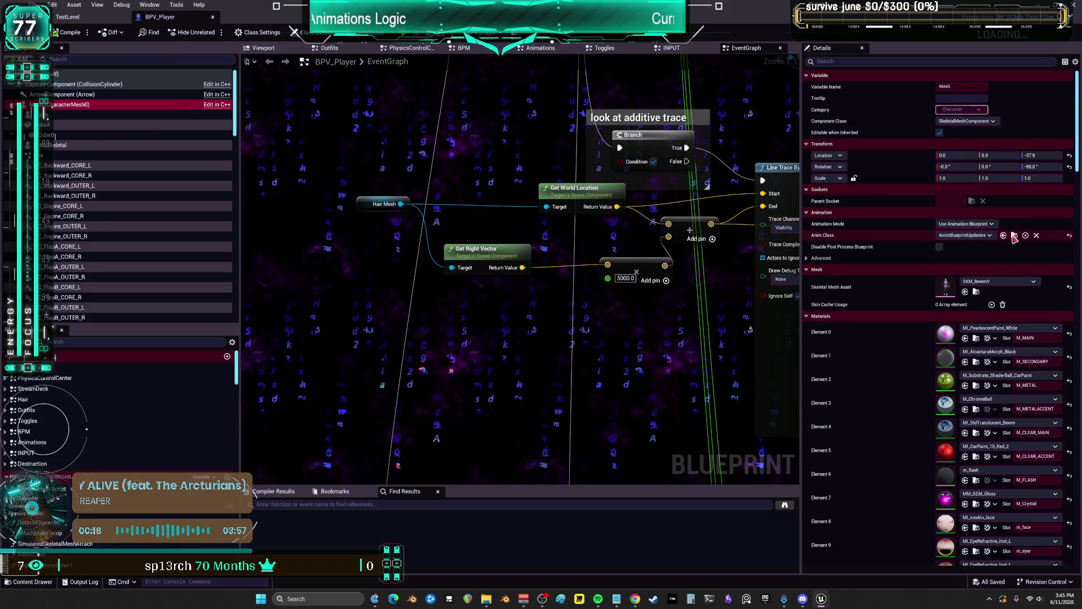
{"action": "left_click", "coordinate": [1015, 237]}
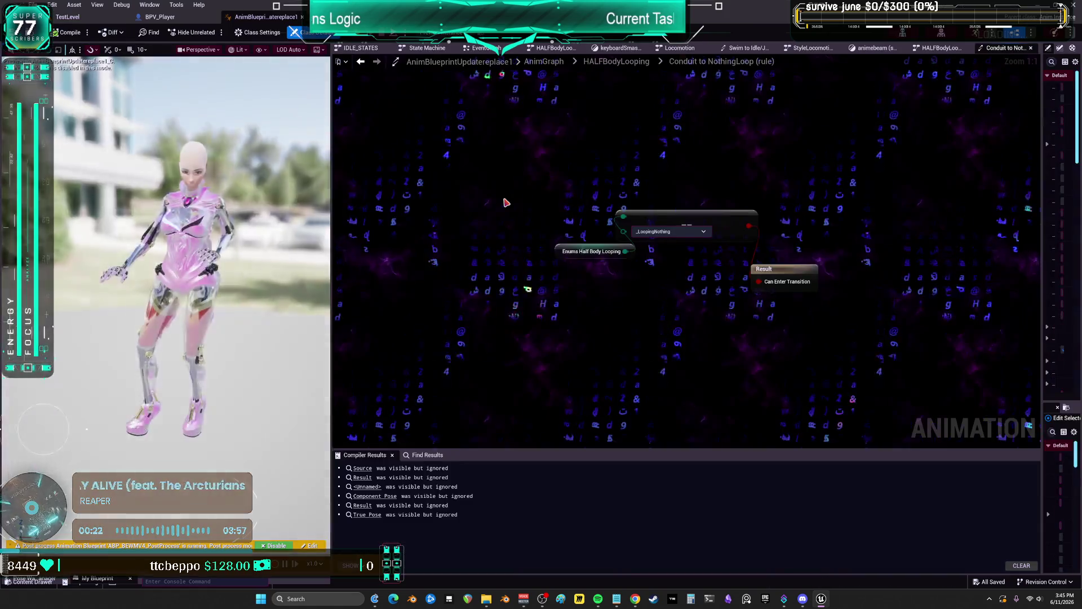
{"action": "left_click", "coordinate": [630, 64]}
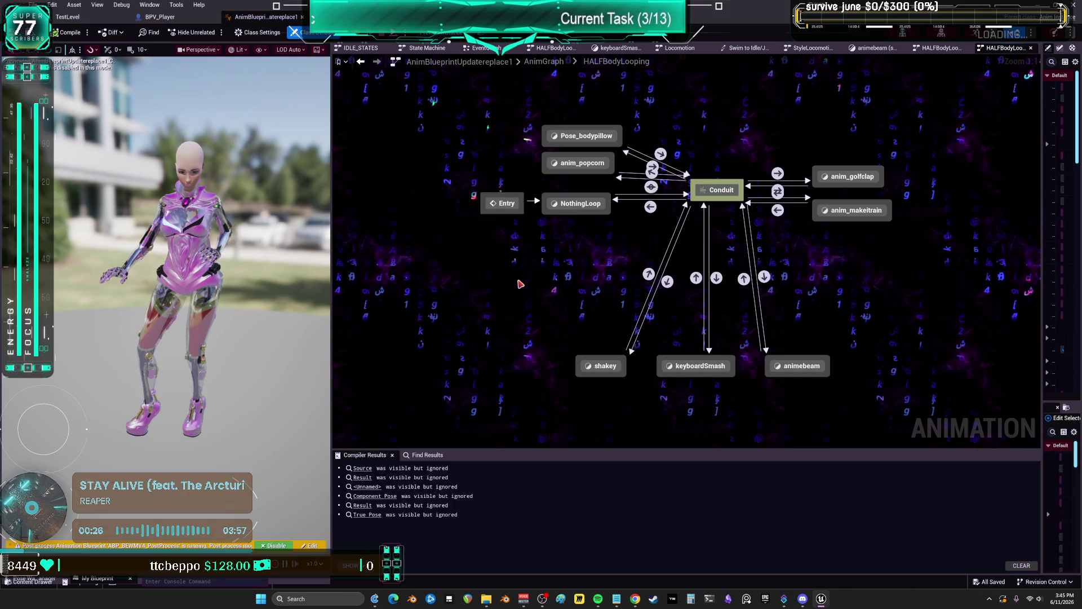
{"action": "mouse_move", "coordinate": [519, 282]}
{"action": "left_mouse_down"}
{"action": "mouse_move", "coordinate": [592, 283]}
{"action": "mouse_move", "coordinate": [549, 284]}
{"action": "left_mouse_up"}
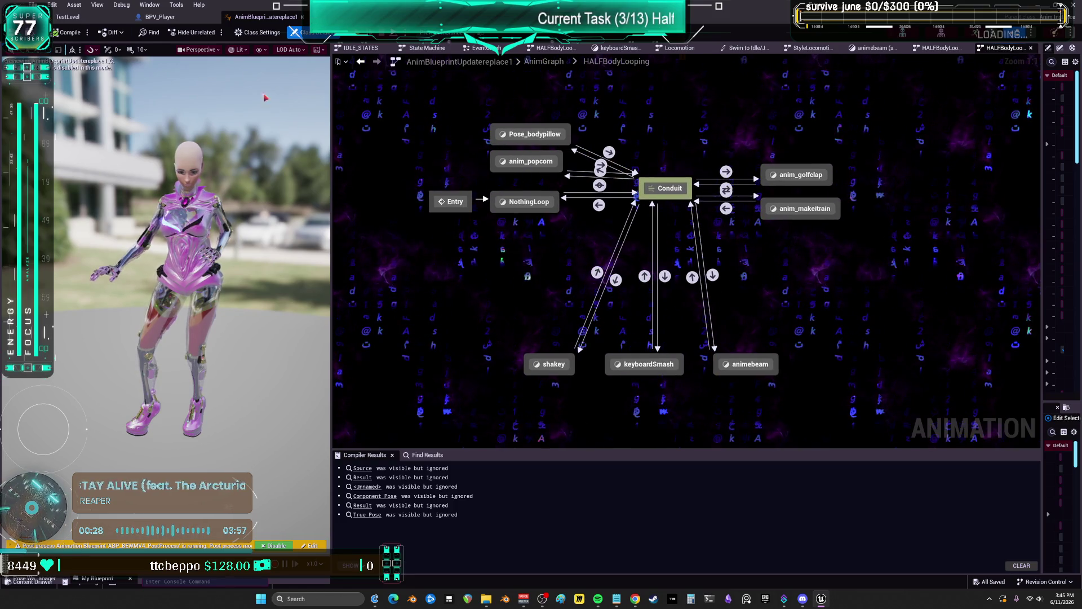
Pull a new exec wire from the SET node in BPV_Player, then open BPV_WorldITEMSpawner
{"action": "left_click", "coordinate": [181, 23]}
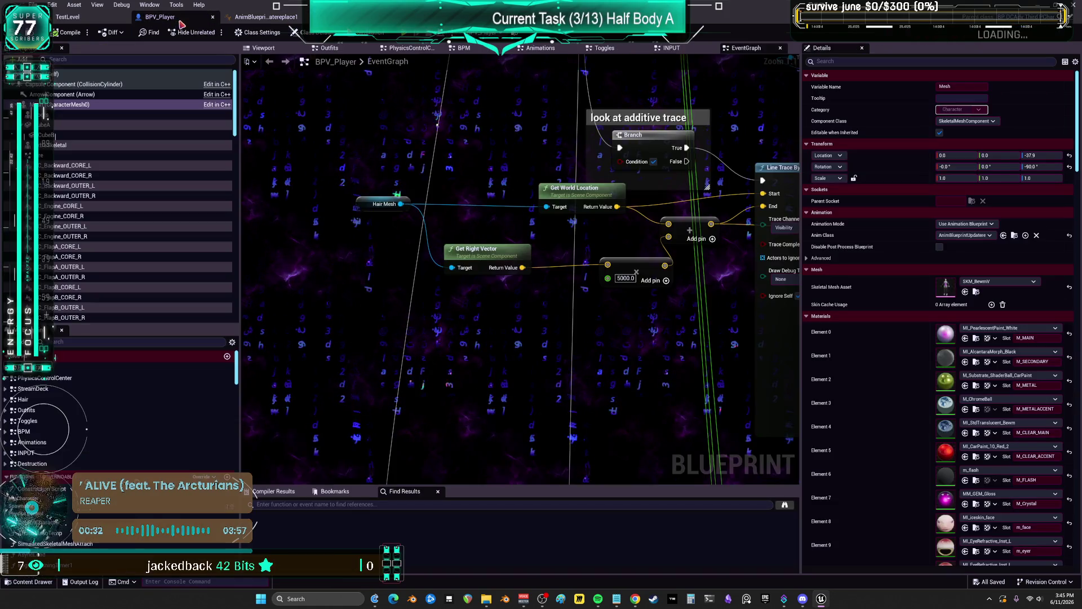
{"action": "scroll", "coordinate": [696, 178], "scroll_direction": "down", "scroll_amount": 2}
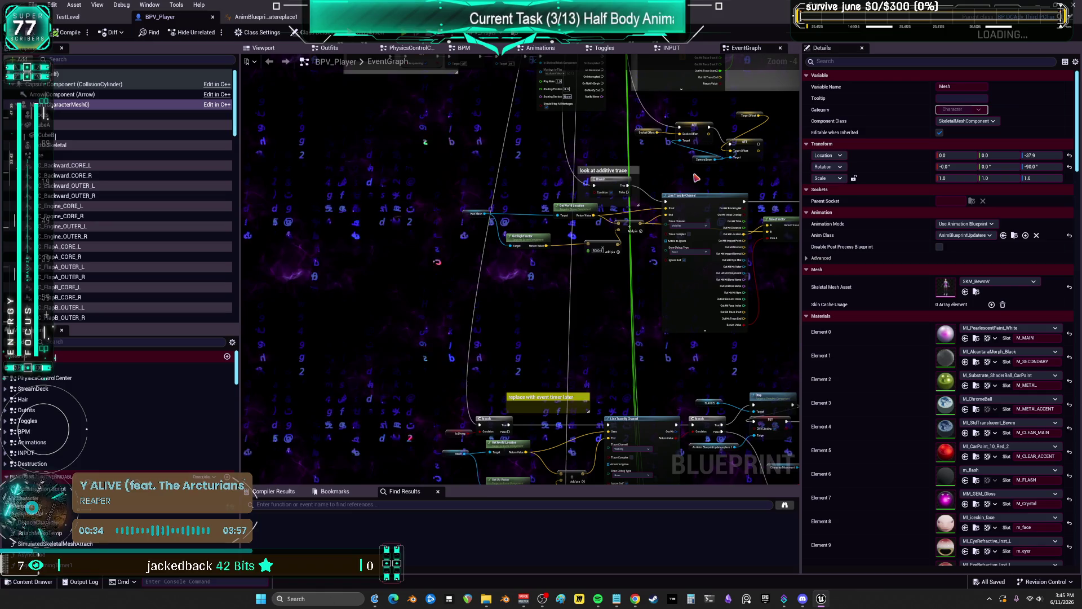
{"action": "left_click_drag", "start_coordinate": [632, 328], "coordinate": [553, 200]}
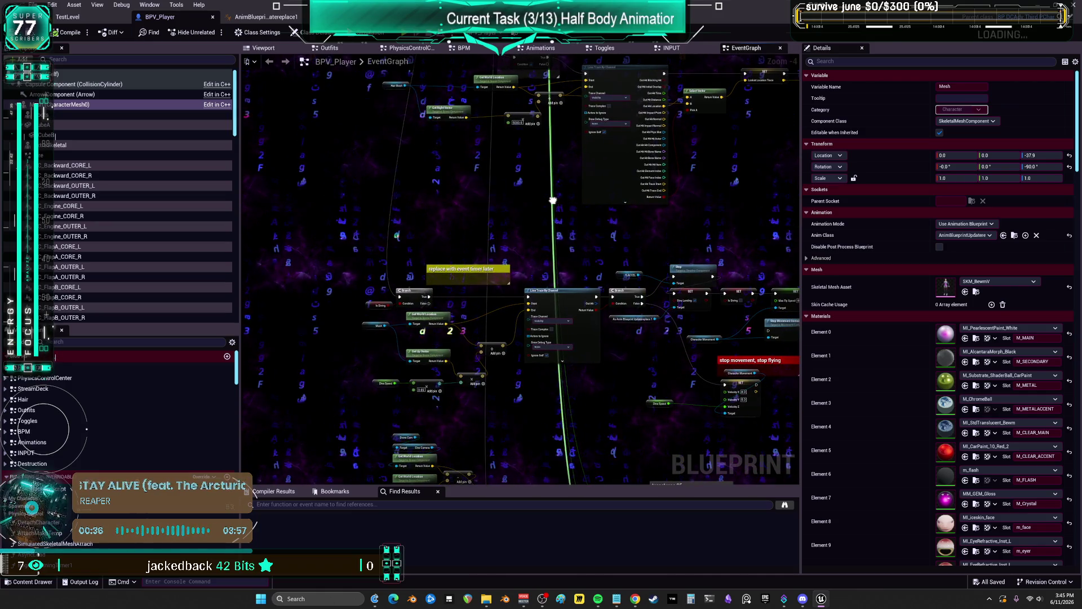
{"action": "left_click_drag", "start_coordinate": [394, 236], "coordinate": [400, 564]}
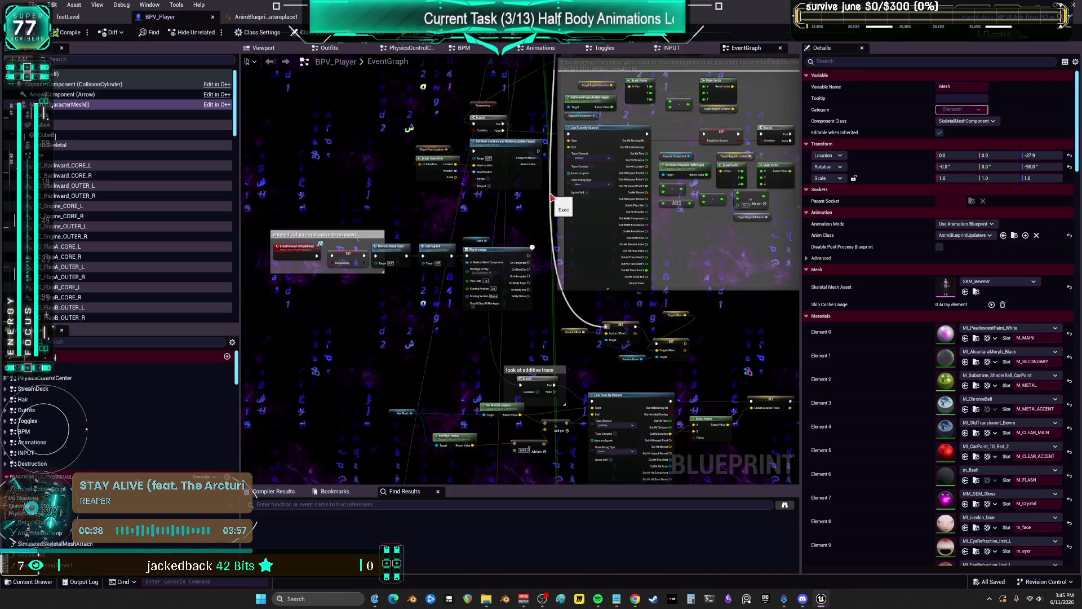
{"action": "mouse_move", "coordinate": [552, 197]}
{"action": "left_mouse_down"}
{"action": "mouse_move", "coordinate": [338, 84]}
{"action": "mouse_move", "coordinate": [182, 53]}
{"action": "left_mouse_up"}
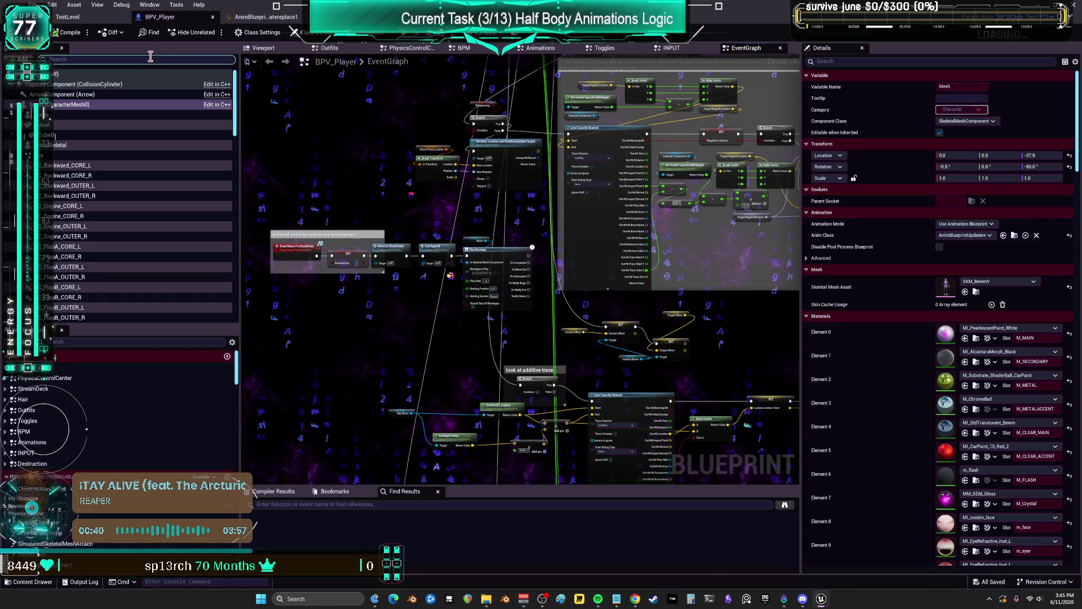
{"action": "left_click", "coordinate": [67, 17]}
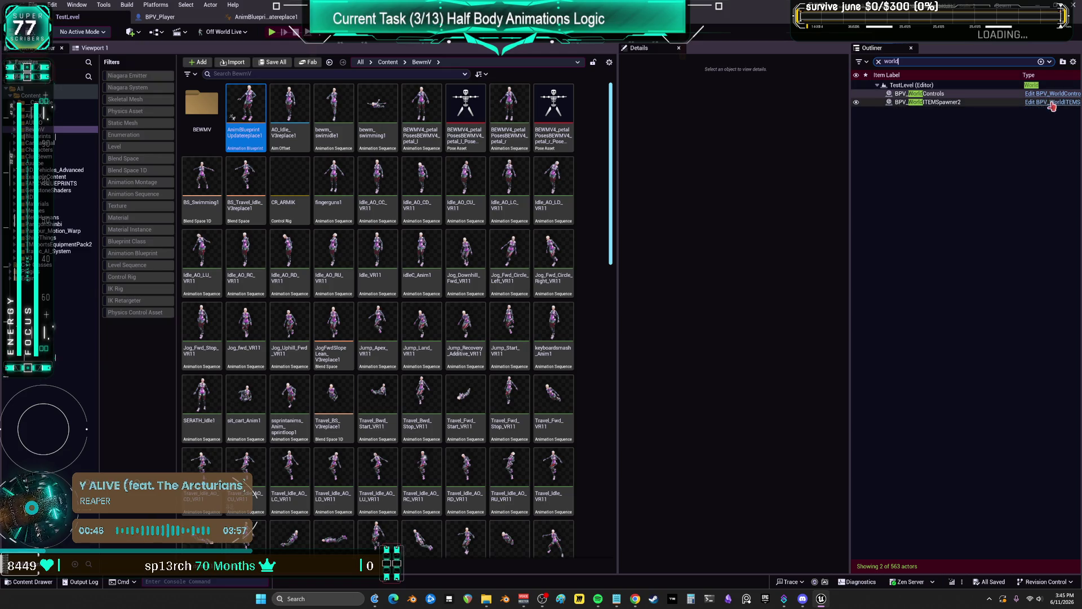
{"action": "left_click", "coordinate": [1052, 104]}
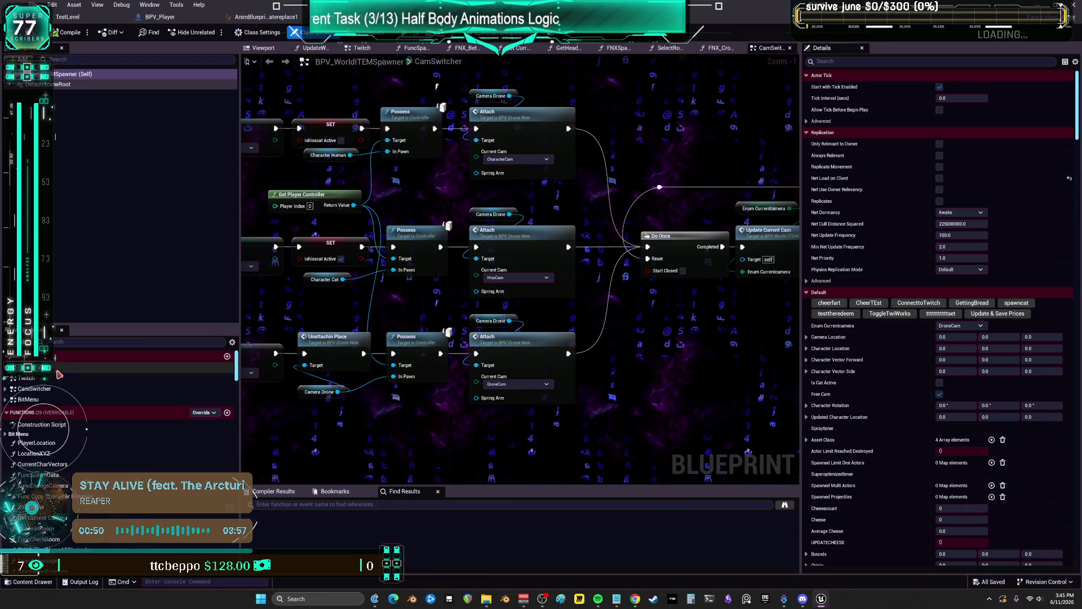
Open the Twitch graph and pan across the Call Chat node columns near ORGANIZE LATER
{"action": "double_click", "coordinate": [42, 380]}
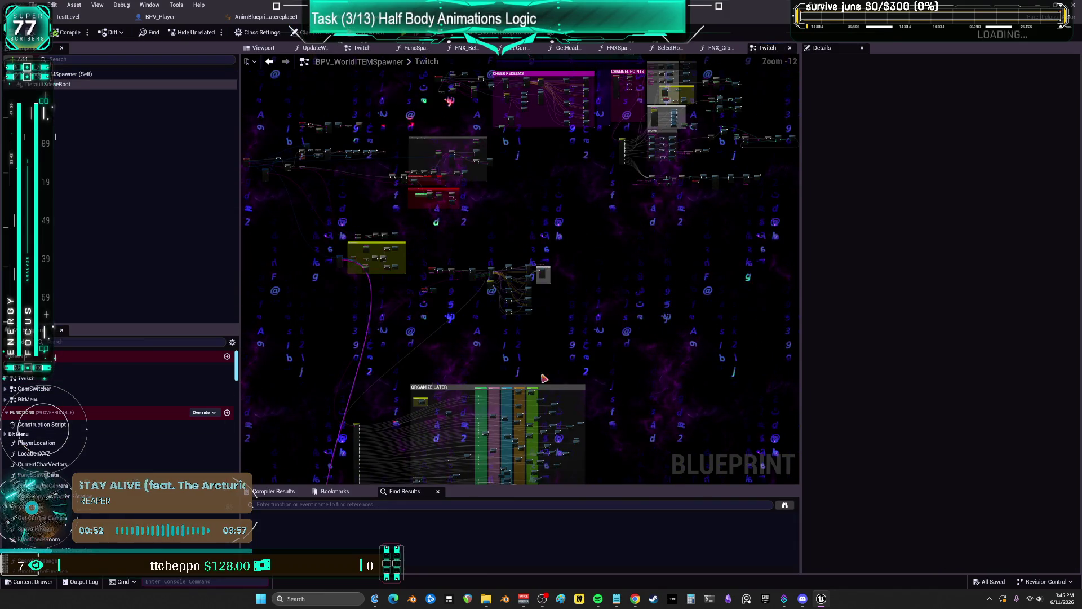
{"action": "scroll", "coordinate": [544, 379], "scroll_direction": "up", "scroll_amount": 9}
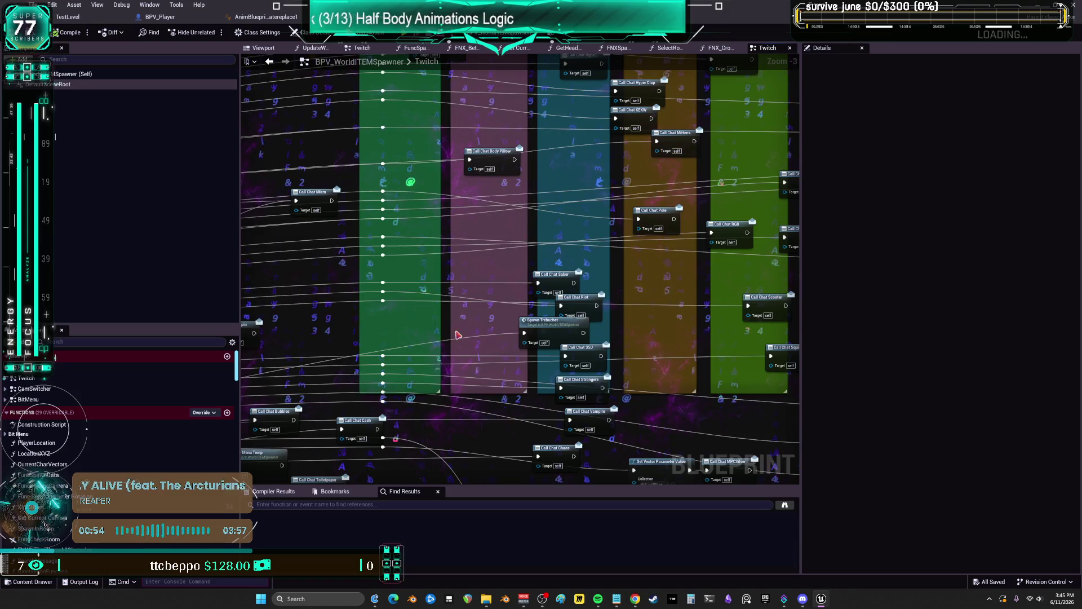
{"action": "scroll", "coordinate": [629, 326], "scroll_direction": "down", "scroll_amount": 2}
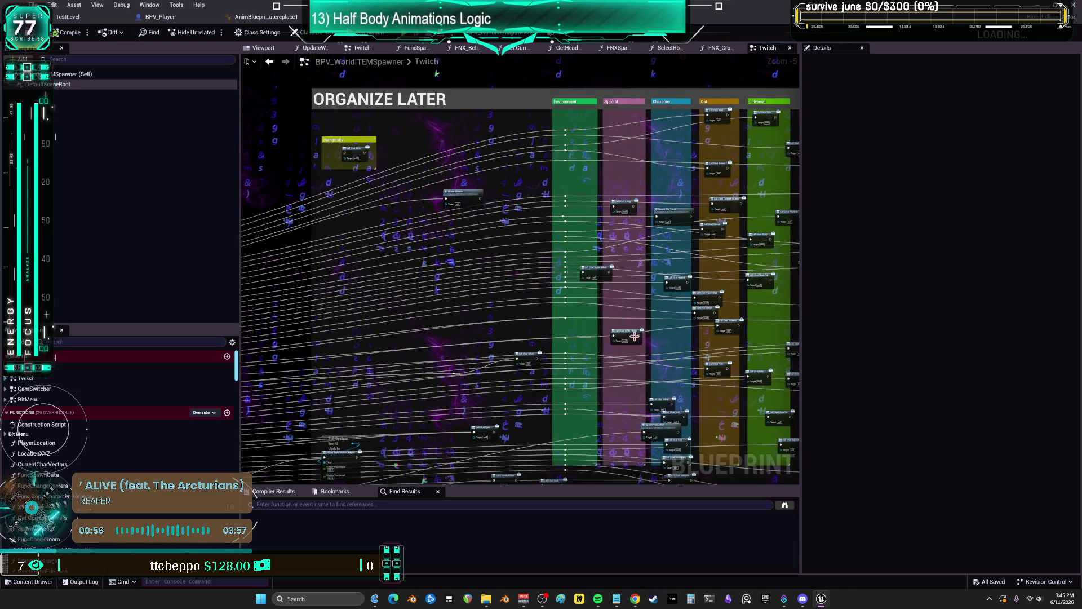
{"action": "mouse_move", "coordinate": [659, 337]}
{"action": "left_mouse_down"}
{"action": "mouse_move", "coordinate": [617, 293]}
{"action": "mouse_move", "coordinate": [626, 471]}
{"action": "left_mouse_up"}
{"action": "scroll", "coordinate": [690, 300], "scroll_direction": "up", "scroll_amount": 4}
{"action": "left_click_drag", "start_coordinate": [691, 300], "coordinate": [657, 278]}
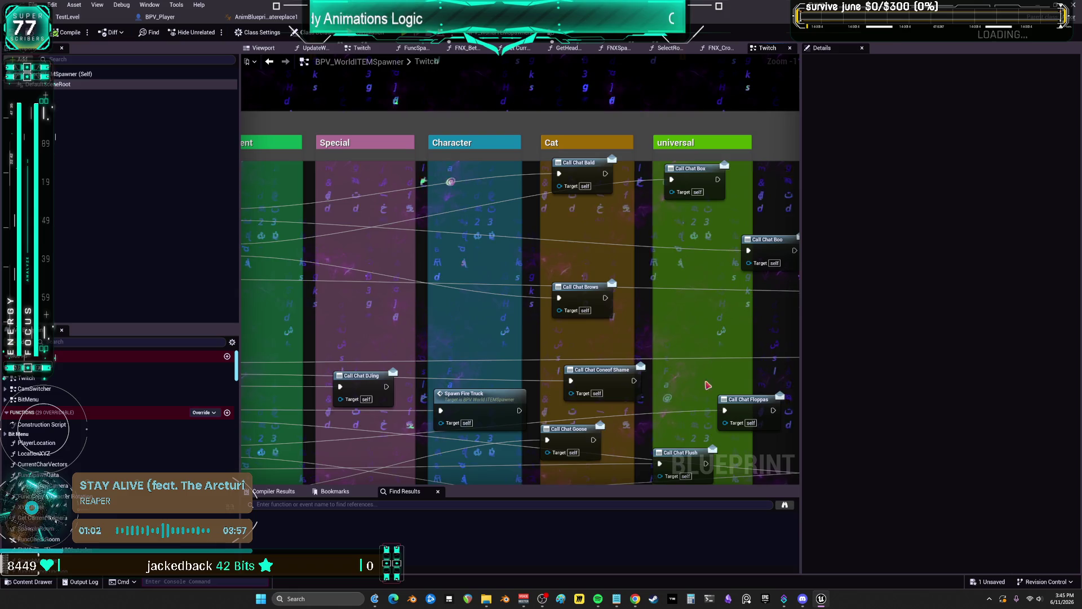
{"action": "mouse_move", "coordinate": [708, 385]}
{"action": "left_mouse_down"}
{"action": "mouse_move", "coordinate": [528, 363]}
{"action": "mouse_move", "coordinate": [506, 111]}
{"action": "left_mouse_up"}
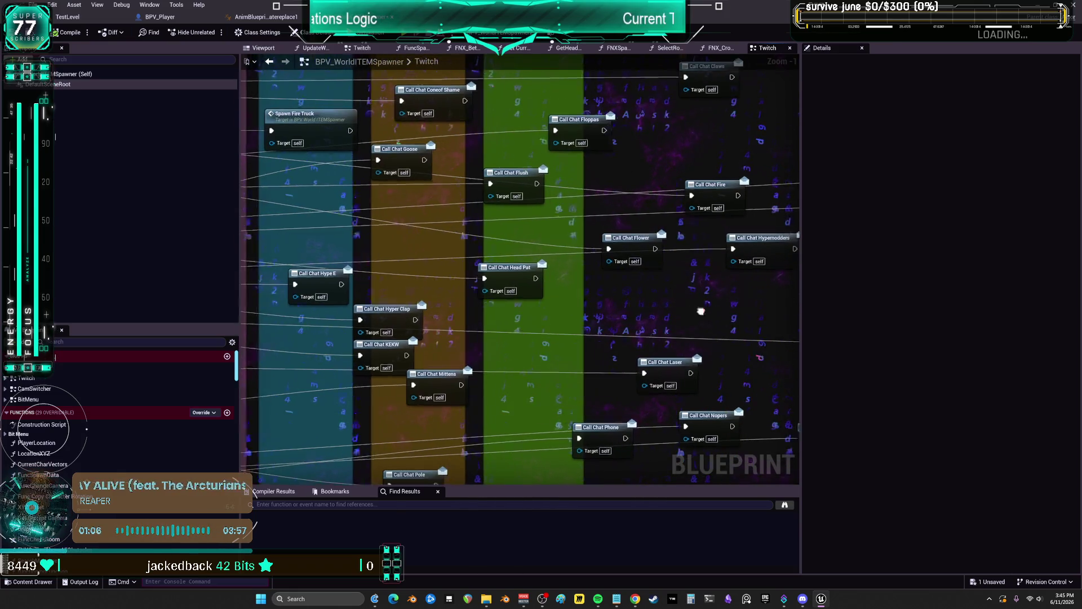
{"action": "mouse_move", "coordinate": [701, 311]}
{"action": "left_mouse_down"}
{"action": "mouse_move", "coordinate": [476, 320]}
{"action": "mouse_move", "coordinate": [706, 273]}
{"action": "left_mouse_up"}
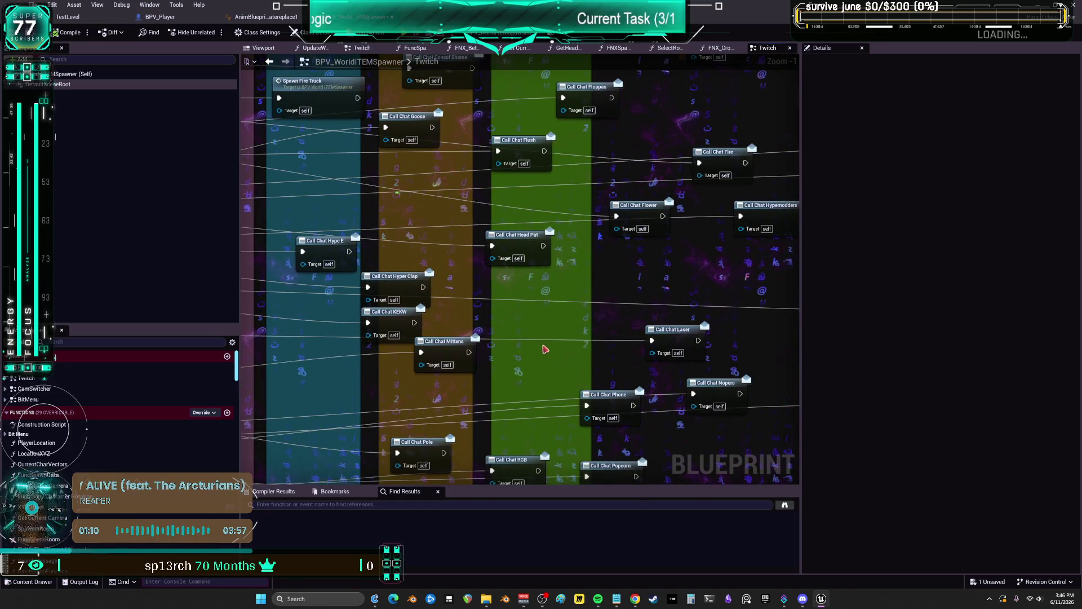
{"action": "left_click_drag", "start_coordinate": [460, 345], "coordinate": [571, 282]}
Move the Call Chat Hyper Clap and Hype E nodes up above the ORGANIZE LATER box
{"action": "mouse_move", "coordinate": [507, 274]}
{"action": "left_mouse_down"}
{"action": "mouse_move", "coordinate": [509, 188]}
{"action": "mouse_move", "coordinate": [435, 196]}
{"action": "mouse_move", "coordinate": [548, 259]}
{"action": "left_mouse_up"}
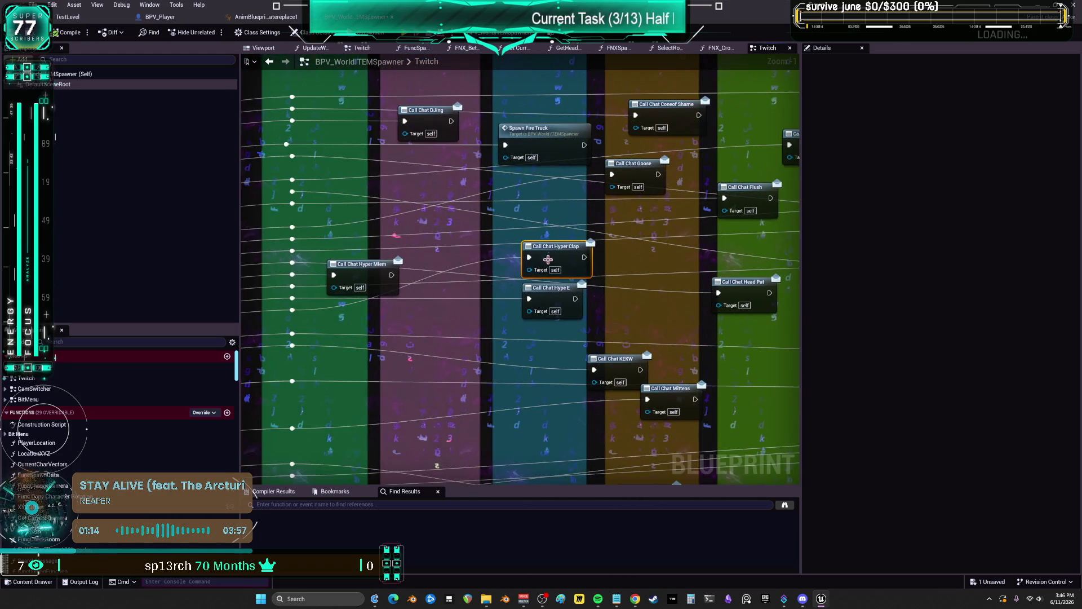
{"action": "mouse_move", "coordinate": [543, 367]}
{"action": "left_mouse_down"}
{"action": "mouse_move", "coordinate": [586, 73]}
{"action": "mouse_move", "coordinate": [383, 176]}
{"action": "left_mouse_up"}
{"action": "mouse_move", "coordinate": [365, 248]}
{"action": "left_mouse_down"}
{"action": "mouse_move", "coordinate": [682, 151]}
{"action": "mouse_move", "coordinate": [513, 379]}
{"action": "mouse_move", "coordinate": [601, 269]}
{"action": "left_mouse_up"}
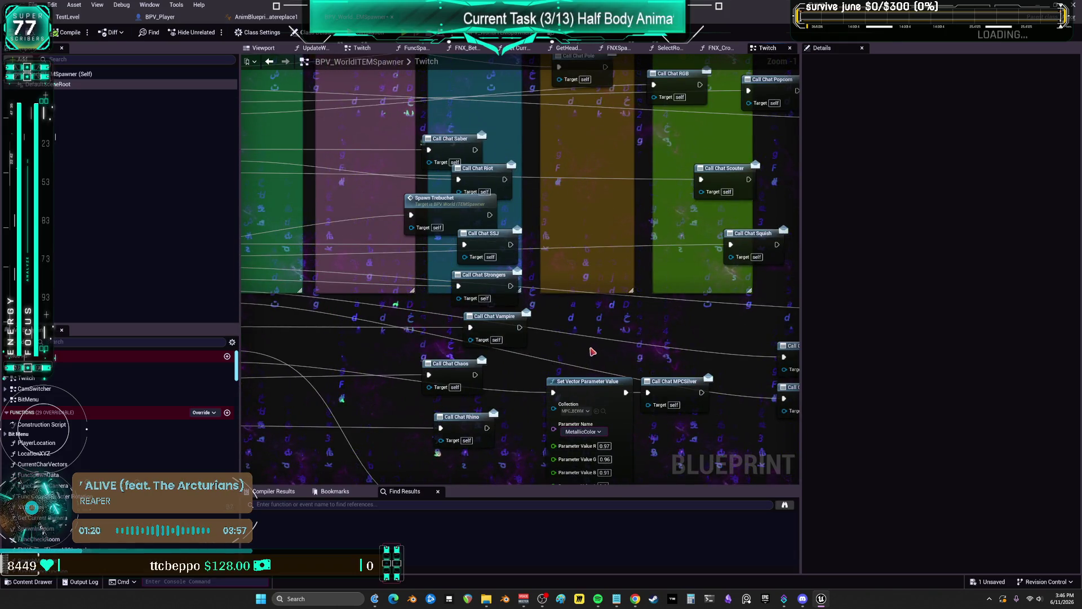
{"action": "mouse_move", "coordinate": [592, 352]}
{"action": "left_mouse_down"}
{"action": "mouse_move", "coordinate": [631, 316]}
{"action": "mouse_move", "coordinate": [789, 259]}
{"action": "mouse_move", "coordinate": [792, 226]}
{"action": "mouse_move", "coordinate": [589, 209]}
{"action": "mouse_move", "coordinate": [614, 213]}
{"action": "left_mouse_up"}
{"action": "mouse_move", "coordinate": [592, 169]}
{"action": "left_mouse_down"}
{"action": "mouse_move", "coordinate": [624, 271]}
{"action": "mouse_move", "coordinate": [647, 303]}
{"action": "left_mouse_up"}
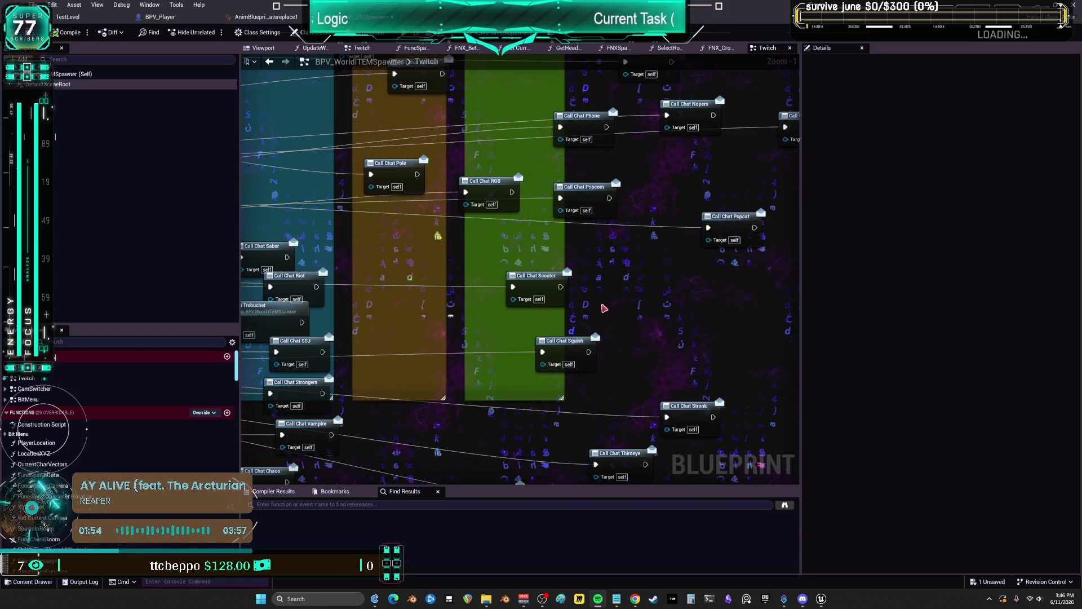
Survey the Environment, Character and other node clusters, ending back at the ORGANIZE LATER box
{"action": "left_click_drag", "start_coordinate": [587, 228], "coordinate": [276, 223]}
{"action": "mouse_move", "coordinate": [496, 274]}
{"action": "left_mouse_down"}
{"action": "mouse_move", "coordinate": [580, 323]}
{"action": "mouse_move", "coordinate": [632, 151]}
{"action": "left_mouse_up"}
{"action": "scroll", "coordinate": [587, 301], "scroll_direction": "down", "scroll_amount": 2}
{"action": "scroll", "coordinate": [476, 243], "scroll_direction": "down", "scroll_amount": 1}
{"action": "mouse_move", "coordinate": [477, 244]}
{"action": "left_mouse_down"}
{"action": "mouse_move", "coordinate": [612, 181]}
{"action": "mouse_move", "coordinate": [569, 112]}
{"action": "left_mouse_up"}
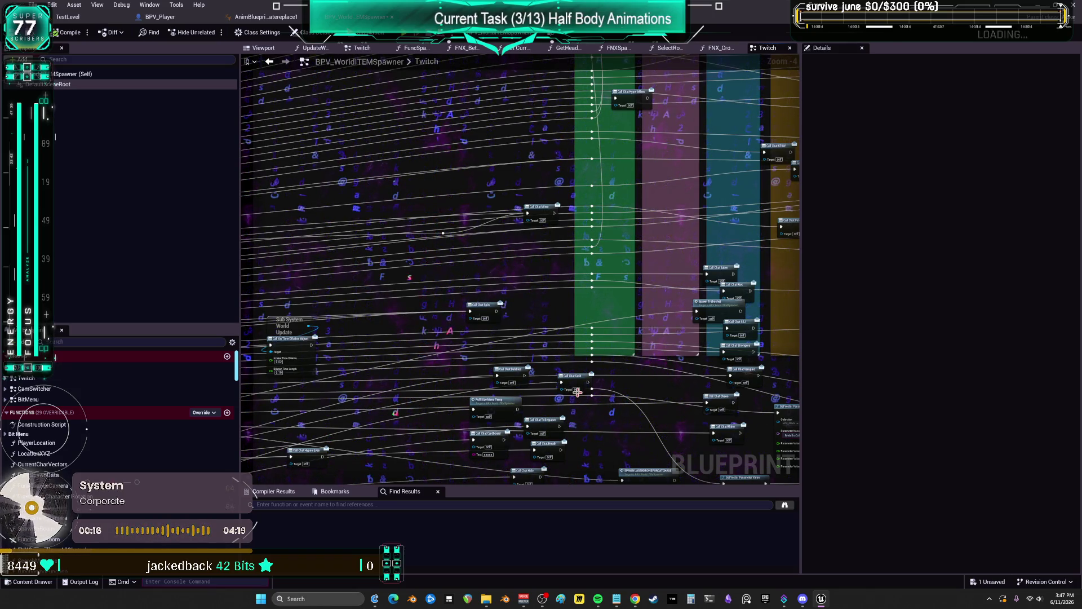
{"action": "left_click_drag", "start_coordinate": [560, 385], "coordinate": [555, 207]}
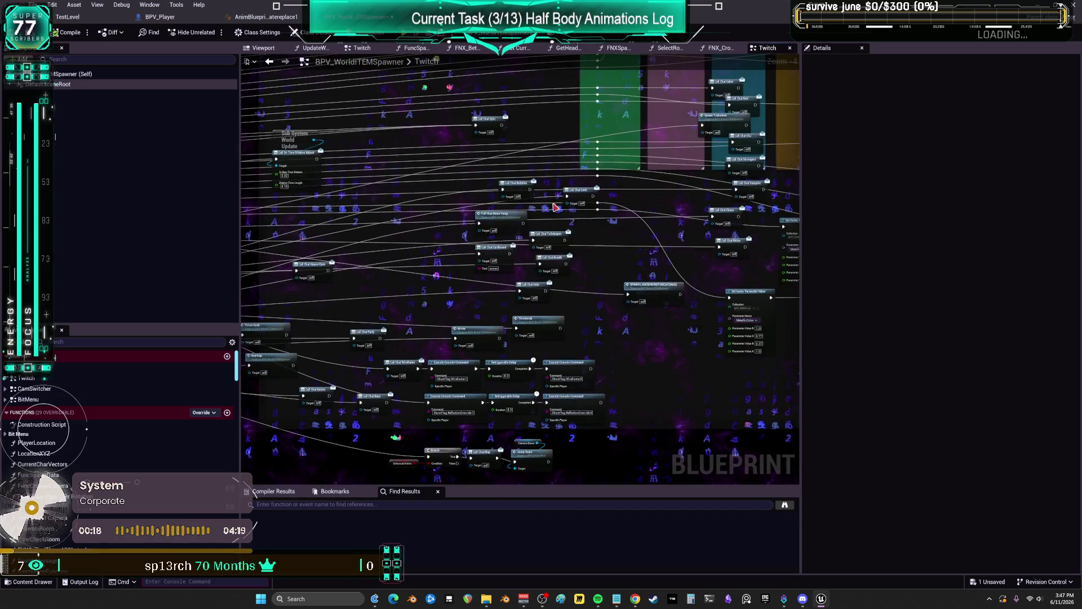
{"action": "left_click_drag", "start_coordinate": [443, 340], "coordinate": [601, 285]}
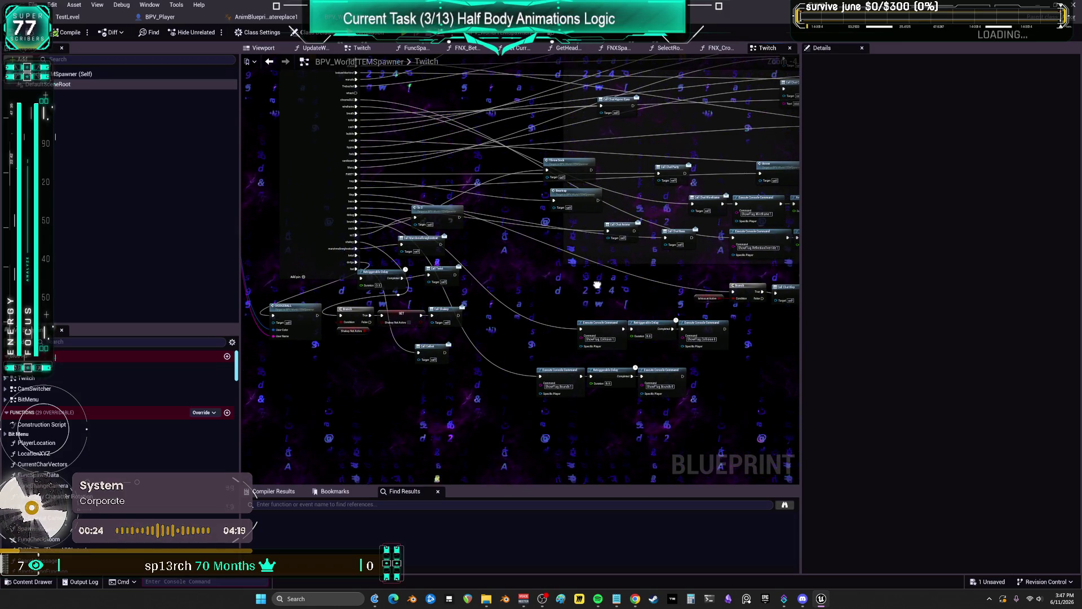
{"action": "left_click_drag", "start_coordinate": [597, 285], "coordinate": [358, 308]}
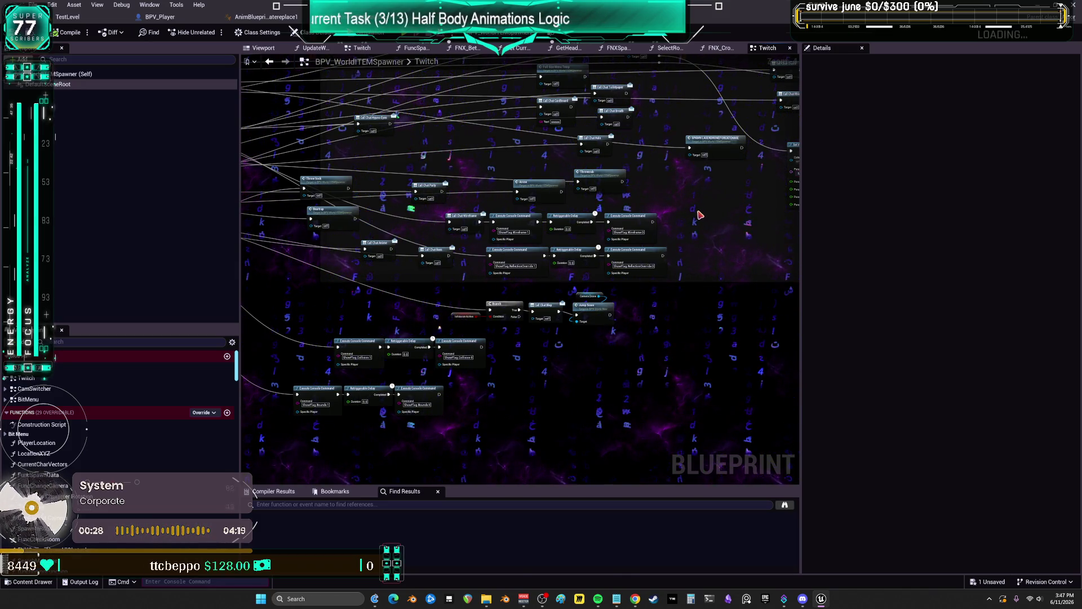
{"action": "left_click_drag", "start_coordinate": [671, 172], "coordinate": [365, 257]}
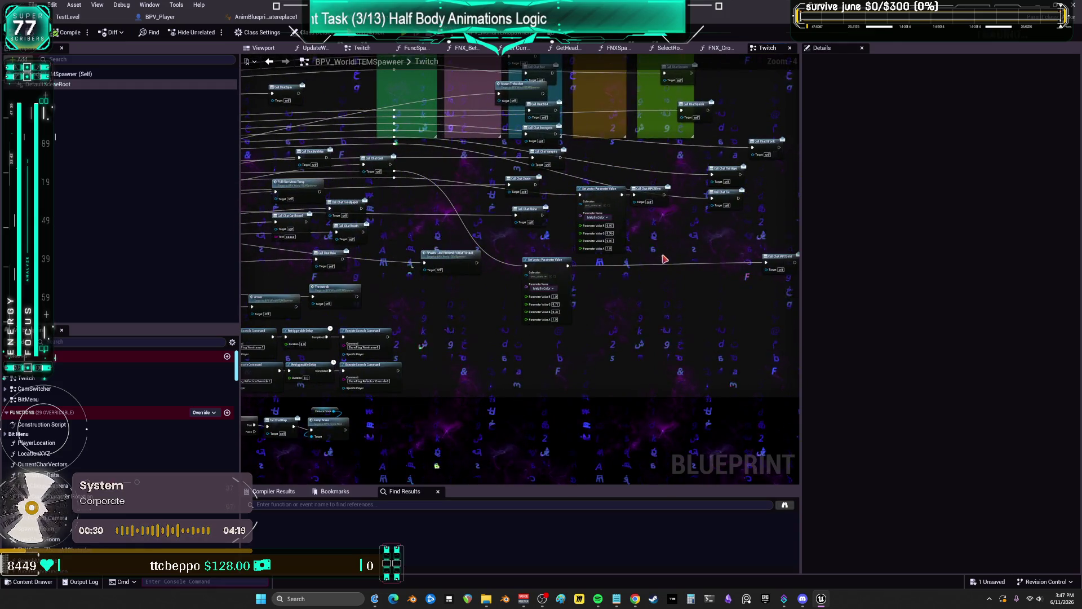
{"action": "left_click_drag", "start_coordinate": [664, 258], "coordinate": [558, 301]}
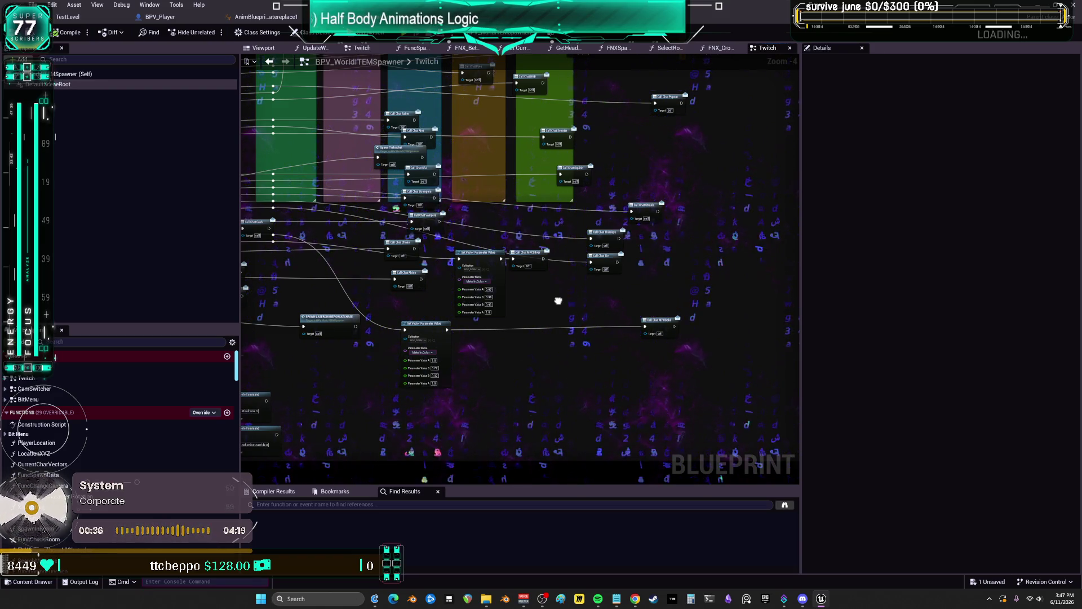
{"action": "mouse_move", "coordinate": [558, 301]}
{"action": "left_mouse_down"}
{"action": "mouse_move", "coordinate": [665, 315]}
{"action": "mouse_move", "coordinate": [670, 491]}
{"action": "left_mouse_up"}
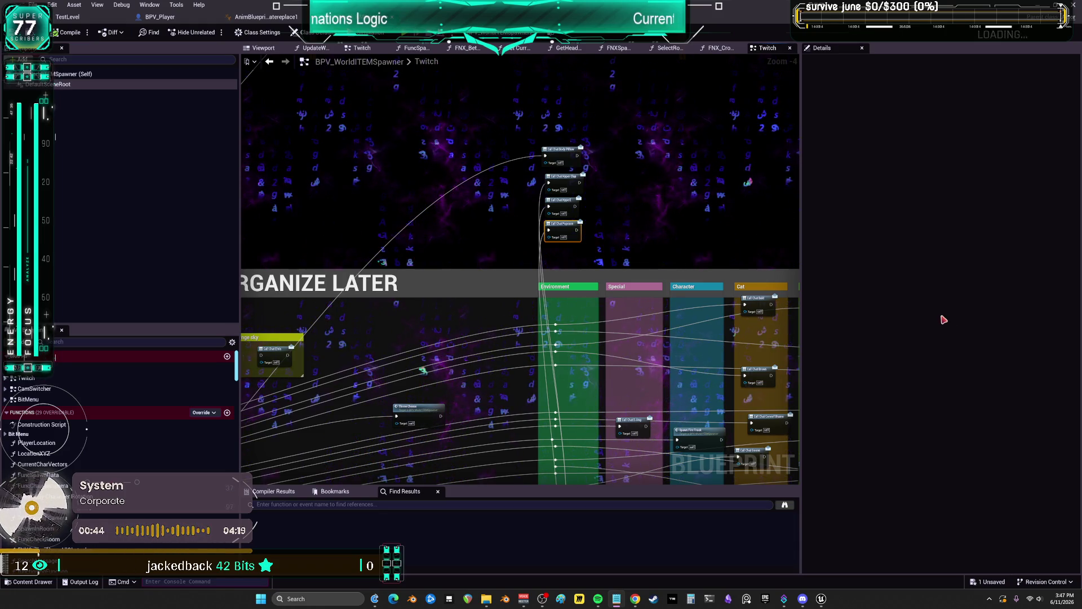
Search the blueprint for 'clap', then switch to the animation blueprint's HALFBodyLooping graph
{"action": "left_click", "coordinate": [398, 504]}
{"action": "type", "text": "g"}
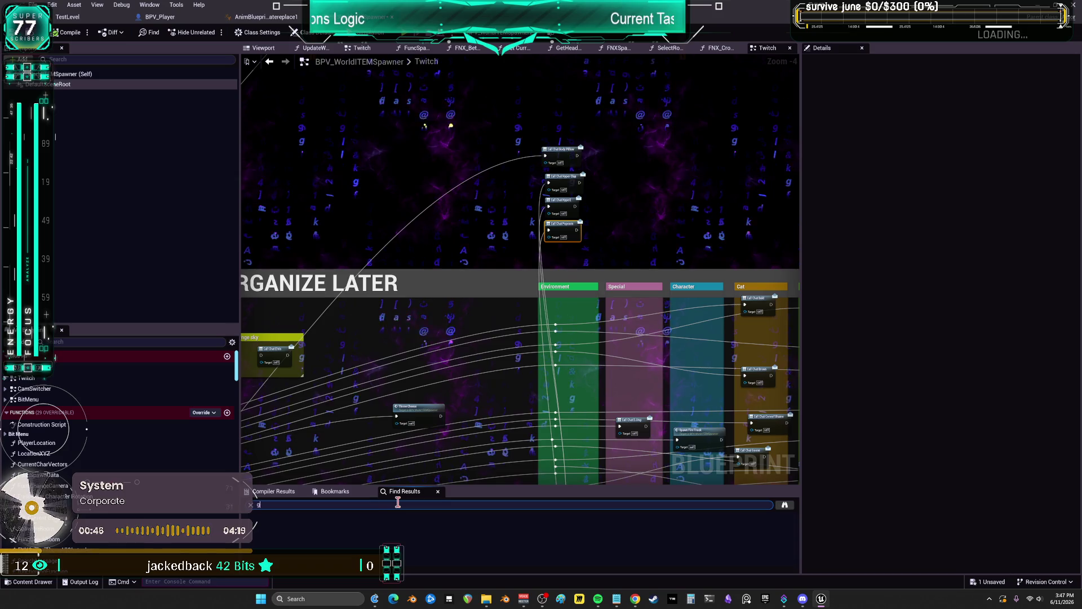
{"action": "key", "text": "BackSpace"}
{"action": "type", "text": "clap"}
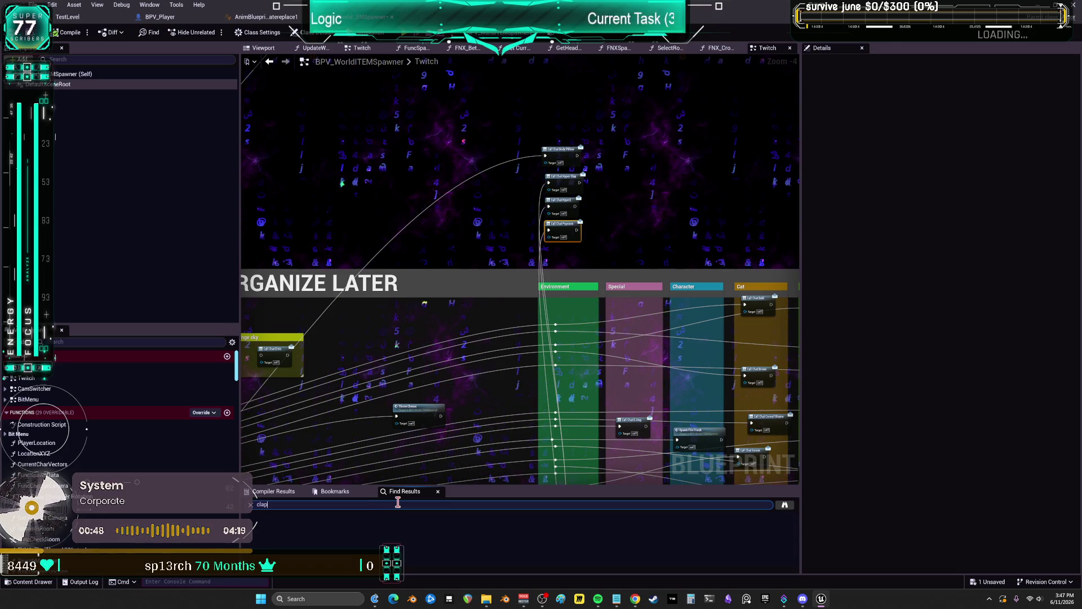
{"action": "key", "text": "Return"}
{"action": "scroll", "coordinate": [361, 533], "scroll_direction": "down", "scroll_amount": 2}
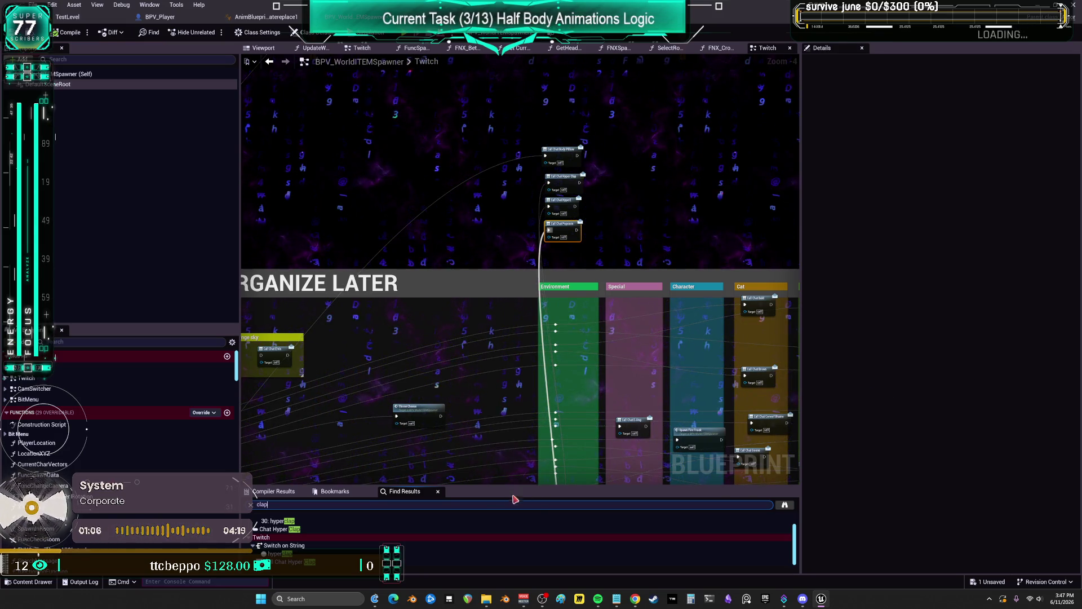
{"action": "left_click", "coordinate": [262, 17]}
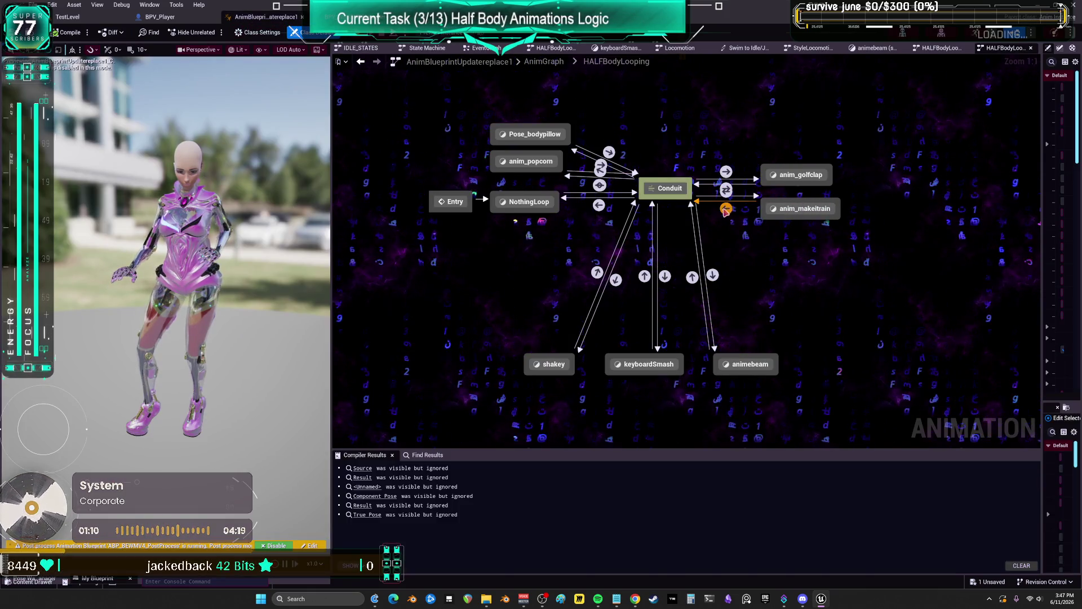
Nudge anim_makeitrain down, inspect its MakeItRain transition rule, and return to the Twitch graph
{"action": "left_click_drag", "start_coordinate": [787, 213], "coordinate": [794, 240]}
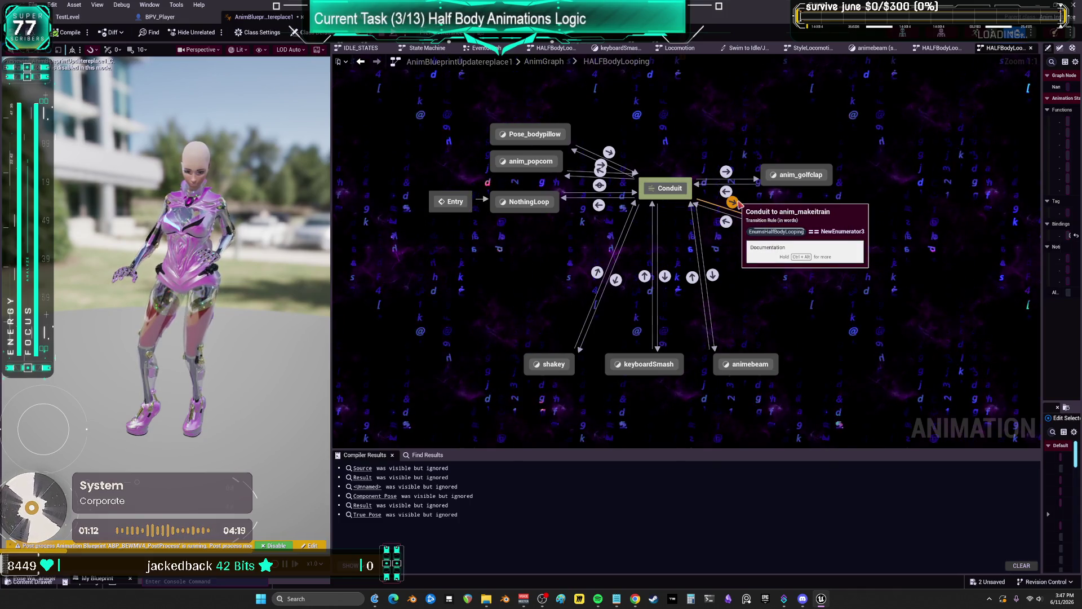
{"action": "double_click", "coordinate": [734, 202]}
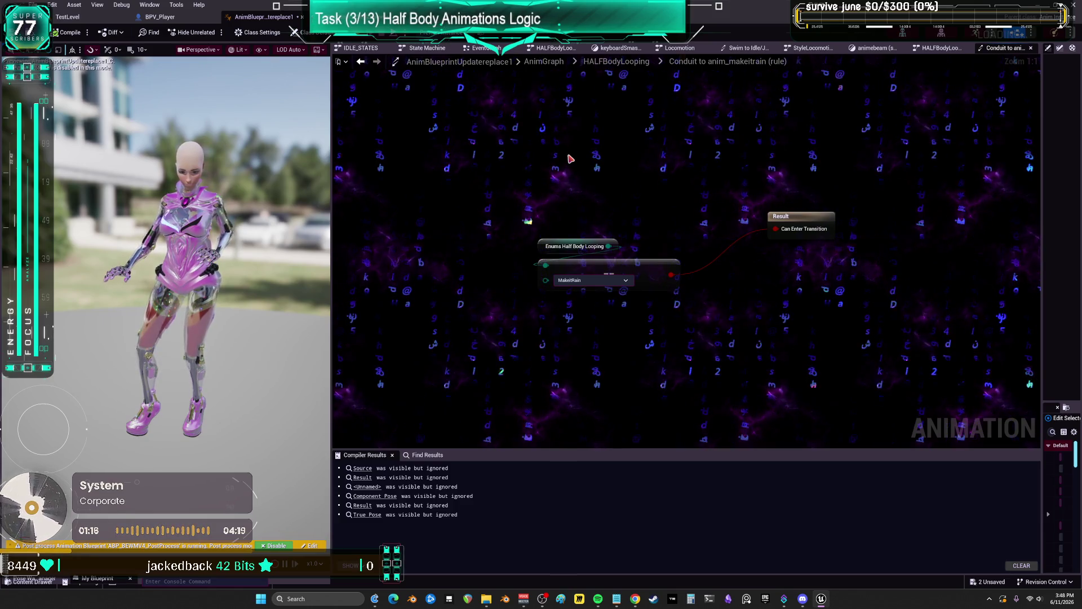
{"action": "key", "text": "ctrl+b"}
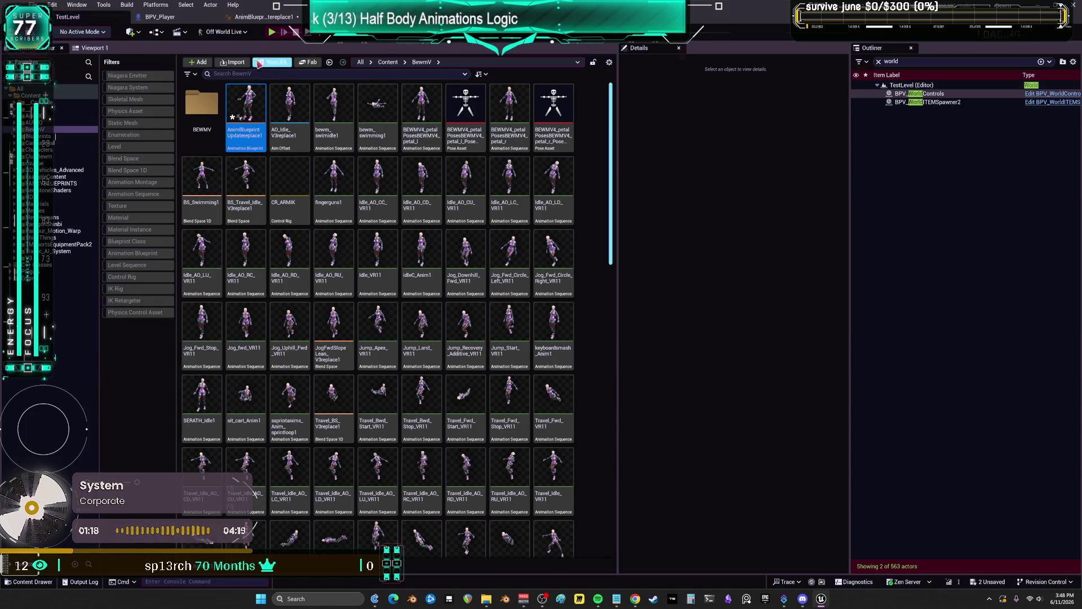
{"action": "double_click", "coordinate": [240, 117]}
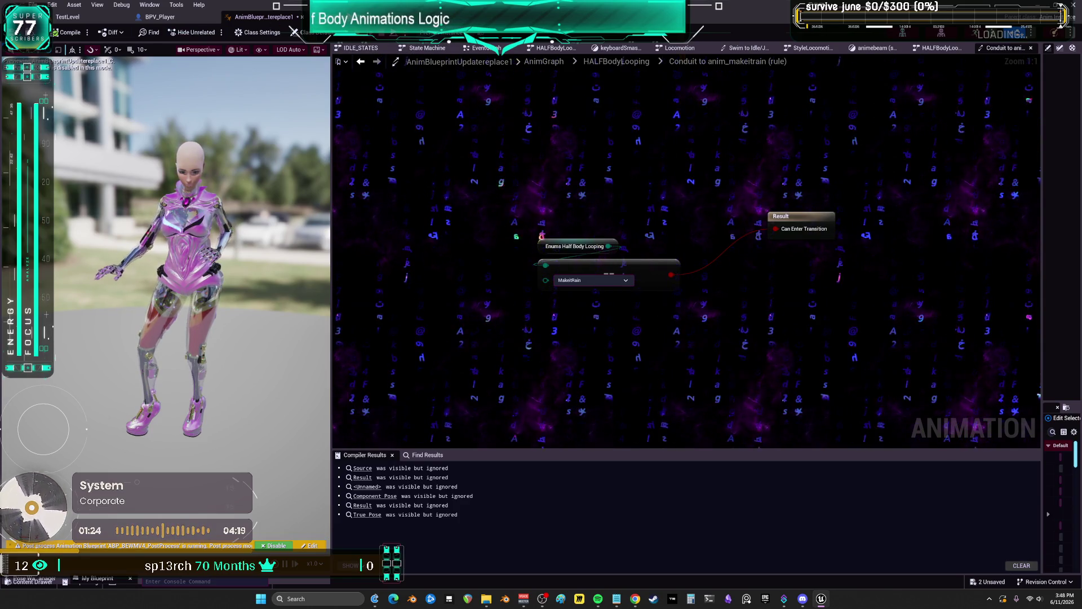
{"action": "key", "text": "ctrl+Tab"}
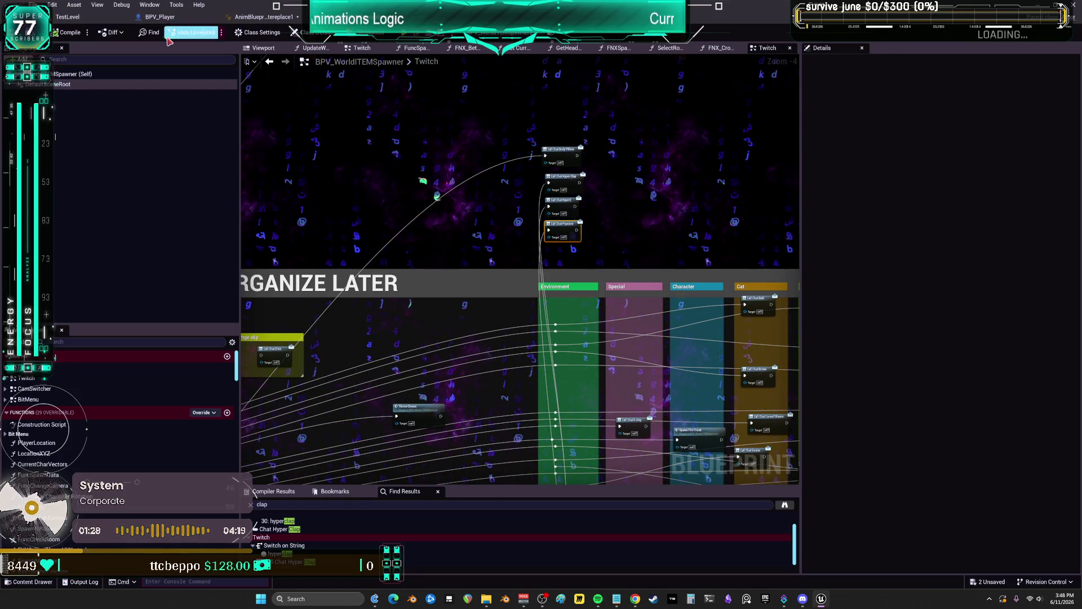
In BPV_Player, search the blueprint for 'cash', then 'rain', and scroll the matches
{"action": "left_click", "coordinate": [190, 21]}
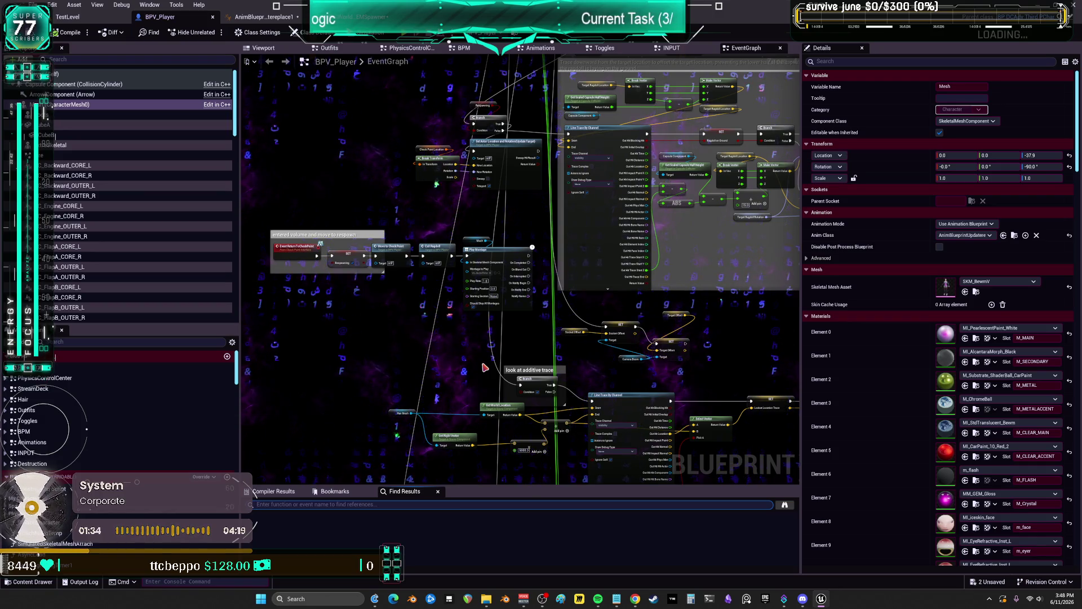
{"action": "type", "text": "cash"}
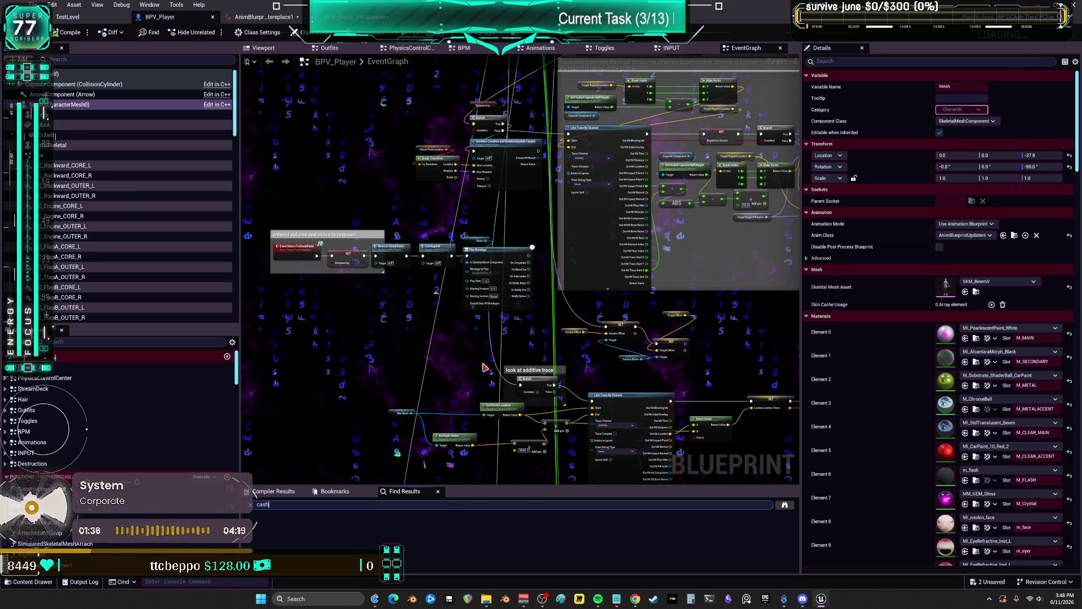
{"action": "key", "text": "Return"}
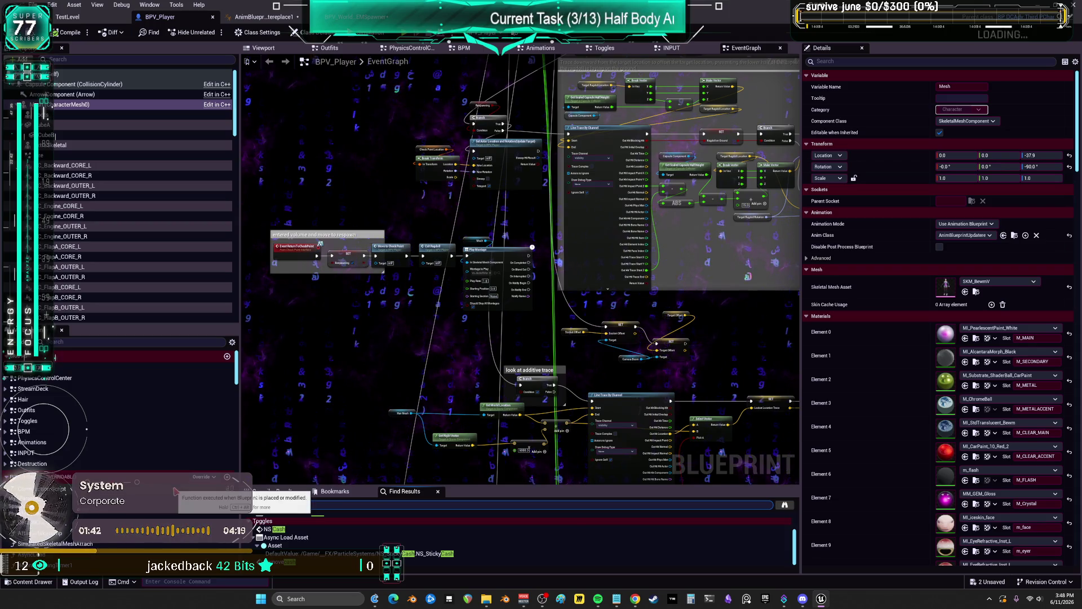
{"action": "type", "text": "rain"}
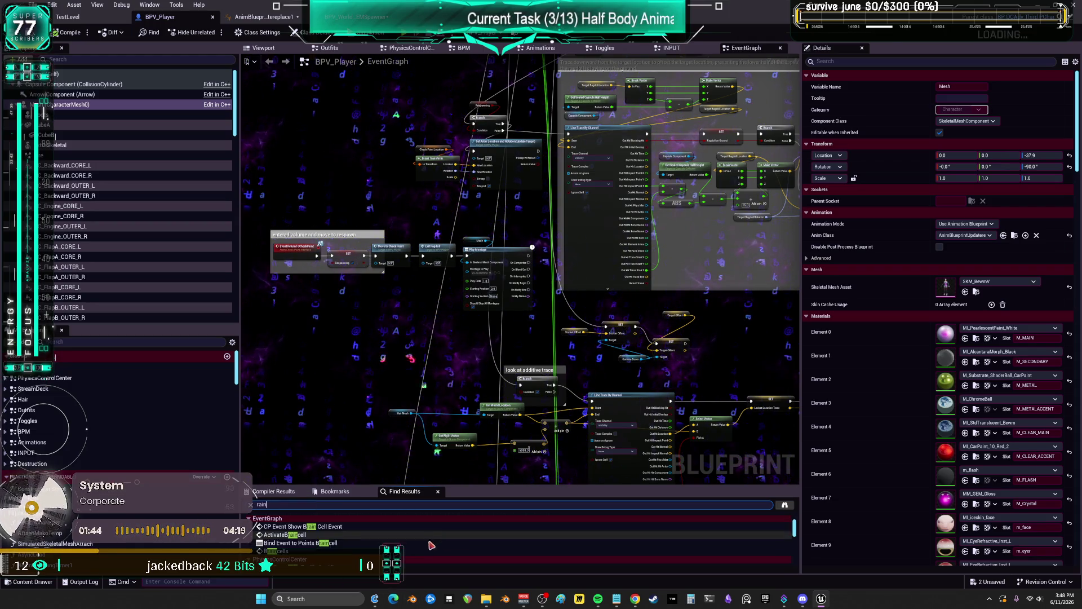
{"action": "scroll", "coordinate": [431, 546], "scroll_direction": "down", "scroll_amount": 10}
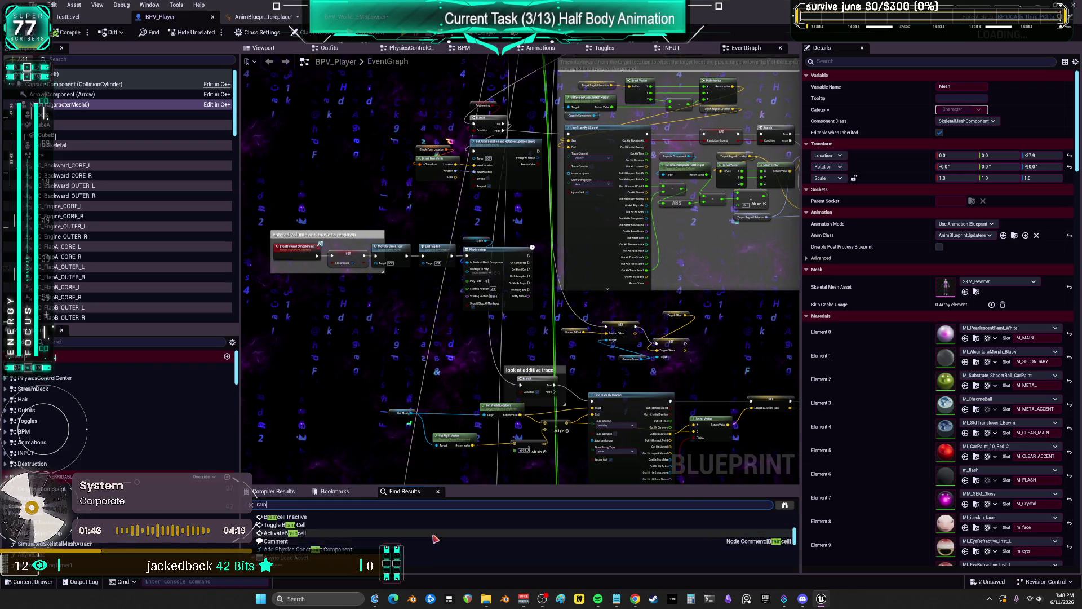
{"action": "scroll", "coordinate": [435, 539], "scroll_direction": "down", "scroll_amount": 10}
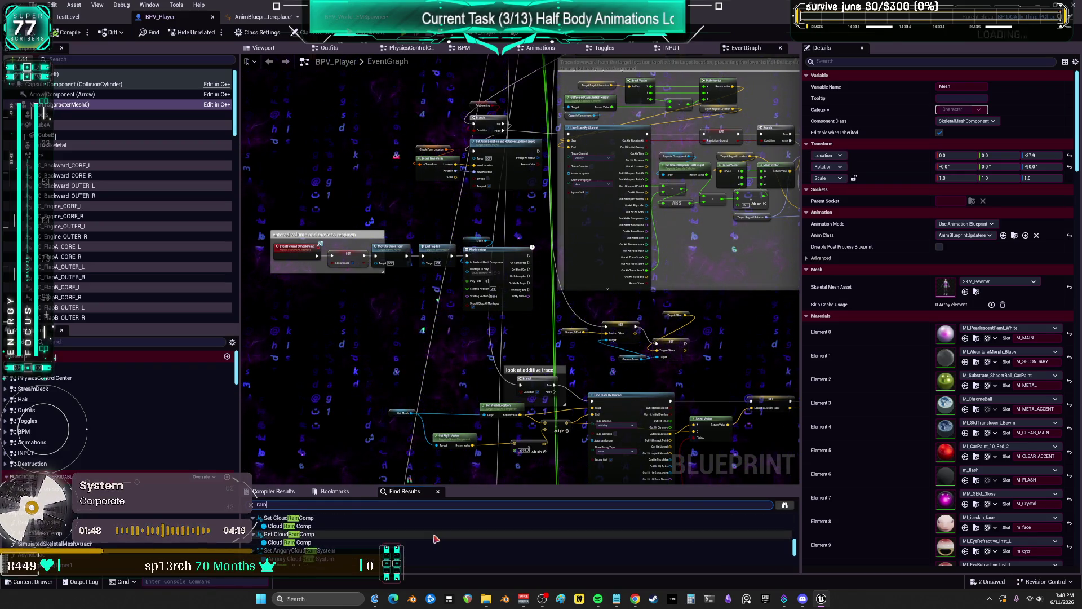
{"action": "scroll", "coordinate": [435, 539], "scroll_direction": "down", "scroll_amount": 5}
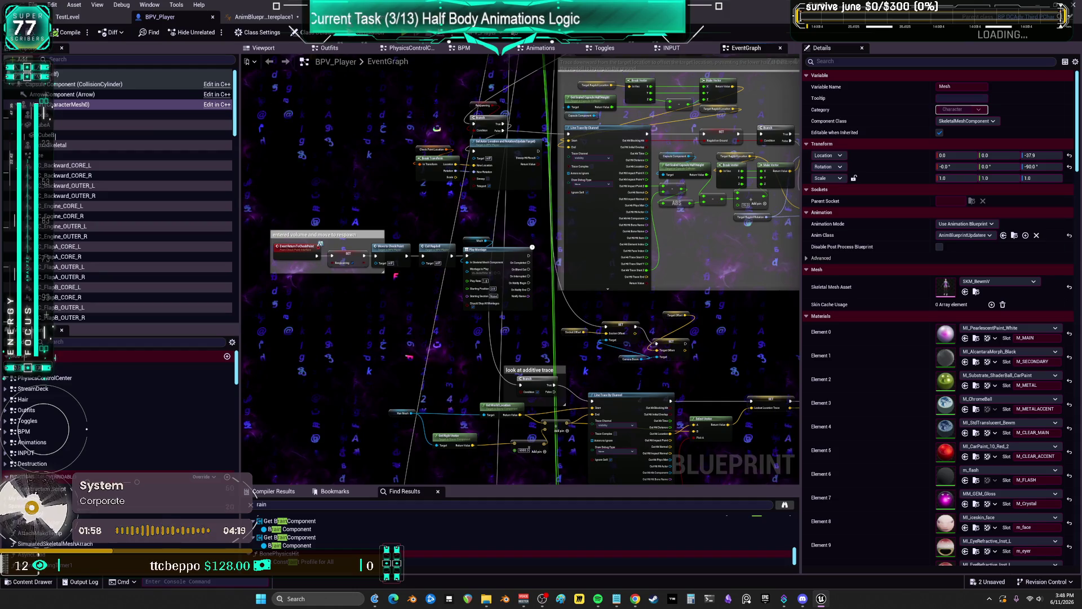
Check the MakeItRain transition rule, then return to the BPV_Player event graph
{"action": "left_click", "coordinate": [280, 19]}
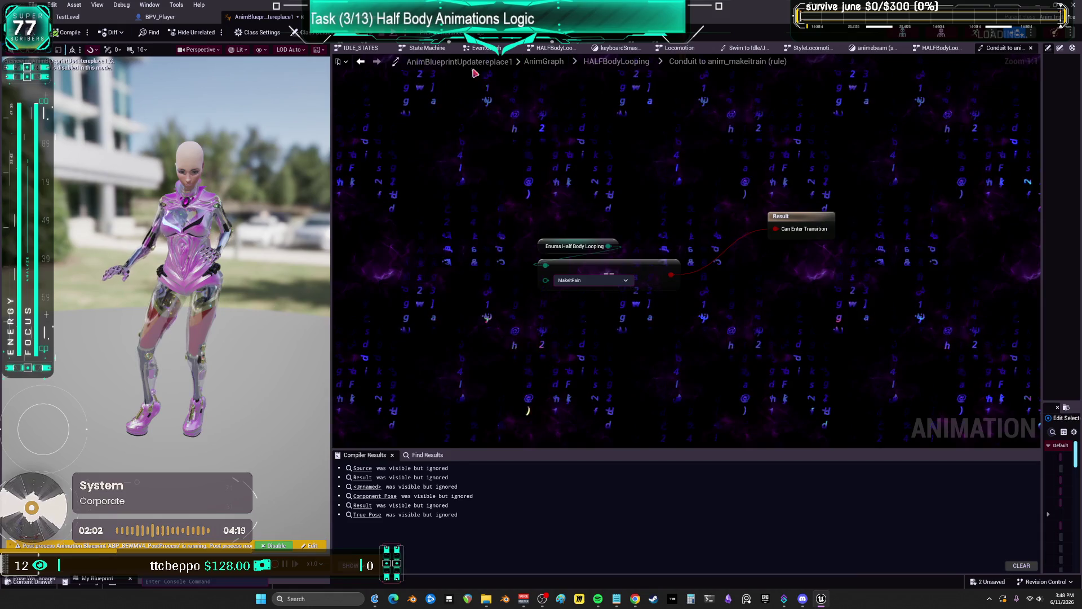
{"action": "left_click", "coordinate": [159, 17]}
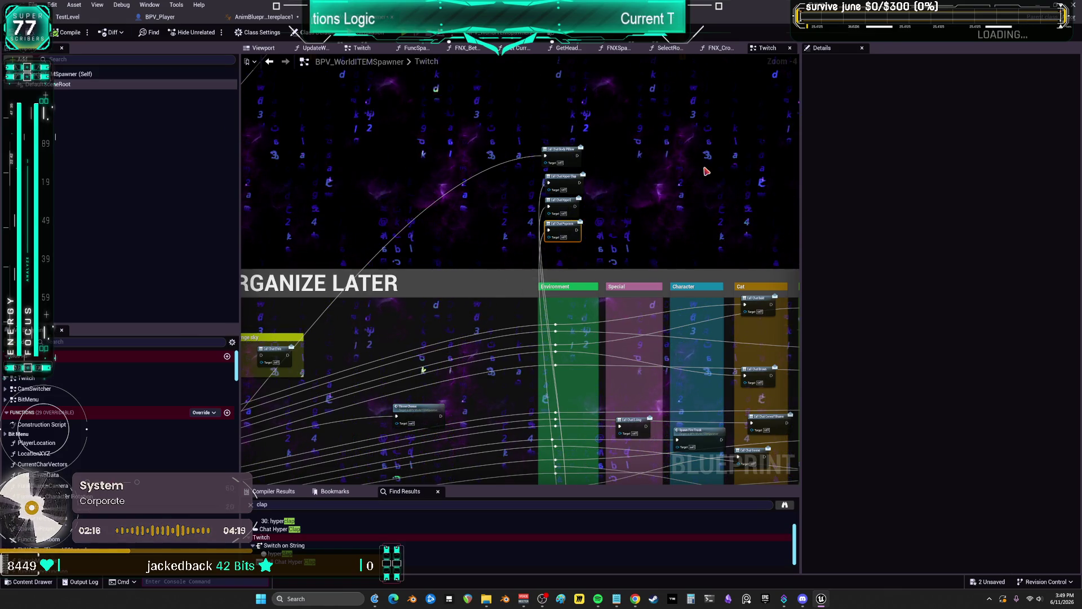
{"action": "left_click", "coordinate": [172, 19]}
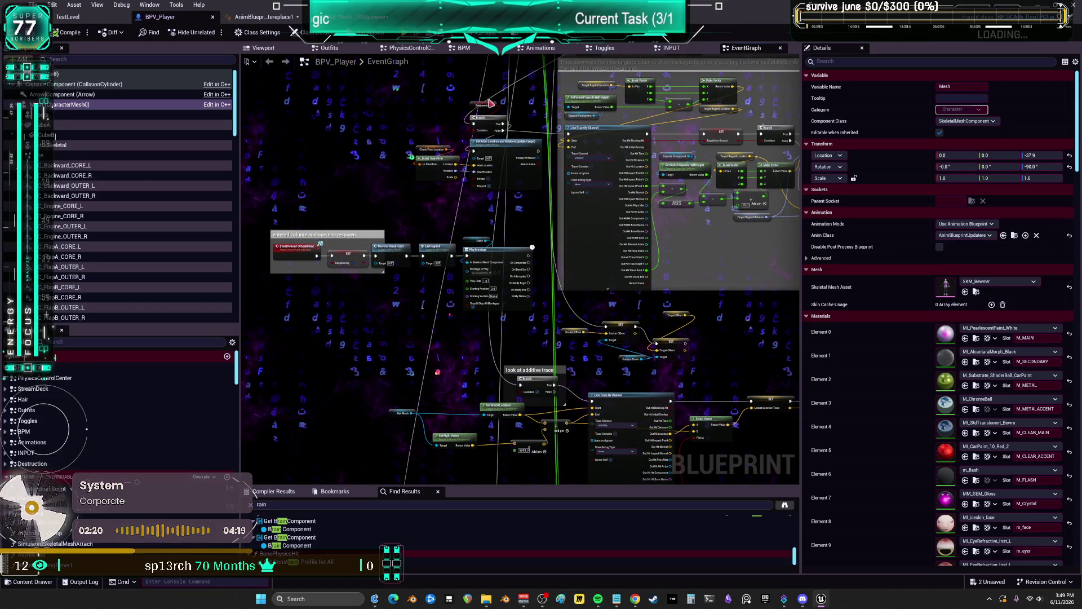
Move the Animations graph tab so it sits right after Viewport
{"action": "left_click", "coordinate": [689, 50]}
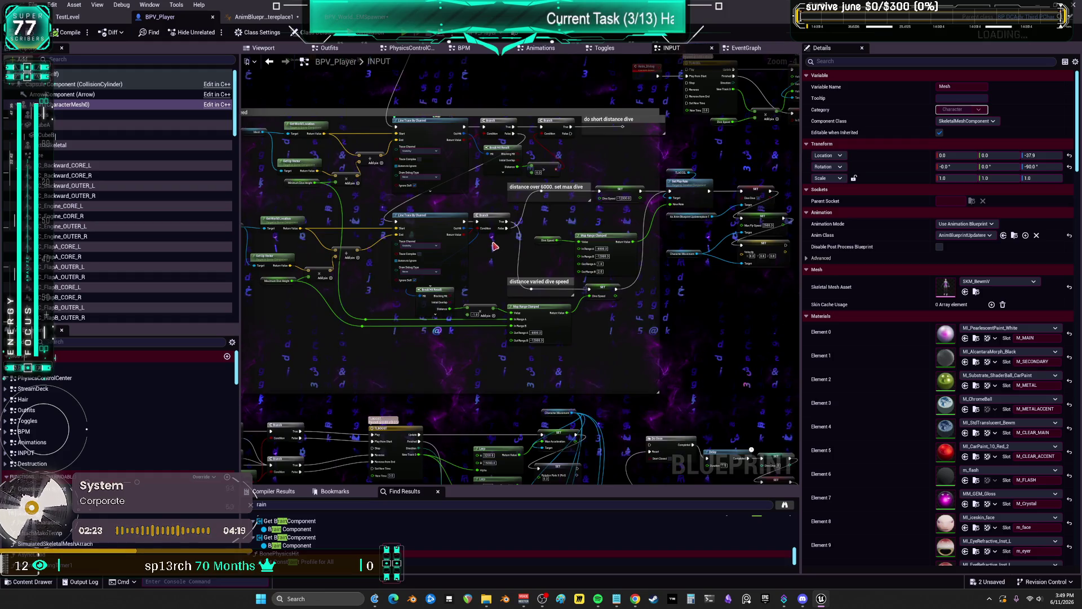
{"action": "left_click", "coordinate": [606, 50]}
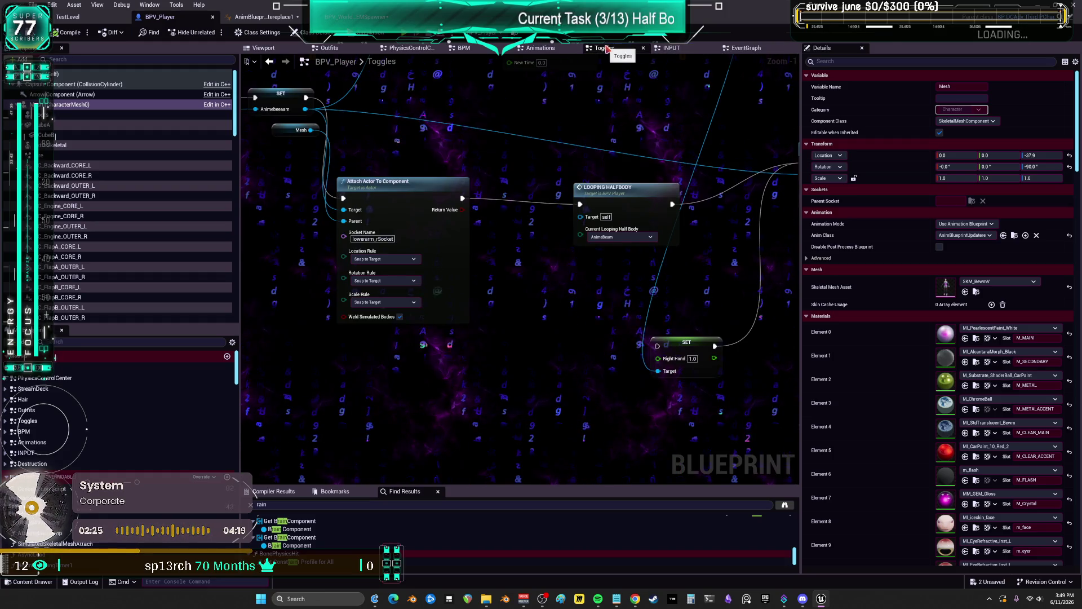
{"action": "left_click", "coordinate": [540, 48]}
{"action": "left_click_drag", "start_coordinate": [558, 71], "coordinate": [611, 50]}
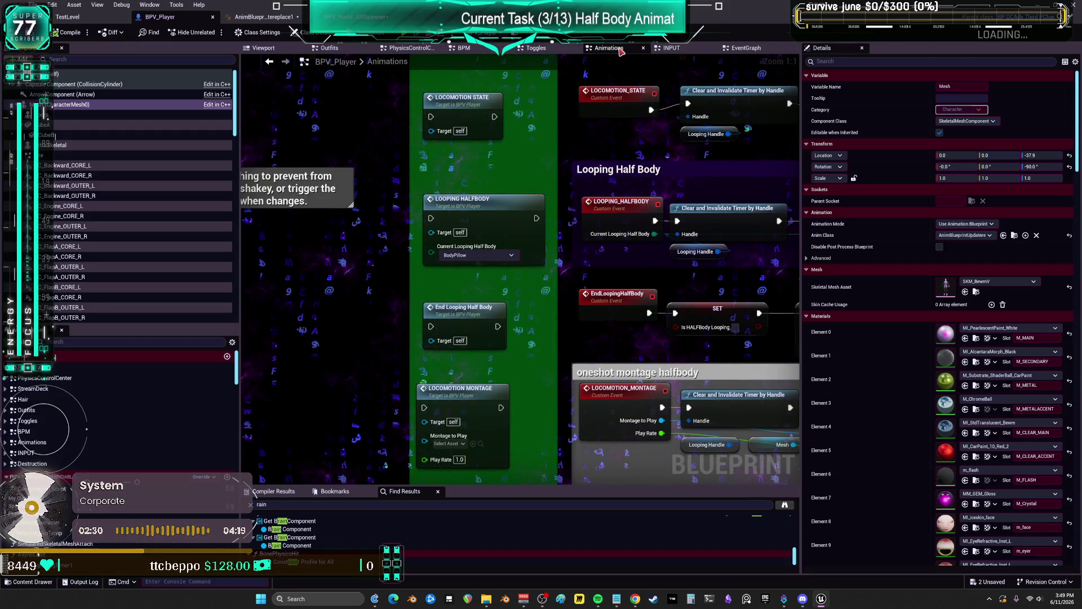
{"action": "right_click", "coordinate": [624, 59]}
{"action": "left_click", "coordinate": [595, 65]}
{"action": "mouse_move", "coordinate": [609, 48]}
{"action": "left_mouse_down"}
{"action": "mouse_move", "coordinate": [451, 85]}
{"action": "mouse_move", "coordinate": [350, 48]}
{"action": "mouse_move", "coordinate": [406, 46]}
{"action": "left_mouse_up"}
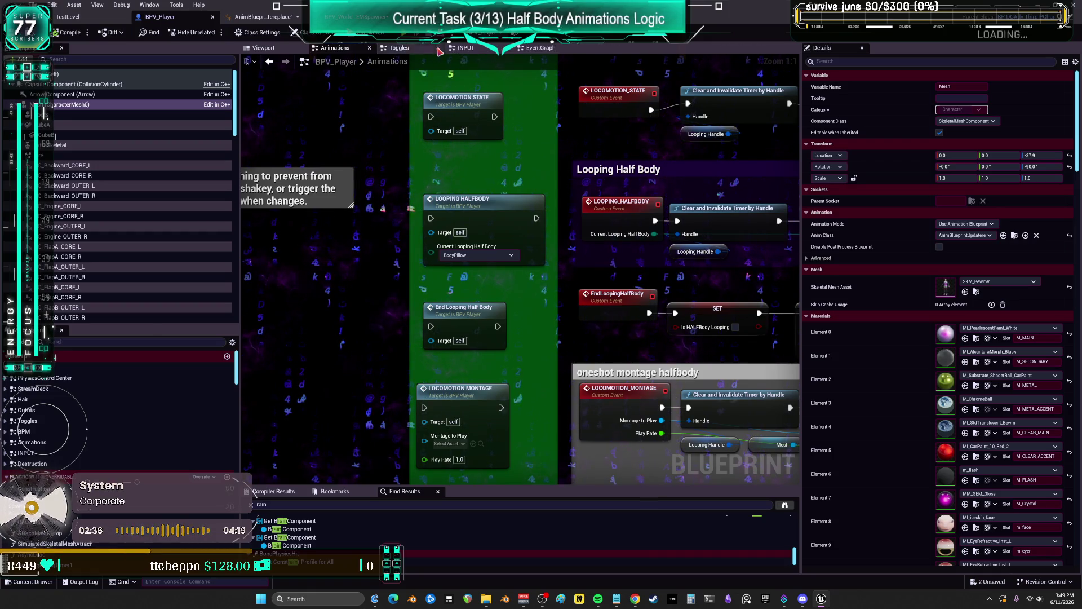
Look over the Toggles and INPUT graphs, then open the main EventGraph from My Blueprint
{"action": "left_click", "coordinate": [415, 49]}
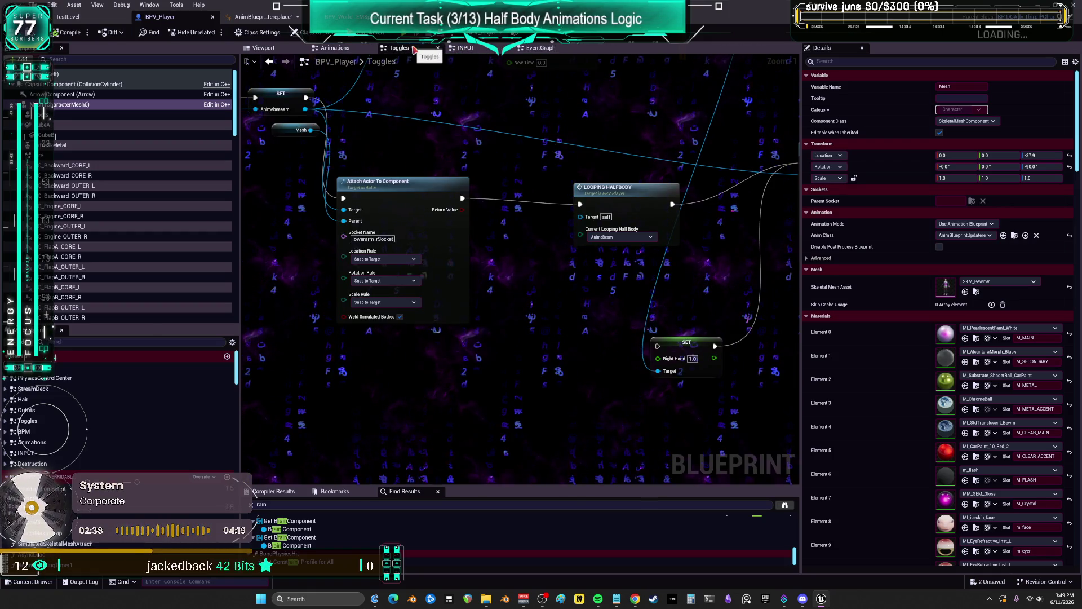
{"action": "scroll", "coordinate": [549, 208], "scroll_direction": "down", "scroll_amount": 3}
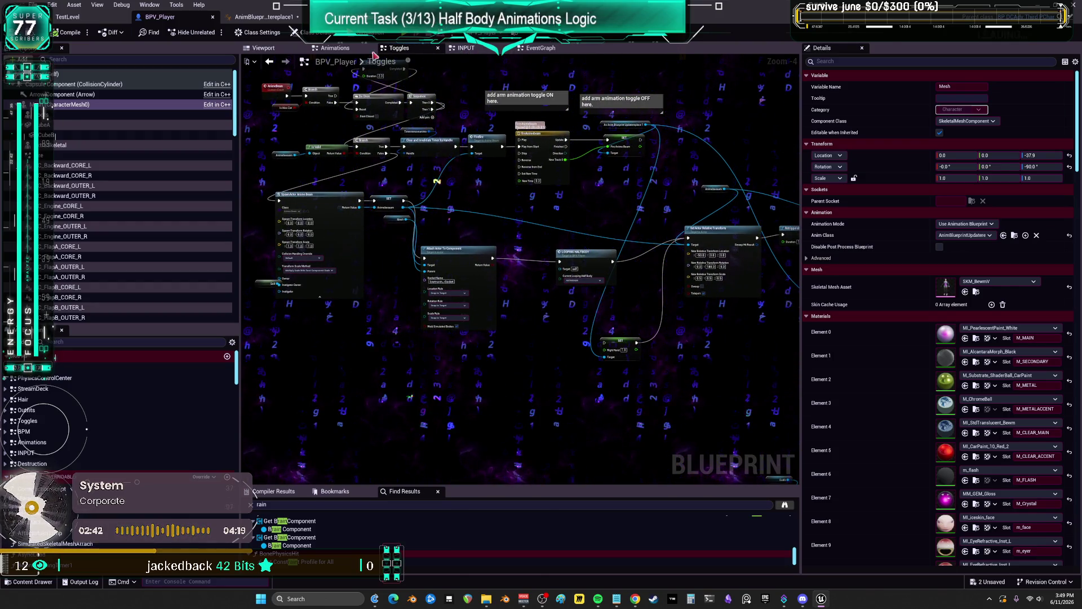
{"action": "left_click", "coordinate": [493, 49]}
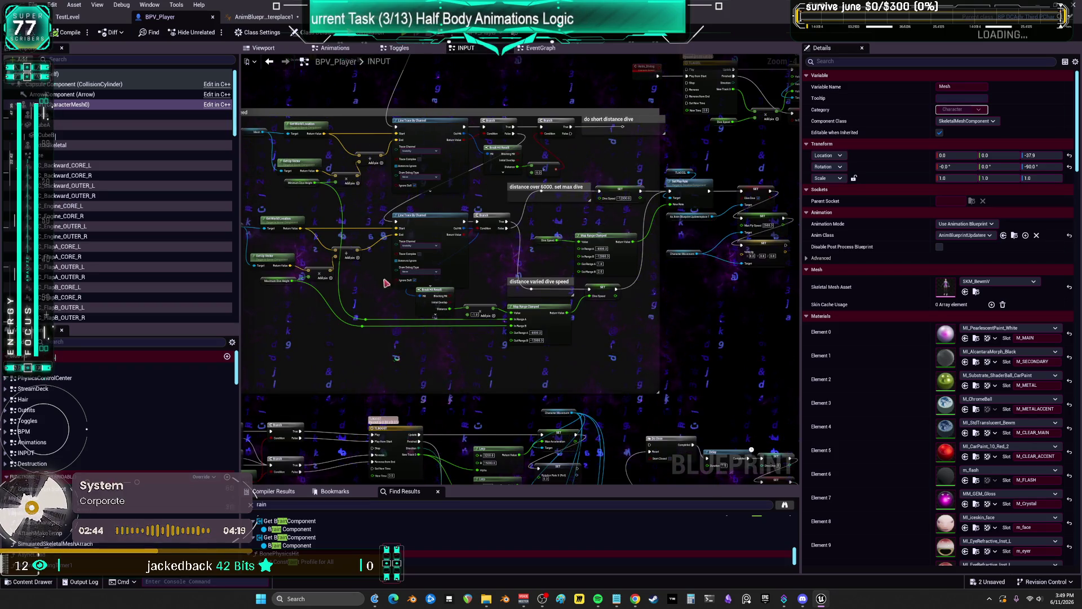
{"action": "double_click", "coordinate": [73, 367]}
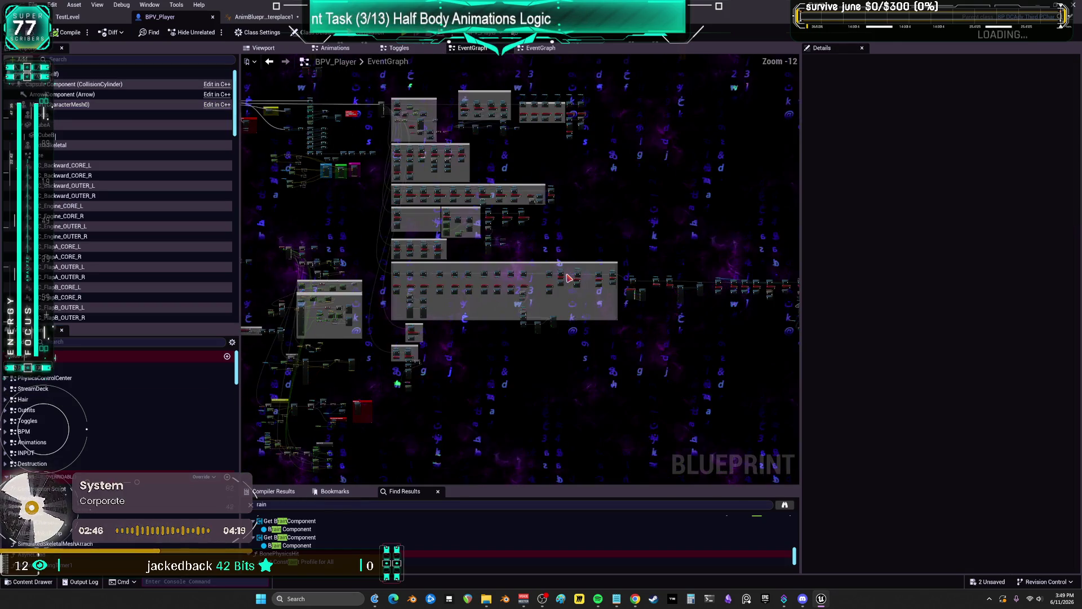
Pan around the event graph's Bind Event and line trace regions
{"action": "scroll", "coordinate": [510, 332], "scroll_direction": "up", "scroll_amount": 9}
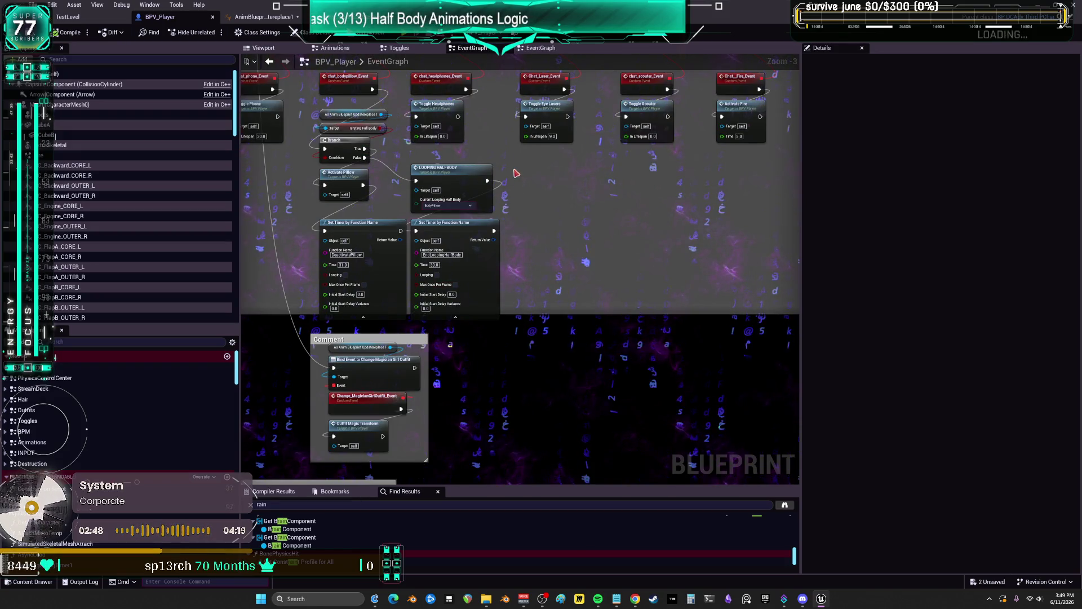
{"action": "left_click_drag", "start_coordinate": [516, 173], "coordinate": [648, 261]}
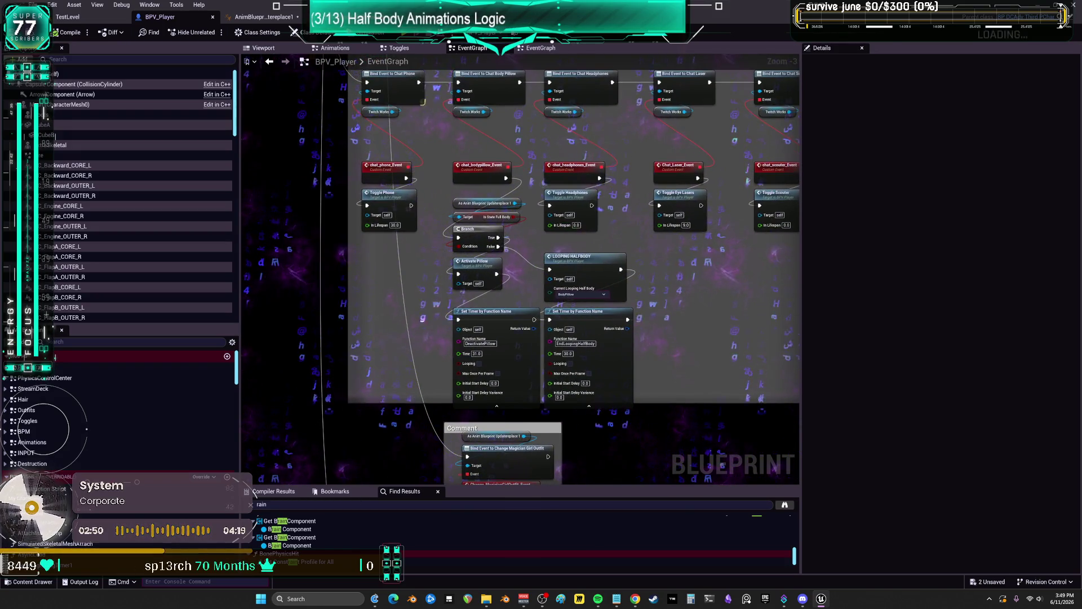
{"action": "scroll", "coordinate": [565, 267], "scroll_direction": "up", "scroll_amount": 1}
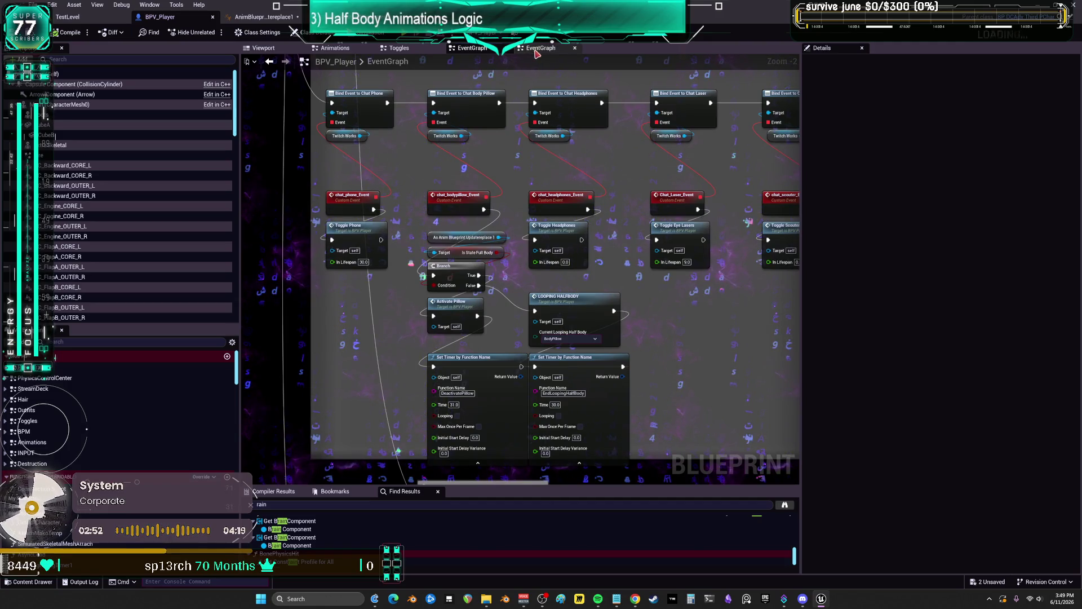
{"action": "left_click", "coordinate": [537, 50]}
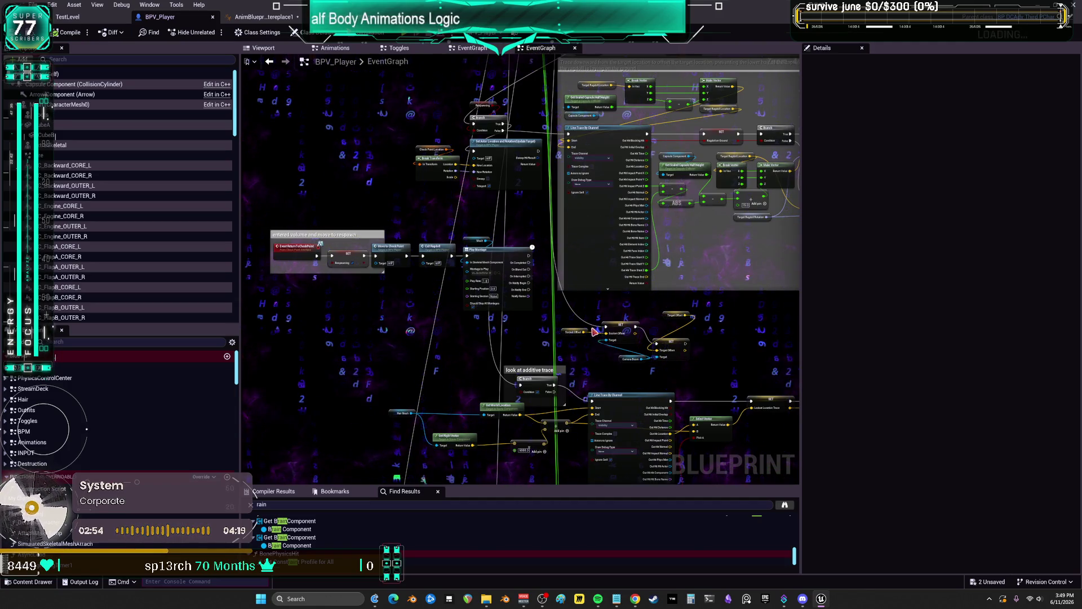
{"action": "scroll", "coordinate": [587, 330], "scroll_direction": "down", "scroll_amount": 6}
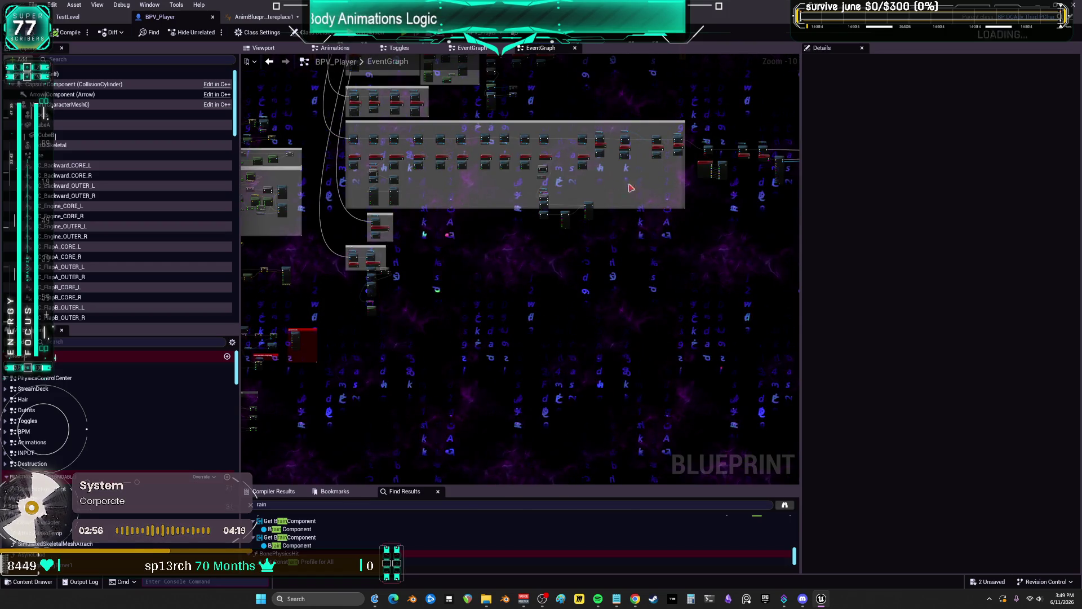
{"action": "scroll", "coordinate": [637, 225], "scroll_direction": "up", "scroll_amount": 6}
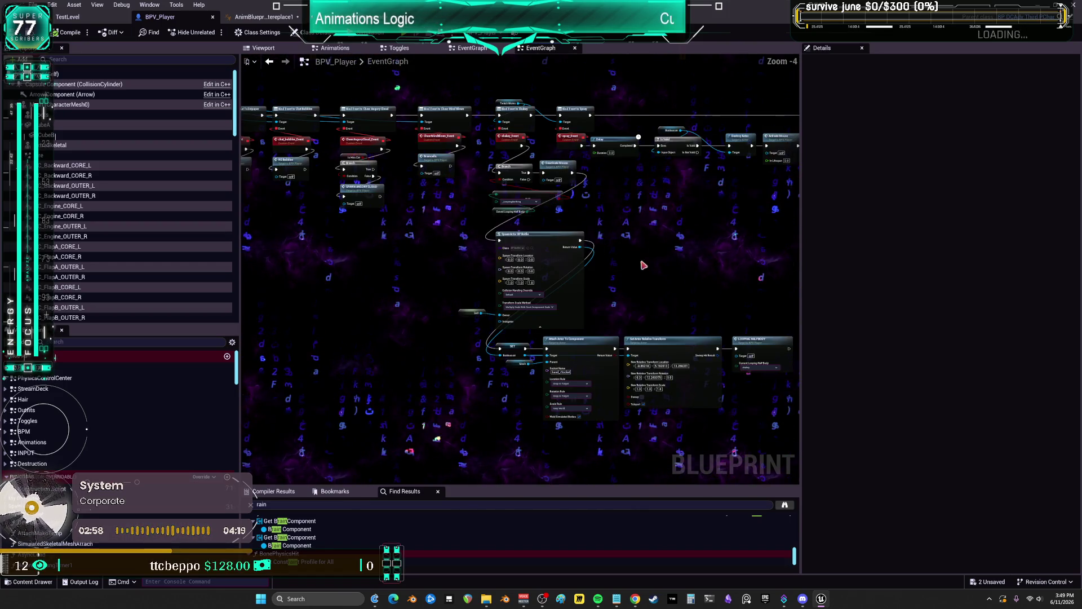
{"action": "scroll", "coordinate": [582, 249], "scroll_direction": "up", "scroll_amount": 1}
{"action": "mouse_move", "coordinate": [582, 249]}
{"action": "left_mouse_down"}
{"action": "mouse_move", "coordinate": [570, 276]}
{"action": "mouse_move", "coordinate": [541, 295]}
{"action": "left_mouse_up"}
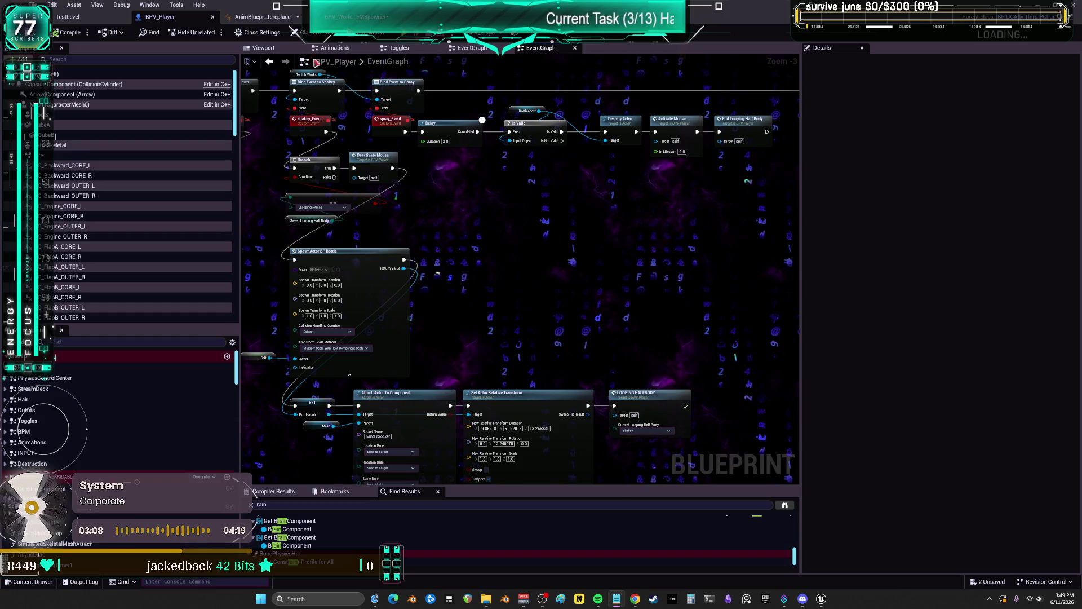
Check the Animations and Toggles graphs, then reopen EventGraph from the graph list
{"action": "left_click", "coordinate": [345, 49]}
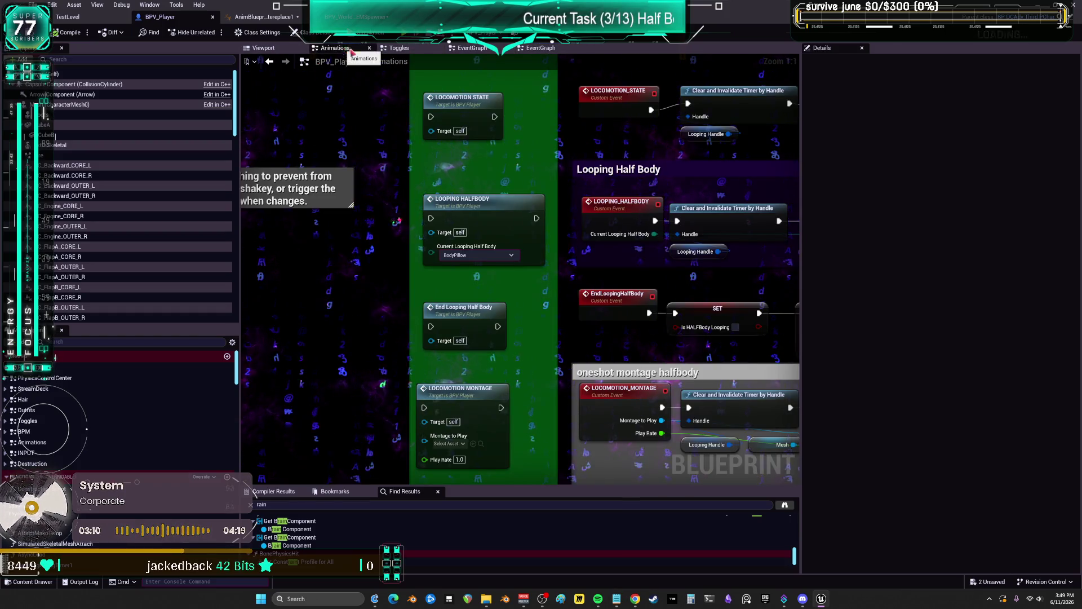
{"action": "left_click", "coordinate": [399, 48]}
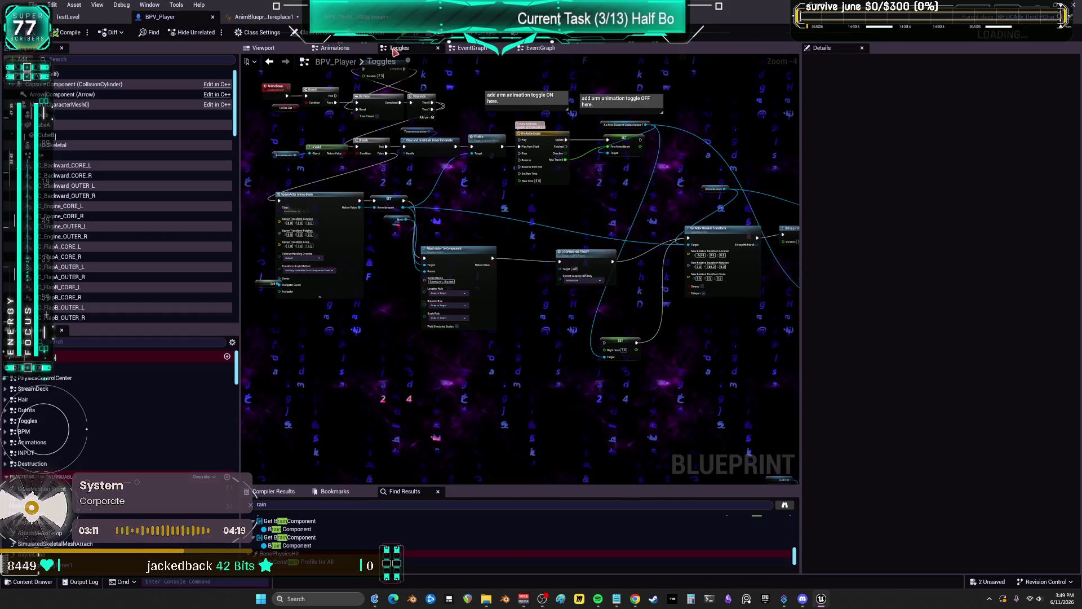
{"action": "left_click", "coordinate": [466, 50]}
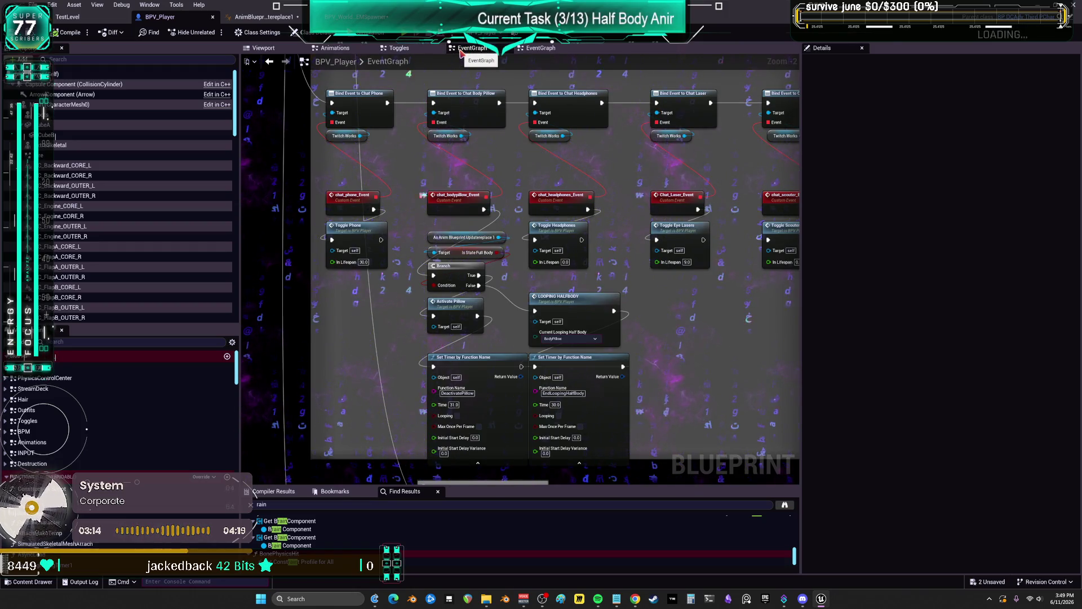
{"action": "left_click", "coordinate": [540, 48]}
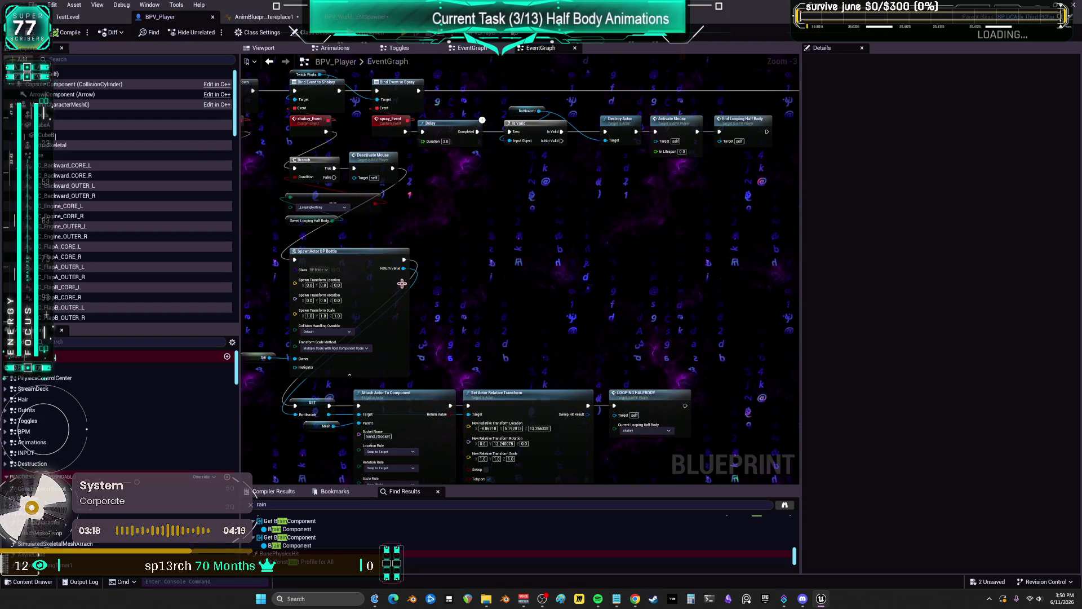
{"action": "left_click", "coordinate": [108, 367]}
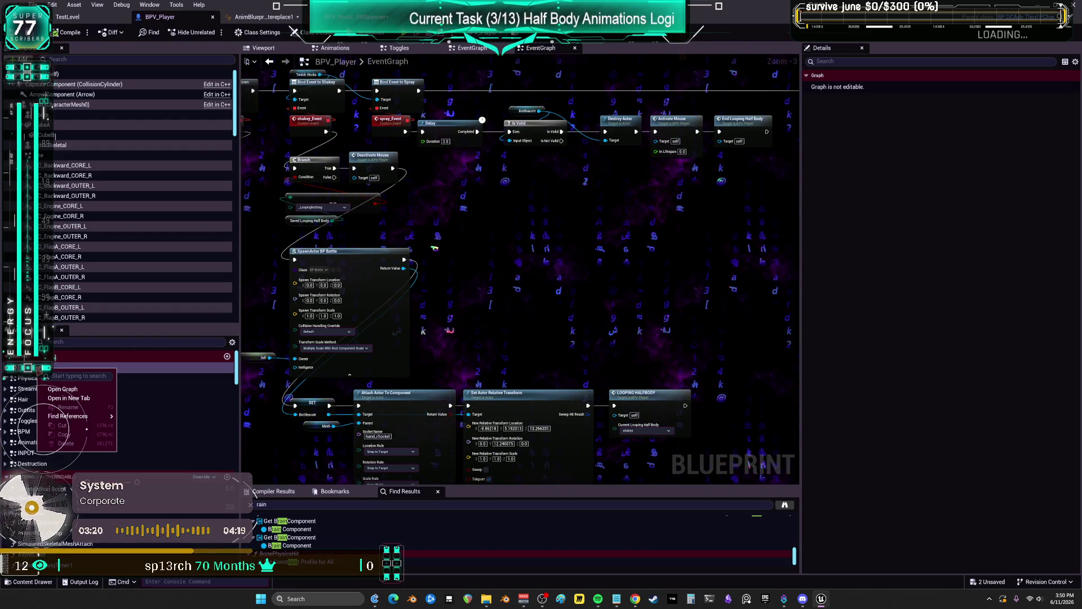
{"action": "double_click", "coordinate": [107, 367]}
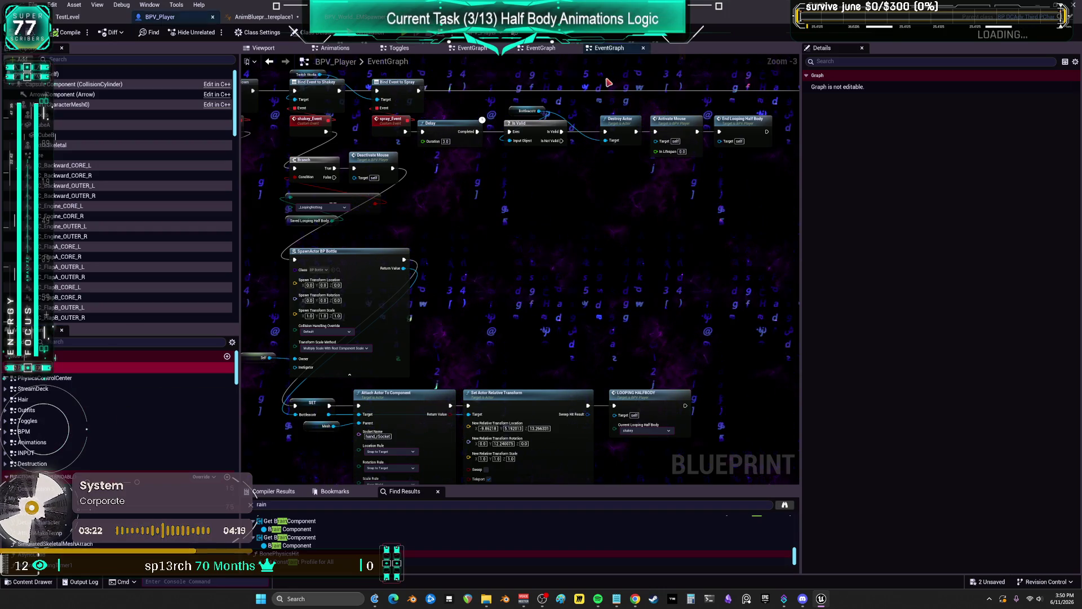
Search BPV_Player for 'popcorn' and jump to a Popcorn bind event in Animations
{"action": "left_click", "coordinate": [356, 504]}
{"action": "type", "text": "popcor"}
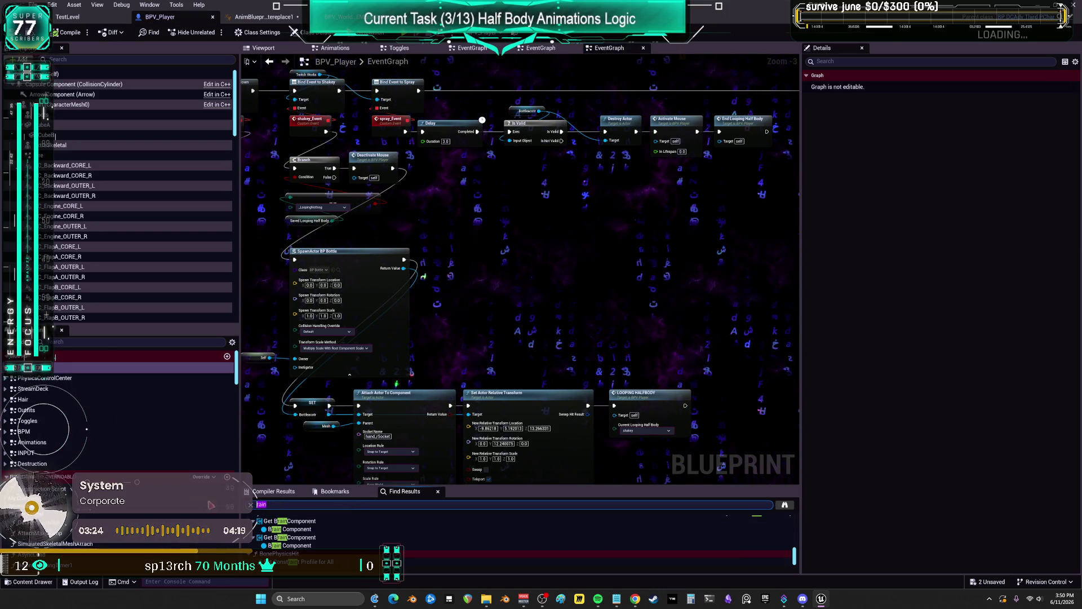
{"action": "type", "text": "n"}
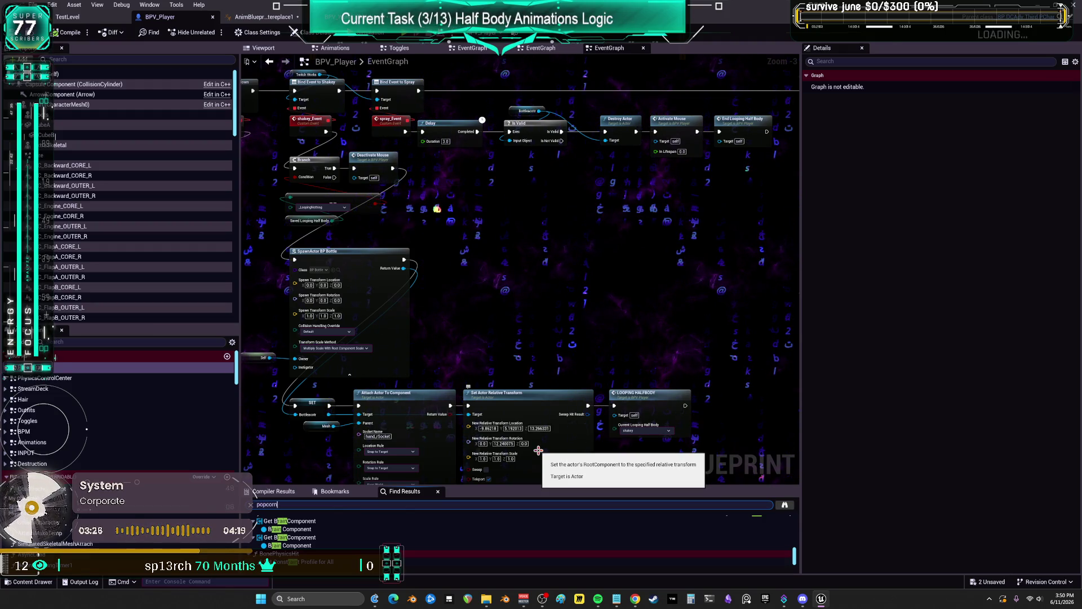
{"action": "key", "text": "Return"}
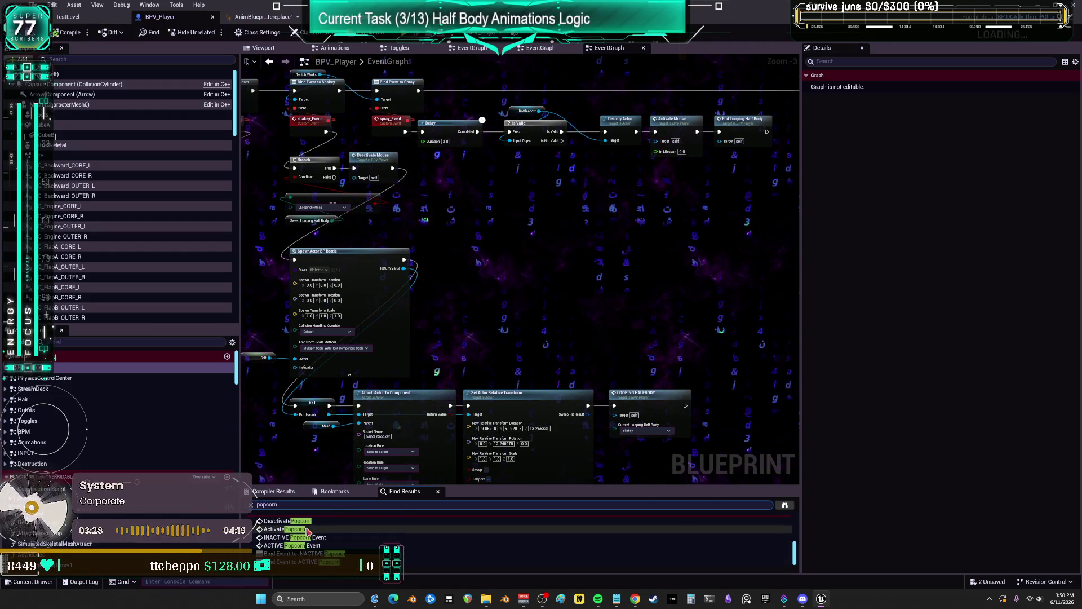
{"action": "left_click", "coordinate": [308, 530]}
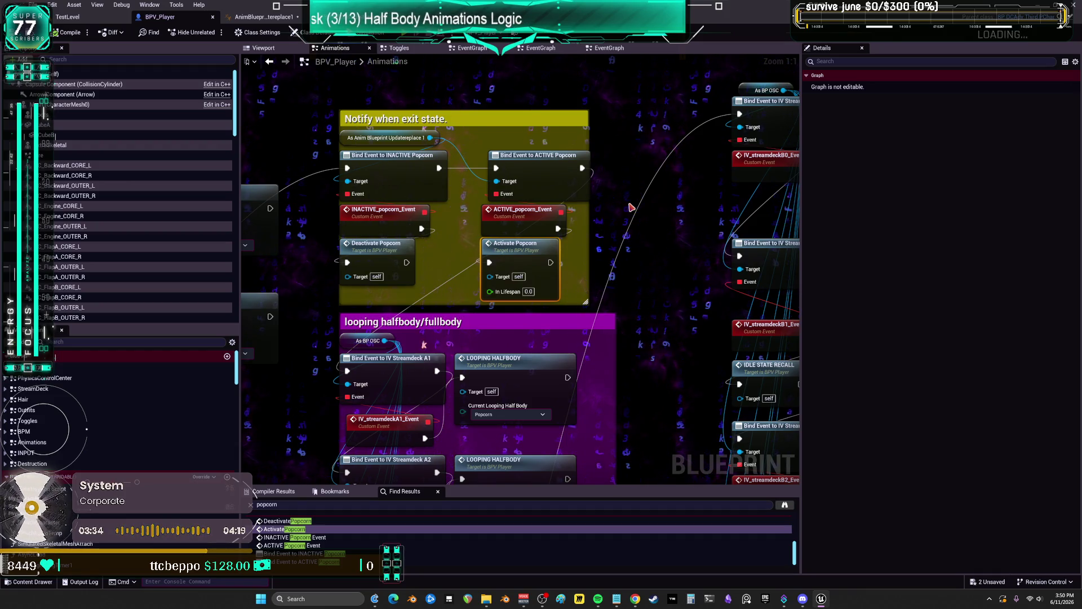
Jump from Find Results to the Activate Popcorn call beside its EndLoopingHalfBody and DeactivatePopcorn timers
{"action": "scroll", "coordinate": [630, 160], "scroll_direction": "down", "scroll_amount": 2}
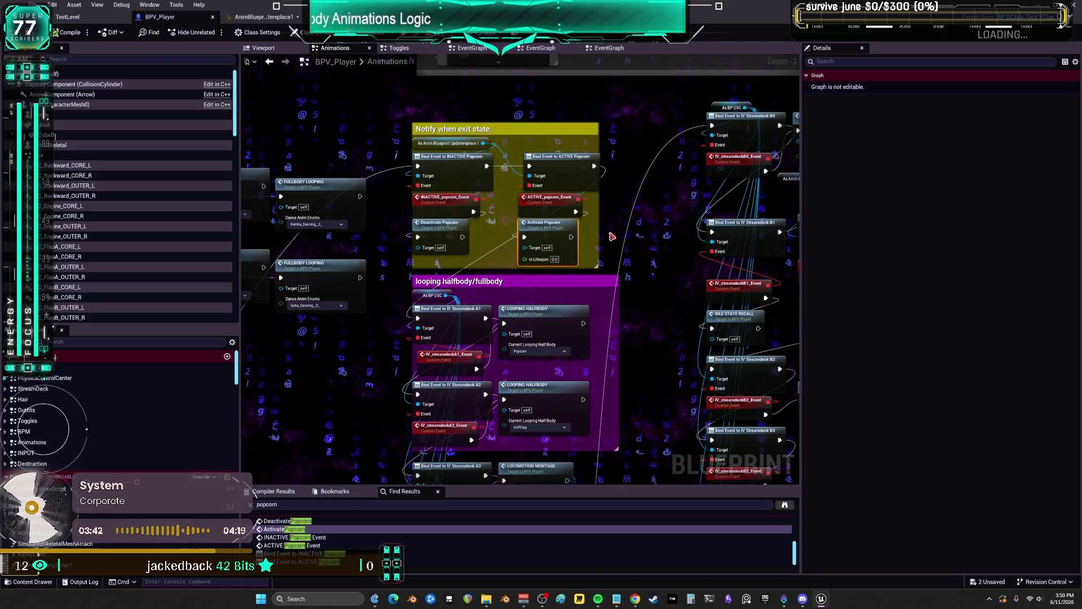
{"action": "mouse_move", "coordinate": [632, 374]}
{"action": "left_mouse_down"}
{"action": "mouse_move", "coordinate": [619, 264]}
{"action": "mouse_move", "coordinate": [630, 363]}
{"action": "left_mouse_up"}
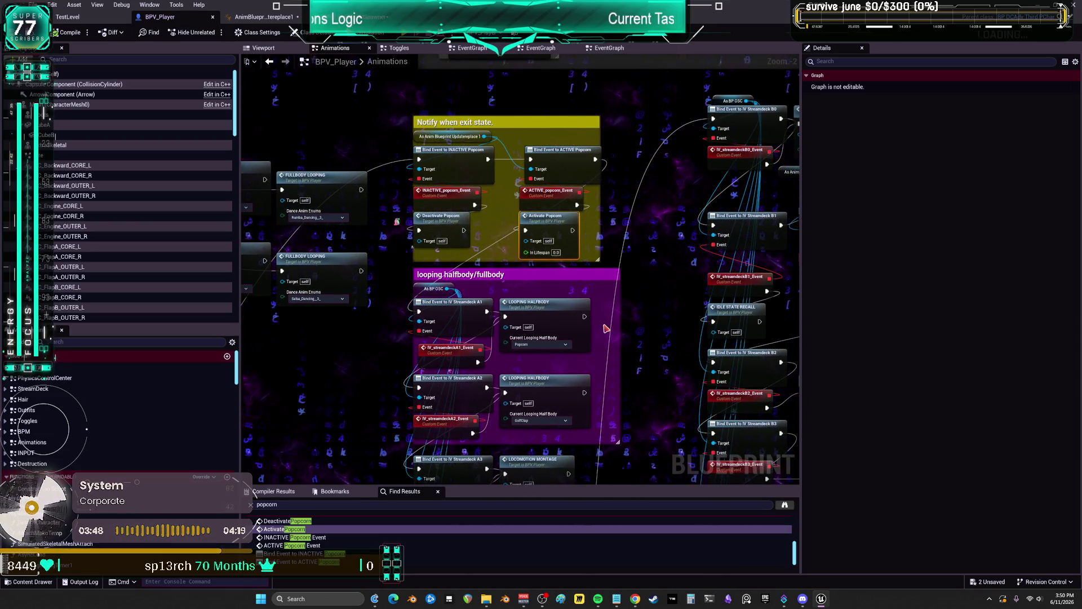
{"action": "scroll", "coordinate": [304, 534], "scroll_direction": "up", "scroll_amount": 5}
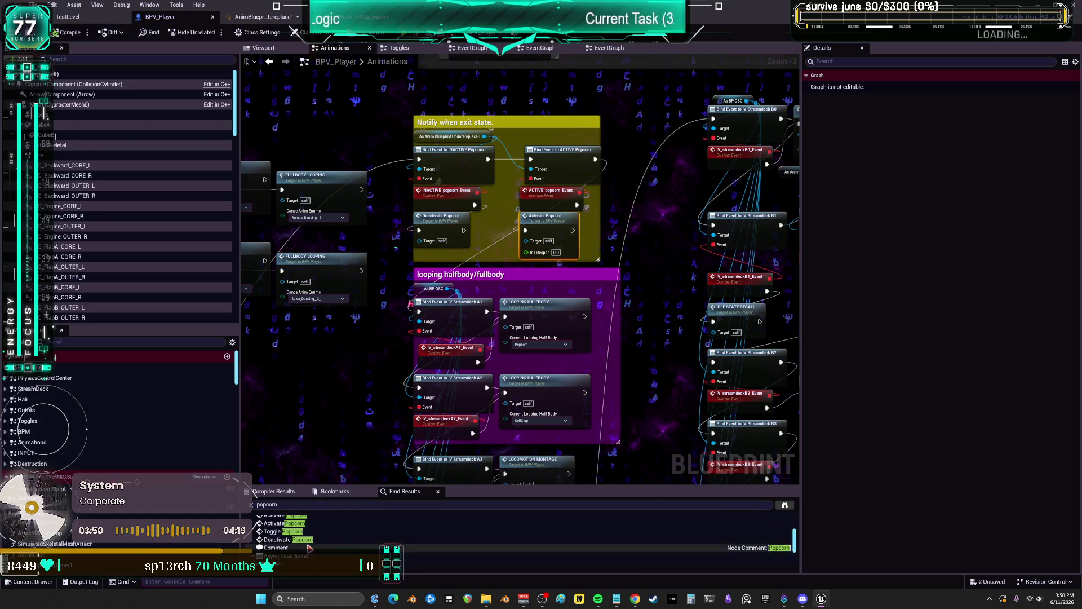
{"action": "scroll", "coordinate": [307, 536], "scroll_direction": "up", "scroll_amount": 2}
{"action": "left_click", "coordinate": [303, 535]}
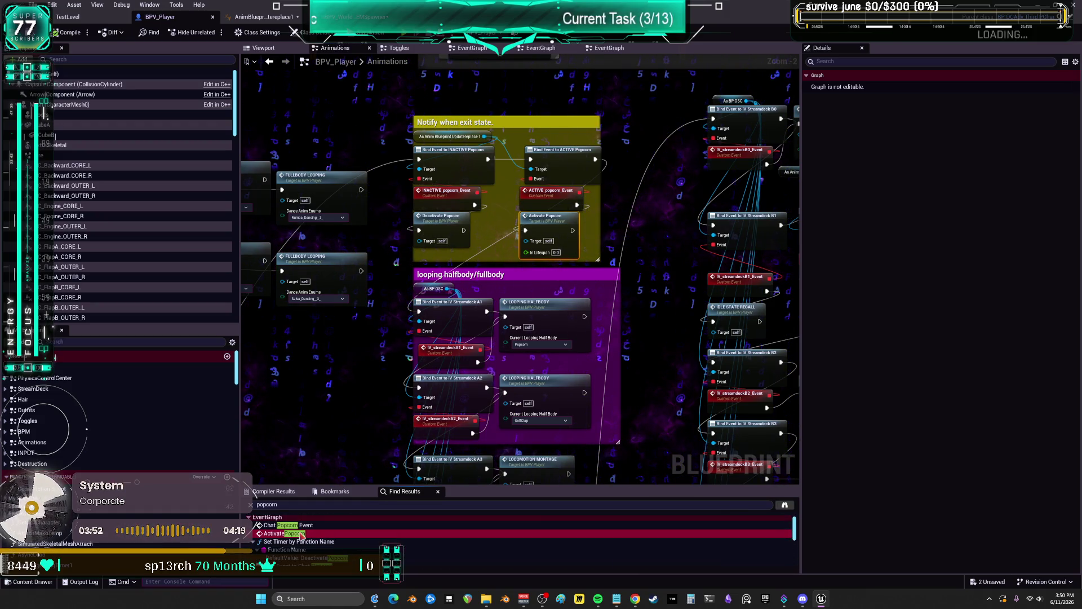
{"action": "scroll", "coordinate": [683, 245], "scroll_direction": "down", "scroll_amount": 1}
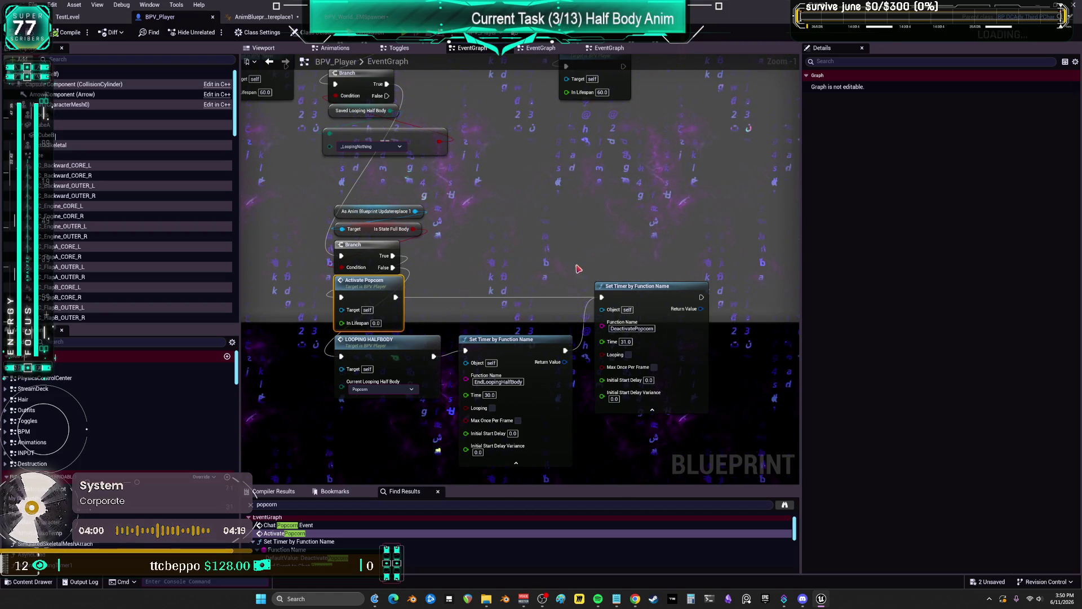
Look through BPV_Player's open graphs: the three event graphs, Animations and Toggles
{"action": "left_click", "coordinate": [609, 48]}
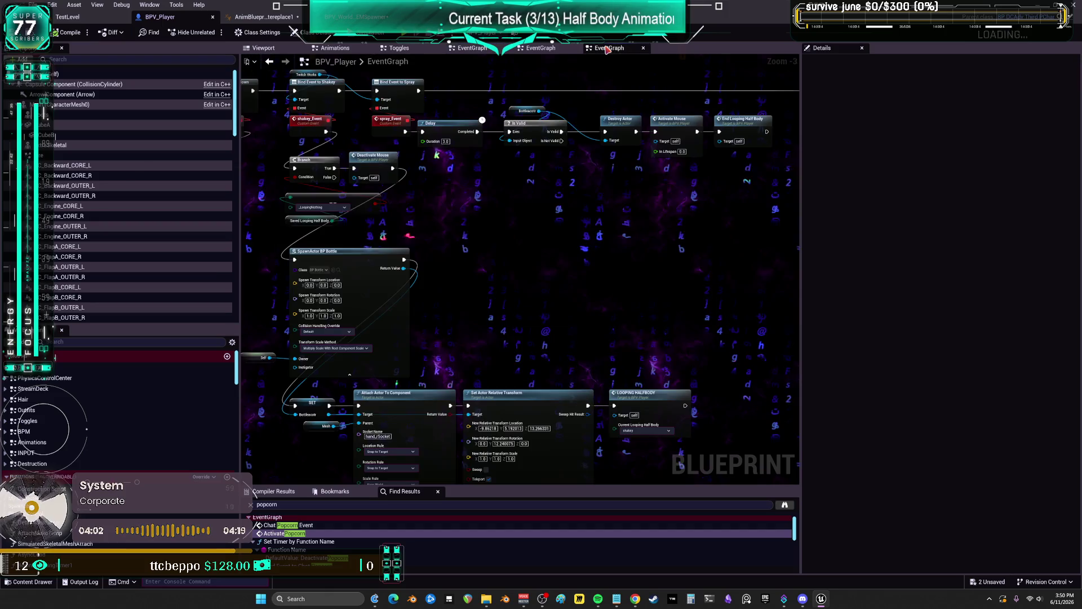
{"action": "left_click", "coordinate": [551, 49]}
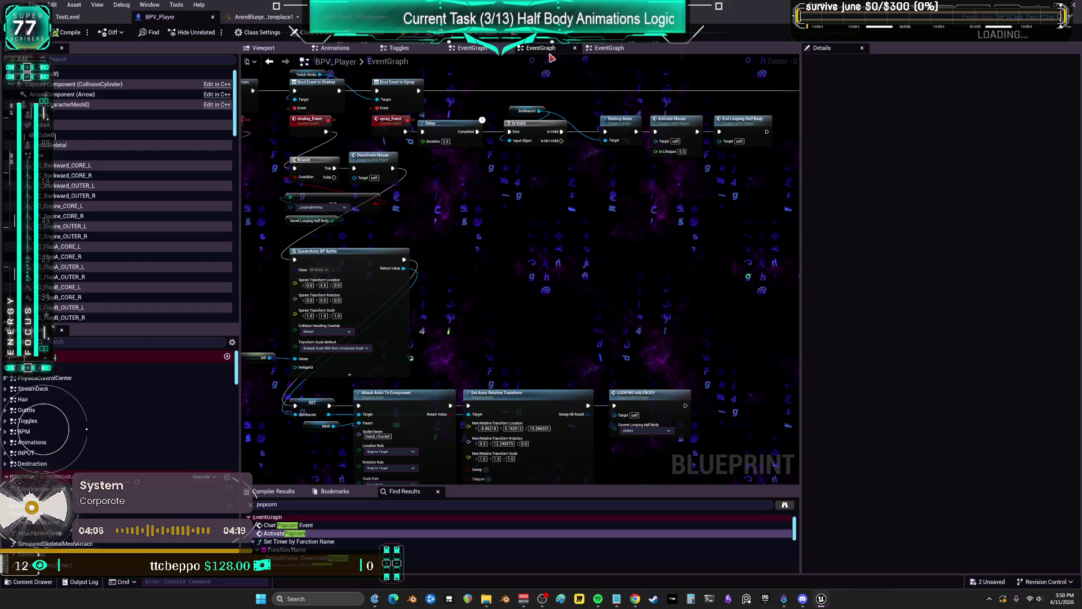
{"action": "left_click", "coordinate": [473, 47]}
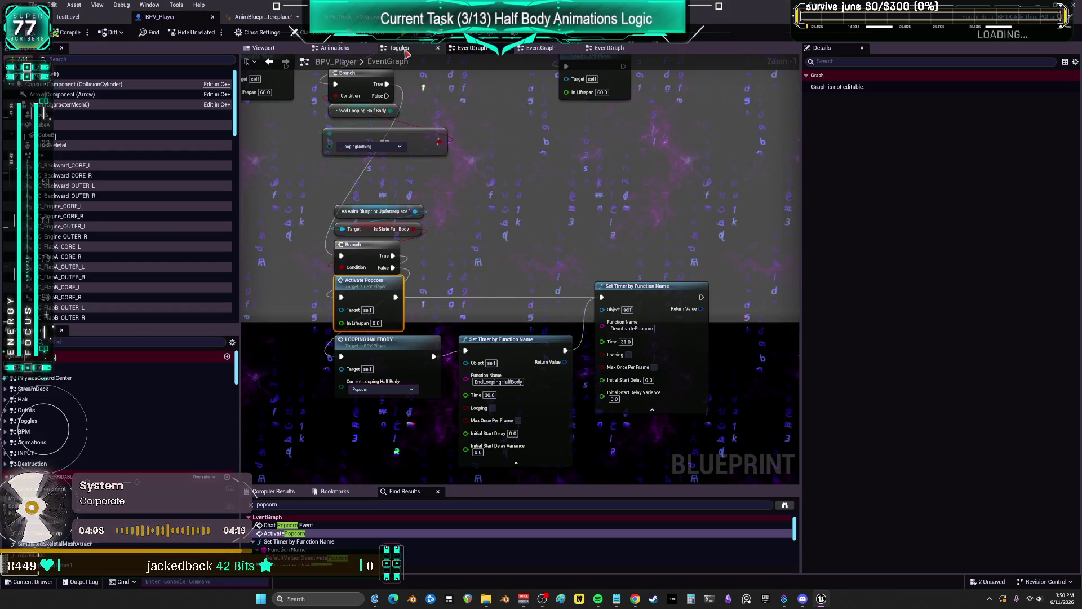
{"action": "left_click", "coordinate": [349, 54]}
{"action": "left_click", "coordinate": [399, 48]}
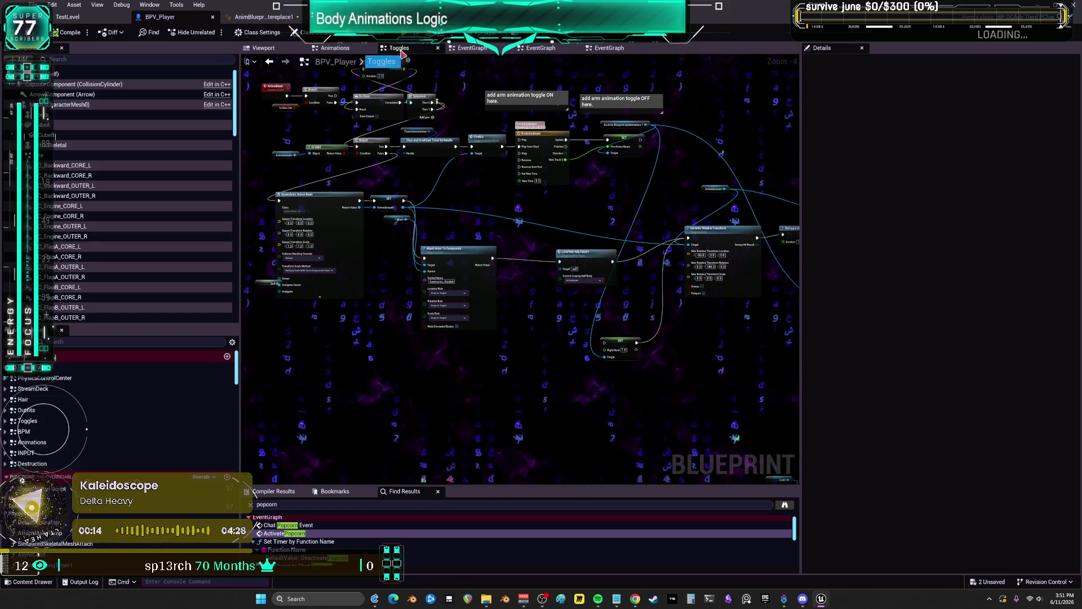
{"action": "left_click", "coordinate": [471, 48]}
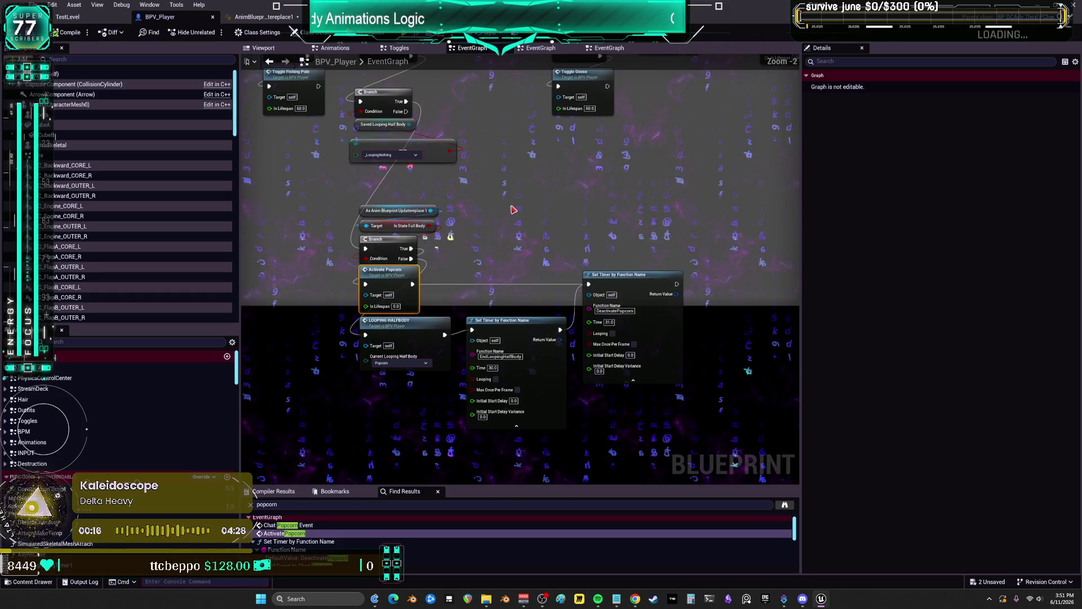
Close the duplicate EventGraph and return to BPV_WorldITEMSpawner's Twitch graph
{"action": "left_click", "coordinate": [537, 49]}
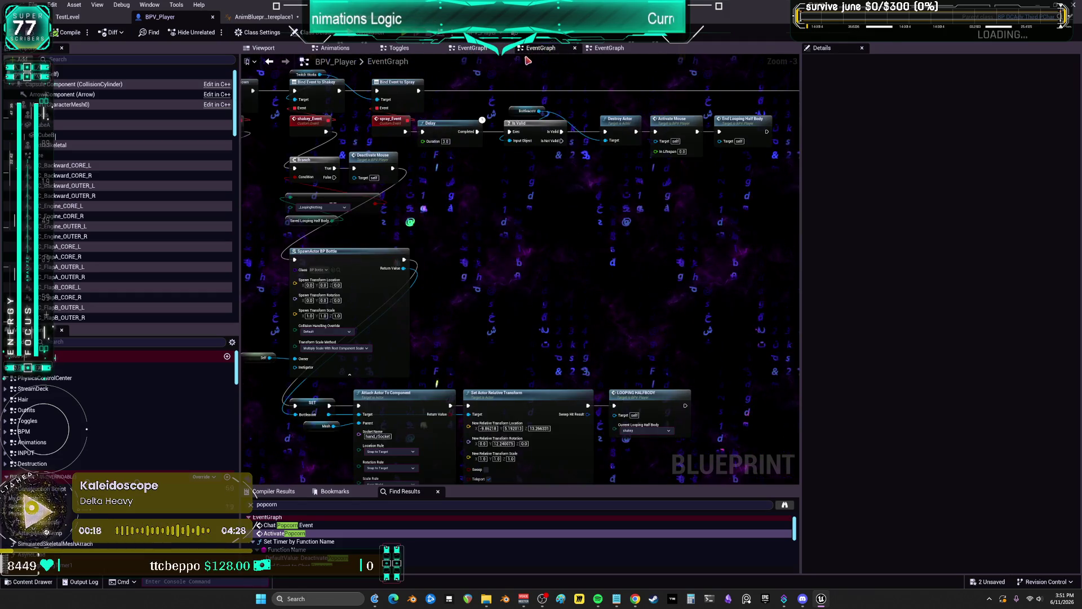
{"action": "key", "text": "ctrl+w"}
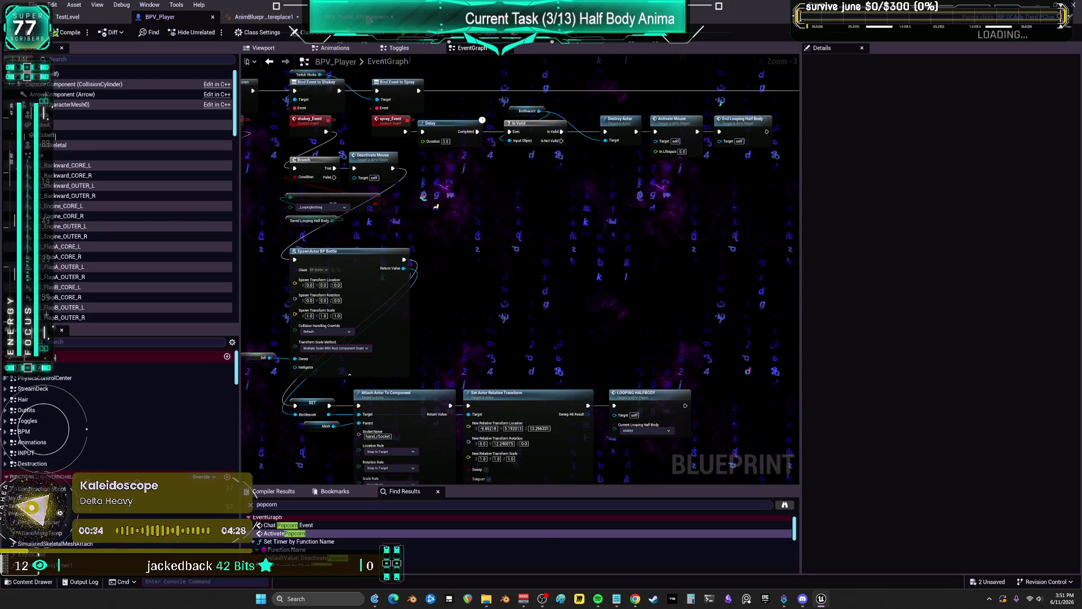
{"action": "left_click", "coordinate": [349, 16]}
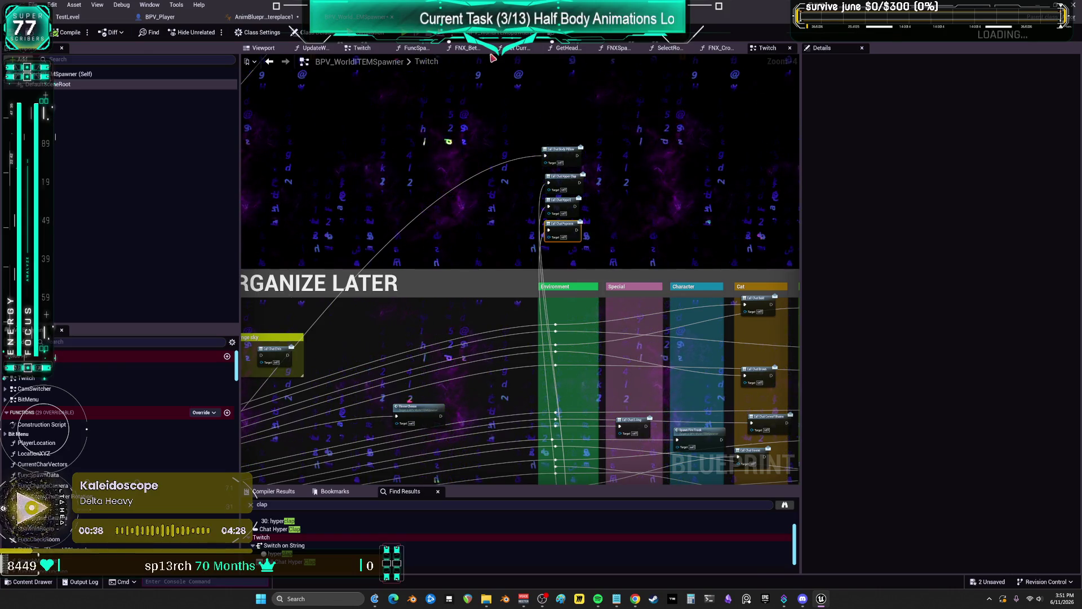
Close the surplus spawner graphs, including every tab after FNX_Between and FNX_Between itself
{"action": "left_click", "coordinate": [437, 48]}
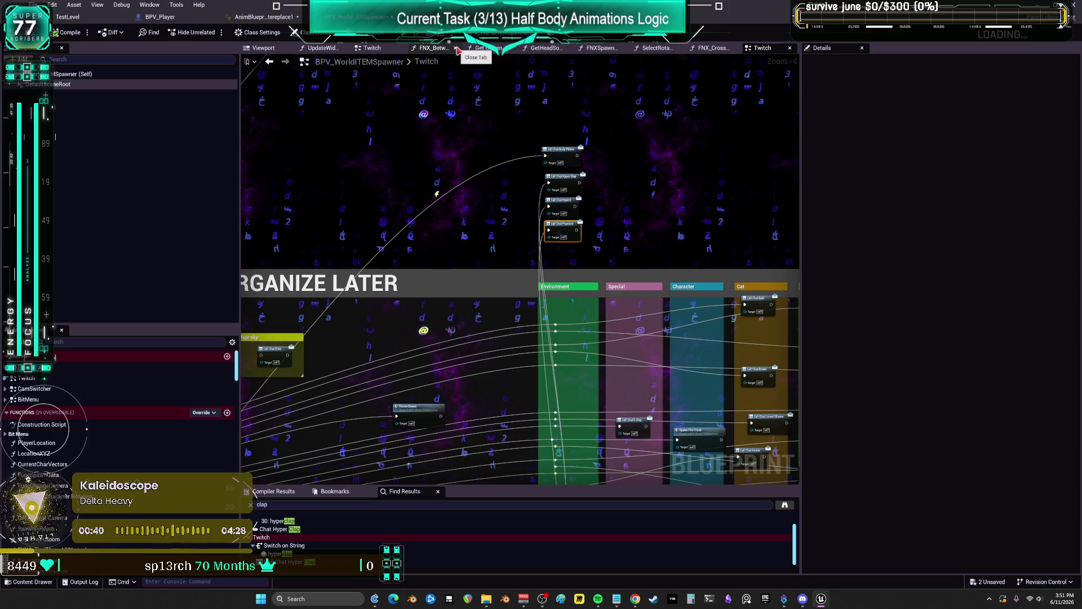
{"action": "left_click_drag", "start_coordinate": [674, 57], "coordinate": [422, 54]}
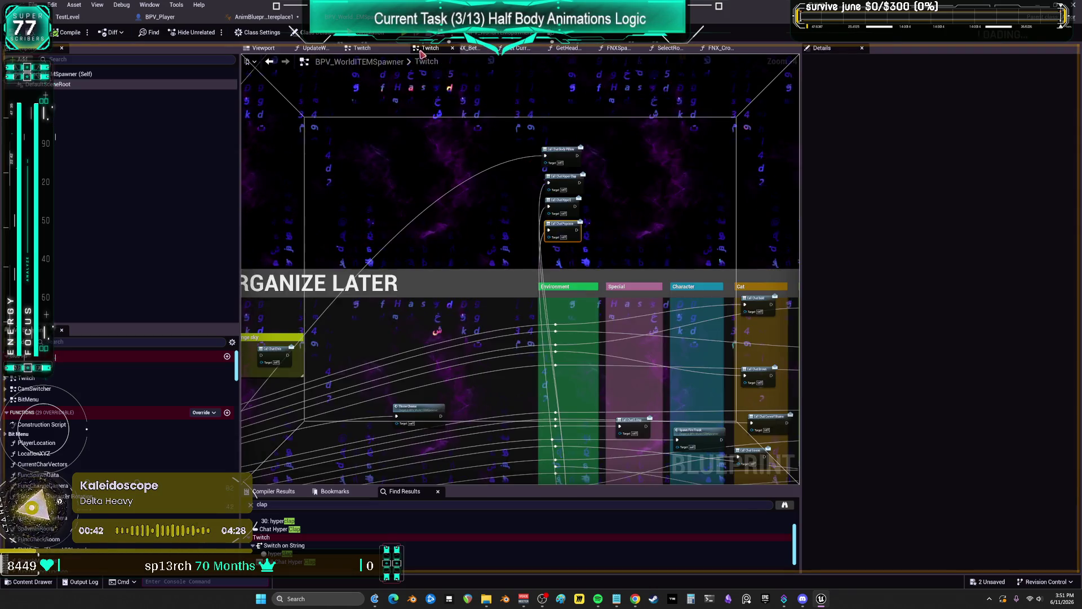
{"action": "right_click", "coordinate": [496, 50]}
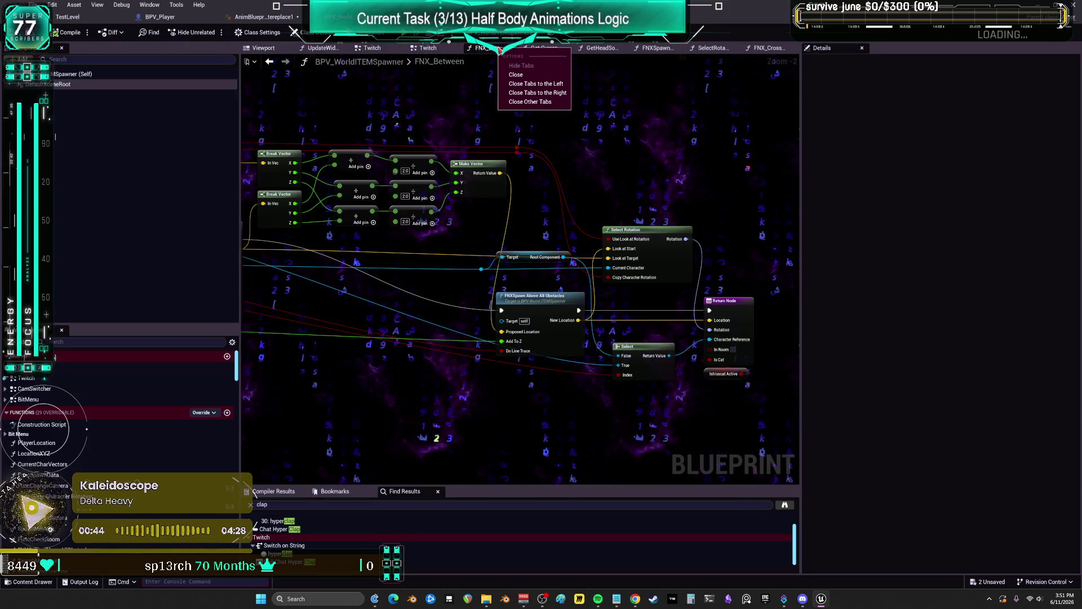
{"action": "left_click", "coordinate": [548, 94]}
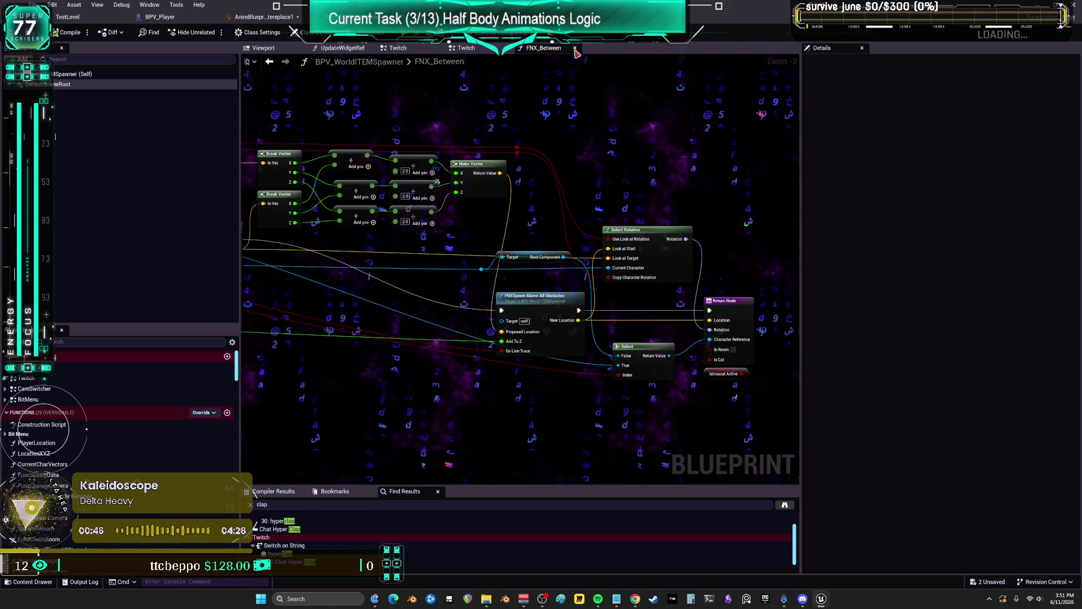
{"action": "middle_click", "coordinate": [555, 50]}
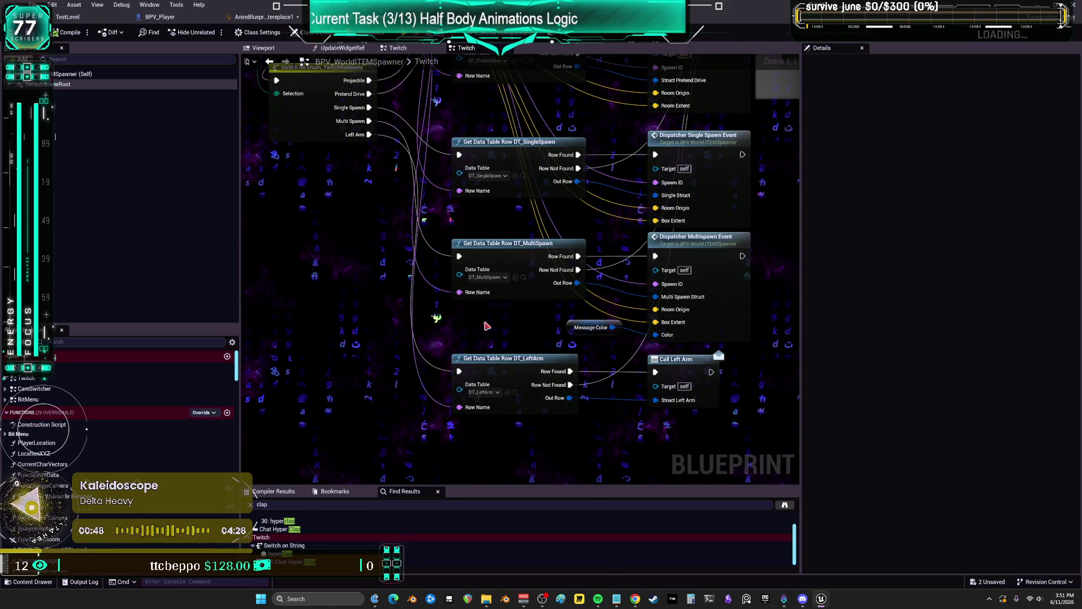
Open DT_SingleSpawn and, from its keyboard row, the FbxScene_KB Blueprint's event graph
{"action": "left_click", "coordinate": [523, 177]}
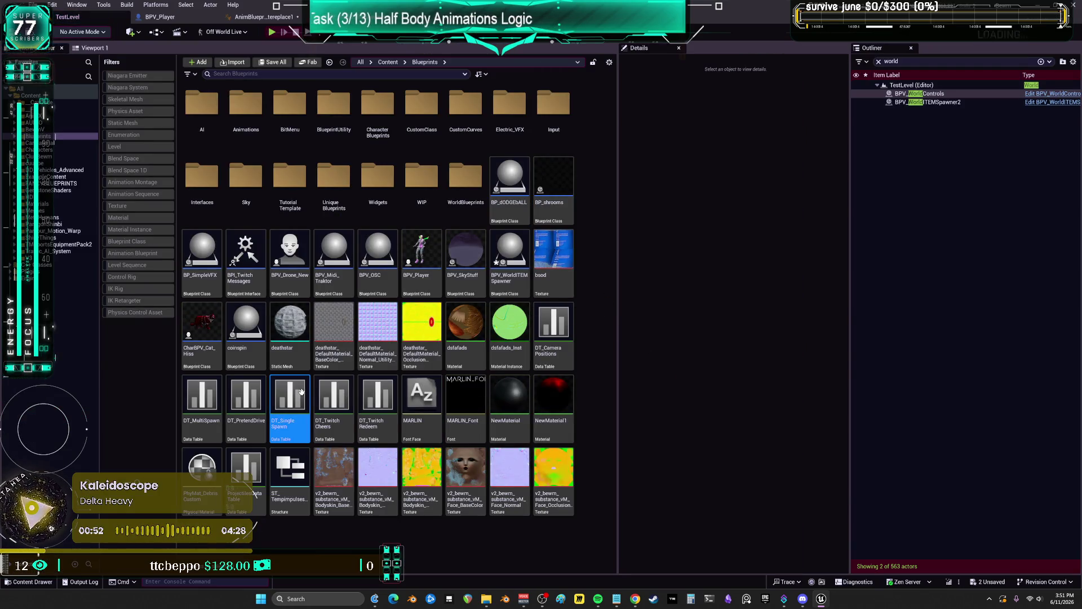
{"action": "double_click", "coordinate": [302, 395]}
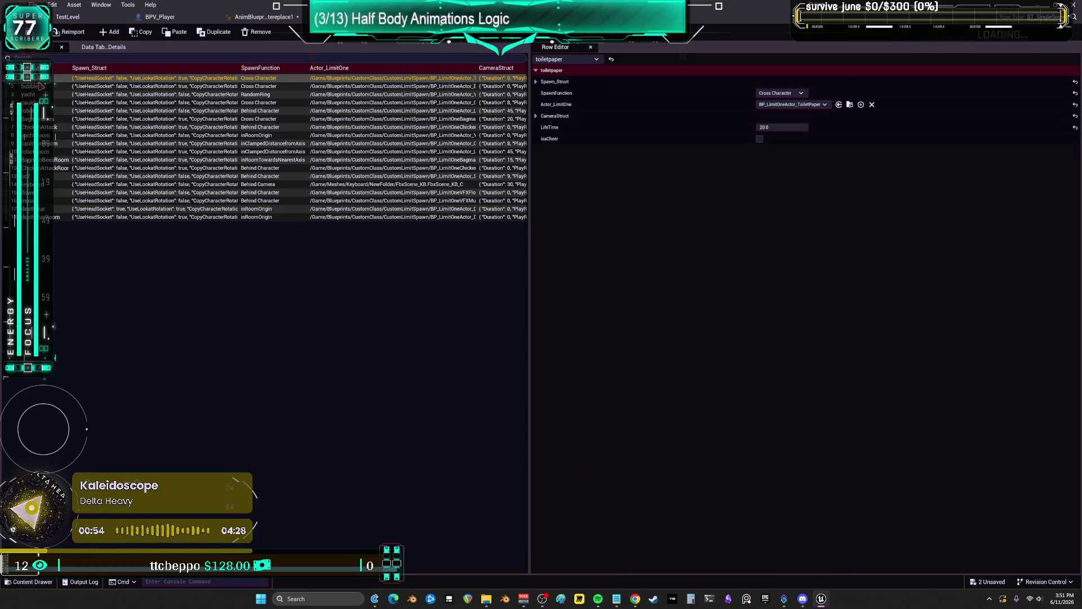
{"action": "left_click", "coordinate": [45, 185]}
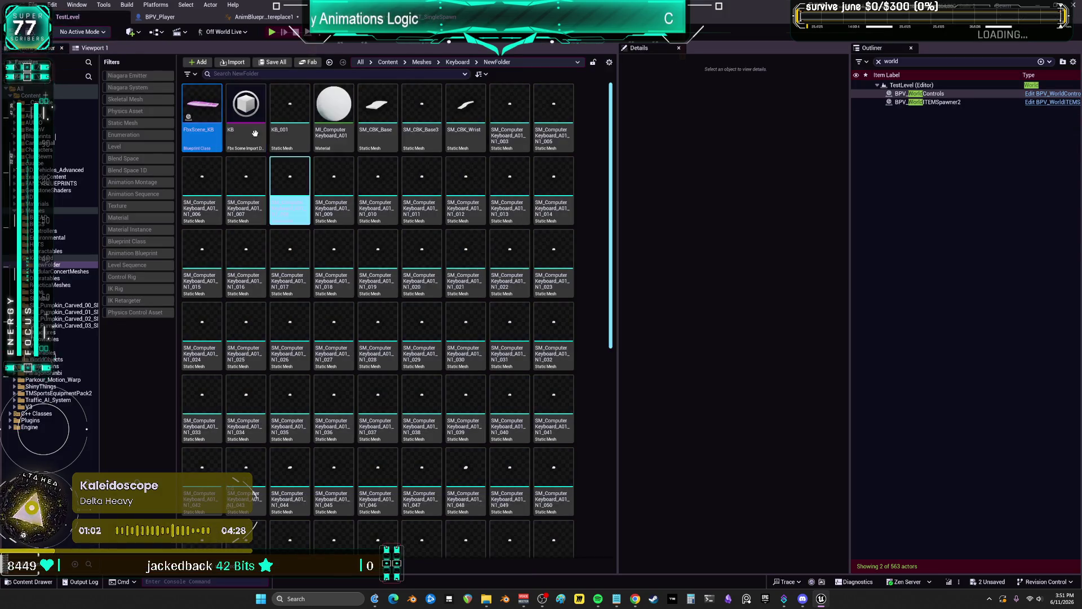
{"action": "double_click", "coordinate": [203, 134]}
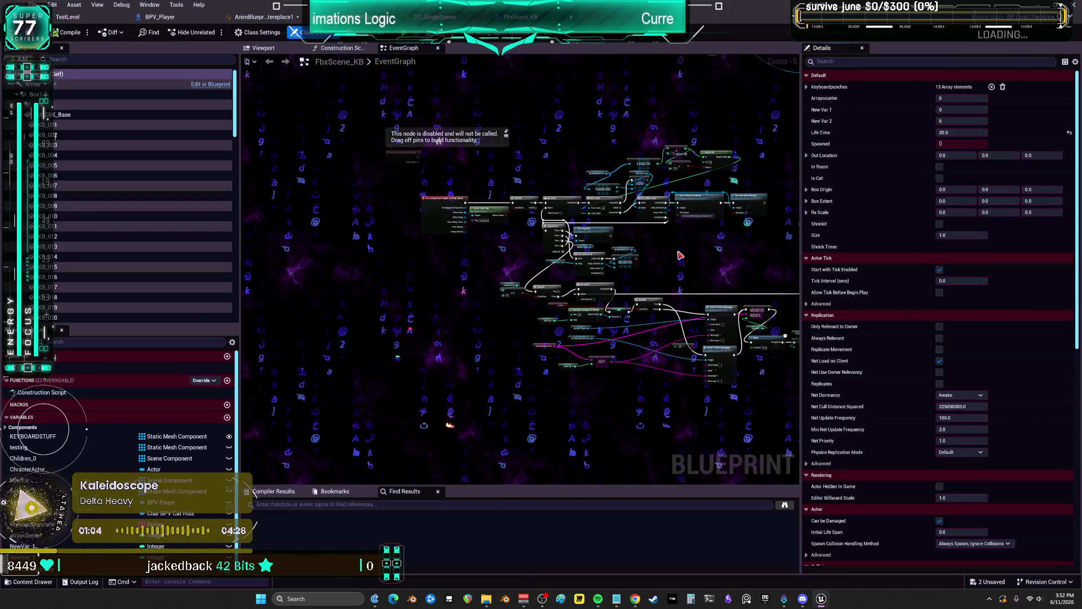
Survey the FbxScene_KB graph's BeginPlay, Cast, Delay, Attach Actor and LOOPING HALFBODY nodes
{"action": "scroll", "coordinate": [692, 252], "scroll_direction": "up", "scroll_amount": 4}
{"action": "left_click_drag", "start_coordinate": [692, 252], "coordinate": [676, 112]}
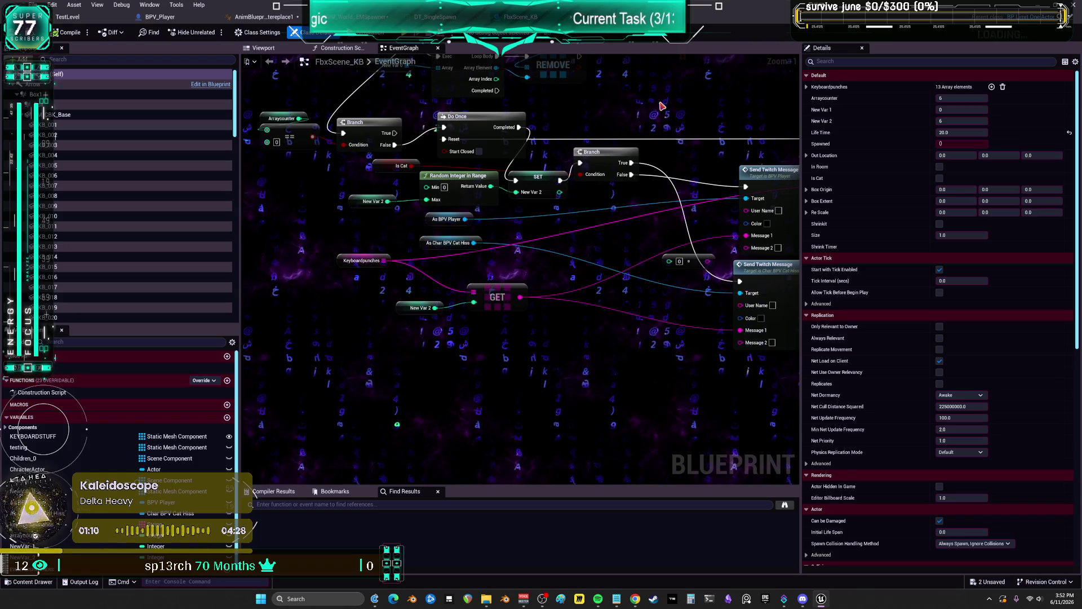
{"action": "scroll", "coordinate": [660, 106], "scroll_direction": "down", "scroll_amount": 4}
{"action": "left_click_drag", "start_coordinate": [657, 106], "coordinate": [457, 135]}
{"action": "scroll", "coordinate": [652, 222], "scroll_direction": "up", "scroll_amount": 4}
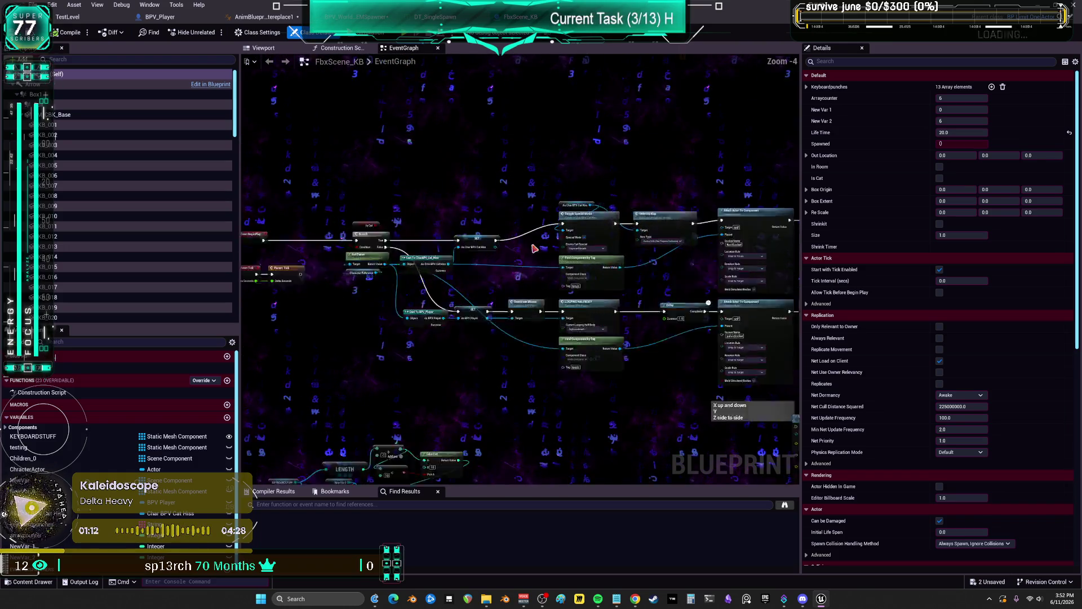
{"action": "mouse_move", "coordinate": [589, 222]}
{"action": "left_mouse_down"}
{"action": "mouse_move", "coordinate": [499, 210]}
{"action": "mouse_move", "coordinate": [583, 217]}
{"action": "left_mouse_up"}
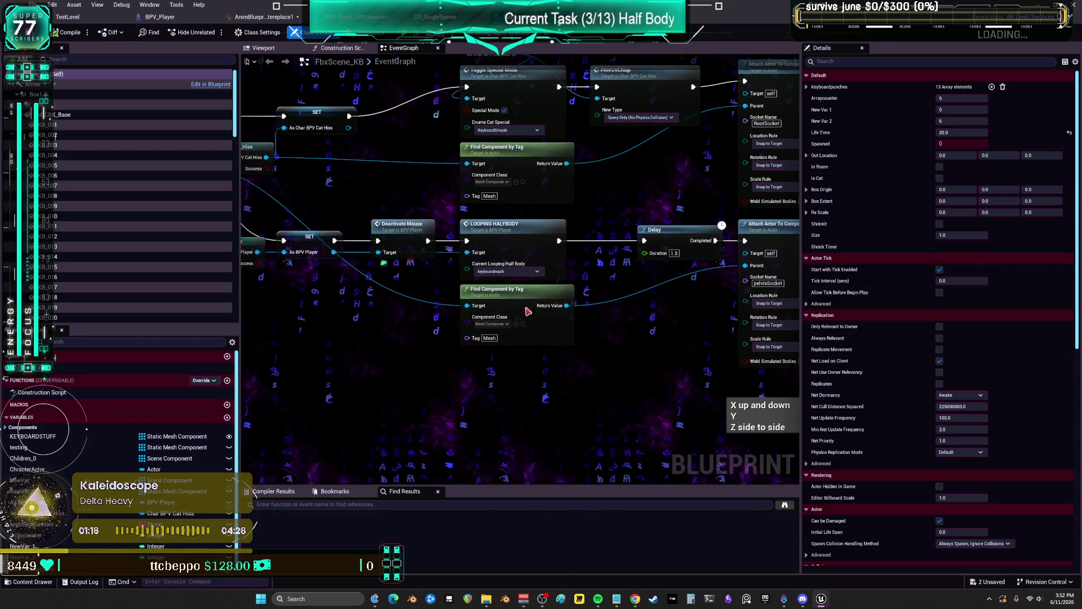
{"action": "left_click_drag", "start_coordinate": [526, 307], "coordinate": [526, 327]}
{"action": "mouse_move", "coordinate": [423, 245]}
{"action": "left_mouse_down"}
{"action": "mouse_move", "coordinate": [795, 252]}
{"action": "mouse_move", "coordinate": [532, 246]}
{"action": "left_mouse_up"}
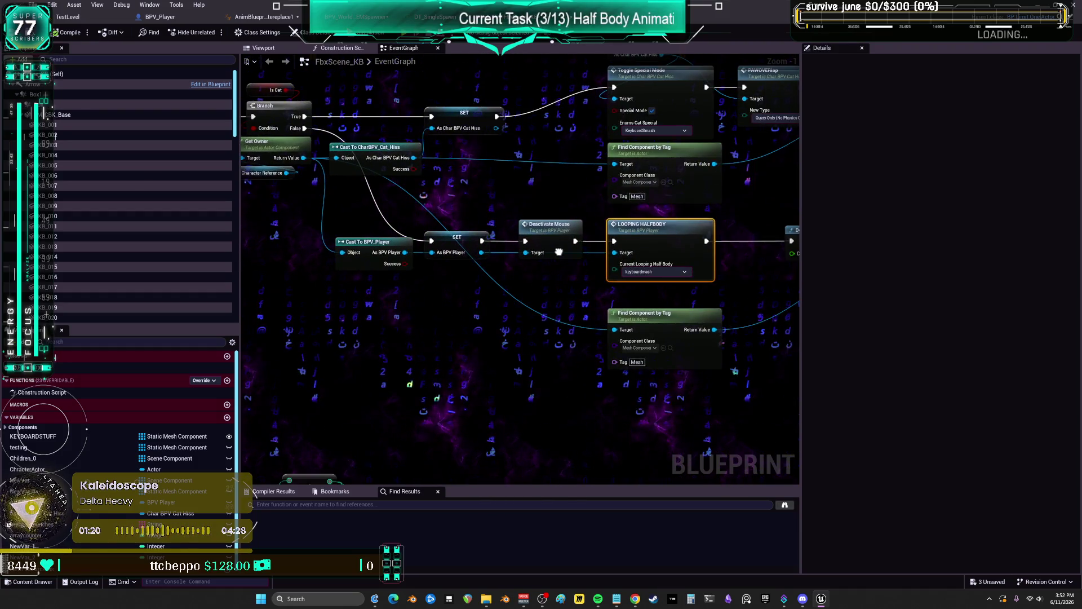
{"action": "left_click_drag", "start_coordinate": [756, 257], "coordinate": [678, 250]}
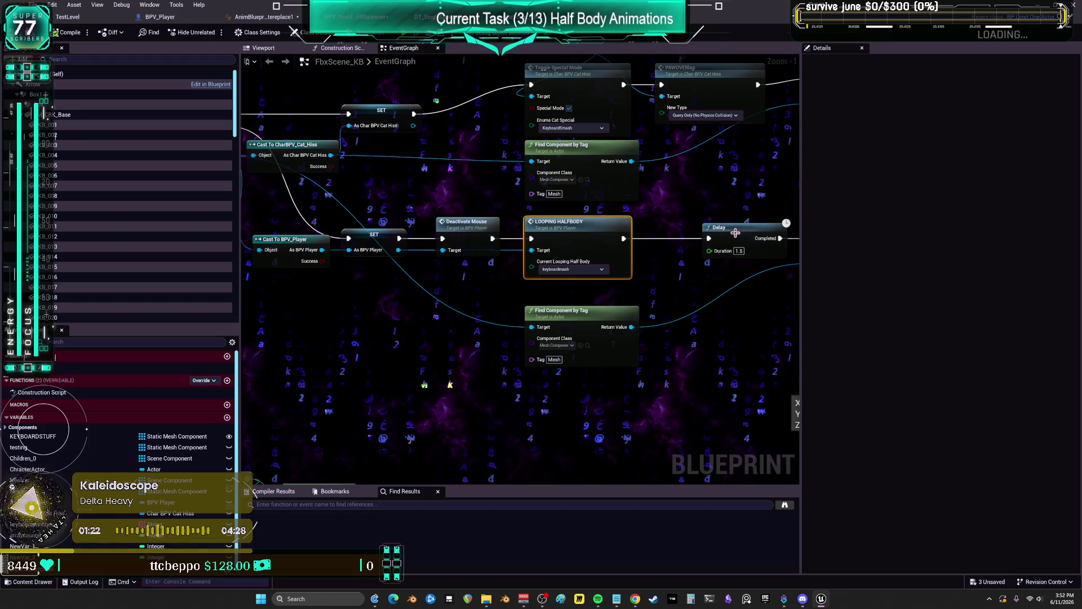
{"action": "scroll", "coordinate": [736, 233], "scroll_direction": "down", "scroll_amount": 1}
{"action": "left_click_drag", "start_coordinate": [451, 254], "coordinate": [648, 254]}
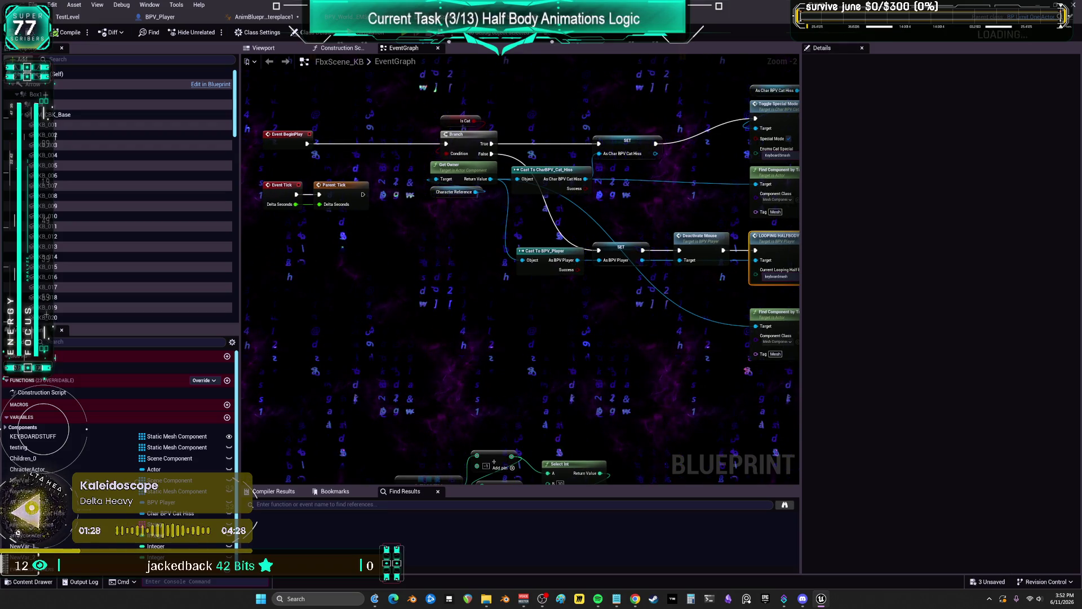
Pan right to the end animation event with its Branch, Set Timer and End Looping Half Body nodes
{"action": "left_click_drag", "start_coordinate": [530, 254], "coordinate": [528, 255]}
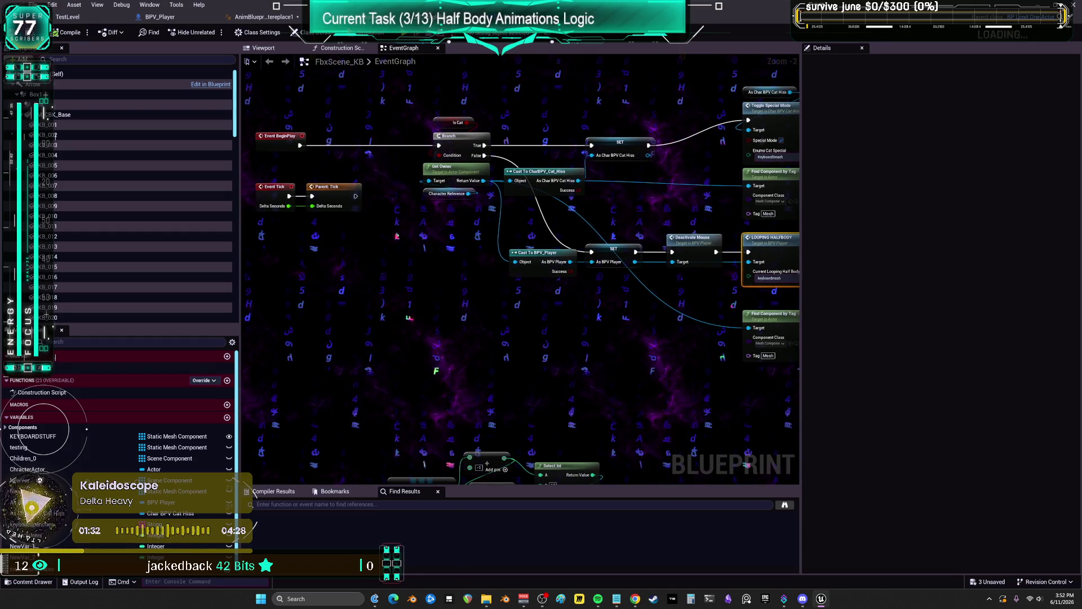
{"action": "left_click_drag", "start_coordinate": [850, 238], "coordinate": [586, 229]}
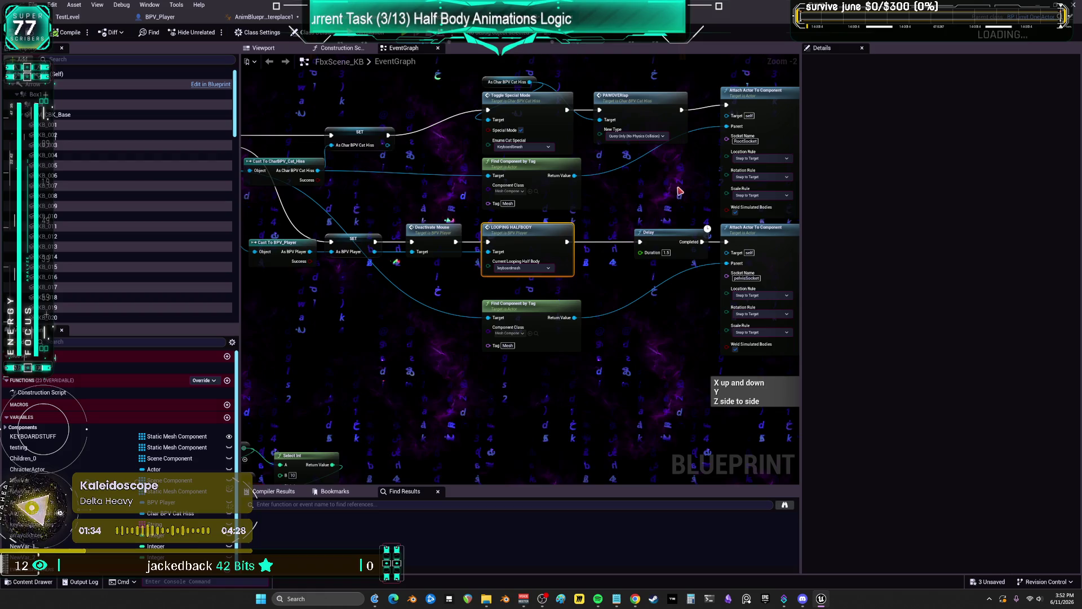
{"action": "left_click_drag", "start_coordinate": [724, 195], "coordinate": [515, 200]}
{"action": "left_click_drag", "start_coordinate": [720, 208], "coordinate": [367, 185]}
{"action": "left_click_drag", "start_coordinate": [611, 226], "coordinate": [602, 151]}
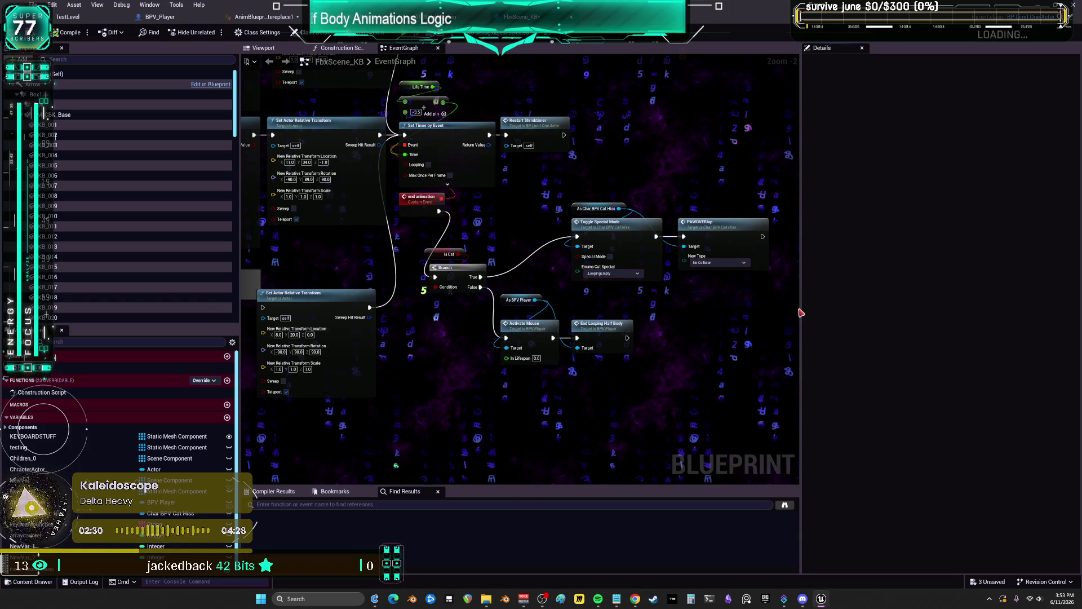
Move the mouse-activation nodes lower and align End Looping Half Body under PAWOVERlap
{"action": "left_click_drag", "start_coordinate": [801, 307], "coordinate": [928, 299]}
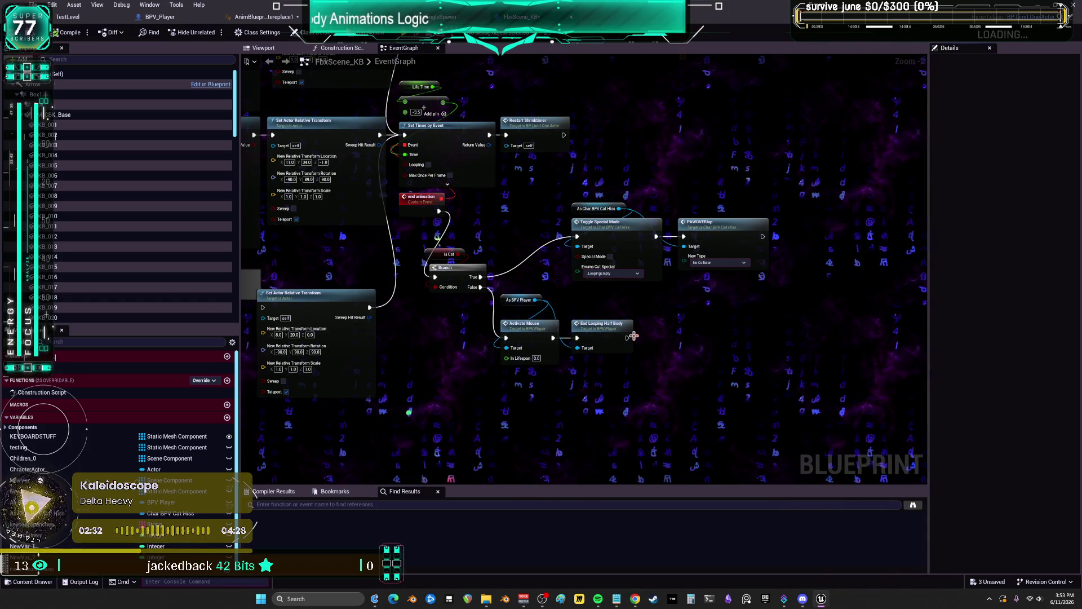
{"action": "mouse_move", "coordinate": [672, 401]}
{"action": "left_mouse_down"}
{"action": "mouse_move", "coordinate": [525, 293]}
{"action": "mouse_move", "coordinate": [526, 333]}
{"action": "left_mouse_up"}
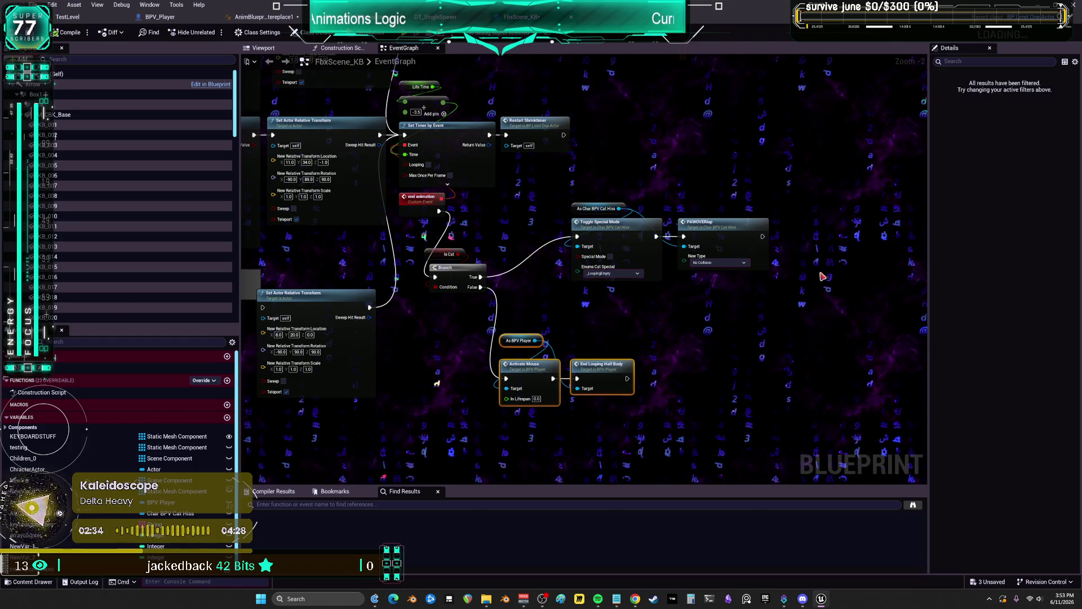
{"action": "mouse_move", "coordinate": [775, 285]}
{"action": "left_mouse_down"}
{"action": "mouse_move", "coordinate": [569, 203]}
{"action": "mouse_move", "coordinate": [557, 275]}
{"action": "mouse_move", "coordinate": [551, 265]}
{"action": "left_mouse_up"}
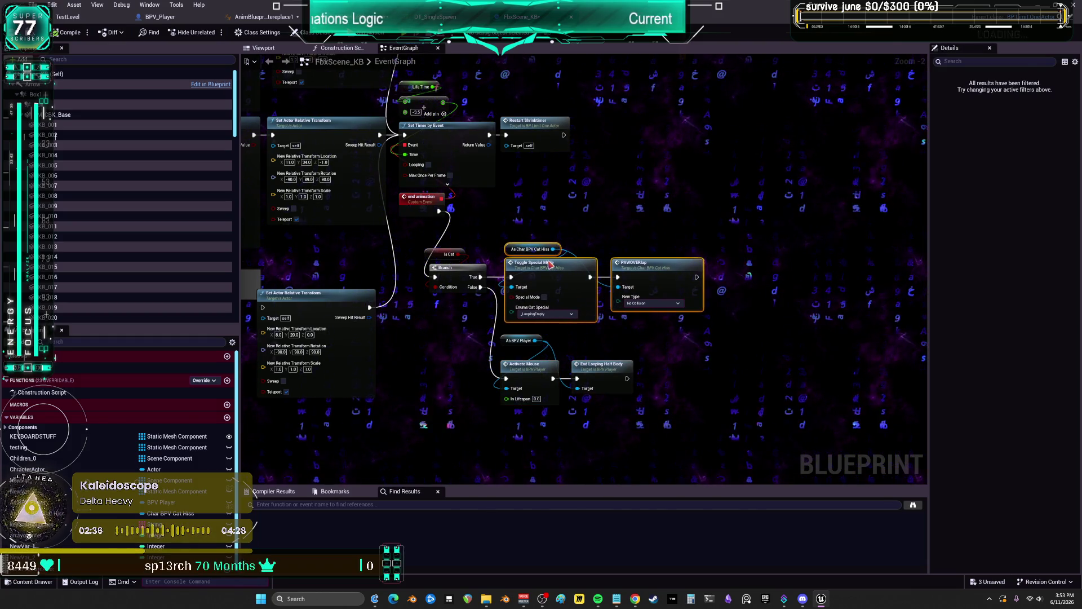
{"action": "mouse_move", "coordinate": [531, 434]}
{"action": "left_mouse_down"}
{"action": "mouse_move", "coordinate": [524, 240]}
{"action": "mouse_move", "coordinate": [528, 315]}
{"action": "left_mouse_up"}
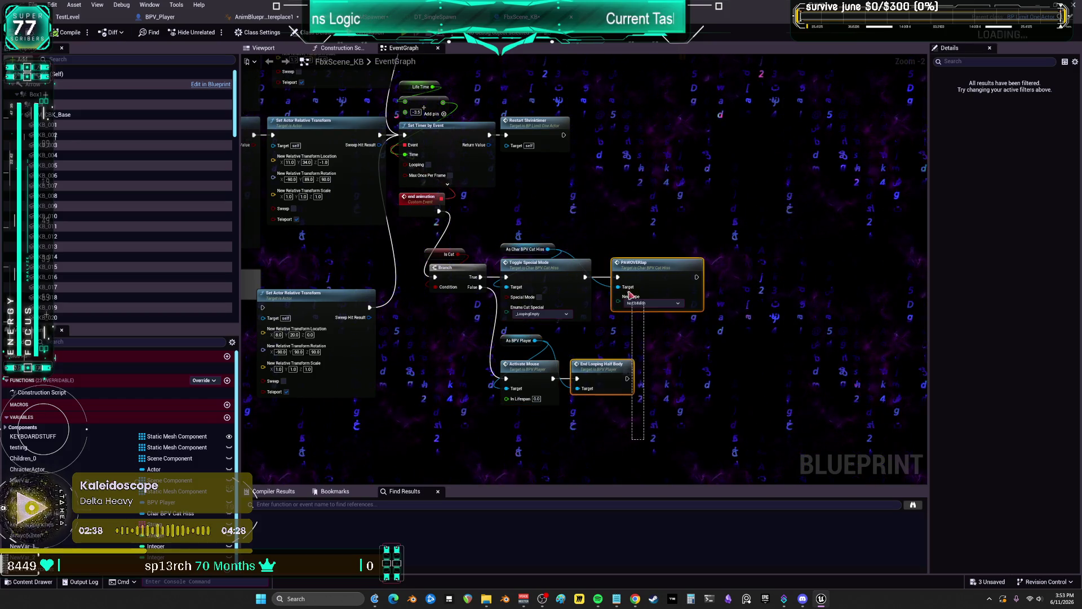
{"action": "left_click_drag", "start_coordinate": [601, 364], "coordinate": [641, 364]}
{"action": "left_click_drag", "start_coordinate": [606, 253], "coordinate": [708, 438]}
{"action": "left_click_drag", "start_coordinate": [648, 263], "coordinate": [638, 263]}
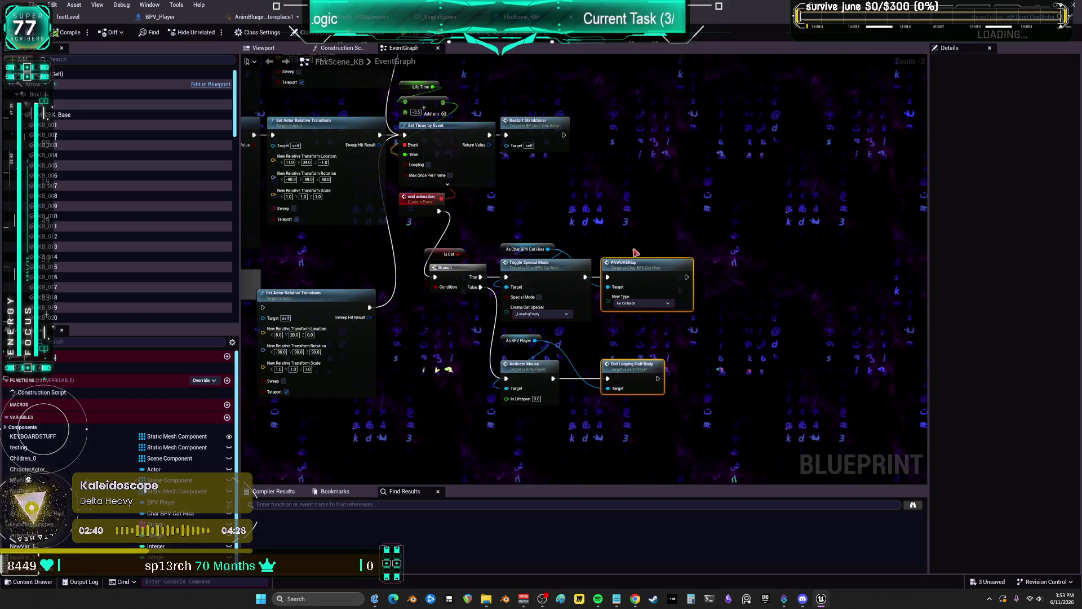
{"action": "left_click_drag", "start_coordinate": [571, 183], "coordinate": [854, 138]}
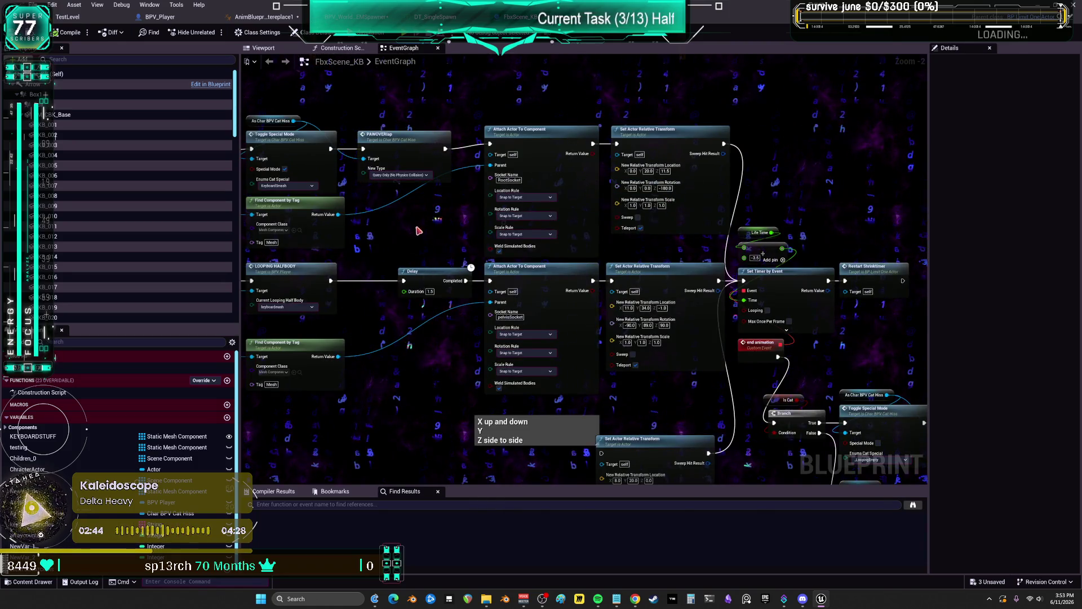
{"action": "left_click_drag", "start_coordinate": [417, 227], "coordinate": [609, 200]}
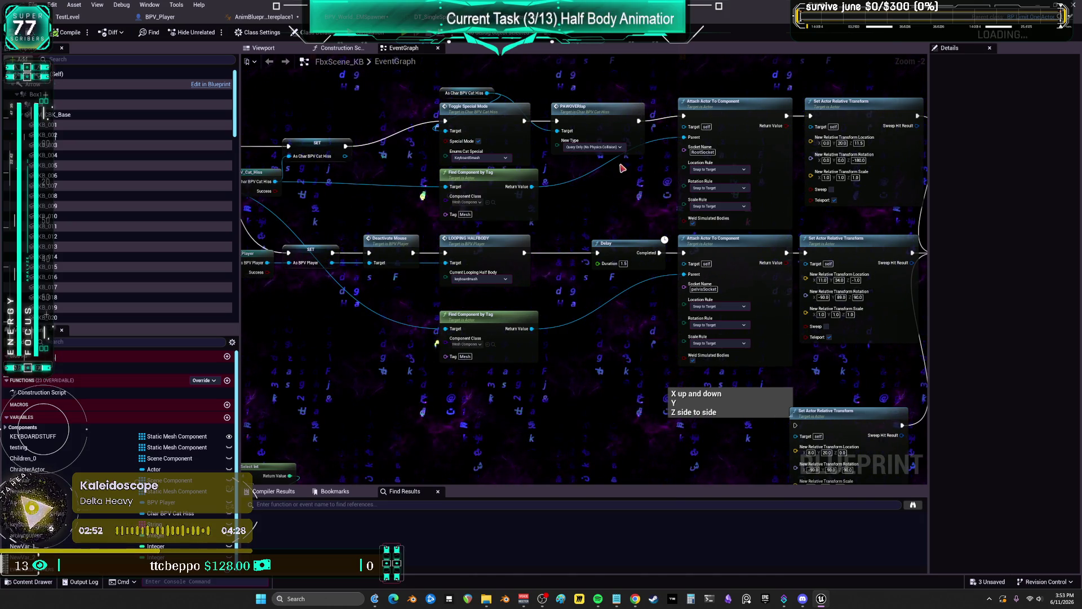
Realign the BeginPlay section's Cast To CharBPV_Cat_Hiss, Cast To BPV_Player and Find Component by Tag nodes
{"action": "mouse_move", "coordinate": [614, 82]}
{"action": "left_mouse_down"}
{"action": "mouse_move", "coordinate": [625, 193]}
{"action": "mouse_move", "coordinate": [446, 265]}
{"action": "left_mouse_up"}
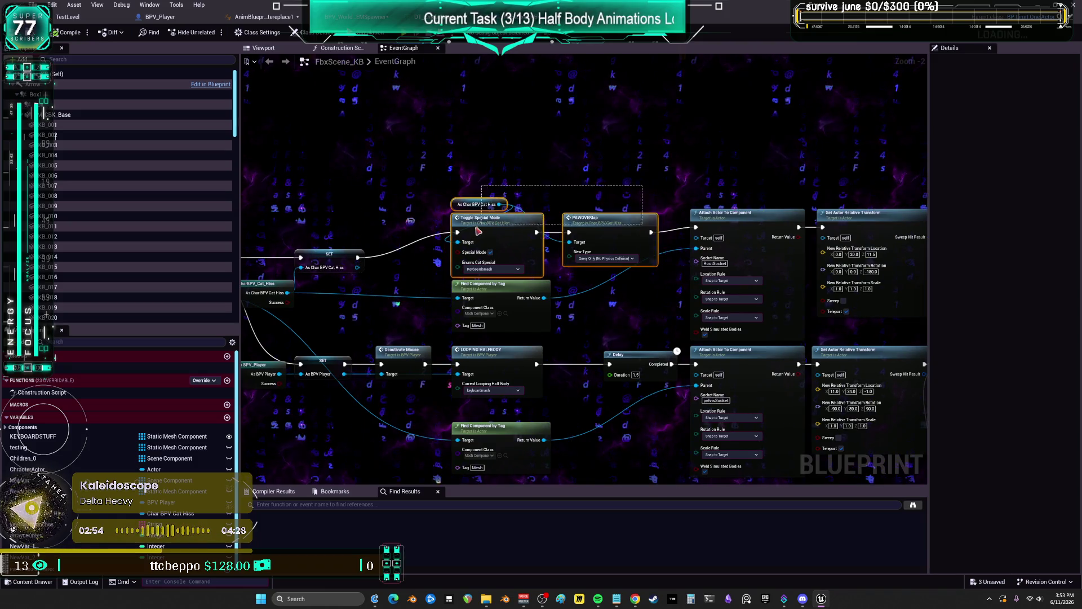
{"action": "left_click", "coordinate": [671, 140]}
{"action": "scroll", "coordinate": [527, 164], "scroll_direction": "down", "scroll_amount": 1}
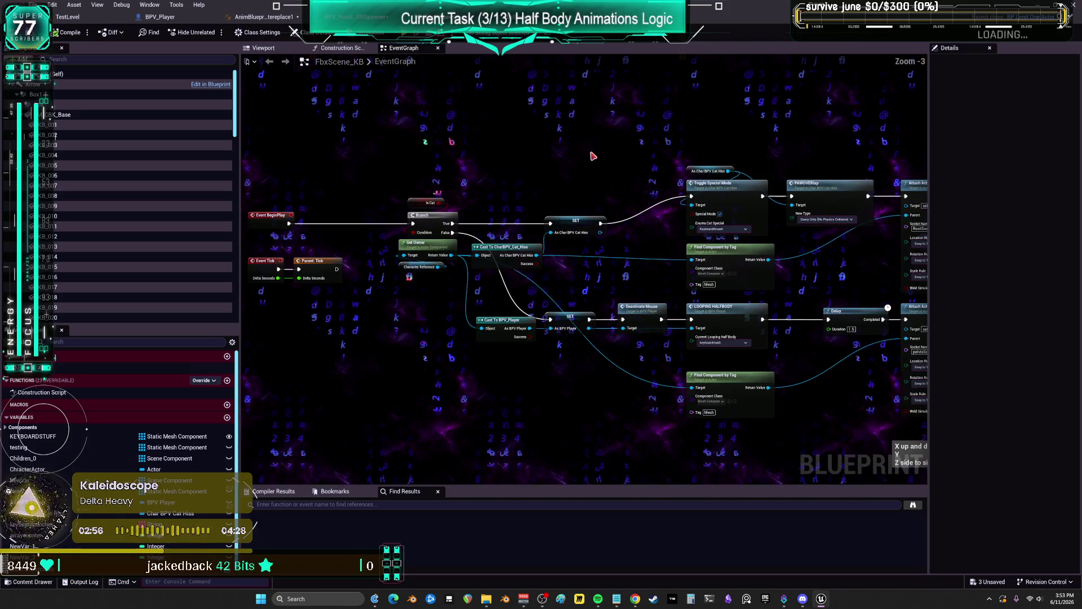
{"action": "left_click_drag", "start_coordinate": [592, 156], "coordinate": [706, 174]}
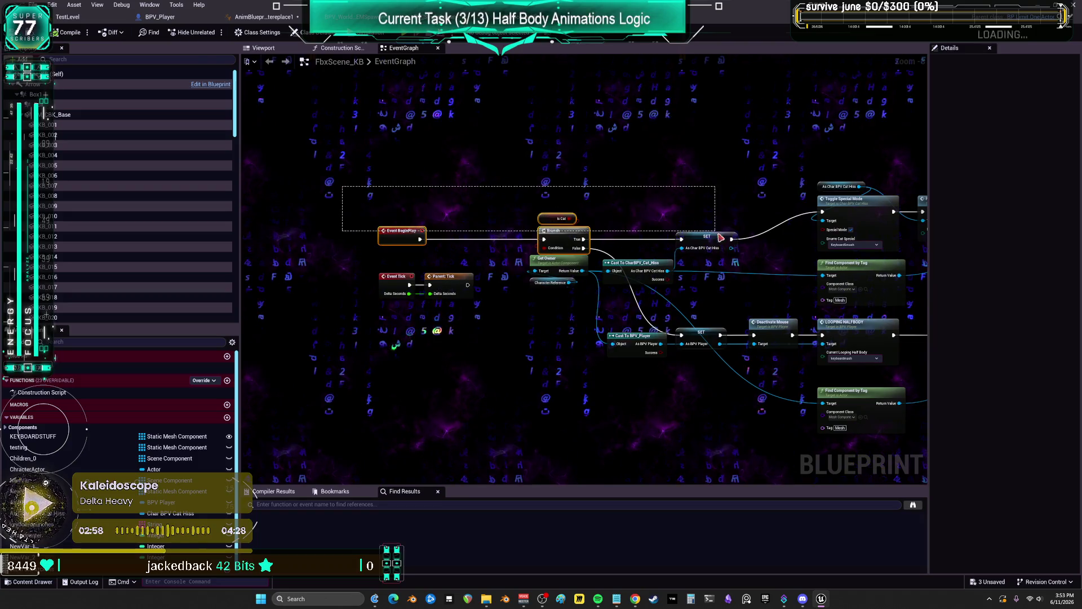
{"action": "left_click_drag", "start_coordinate": [721, 238], "coordinate": [721, 240]}
{"action": "left_click_drag", "start_coordinate": [781, 285], "coordinate": [698, 273]}
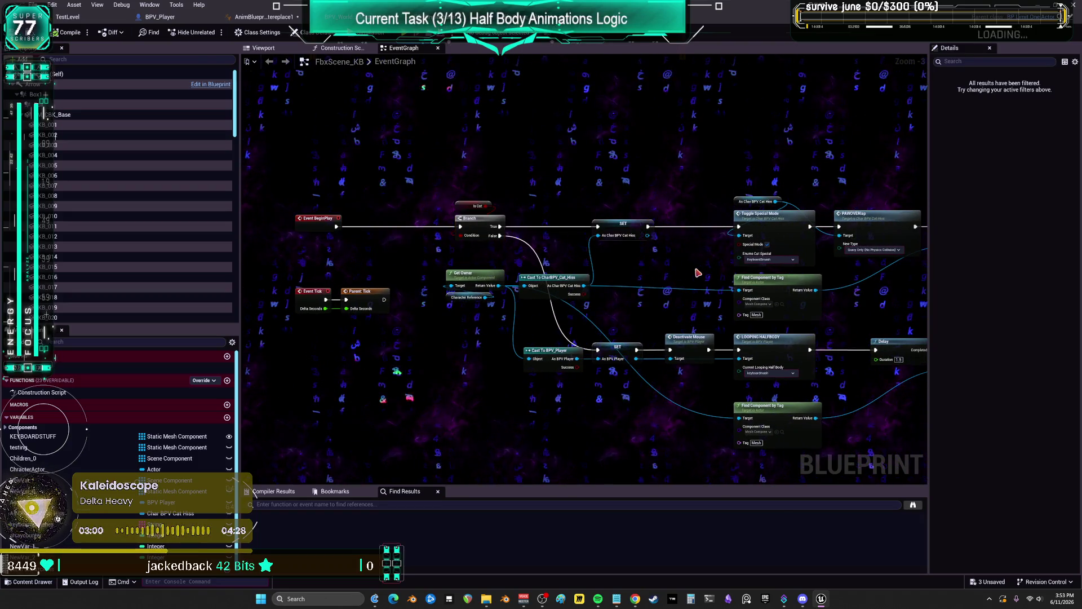
{"action": "left_click_drag", "start_coordinate": [568, 281], "coordinate": [642, 282]}
{"action": "left_click_drag", "start_coordinate": [623, 411], "coordinate": [618, 234]}
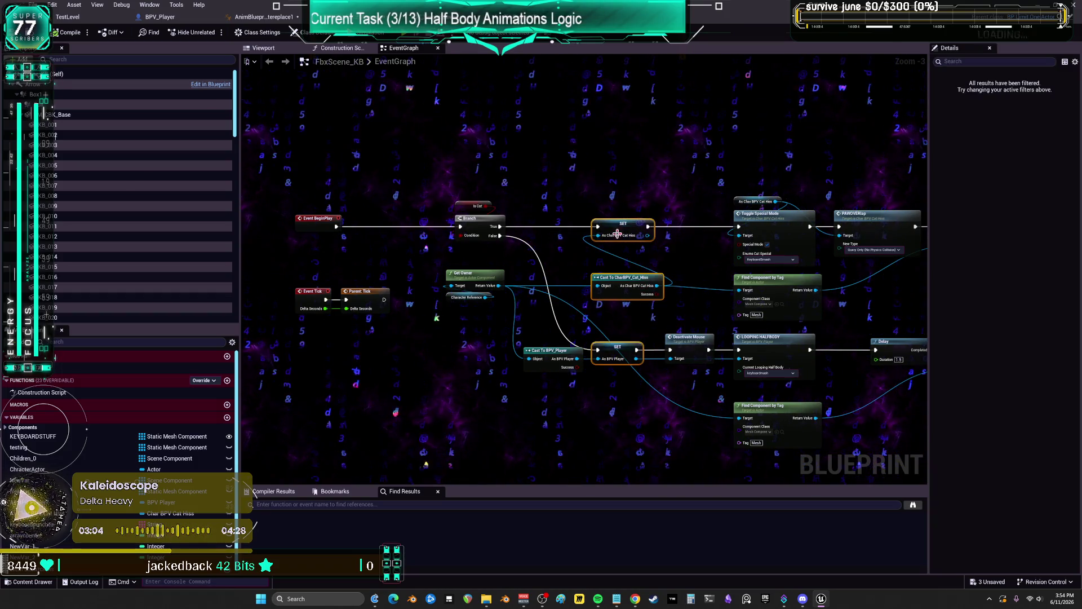
{"action": "left_click_drag", "start_coordinate": [546, 364], "coordinate": [537, 364]}
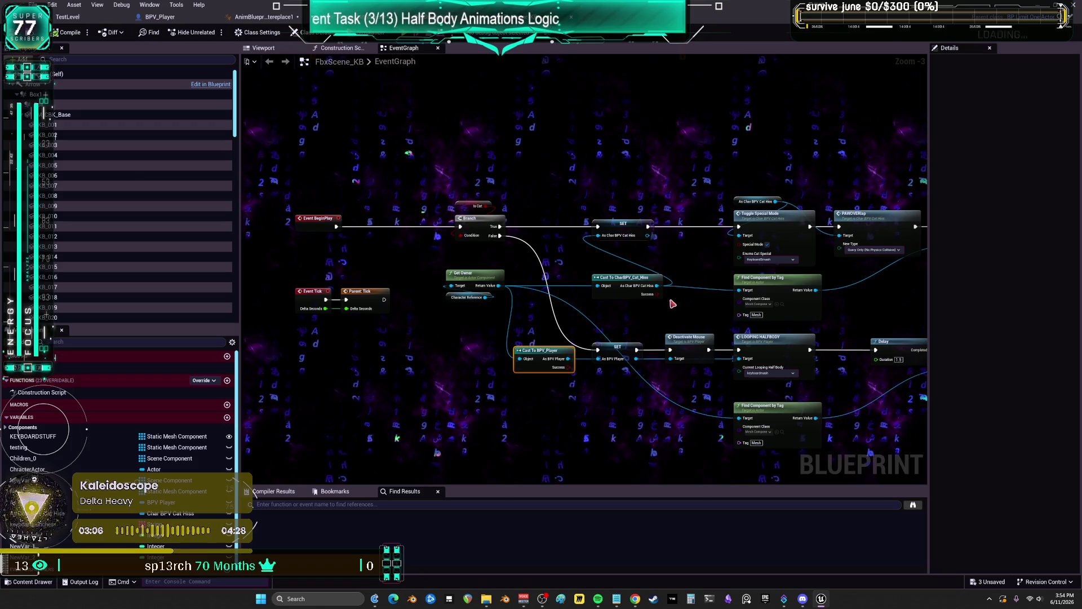
{"action": "left_click", "coordinate": [687, 337]}
{"action": "left_click_drag", "start_coordinate": [700, 311], "coordinate": [544, 295]}
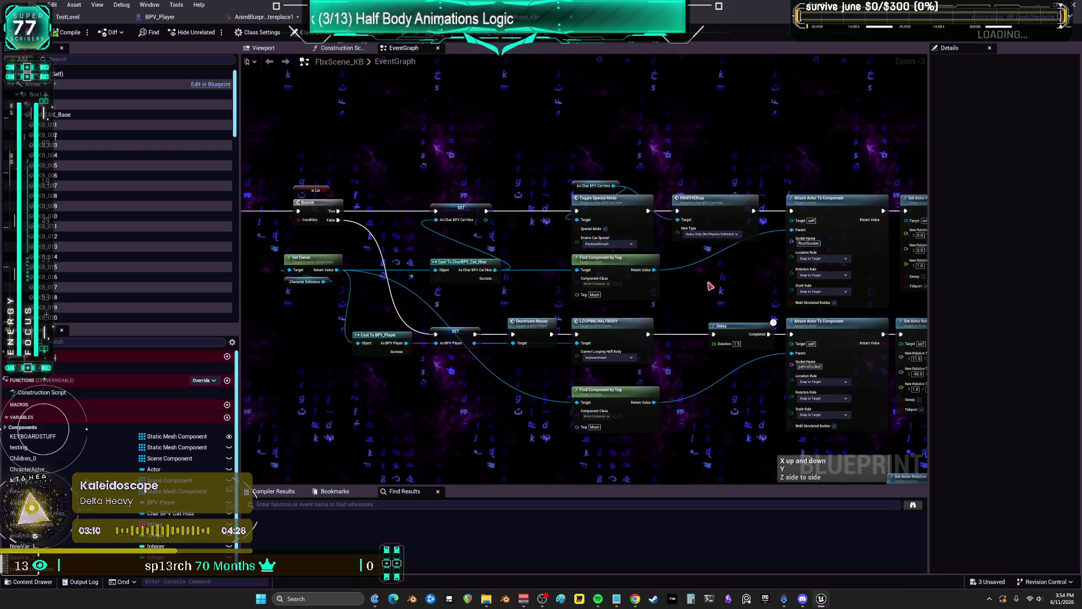
{"action": "mouse_move", "coordinate": [593, 285]}
{"action": "left_mouse_down"}
{"action": "mouse_move", "coordinate": [641, 285]}
{"action": "mouse_move", "coordinate": [626, 282]}
{"action": "left_mouse_up"}
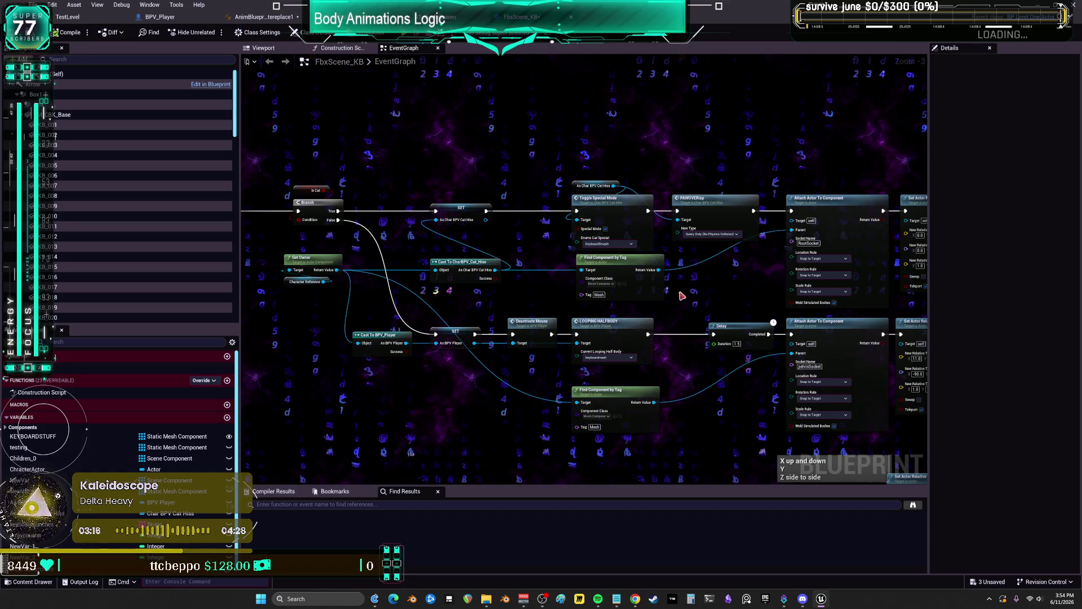
Pan over to the Attach Actor section and shift the Delay node slightly left
{"action": "scroll", "coordinate": [684, 295], "scroll_direction": "down", "scroll_amount": 2}
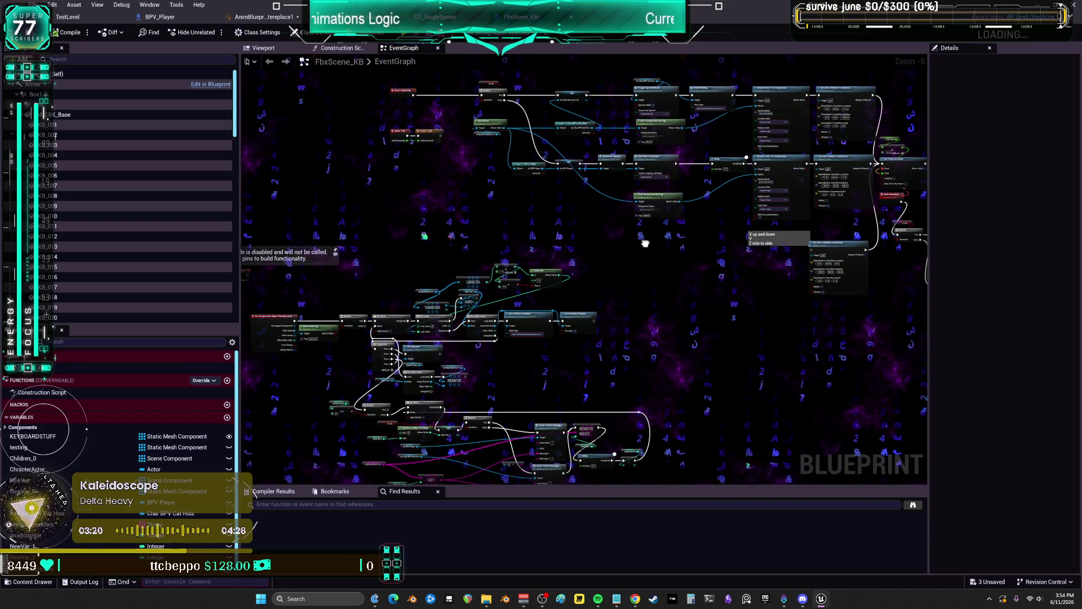
{"action": "scroll", "coordinate": [646, 243], "scroll_direction": "up", "scroll_amount": 3}
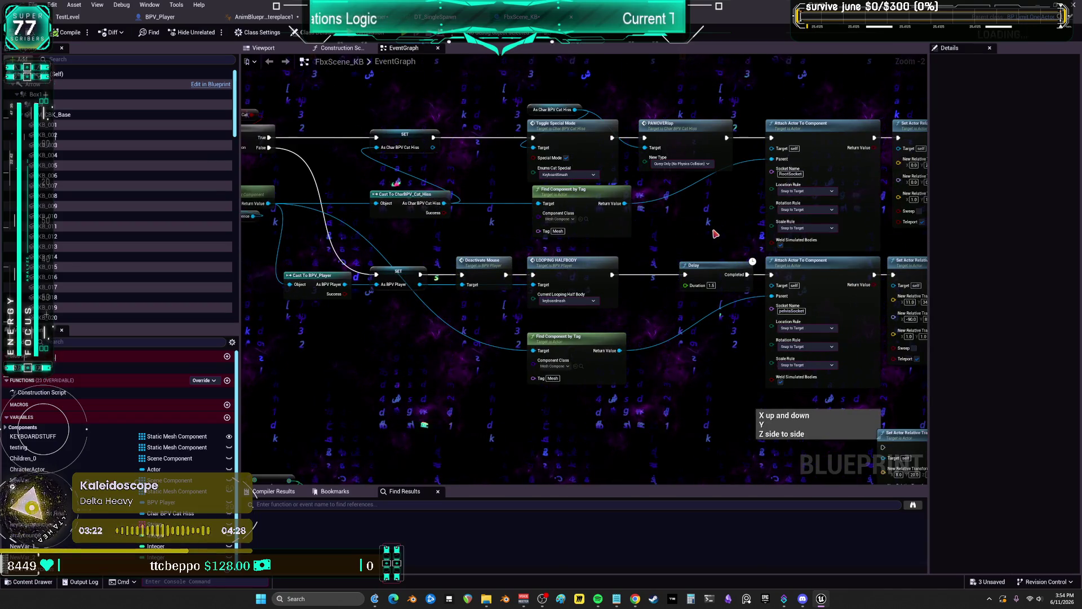
{"action": "mouse_move", "coordinate": [715, 234]}
{"action": "left_mouse_down"}
{"action": "mouse_move", "coordinate": [932, 250]}
{"action": "mouse_move", "coordinate": [873, 250]}
{"action": "left_mouse_up"}
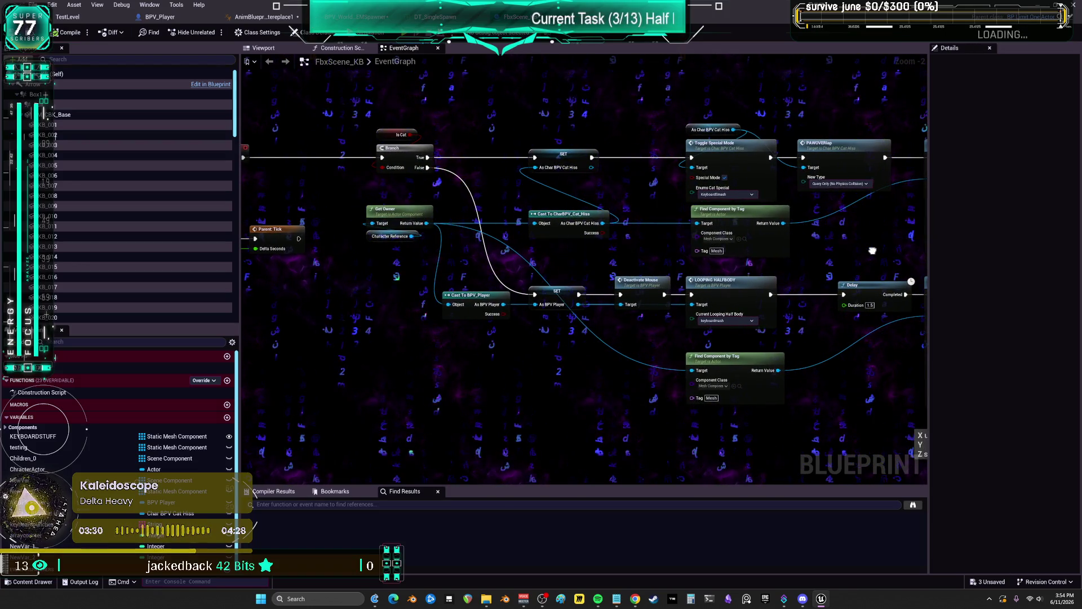
{"action": "mouse_move", "coordinate": [872, 250]}
{"action": "left_mouse_down"}
{"action": "mouse_move", "coordinate": [825, 249]}
{"action": "mouse_move", "coordinate": [1016, 268]}
{"action": "left_mouse_up"}
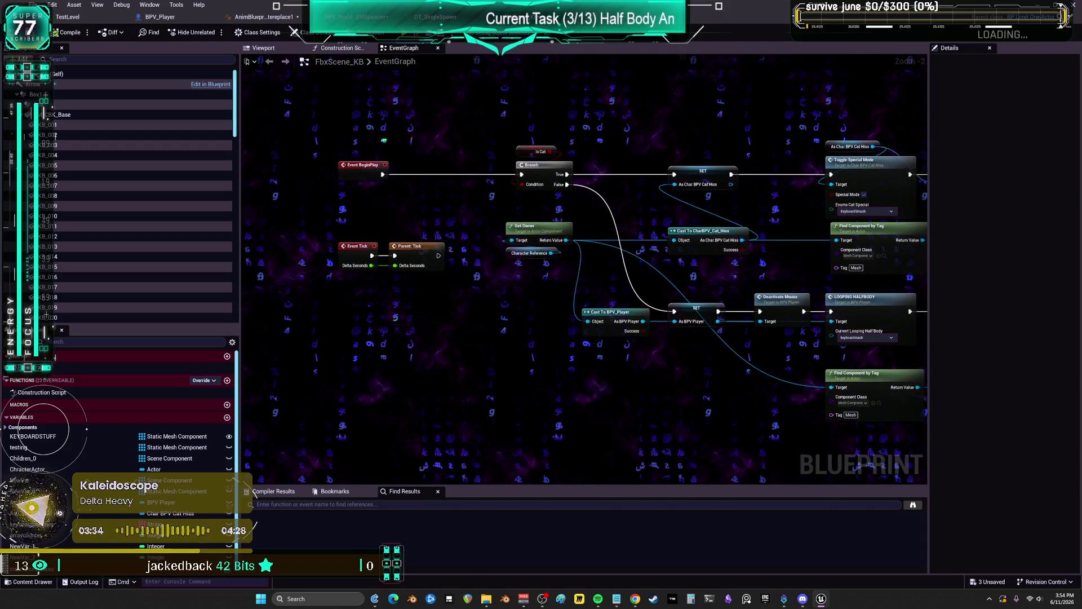
{"action": "left_click_drag", "start_coordinate": [587, 282], "coordinate": [580, 283]}
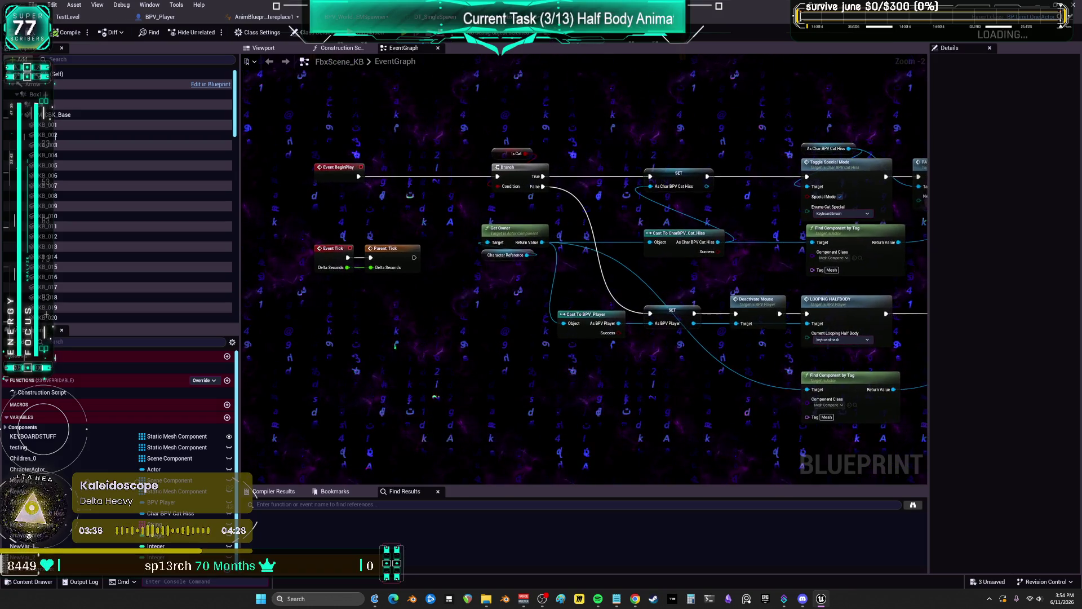
{"action": "left_click_drag", "start_coordinate": [984, 269], "coordinate": [808, 264]}
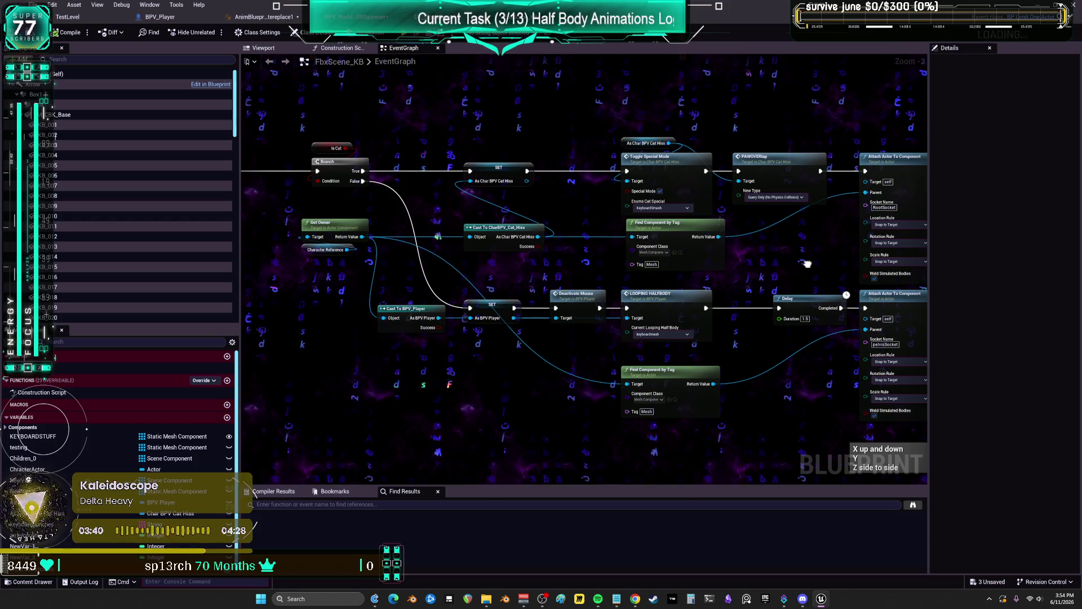
{"action": "left_click_drag", "start_coordinate": [808, 264], "coordinate": [610, 257]}
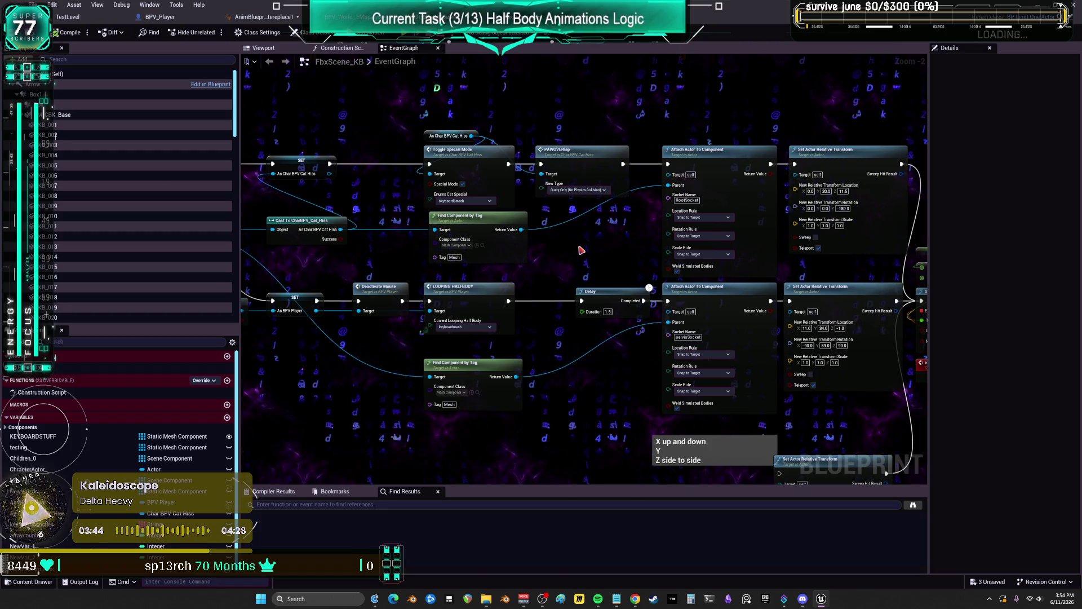
{"action": "left_click_drag", "start_coordinate": [612, 300], "coordinate": [601, 301]}
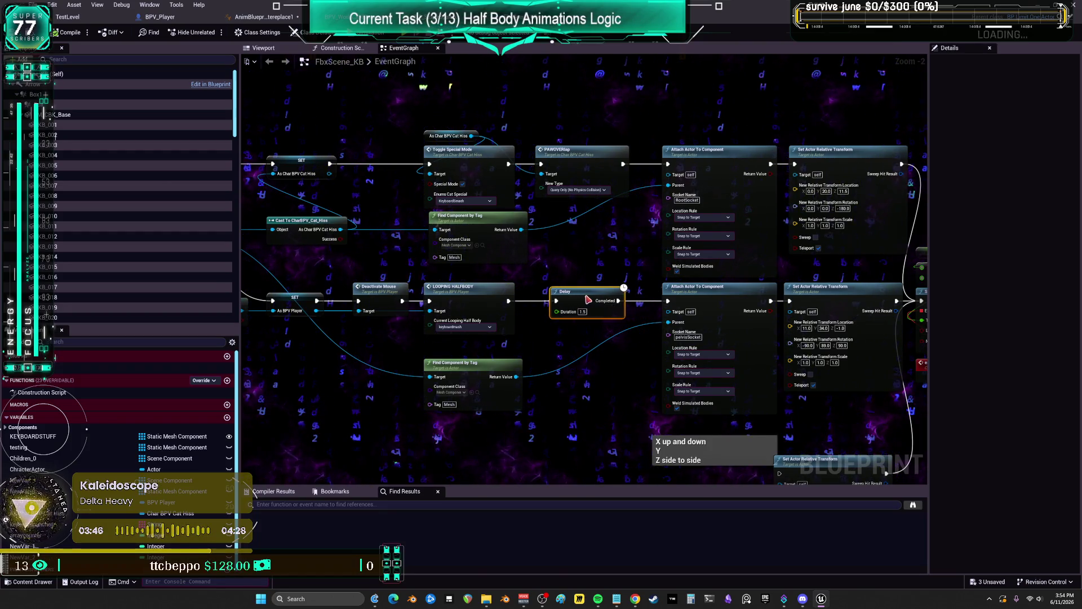
{"action": "left_click_drag", "start_coordinate": [851, 269], "coordinate": [607, 250]}
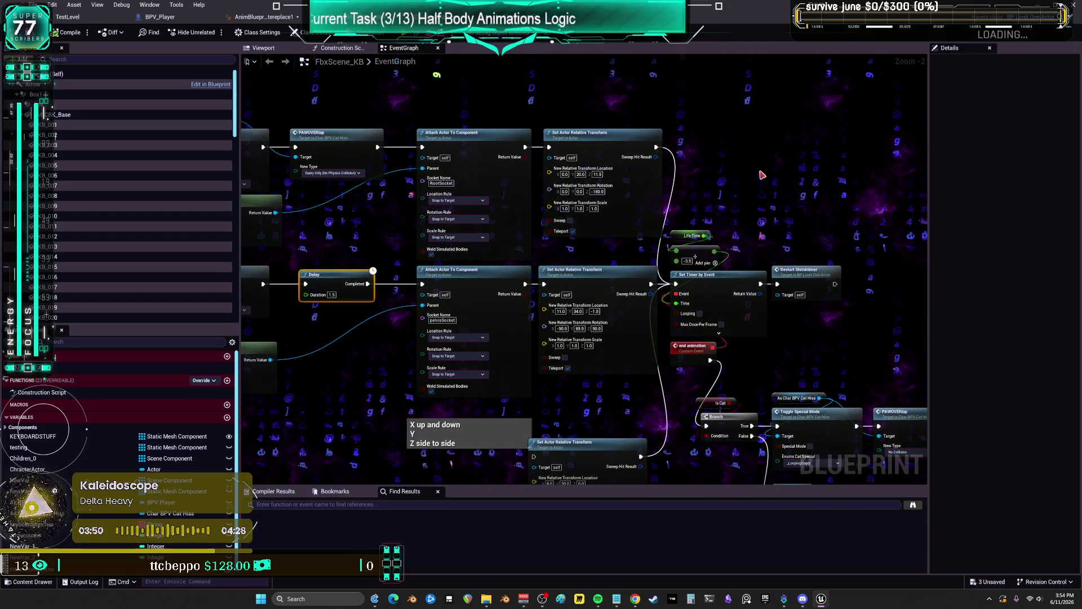
Delete the 'X up and down' comment and the lower Set Actor Relative Transform node
{"action": "left_click_drag", "start_coordinate": [621, 456], "coordinate": [639, 334]}
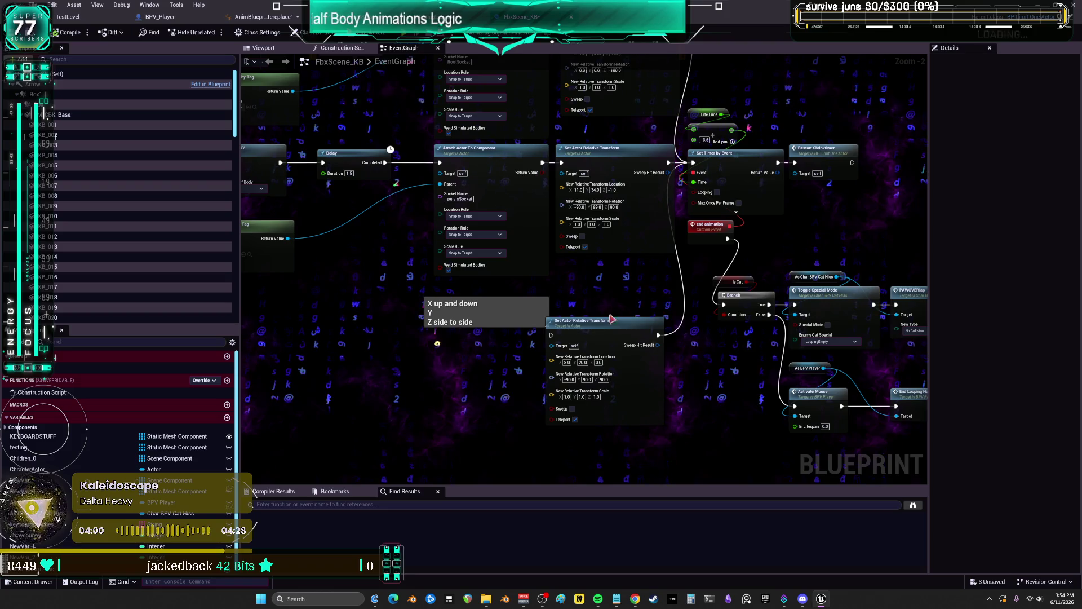
{"action": "left_click_drag", "start_coordinate": [394, 450], "coordinate": [564, 310]}
{"action": "key", "text": "Delete"}
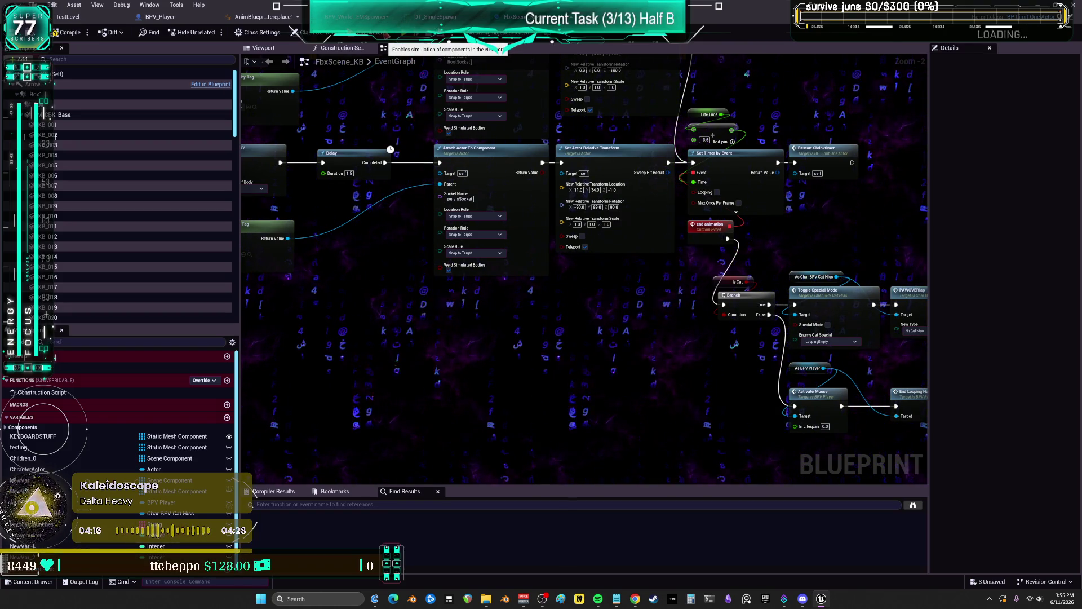
In the Twitch graph, name Switch on String's index 84 case keyboard
{"action": "left_click", "coordinate": [361, 17]}
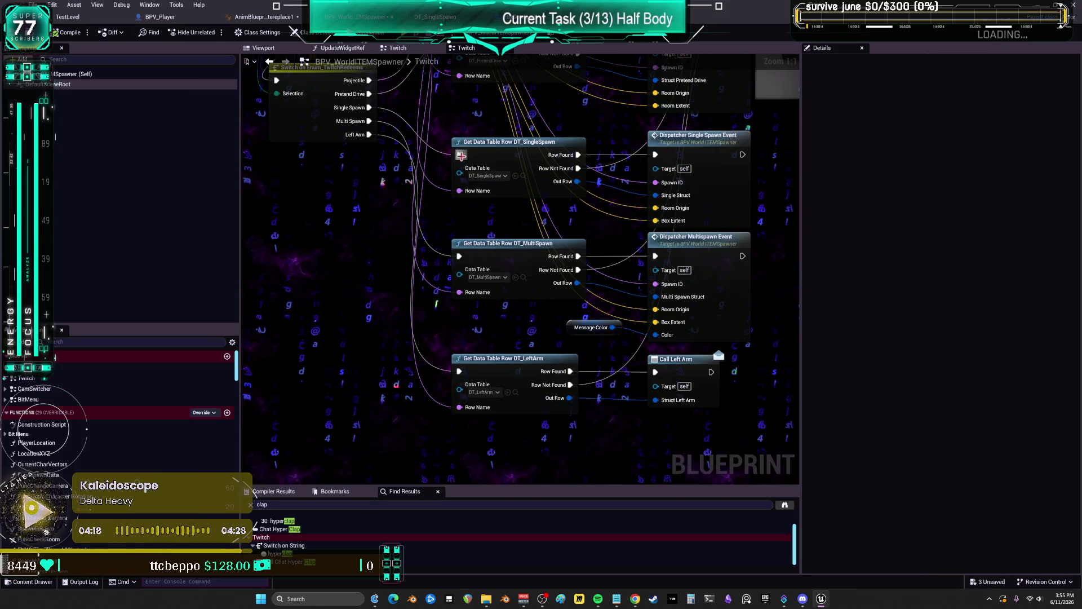
{"action": "scroll", "coordinate": [374, 214], "scroll_direction": "down", "scroll_amount": 4}
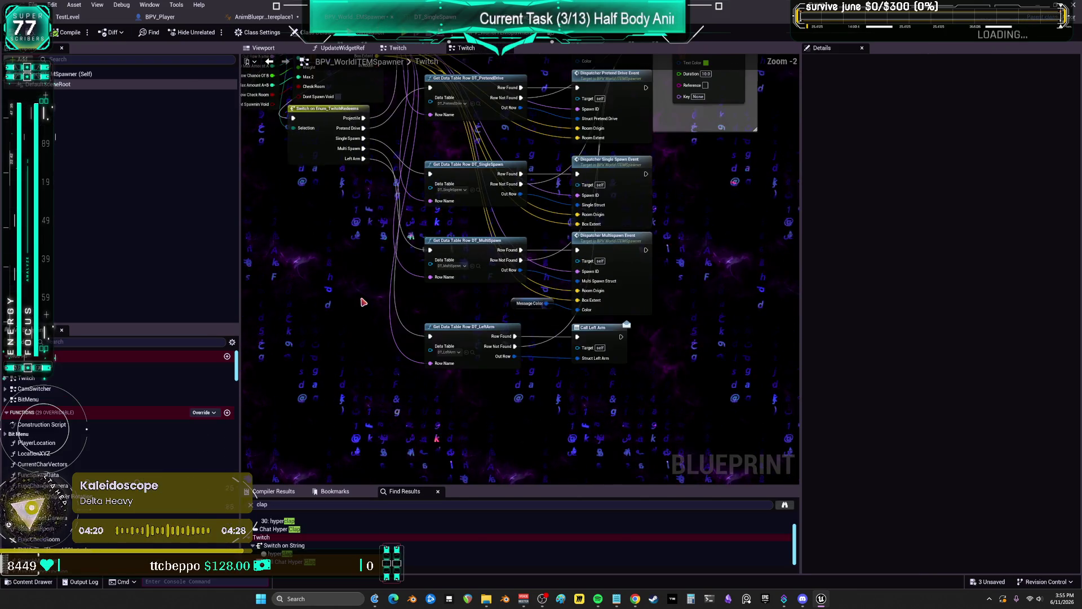
{"action": "scroll", "coordinate": [468, 173], "scroll_direction": "up", "scroll_amount": 2}
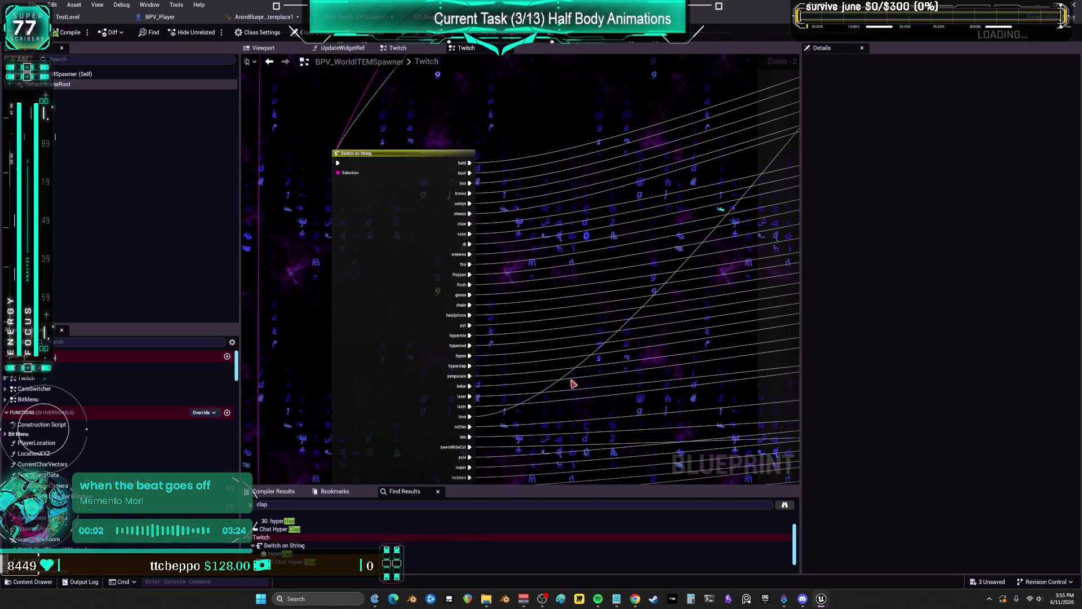
{"action": "scroll", "coordinate": [562, 371], "scroll_direction": "down", "scroll_amount": 3}
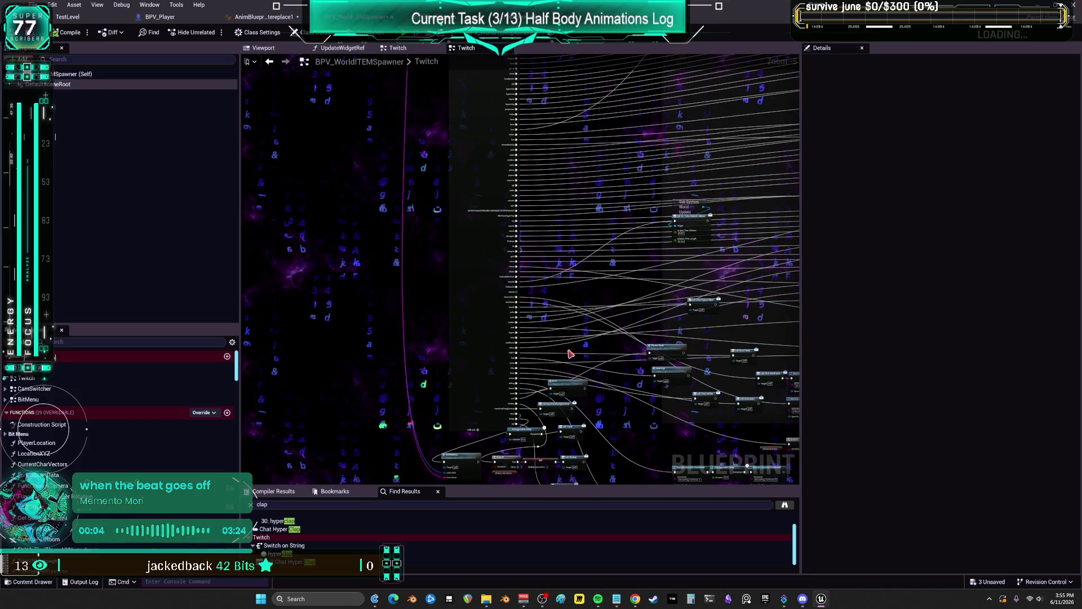
{"action": "left_click", "coordinate": [483, 310]}
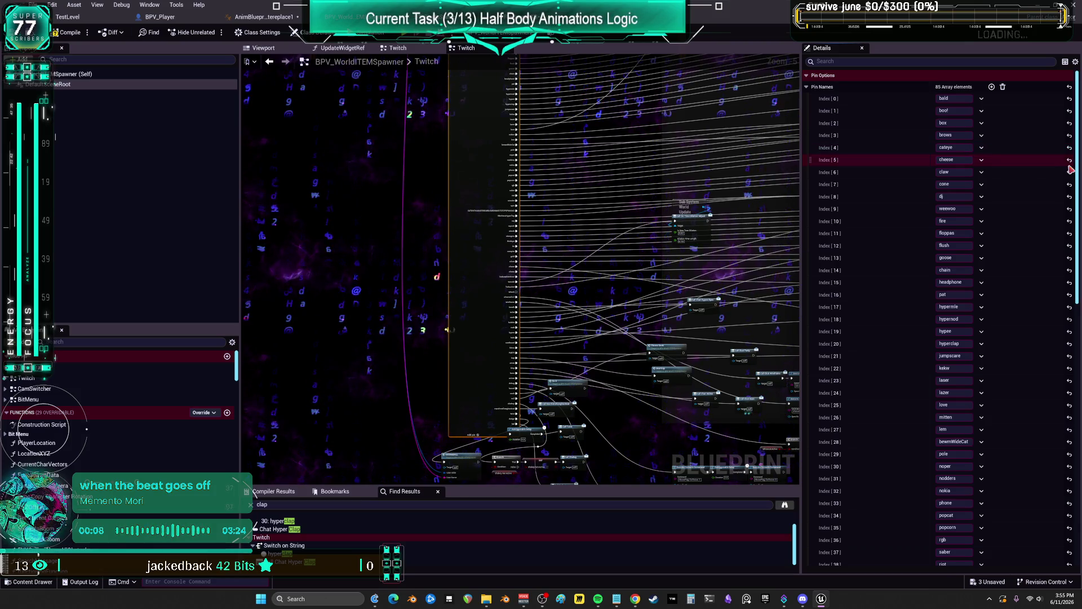
{"action": "scroll", "coordinate": [955, 507], "scroll_direction": "down", "scroll_amount": 10}
{"action": "left_click", "coordinate": [953, 536]}
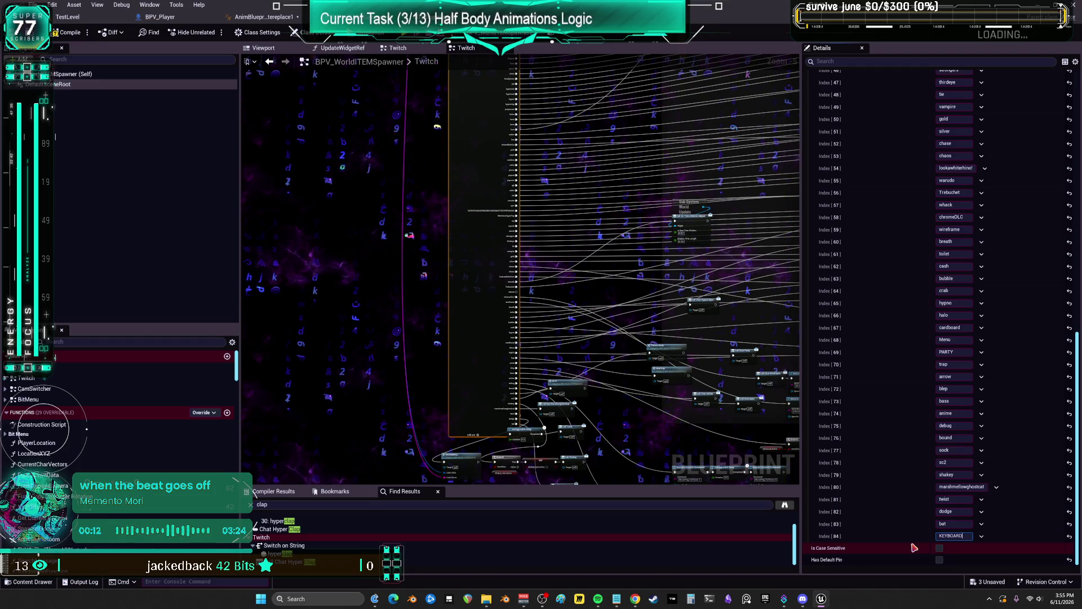
{"action": "type", "text": "key"}
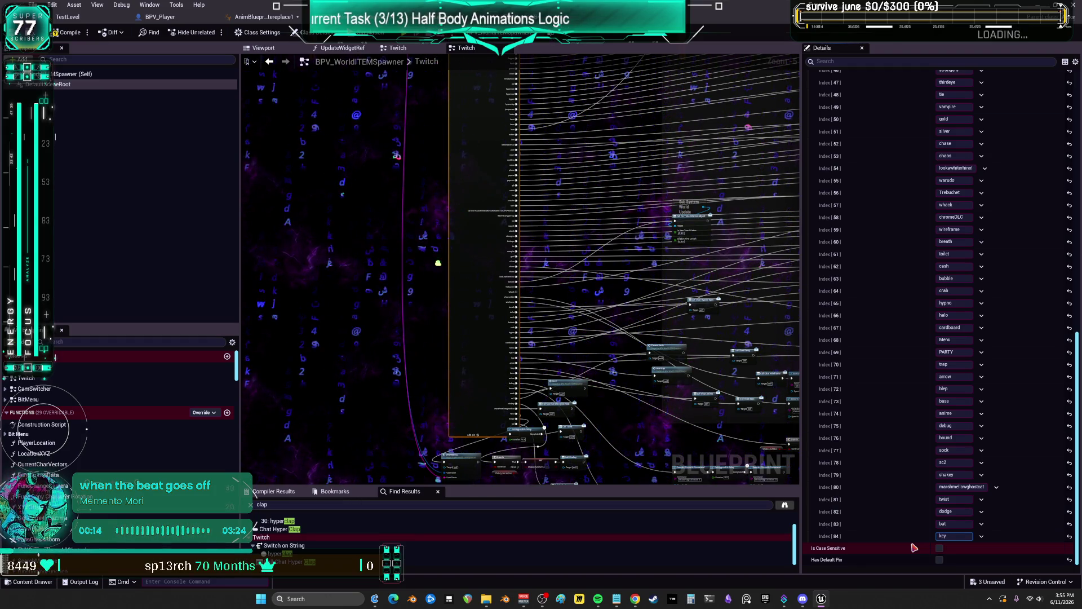
{"action": "type", "text": "board"}
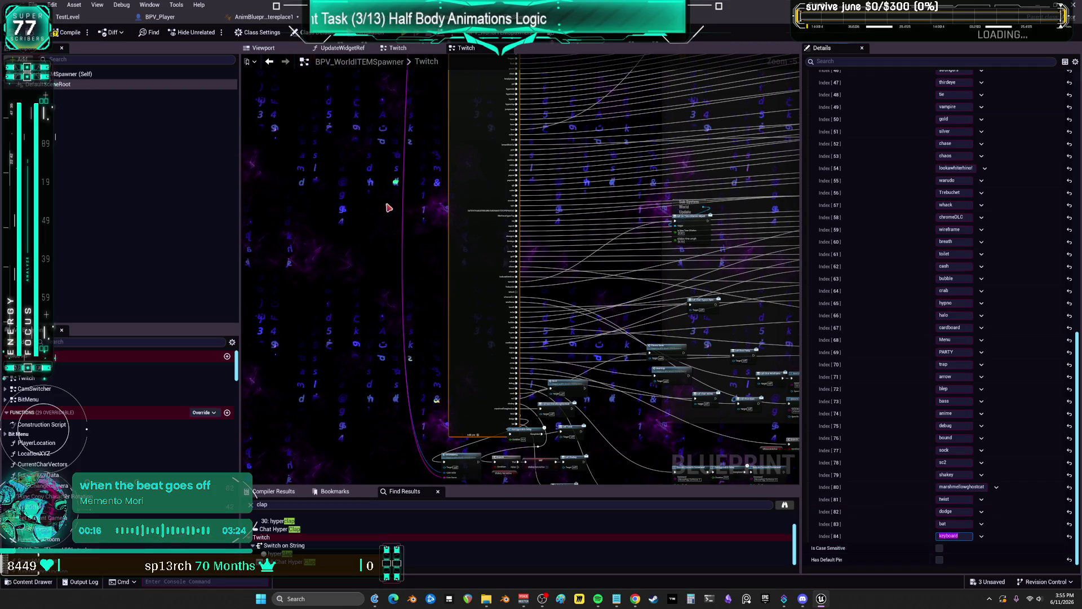
{"action": "left_click", "coordinate": [358, 254]}
Reselect Switch on String and check its new keyboard output pin
{"action": "scroll", "coordinate": [430, 213], "scroll_direction": "up", "scroll_amount": 2}
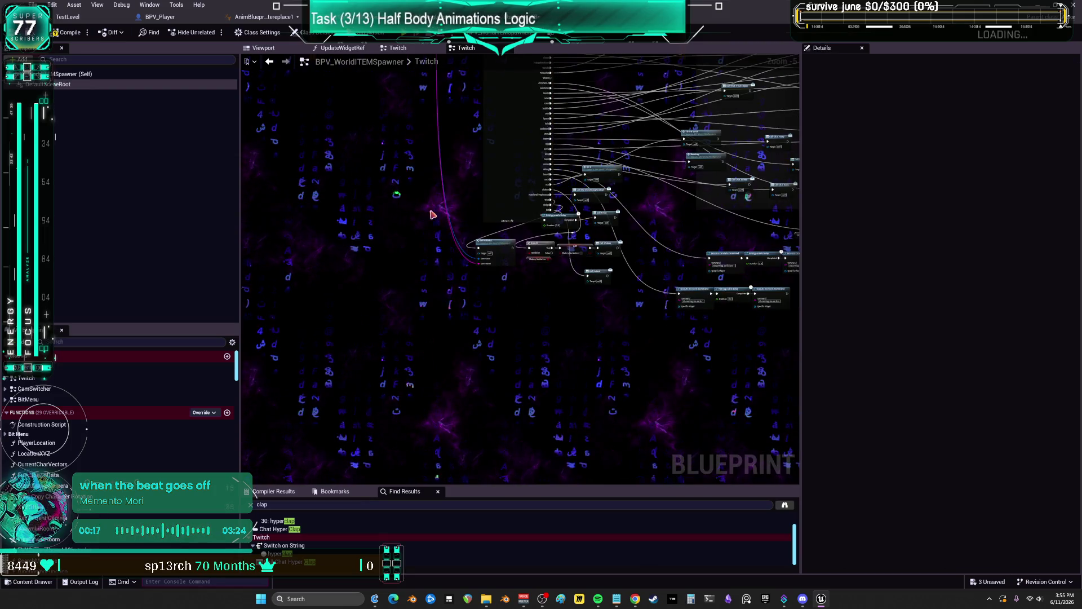
{"action": "left_click", "coordinate": [535, 196]}
{"action": "scroll", "coordinate": [535, 196], "scroll_direction": "up", "scroll_amount": 2}
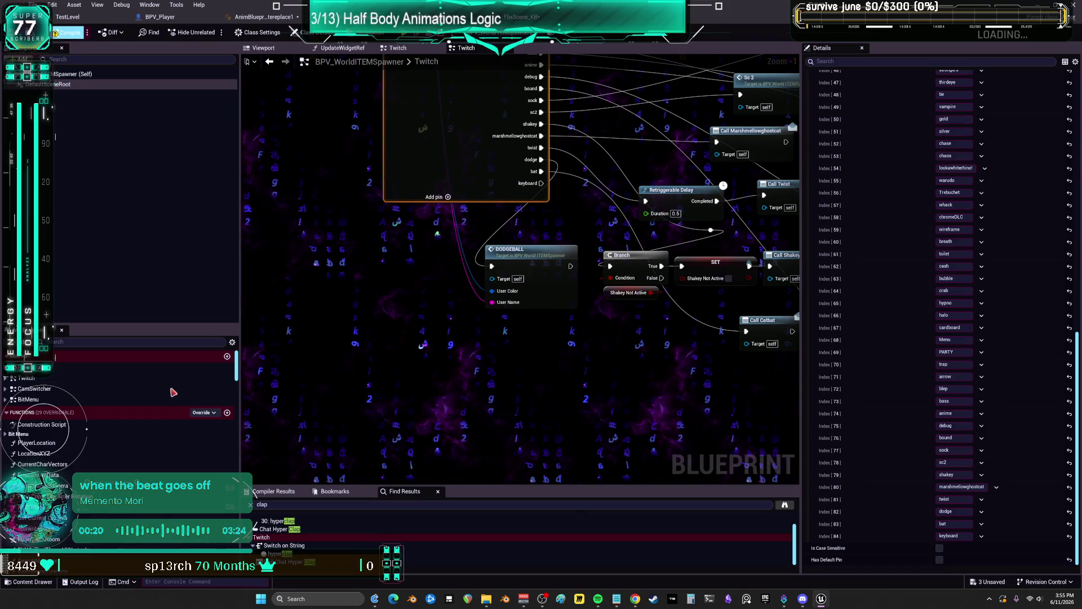
{"action": "scroll", "coordinate": [200, 413], "scroll_direction": "down", "scroll_amount": 10}
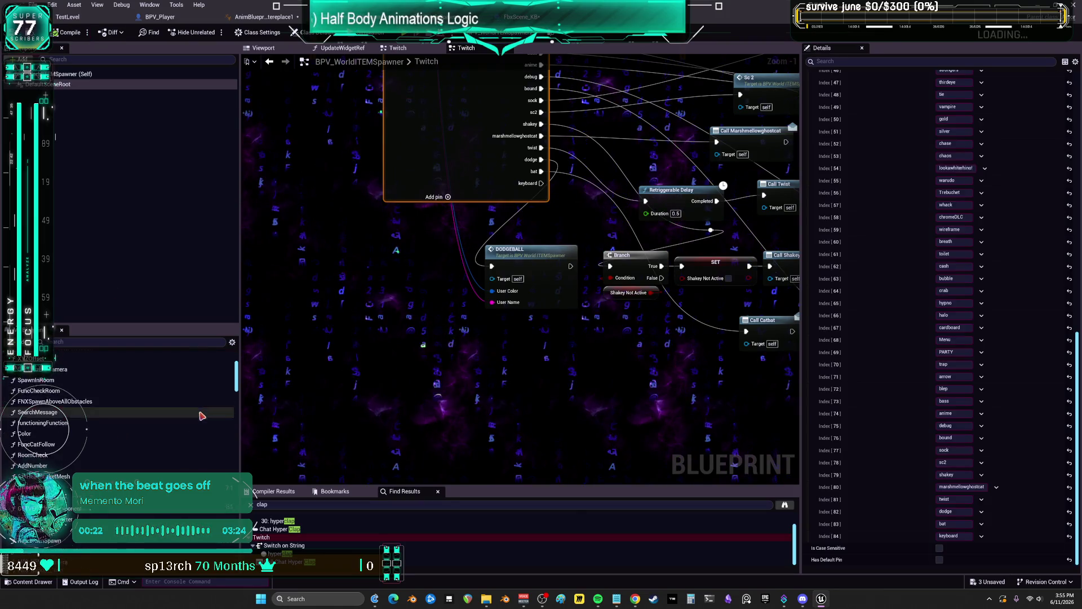
{"action": "left_click_drag", "start_coordinate": [240, 410], "coordinate": [234, 410]}
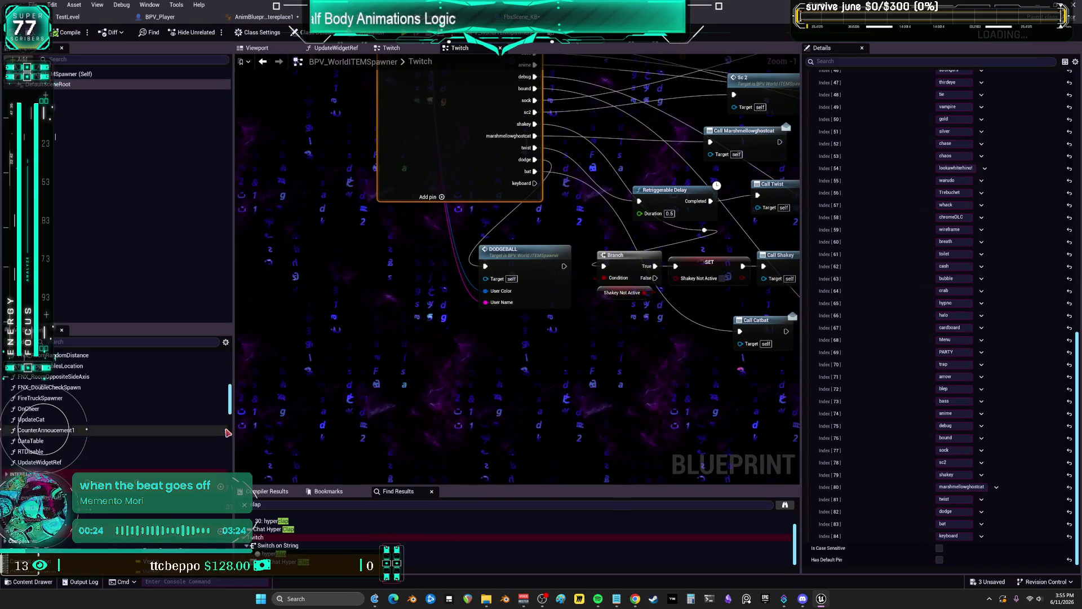
{"action": "scroll", "coordinate": [197, 445], "scroll_direction": "down", "scroll_amount": 10}
{"action": "scroll", "coordinate": [197, 454], "scroll_direction": "down", "scroll_amount": 10}
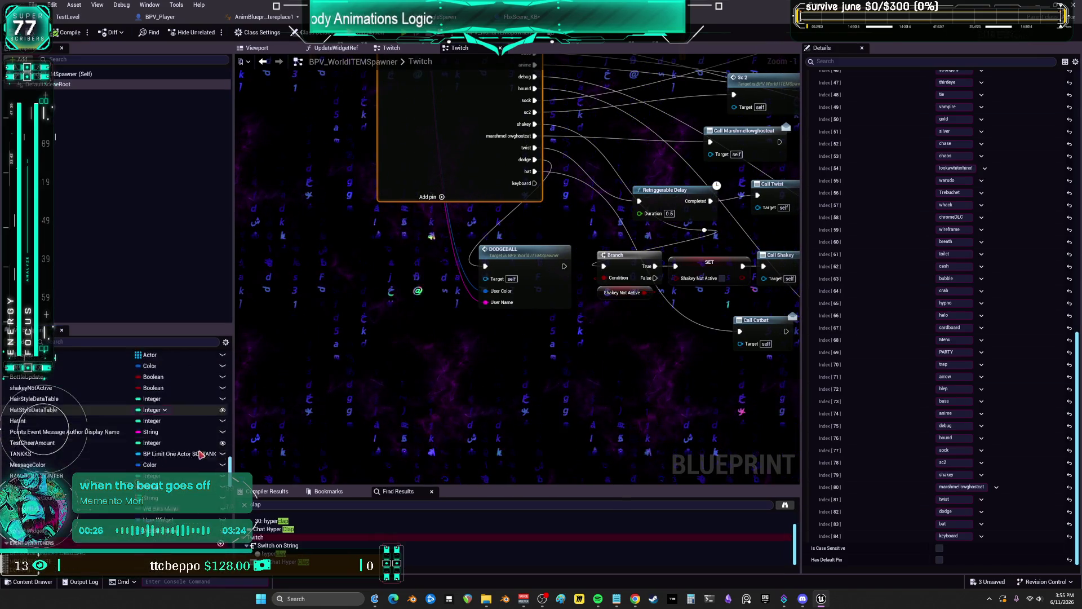
{"action": "scroll", "coordinate": [208, 447], "scroll_direction": "down", "scroll_amount": 10}
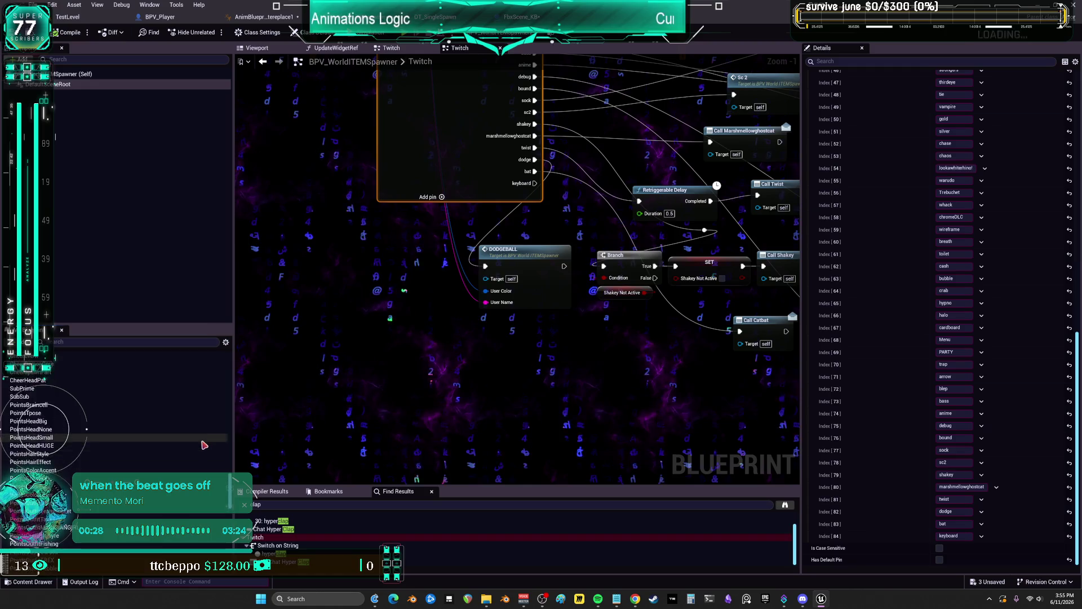
Create a ChatKeyboard event dispatcher and wire the keyboard case into Call Chat Keyboard
{"action": "left_click", "coordinate": [220, 421]}
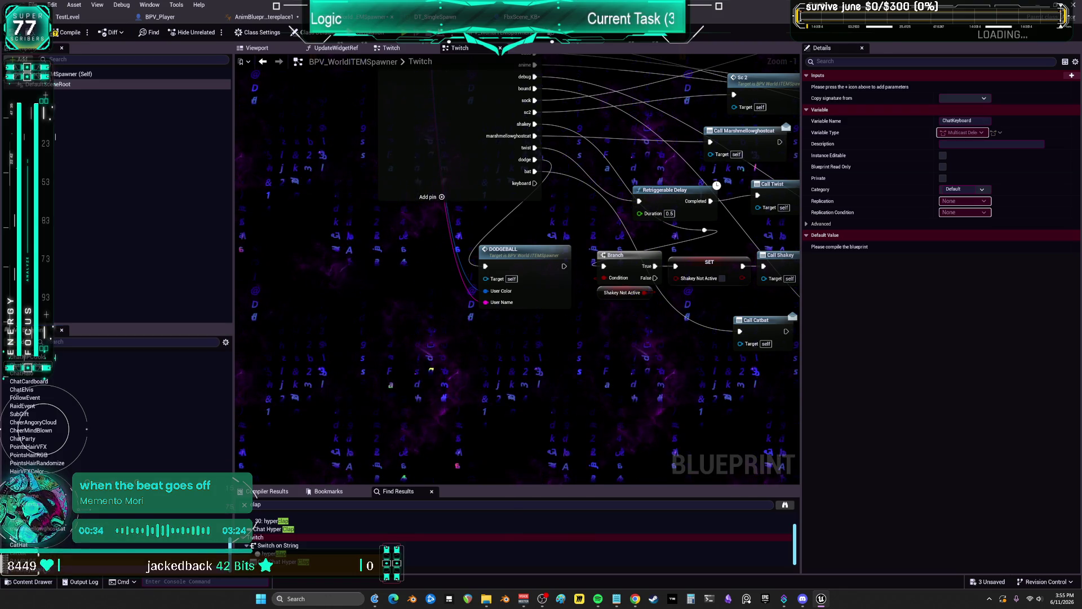
{"action": "left_click_drag", "start_coordinate": [316, 443], "coordinate": [488, 345]}
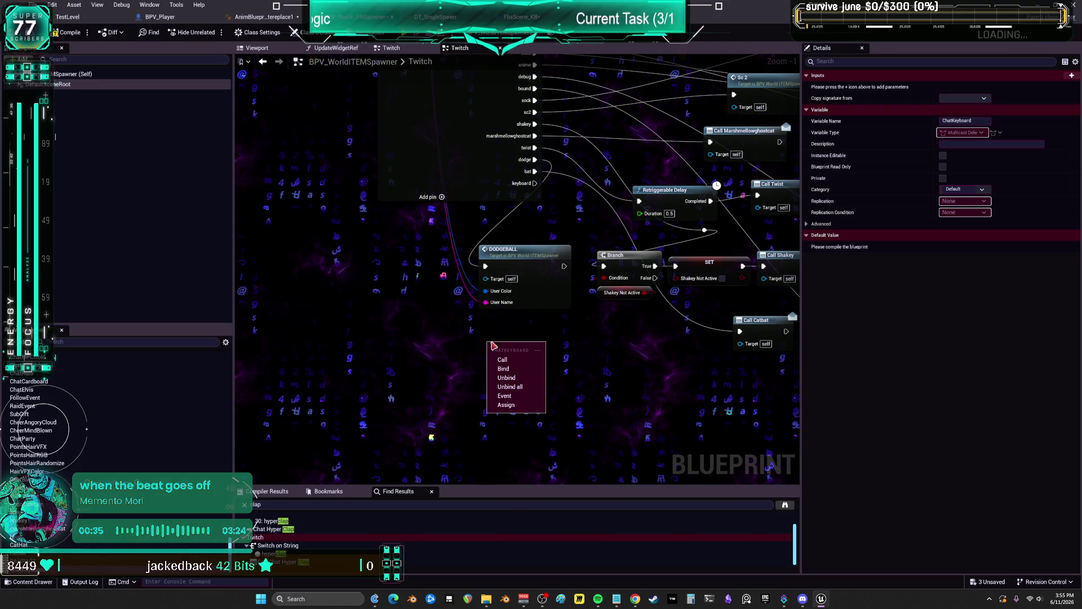
{"action": "left_click", "coordinate": [516, 360]}
{"action": "mouse_move", "coordinate": [535, 184]}
{"action": "left_mouse_down"}
{"action": "mouse_move", "coordinate": [491, 313]}
{"action": "mouse_move", "coordinate": [492, 360]}
{"action": "mouse_move", "coordinate": [578, 351]}
{"action": "mouse_move", "coordinate": [532, 344]}
{"action": "left_mouse_up"}
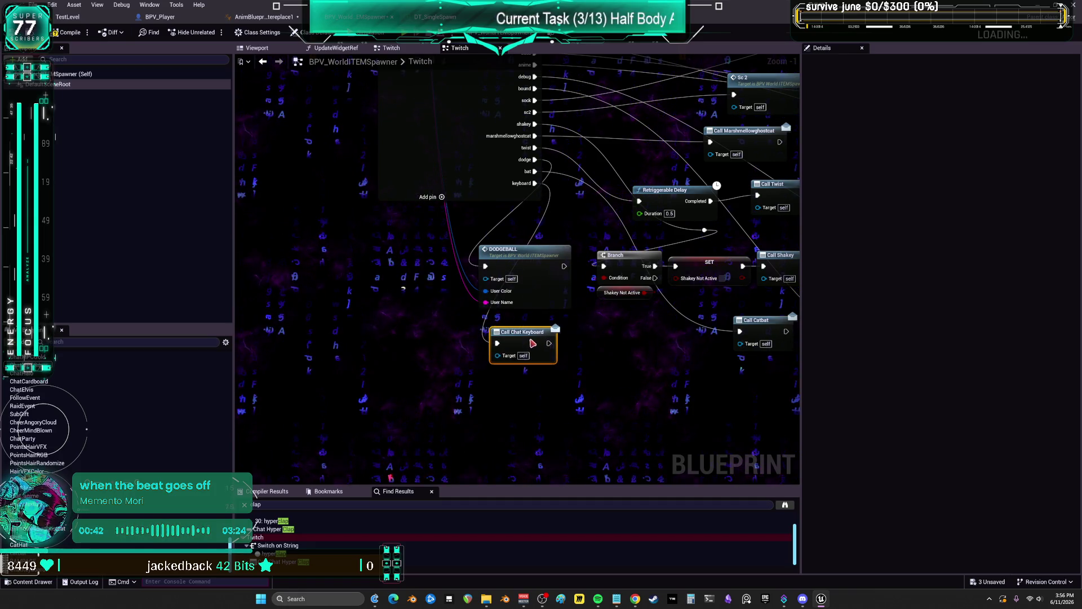
Compile BPV_WorldITEMSpawner and bring up the DT_SingleSpawn data table
{"action": "scroll", "coordinate": [620, 307], "scroll_direction": "down", "scroll_amount": 4}
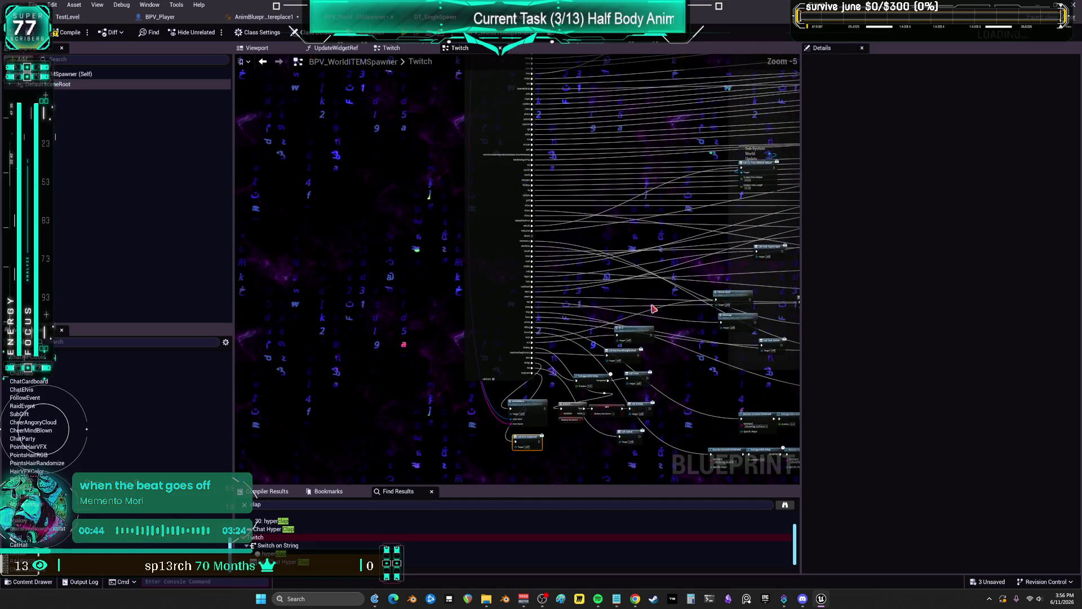
{"action": "left_click_drag", "start_coordinate": [712, 176], "coordinate": [501, 385]}
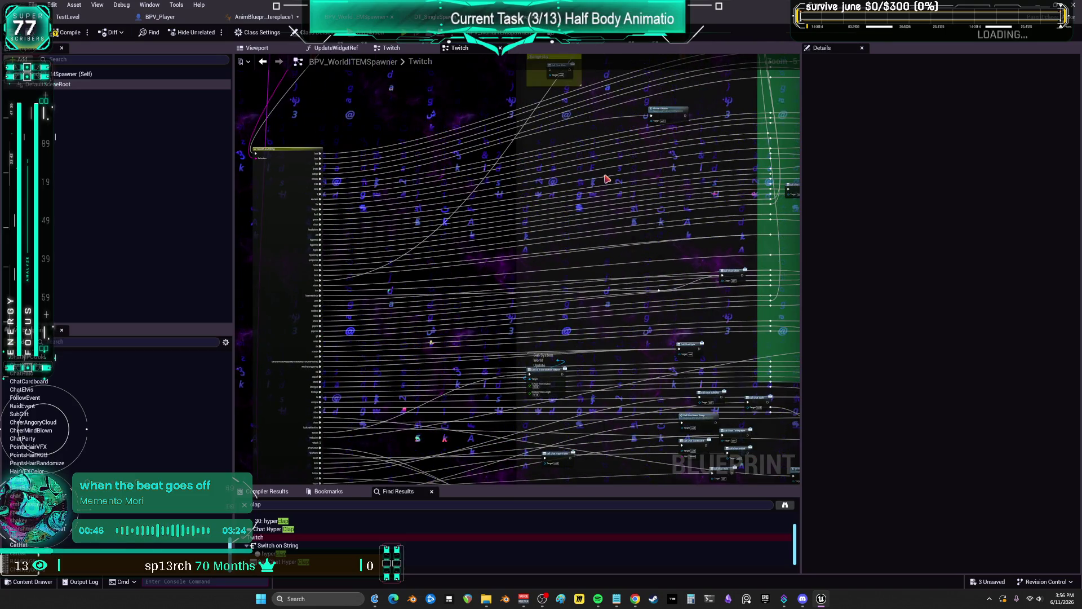
{"action": "left_click", "coordinate": [76, 33]}
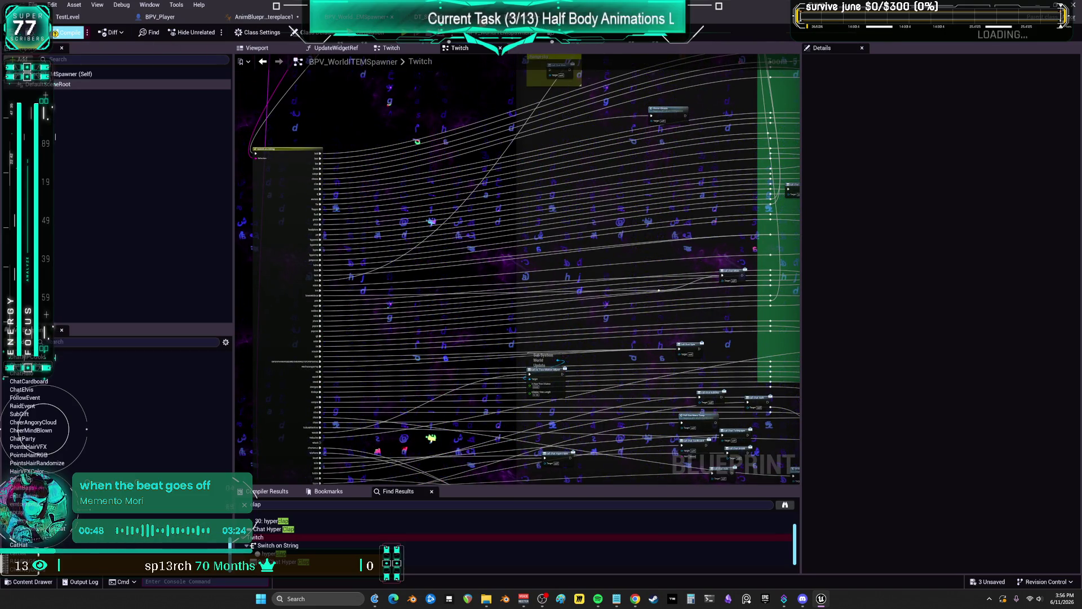
{"action": "key", "text": "ctrl+Tab"}
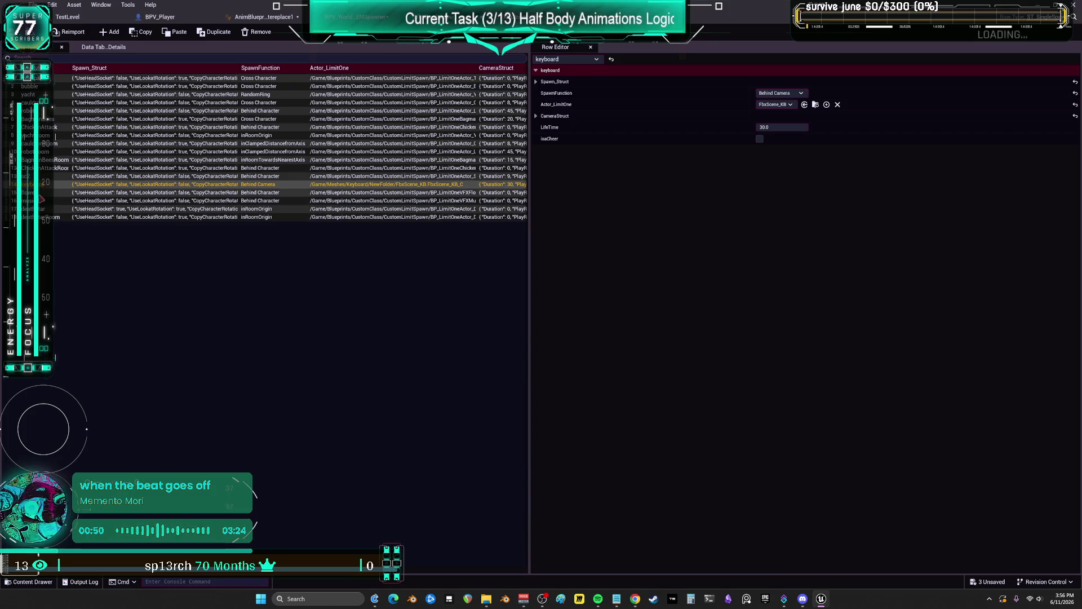
Delete the keyboard row from DT_SingleSpawn, then go back to BPV_Player's event graph
{"action": "key", "text": "Down"}
{"action": "left_click", "coordinate": [49, 186]}
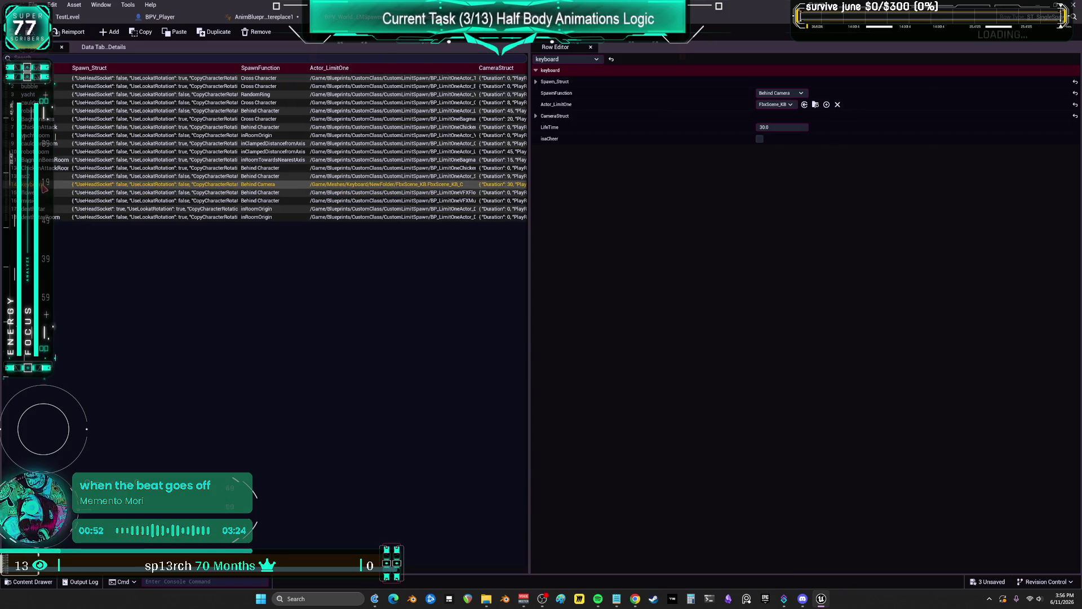
{"action": "right_click", "coordinate": [44, 188]}
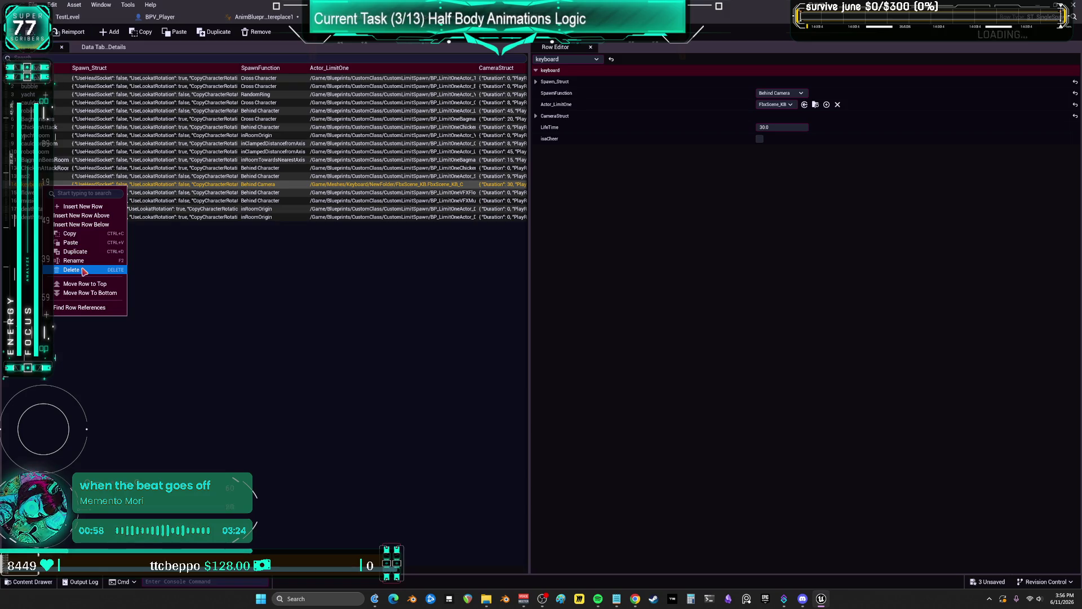
{"action": "left_click", "coordinate": [71, 269]}
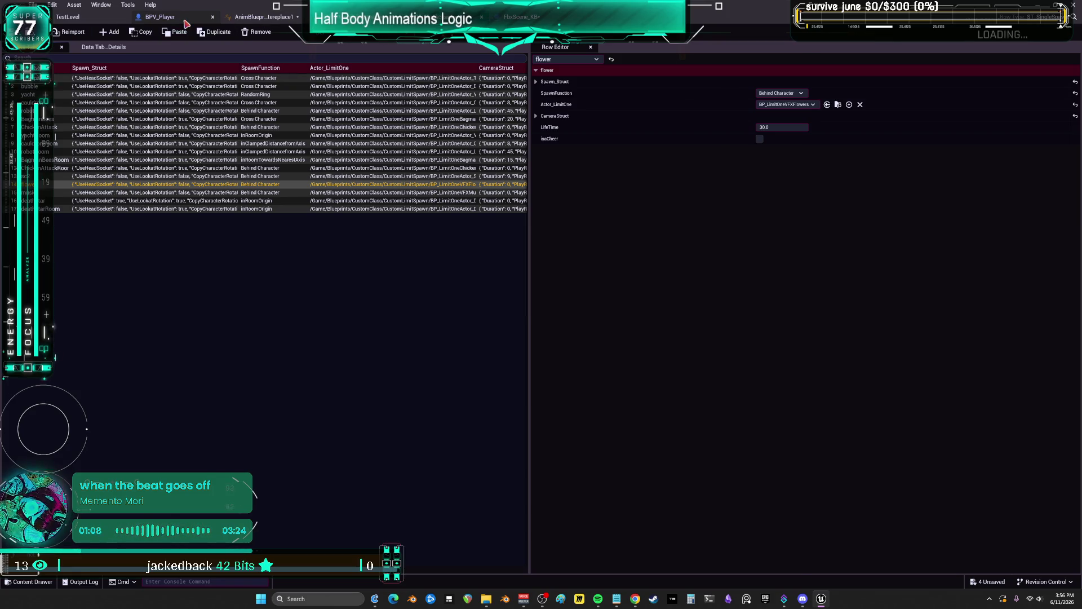
{"action": "left_click", "coordinate": [184, 21]}
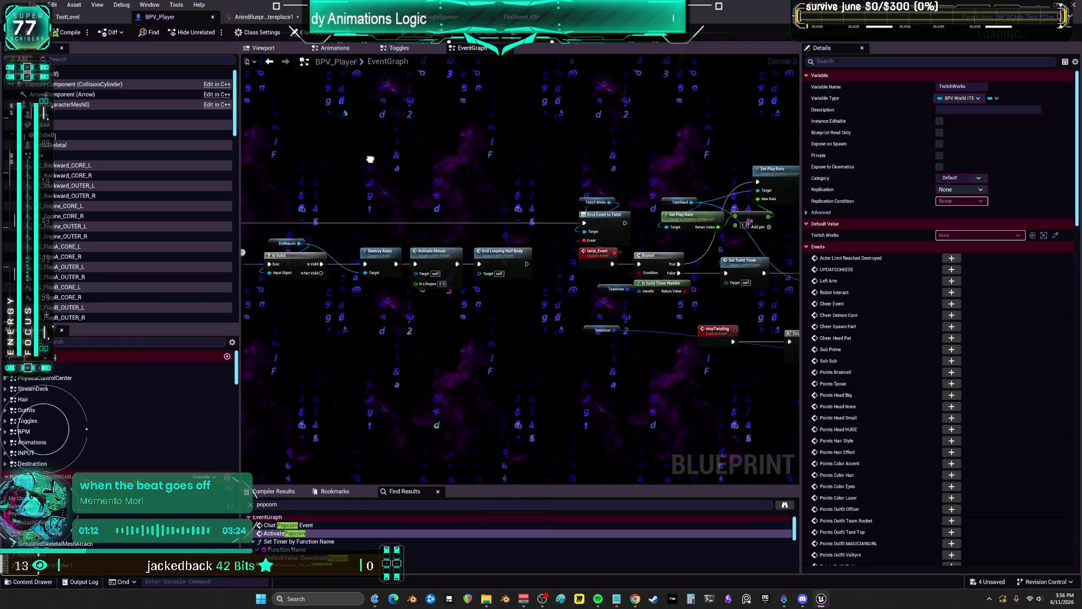
Paste a Twitch Works reference and add a Bind Event to Chat Keyboard node from it
{"action": "scroll", "coordinate": [620, 237], "scroll_direction": "down", "scroll_amount": 4}
{"action": "left_click_drag", "start_coordinate": [727, 272], "coordinate": [493, 137]}
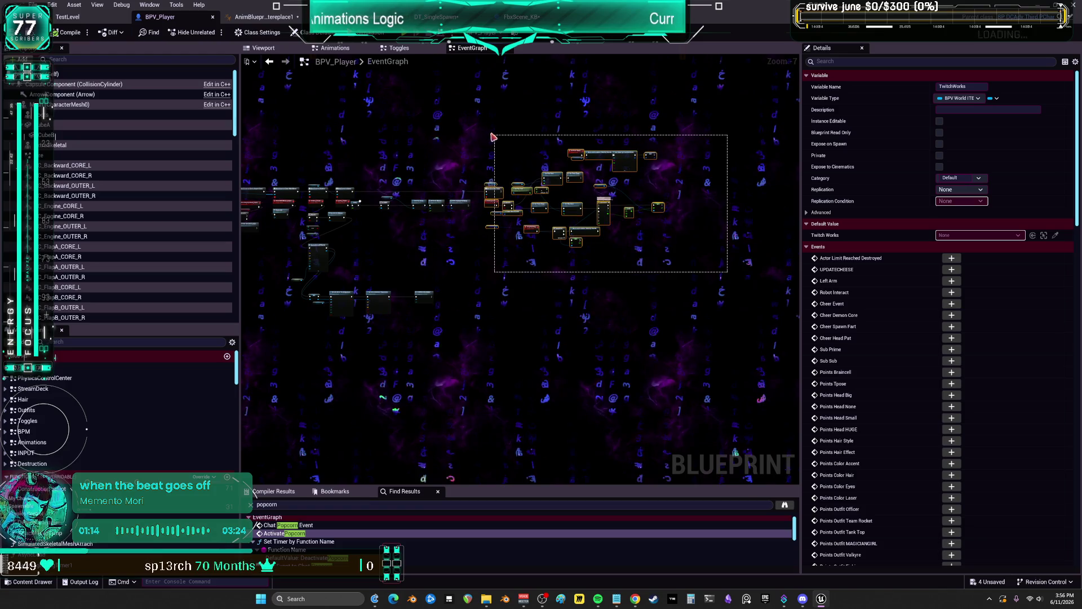
{"action": "scroll", "coordinate": [491, 138], "scroll_direction": "up", "scroll_amount": 5}
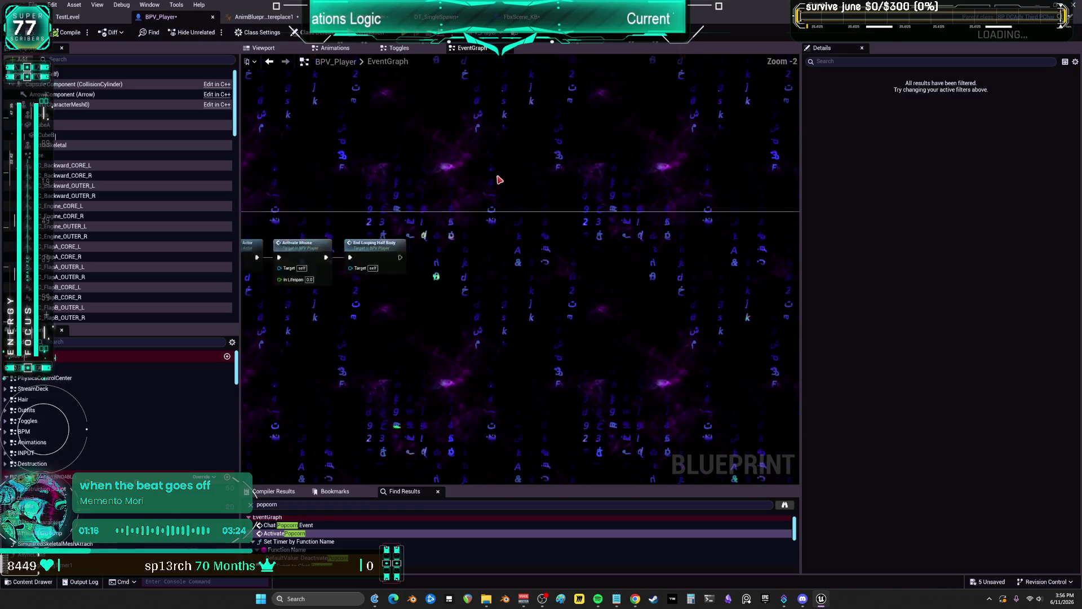
{"action": "scroll", "coordinate": [499, 179], "scroll_direction": "up", "scroll_amount": 1}
{"action": "key", "text": "ctrl+v"}
{"action": "left_click_drag", "start_coordinate": [506, 196], "coordinate": [533, 241]}
{"action": "type", "text": "assign key"}
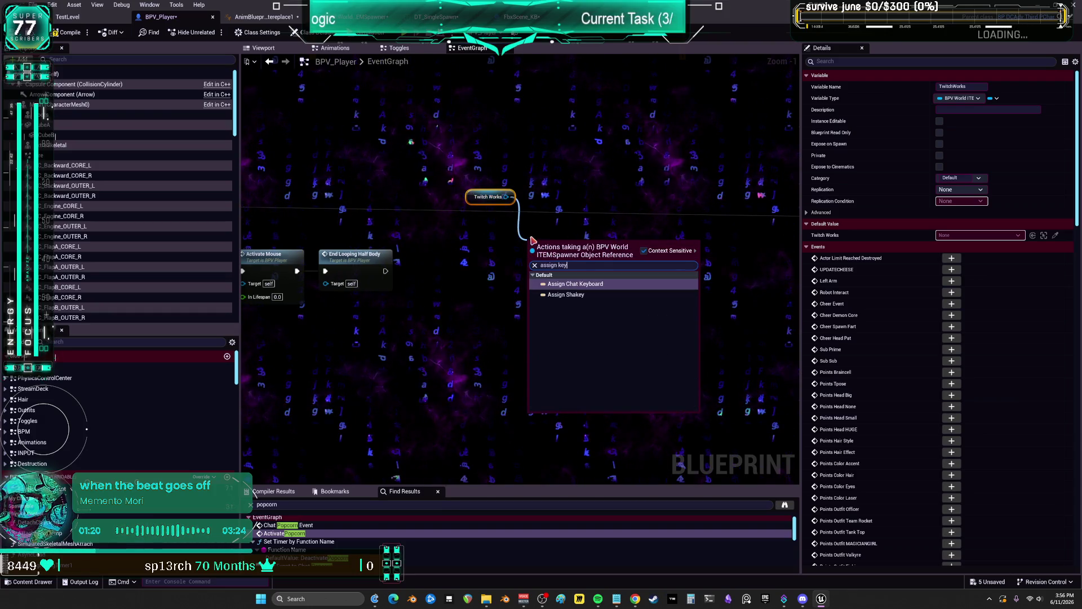
{"action": "left_click", "coordinate": [571, 283]}
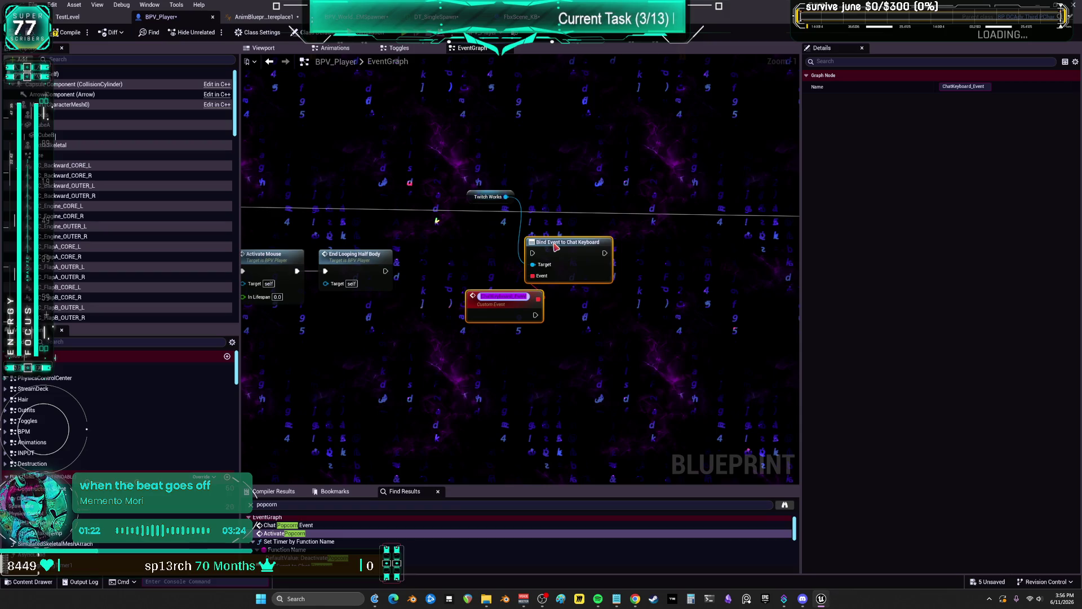
{"action": "scroll", "coordinate": [330, 226], "scroll_direction": "down", "scroll_amount": 1}
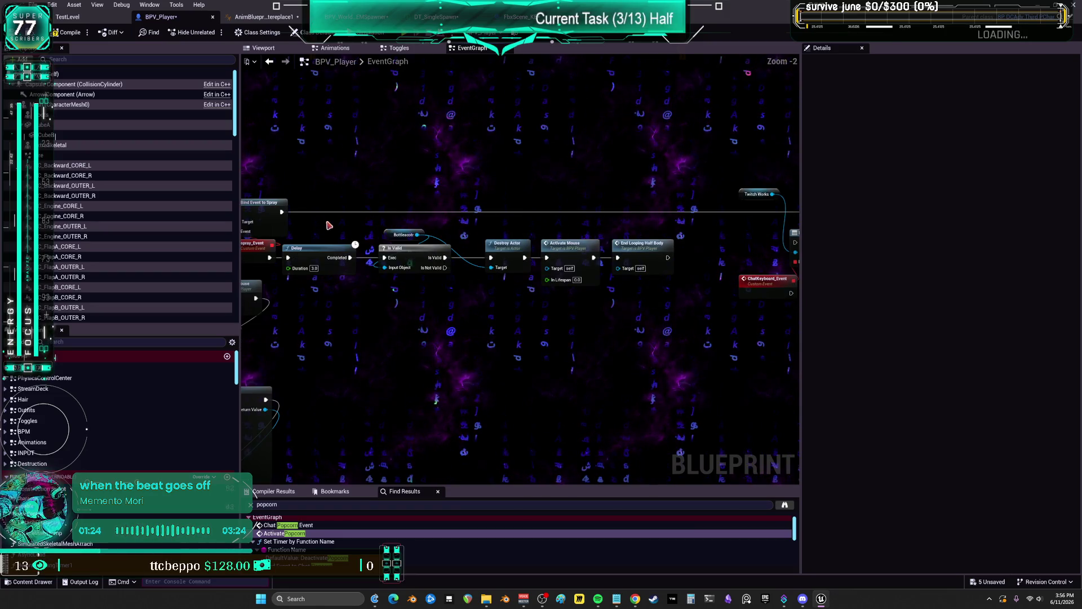
Wire the execution chain through Bind Event to Chat Keyboard and tidy its three nodes
{"action": "left_click_drag", "start_coordinate": [281, 213], "coordinate": [681, 284]}
{"action": "left_click_drag", "start_coordinate": [693, 244], "coordinate": [697, 242]}
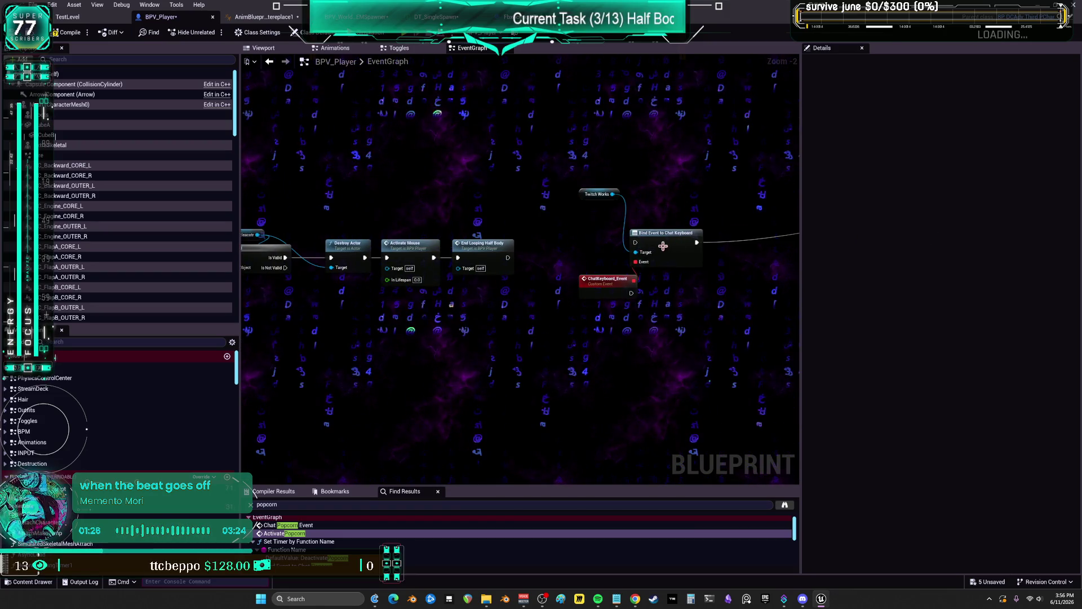
{"action": "mouse_move", "coordinate": [632, 248]}
{"action": "left_mouse_down"}
{"action": "mouse_move", "coordinate": [349, 239]}
{"action": "mouse_move", "coordinate": [357, 219]}
{"action": "left_mouse_up"}
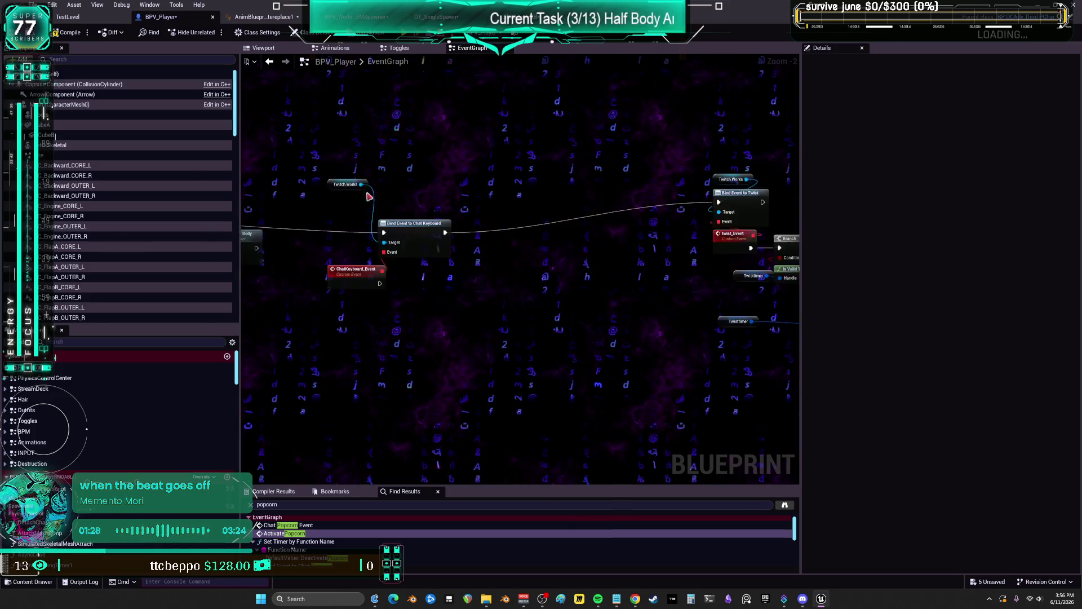
{"action": "scroll", "coordinate": [620, 242], "scroll_direction": "up", "scroll_amount": 3}
{"action": "mouse_move", "coordinate": [471, 113]}
{"action": "left_mouse_down"}
{"action": "mouse_move", "coordinate": [603, 305]}
{"action": "mouse_move", "coordinate": [606, 247]}
{"action": "left_mouse_up"}
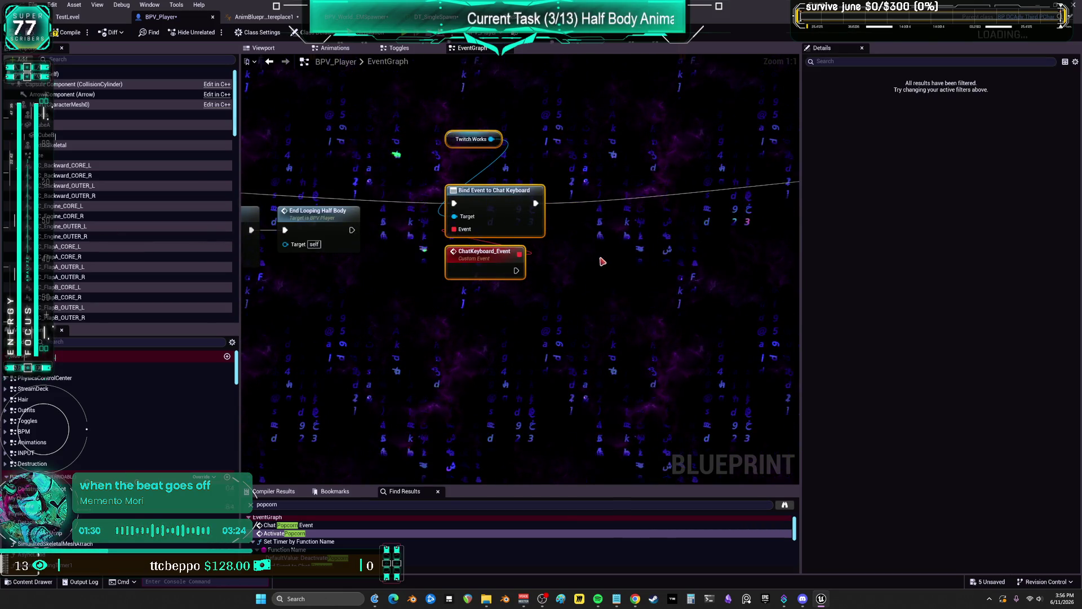
{"action": "left_click_drag", "start_coordinate": [482, 113], "coordinate": [483, 135]}
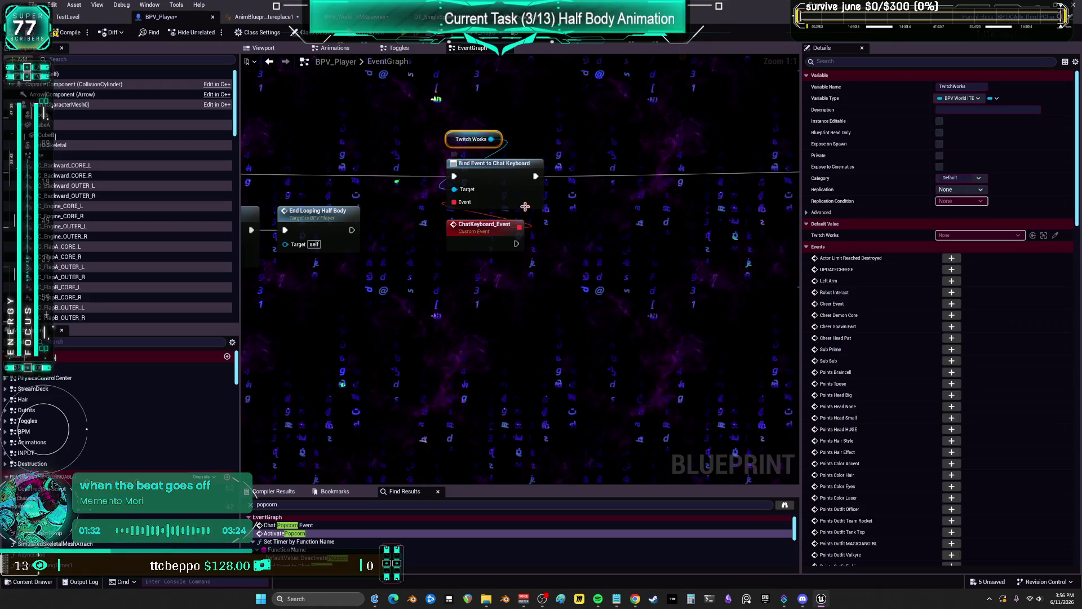
{"action": "left_click_drag", "start_coordinate": [530, 293], "coordinate": [501, 120]}
{"action": "left_click", "coordinate": [599, 263]}
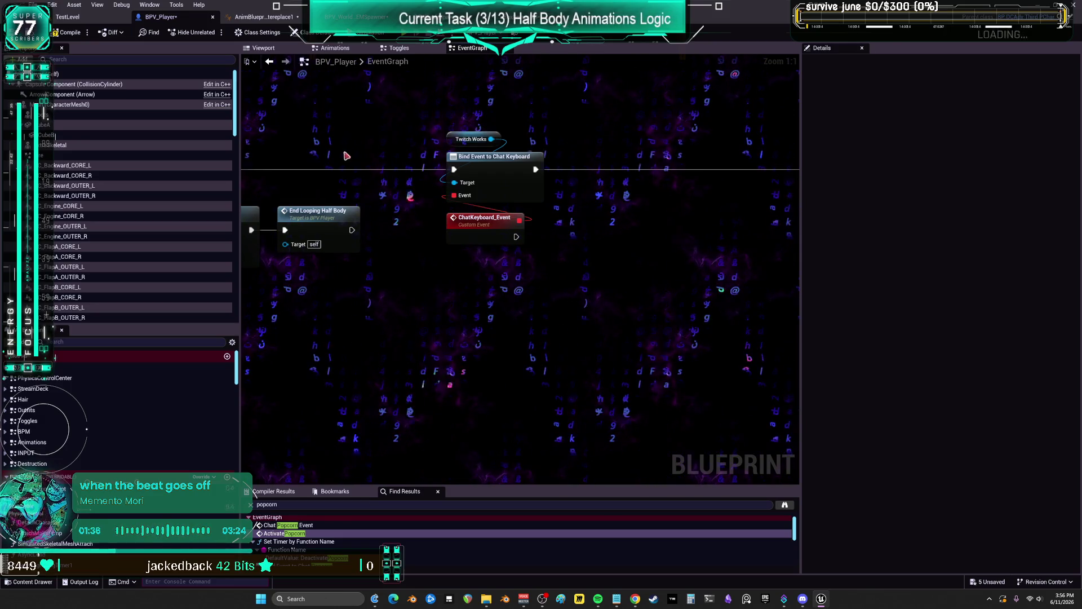
{"action": "key", "text": "alt+Tab"}
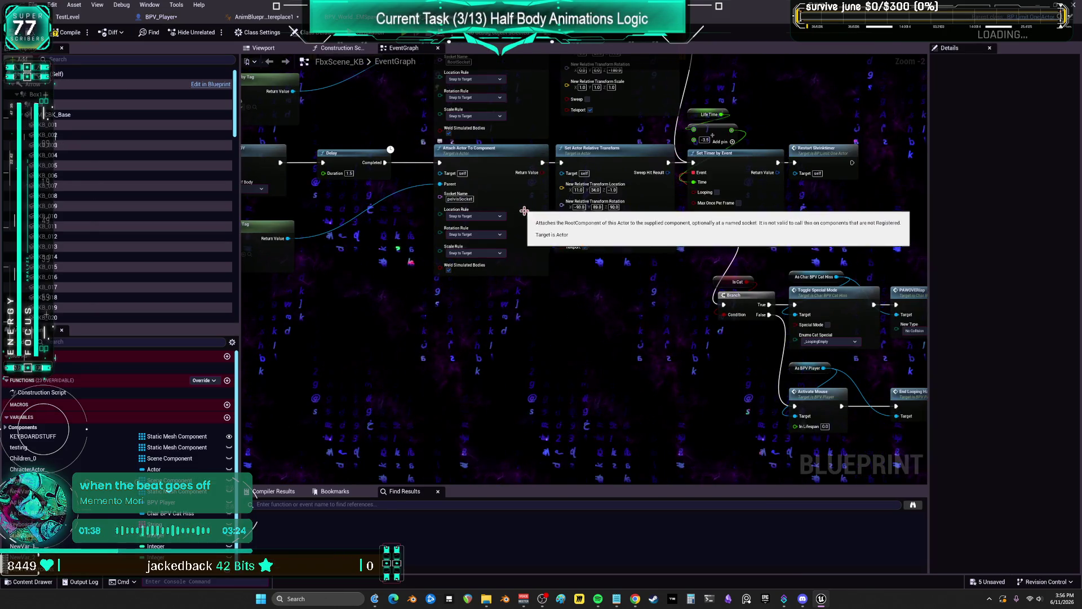
Zoom out and pan across FbxScene_KB's graph to review its BeginPlay, attach and timer nodes
{"action": "scroll", "coordinate": [369, 263], "scroll_direction": "down", "scroll_amount": 2}
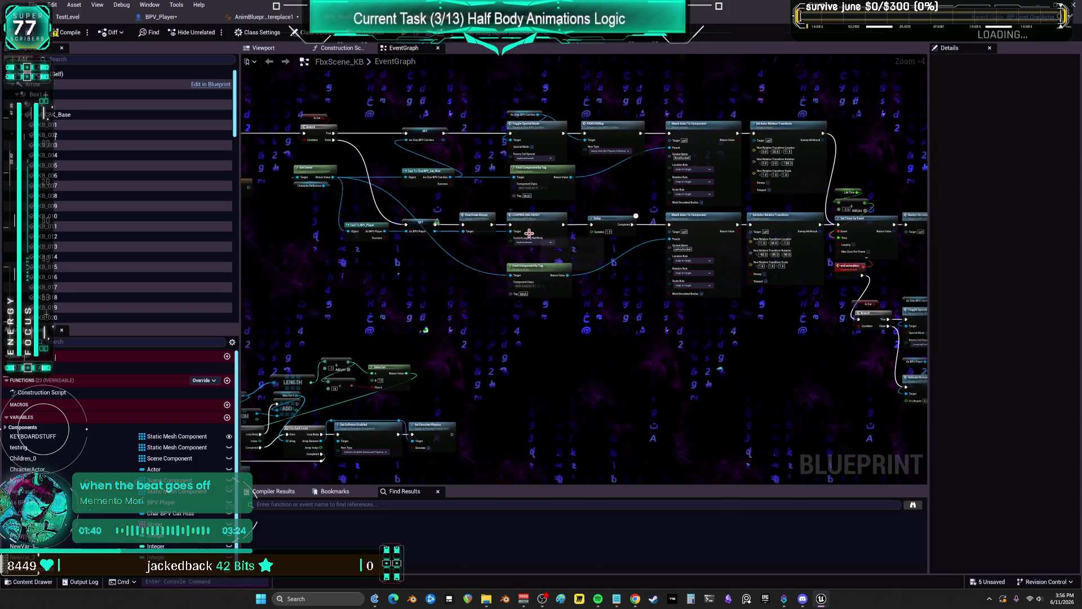
{"action": "left_click_drag", "start_coordinate": [472, 226], "coordinate": [404, 232]}
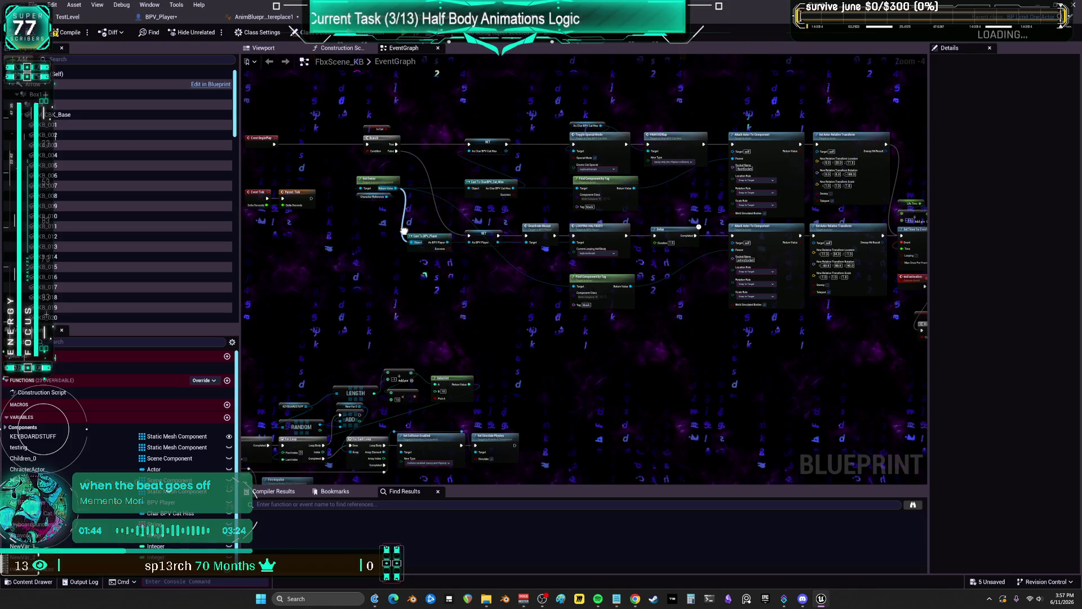
{"action": "mouse_move", "coordinate": [404, 231]}
{"action": "left_mouse_down"}
{"action": "mouse_move", "coordinate": [567, 203]}
{"action": "mouse_move", "coordinate": [373, 231]}
{"action": "left_mouse_up"}
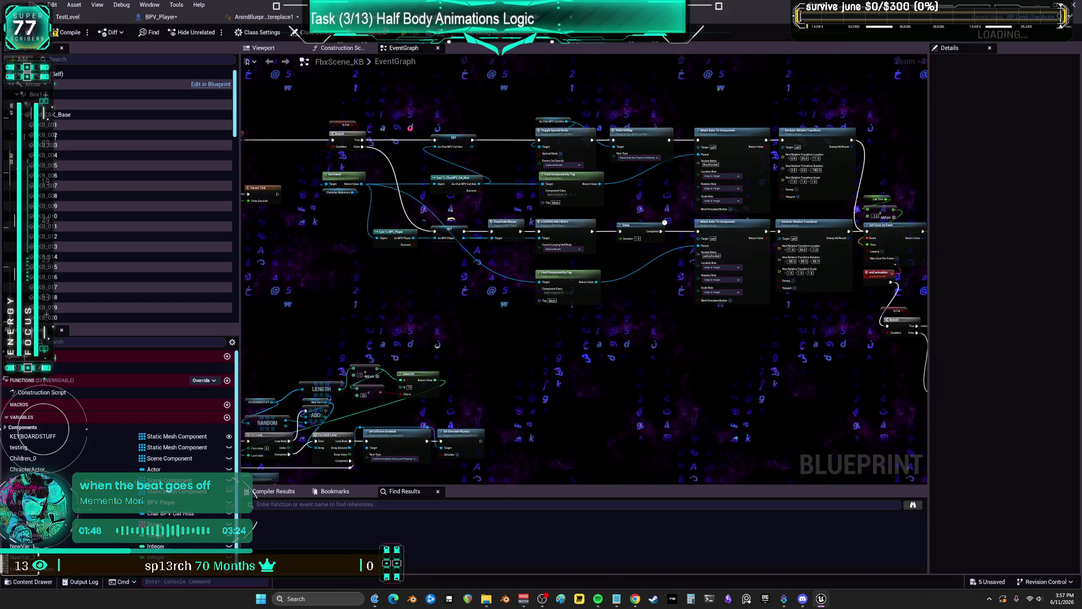
Return to BPV_Player's event graph and pan back to the Chat Keyboard nodes
{"action": "left_click", "coordinate": [180, 21]}
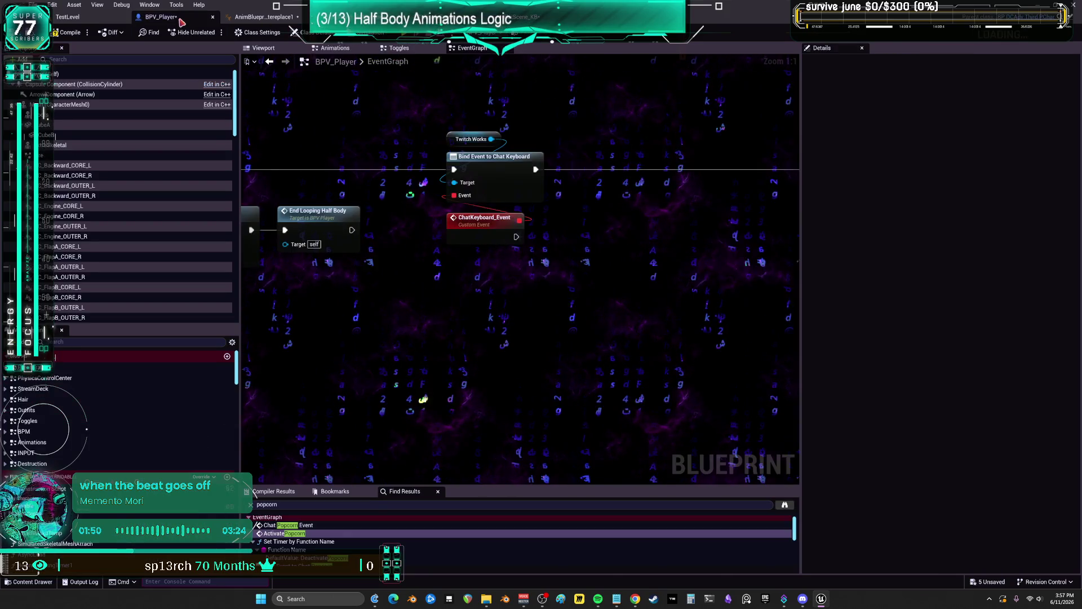
{"action": "scroll", "coordinate": [405, 203], "scroll_direction": "down", "scroll_amount": 3}
{"action": "left_click_drag", "start_coordinate": [717, 181], "coordinate": [606, 314]}
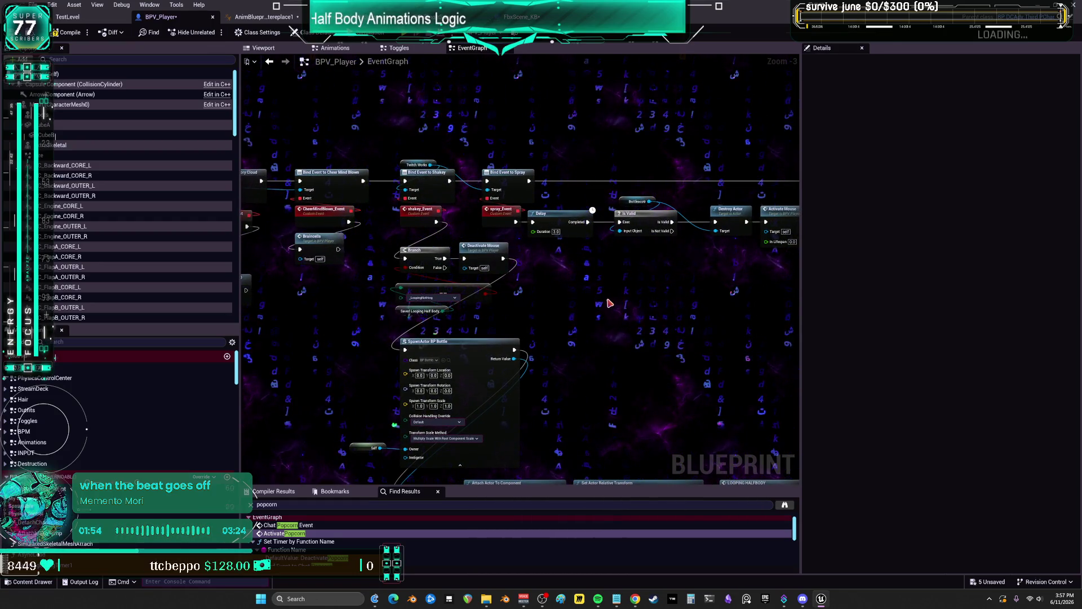
{"action": "right_click", "coordinate": [674, 296]}
{"action": "left_click", "coordinate": [568, 284]}
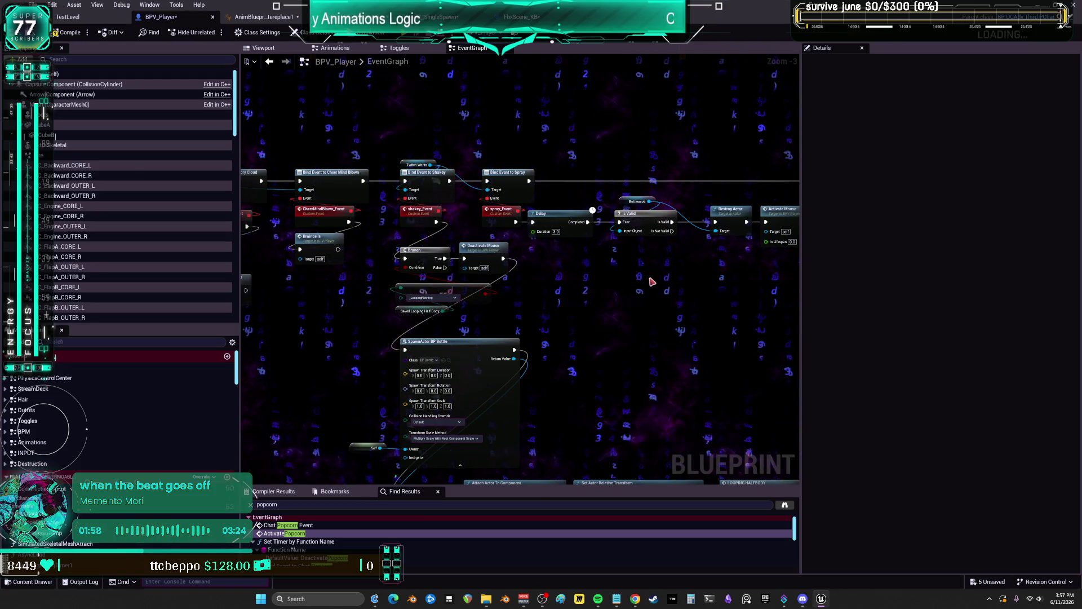
{"action": "left_click_drag", "start_coordinate": [547, 313], "coordinate": [118, 341]}
Add a Spawn Actor from Class node below Chat Keyboard and set its class to FbxScene_KB
{"action": "right_click", "coordinate": [547, 285]}
{"action": "type", "text": "spawn actor c"}
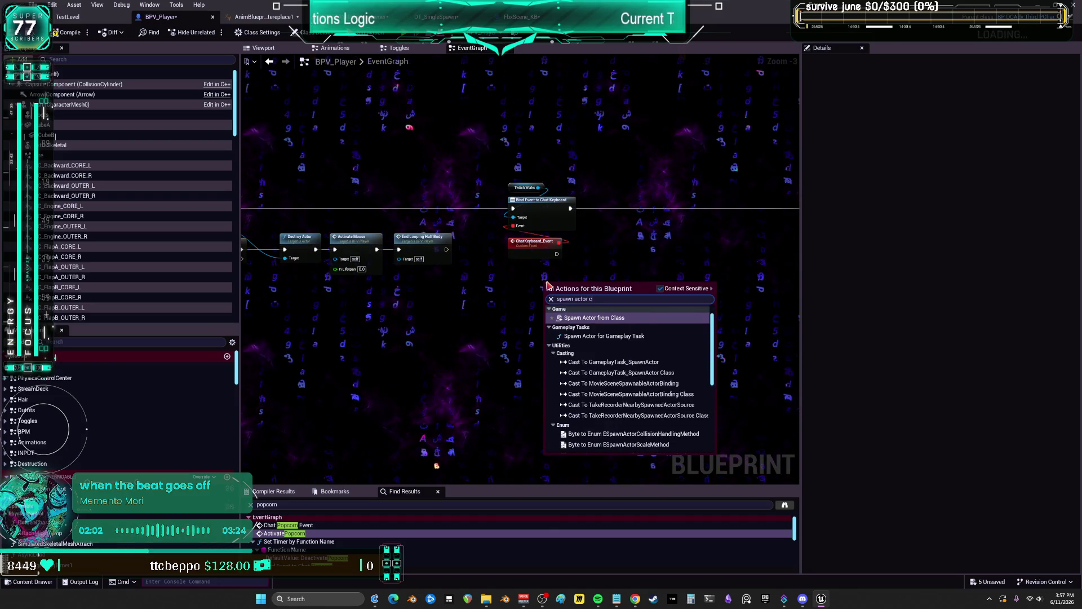
{"action": "left_click", "coordinate": [648, 316]}
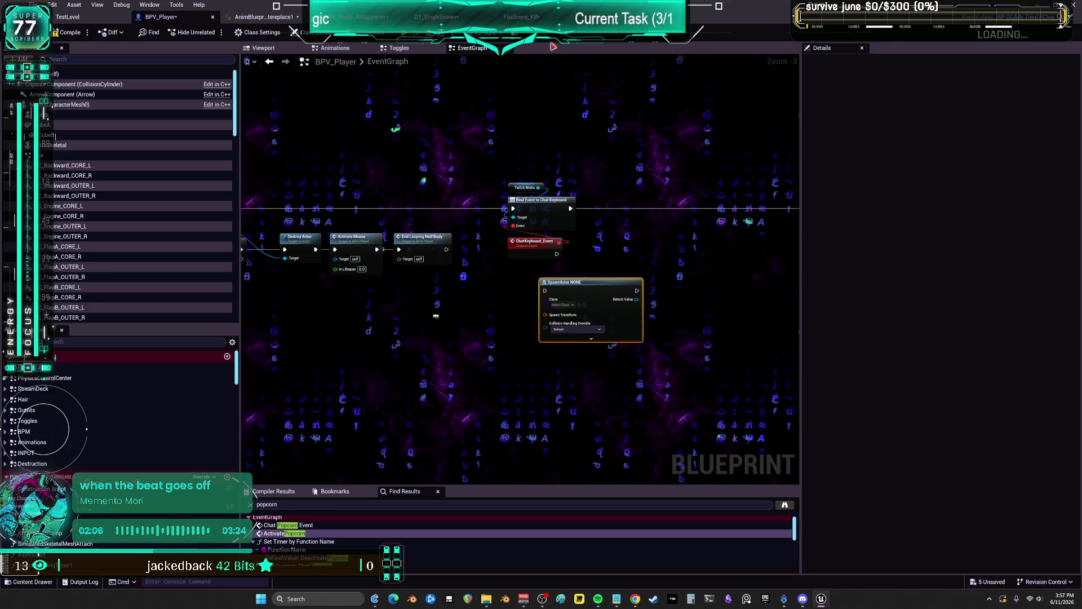
{"action": "left_click", "coordinate": [522, 16]}
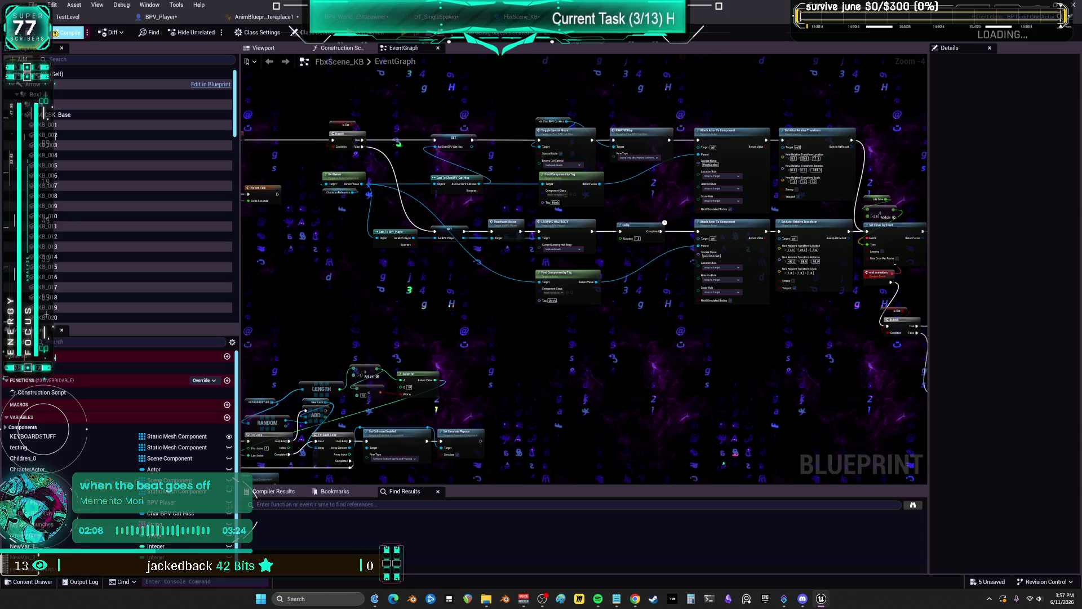
{"action": "left_click", "coordinate": [67, 17]}
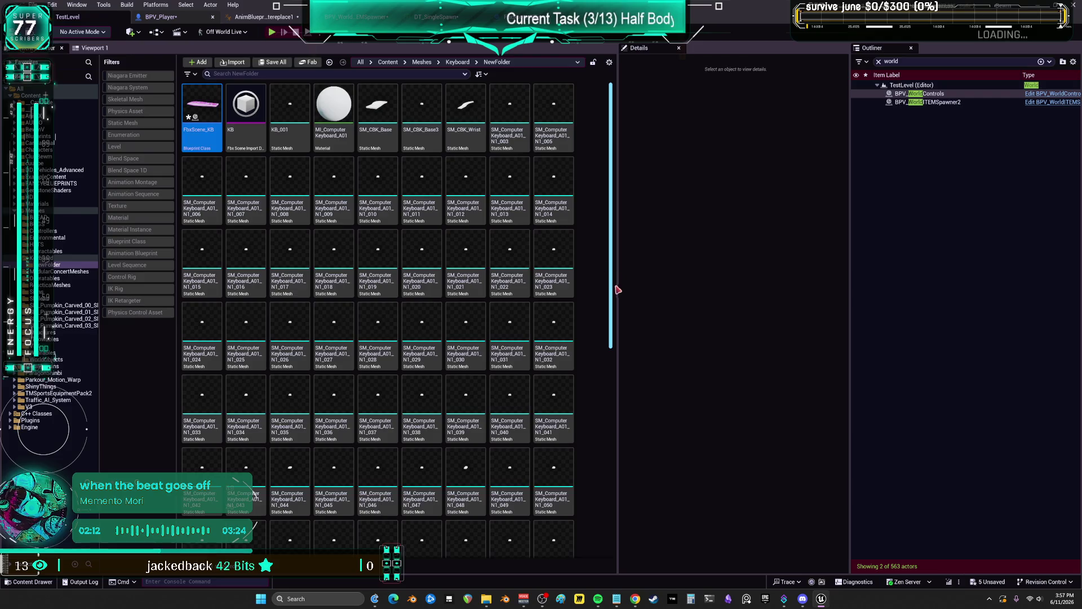
{"action": "left_click", "coordinate": [162, 17]}
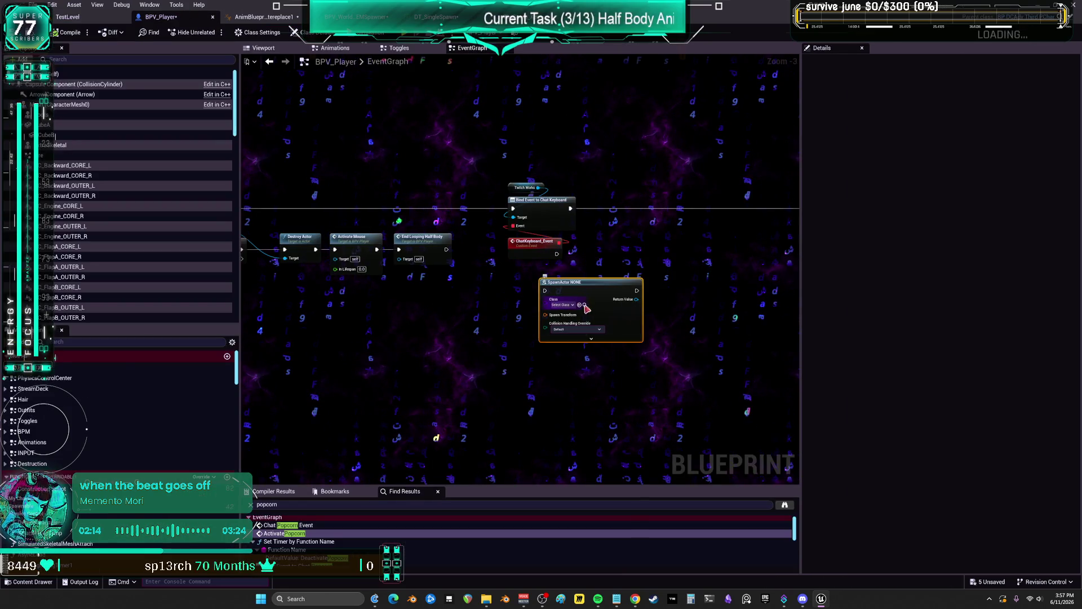
{"action": "left_click_drag", "start_coordinate": [635, 351], "coordinate": [608, 342]}
{"action": "scroll", "coordinate": [607, 342], "scroll_direction": "up", "scroll_amount": 1}
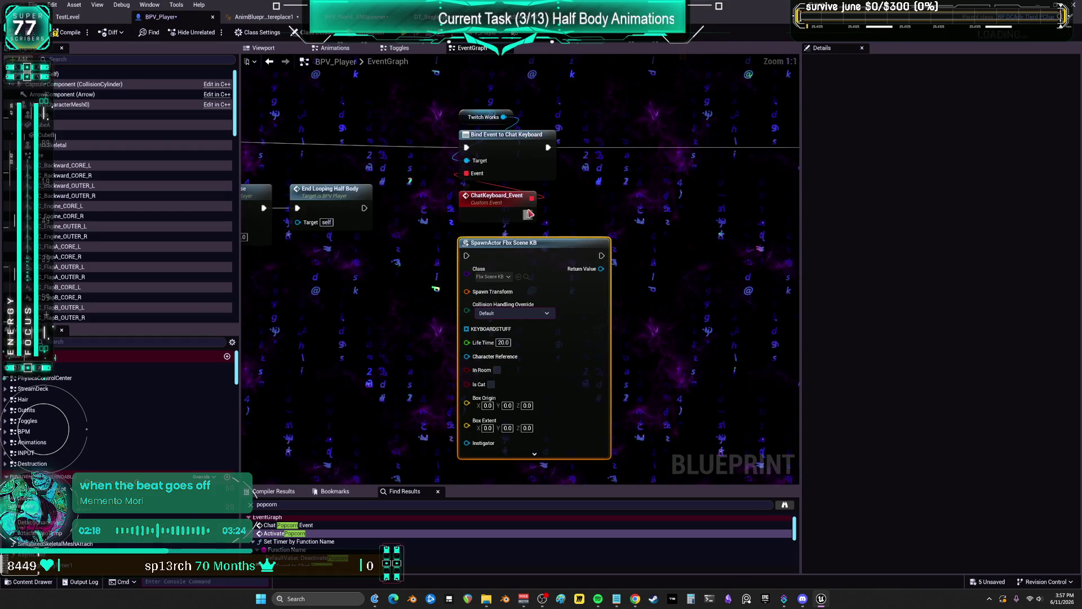
{"action": "scroll", "coordinate": [507, 248], "scroll_direction": "down", "scroll_amount": 2}
{"action": "mouse_move", "coordinate": [507, 248]}
{"action": "left_mouse_down"}
{"action": "mouse_move", "coordinate": [712, 184]}
{"action": "mouse_move", "coordinate": [539, 203]}
{"action": "left_mouse_up"}
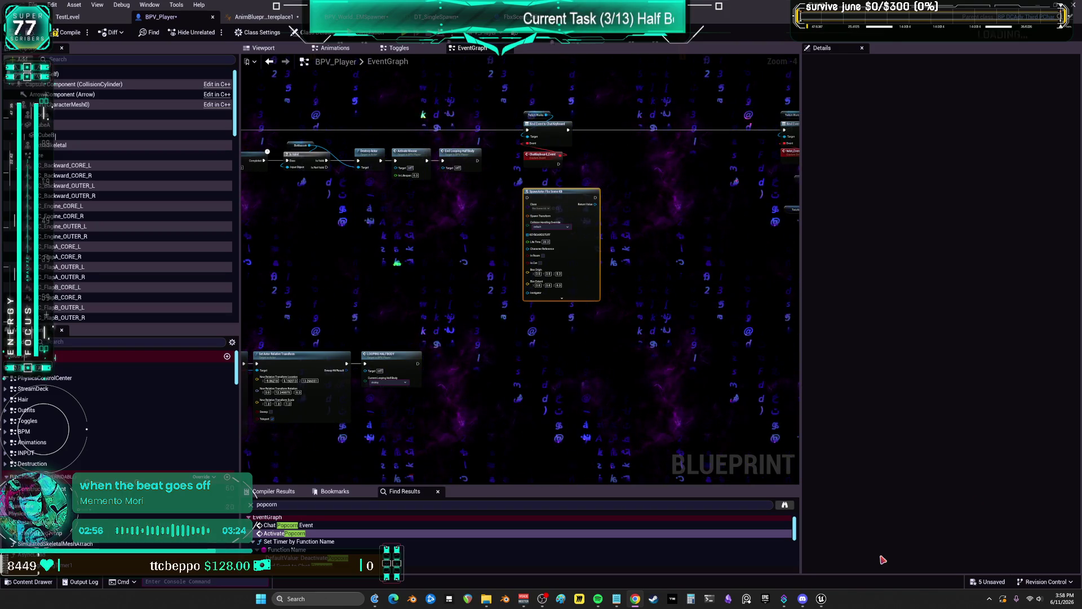
{"action": "scroll", "coordinate": [508, 225], "scroll_direction": "up", "scroll_amount": 3}
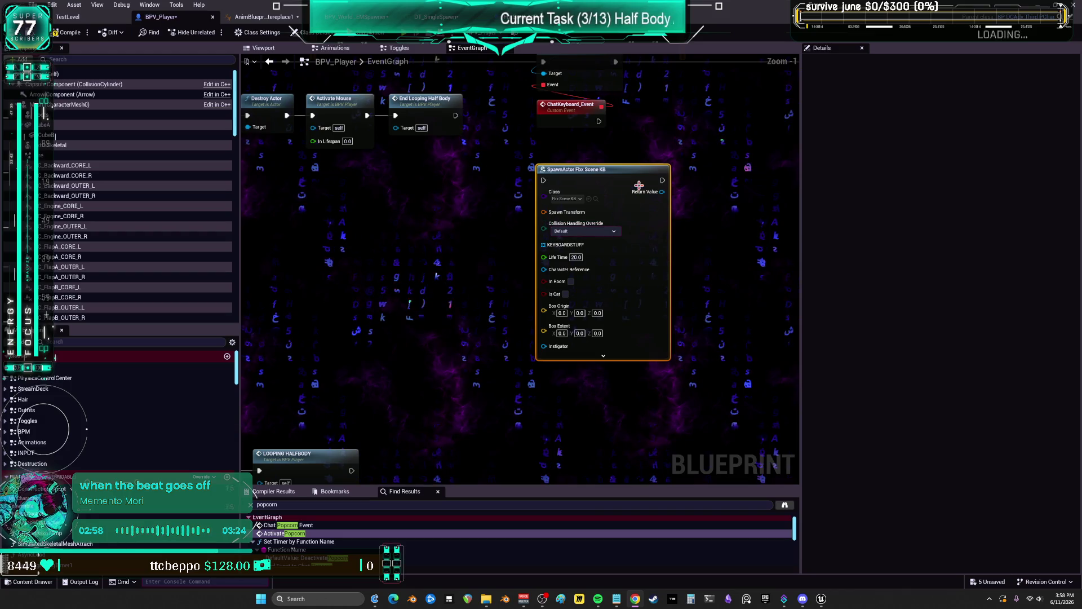
{"action": "right_click", "coordinate": [462, 223]}
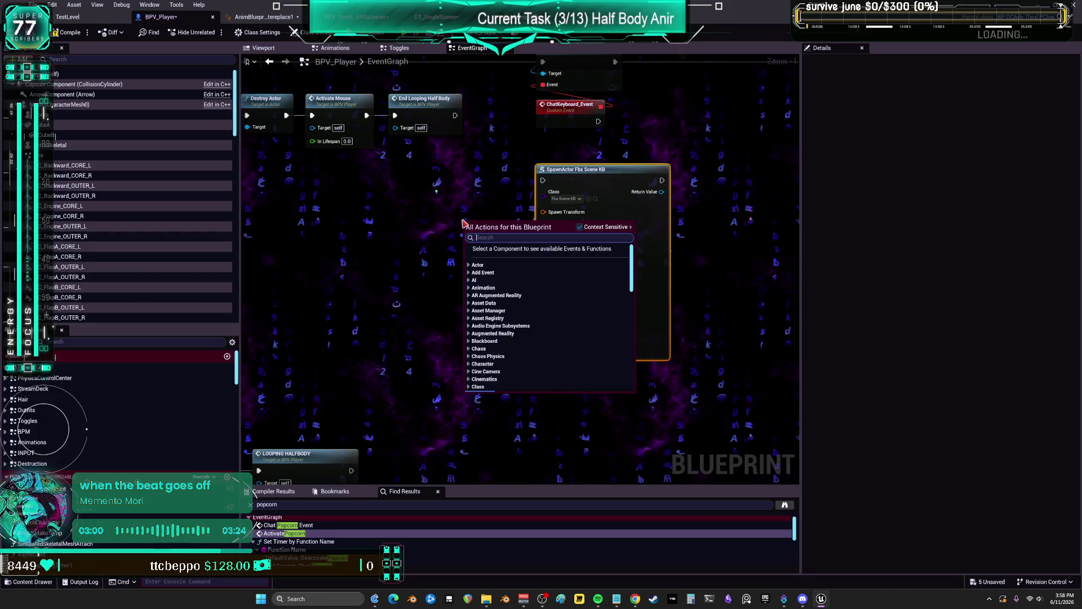
{"action": "type", "text": "custom"}
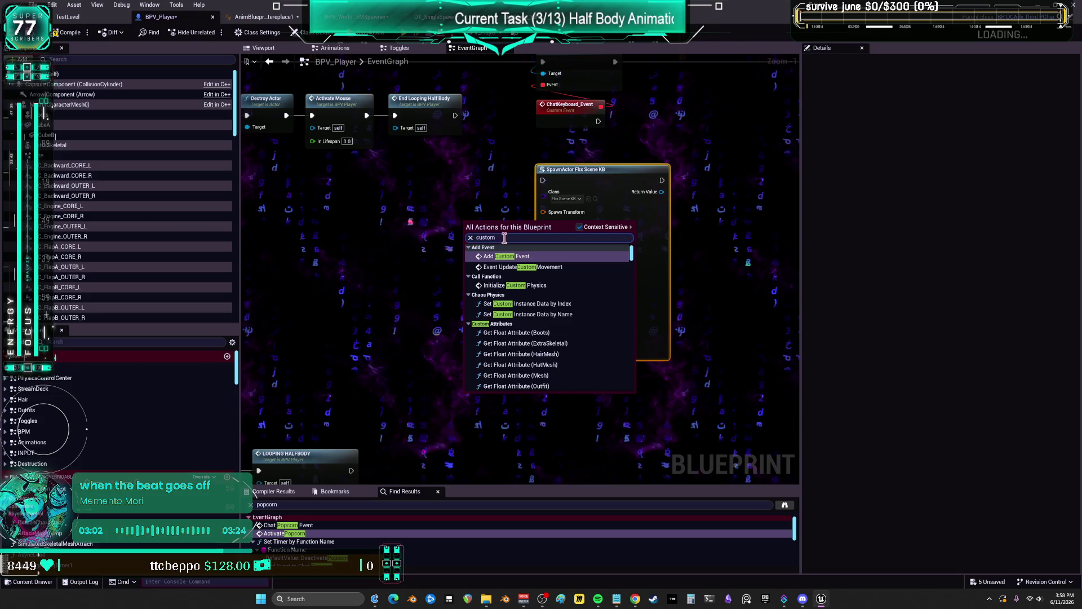
{"action": "scroll", "coordinate": [458, 208], "scroll_direction": "down", "scroll_amount": 5}
{"action": "left_click_drag", "start_coordinate": [458, 209], "coordinate": [776, 200]}
{"action": "scroll", "coordinate": [528, 231], "scroll_direction": "down", "scroll_amount": 2}
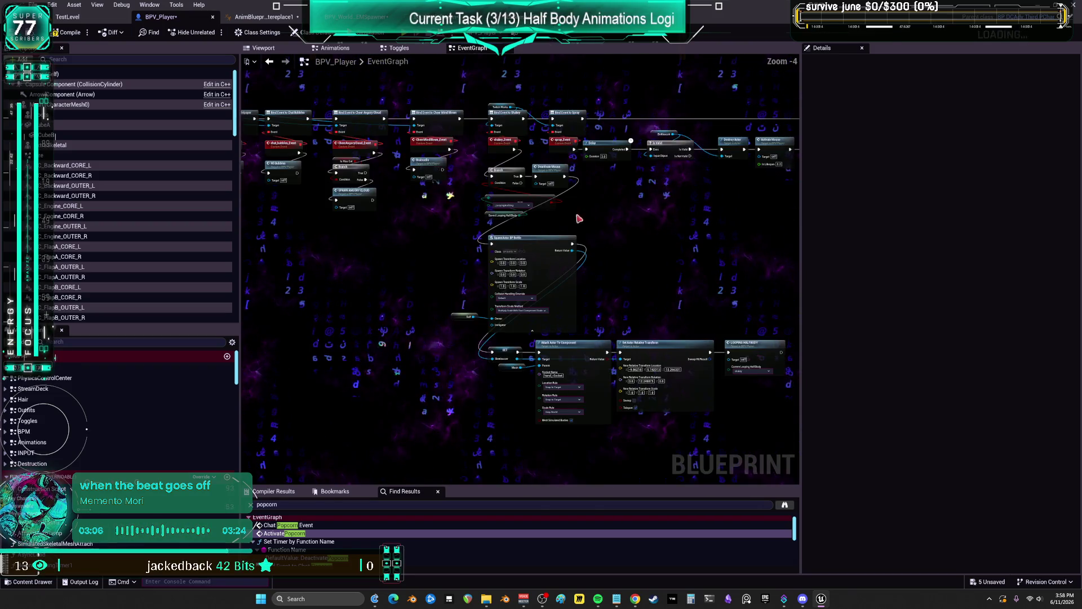
{"action": "scroll", "coordinate": [541, 196], "scroll_direction": "down", "scroll_amount": 4}
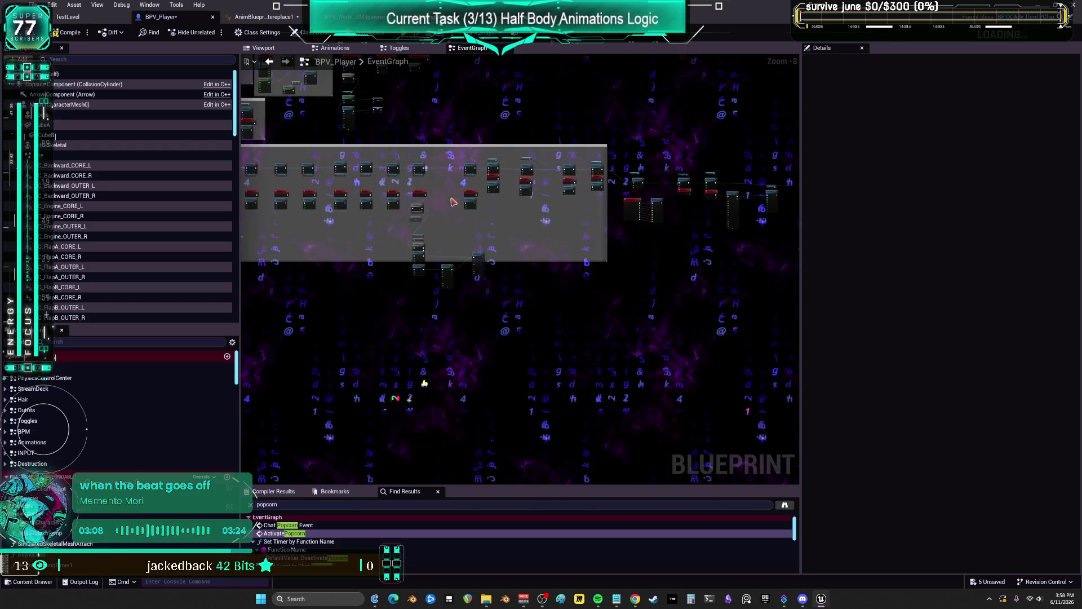
{"action": "scroll", "coordinate": [406, 220], "scroll_direction": "up", "scroll_amount": 6}
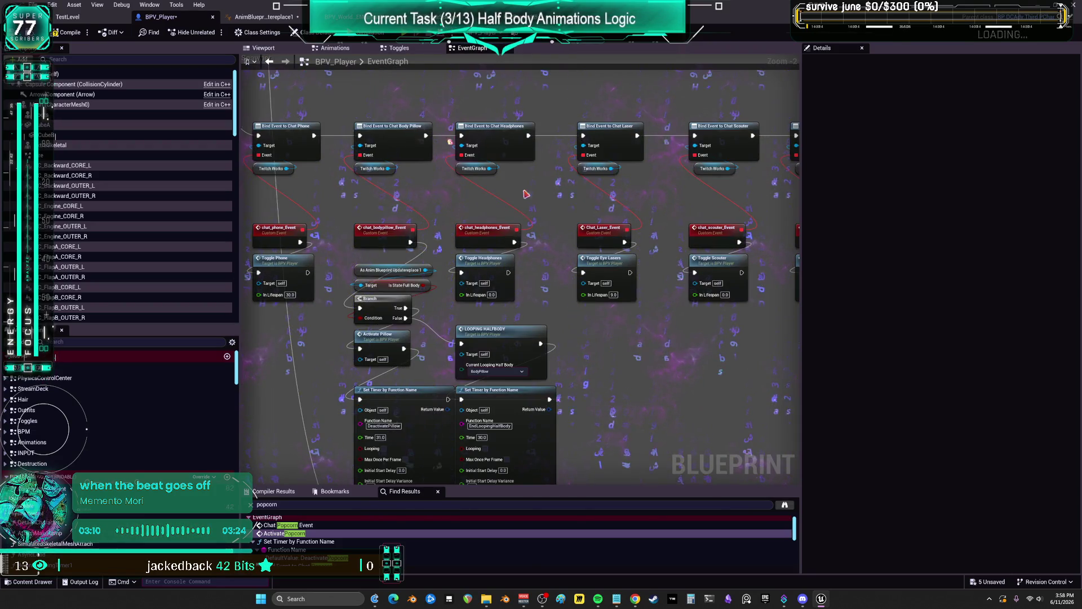
Copy and paste a Twitch Works node among the chat event bindings
{"action": "mouse_move", "coordinate": [526, 194]}
{"action": "left_mouse_down"}
{"action": "mouse_move", "coordinate": [558, 231]}
{"action": "mouse_move", "coordinate": [666, 212]}
{"action": "mouse_move", "coordinate": [688, 230]}
{"action": "mouse_move", "coordinate": [688, 265]}
{"action": "mouse_move", "coordinate": [720, 270]}
{"action": "mouse_move", "coordinate": [647, 253]}
{"action": "mouse_move", "coordinate": [548, 265]}
{"action": "left_mouse_up"}
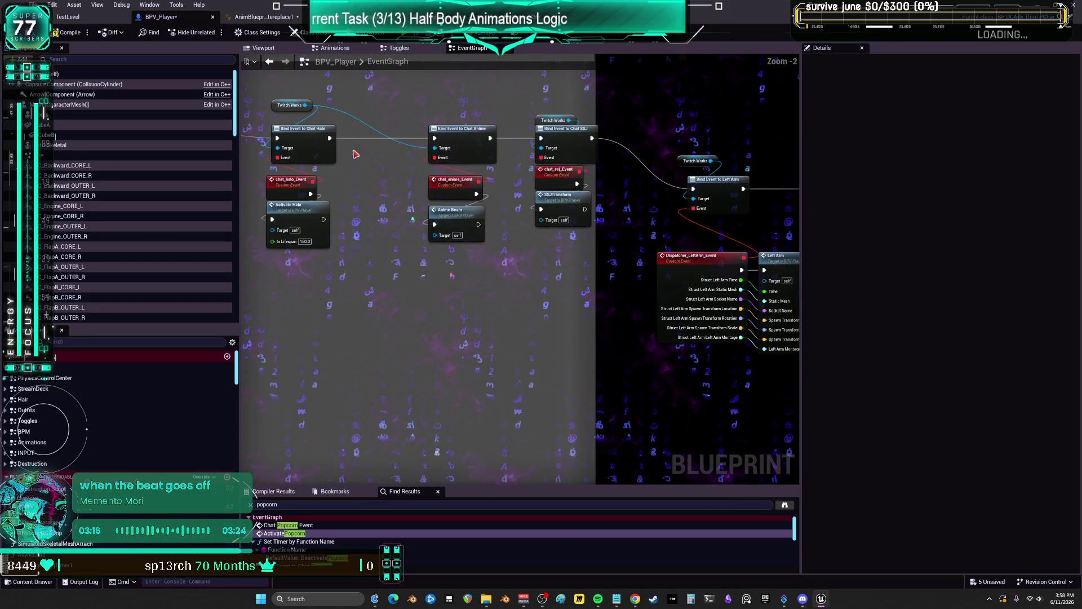
{"action": "left_click", "coordinate": [274, 110]}
{"action": "key", "text": "ctrl+c"}
{"action": "key", "text": "ctrl+v"}
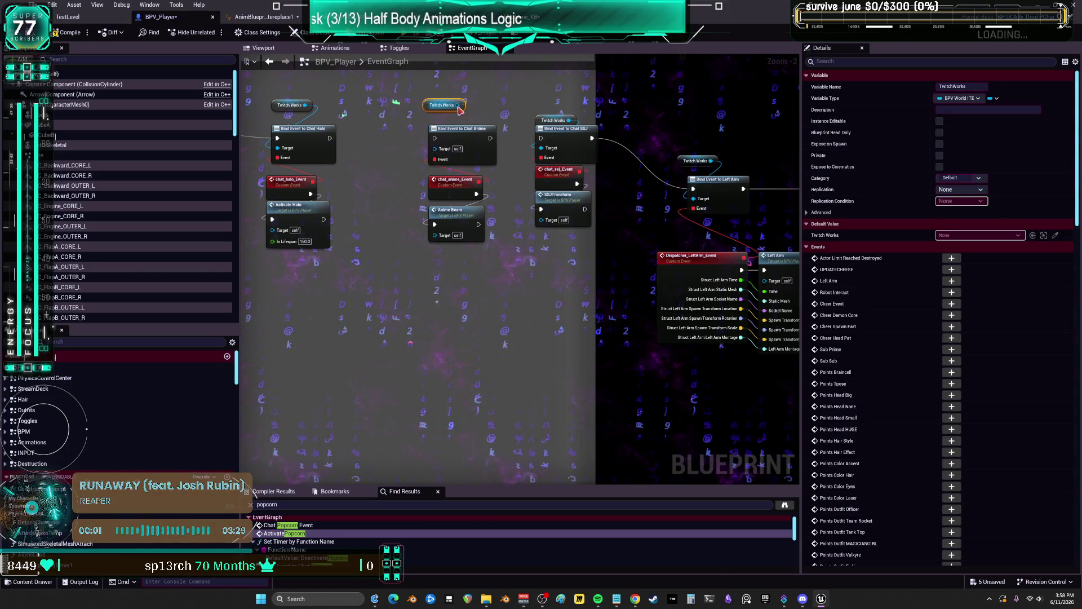
{"action": "left_click", "coordinate": [456, 116]}
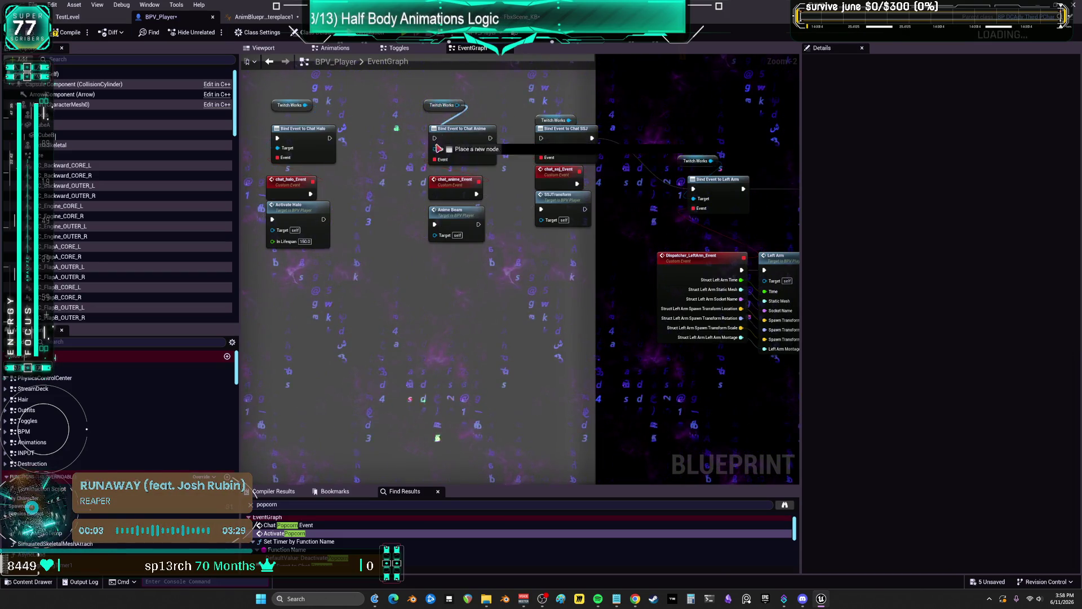
Move the four Chat Anime nodes into line and wire execution into Bind Event to Chat Anime
{"action": "left_click_drag", "start_coordinate": [417, 95], "coordinate": [505, 248]}
{"action": "left_click_drag", "start_coordinate": [462, 128], "coordinate": [456, 281]}
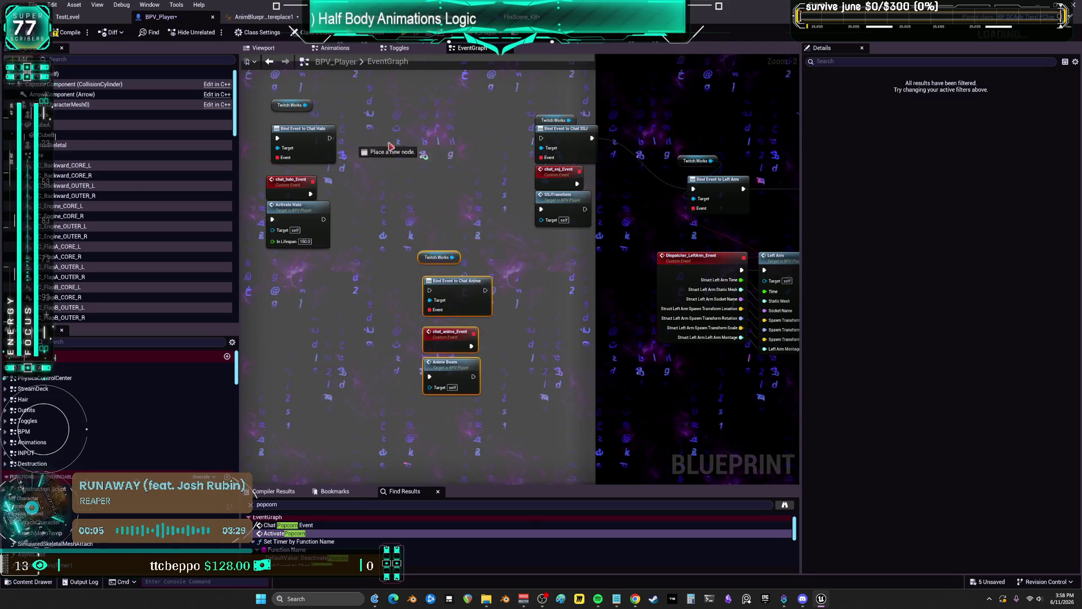
{"action": "left_click_drag", "start_coordinate": [543, 141], "coordinate": [543, 141]}
{"action": "scroll", "coordinate": [599, 243], "scroll_direction": "down", "scroll_amount": 2}
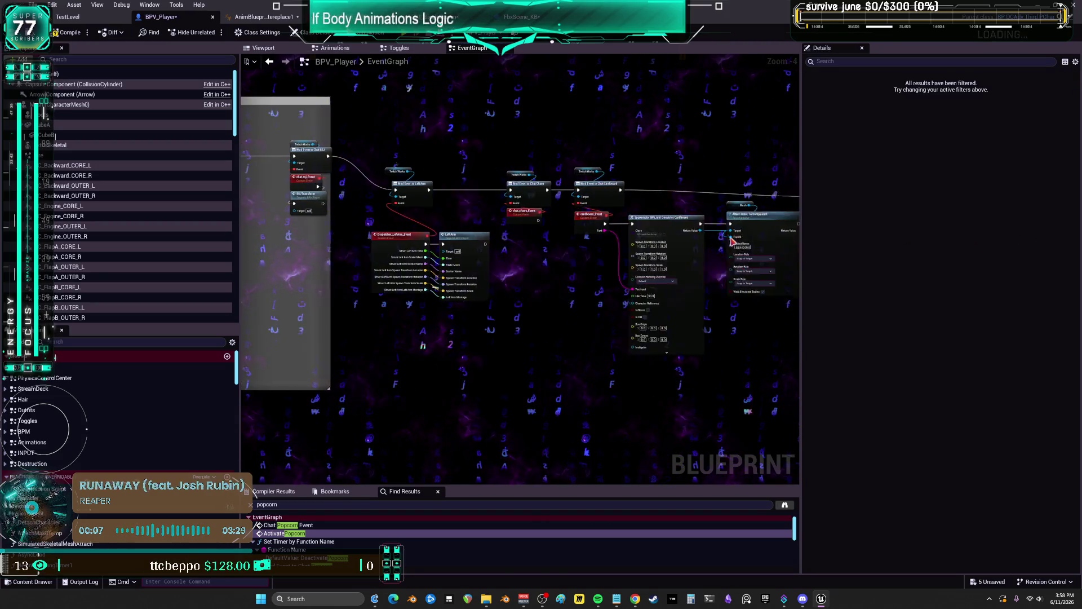
{"action": "left_click_drag", "start_coordinate": [599, 244], "coordinate": [416, 236]}
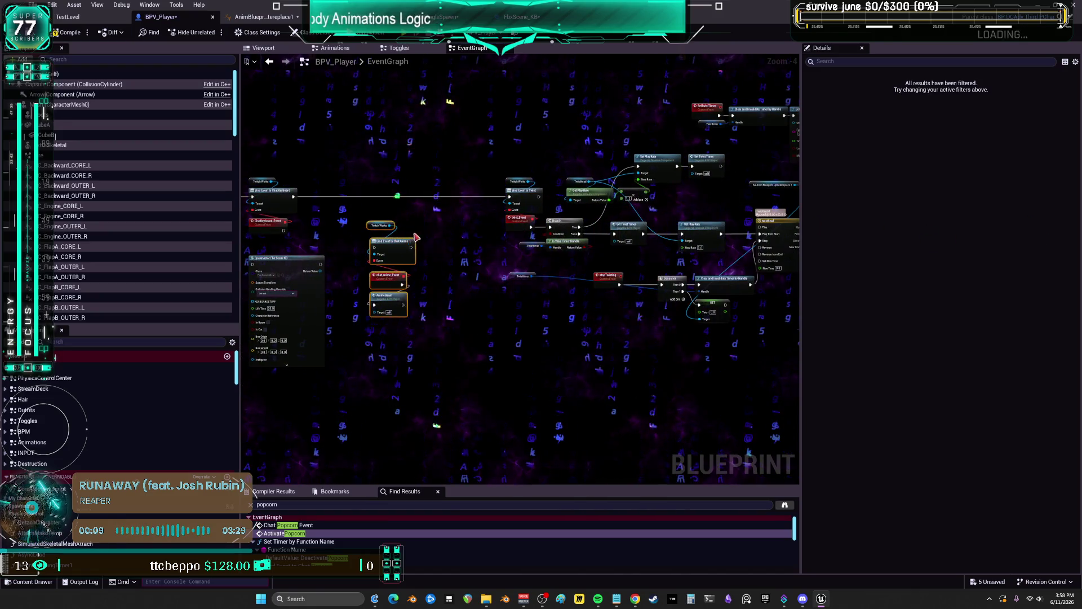
{"action": "left_click_drag", "start_coordinate": [431, 201], "coordinate": [432, 197]}
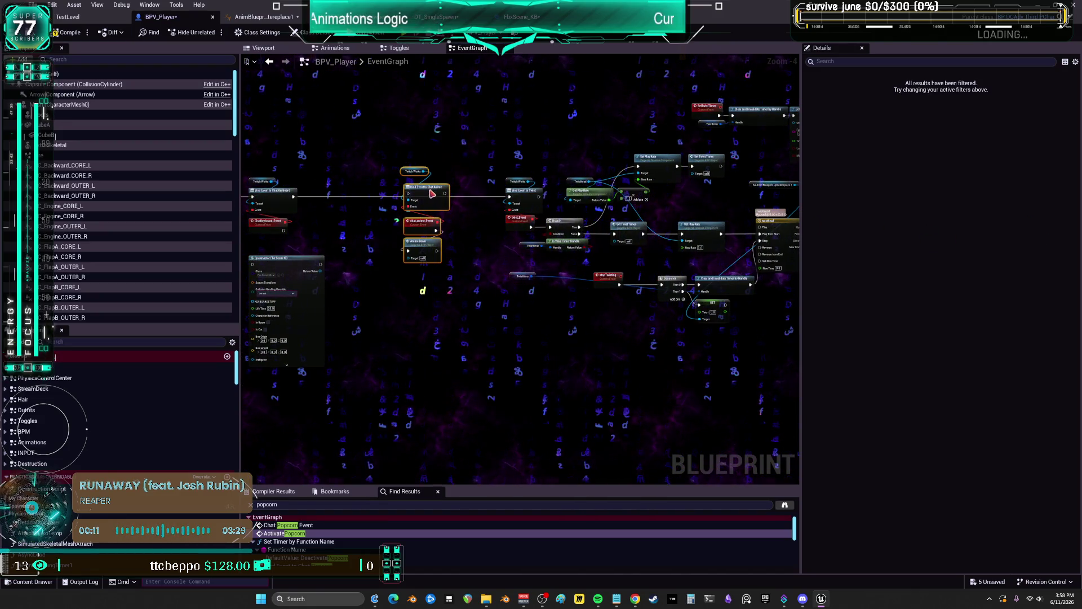
{"action": "left_click", "coordinate": [375, 213]}
{"action": "scroll", "coordinate": [397, 204], "scroll_direction": "up", "scroll_amount": 2}
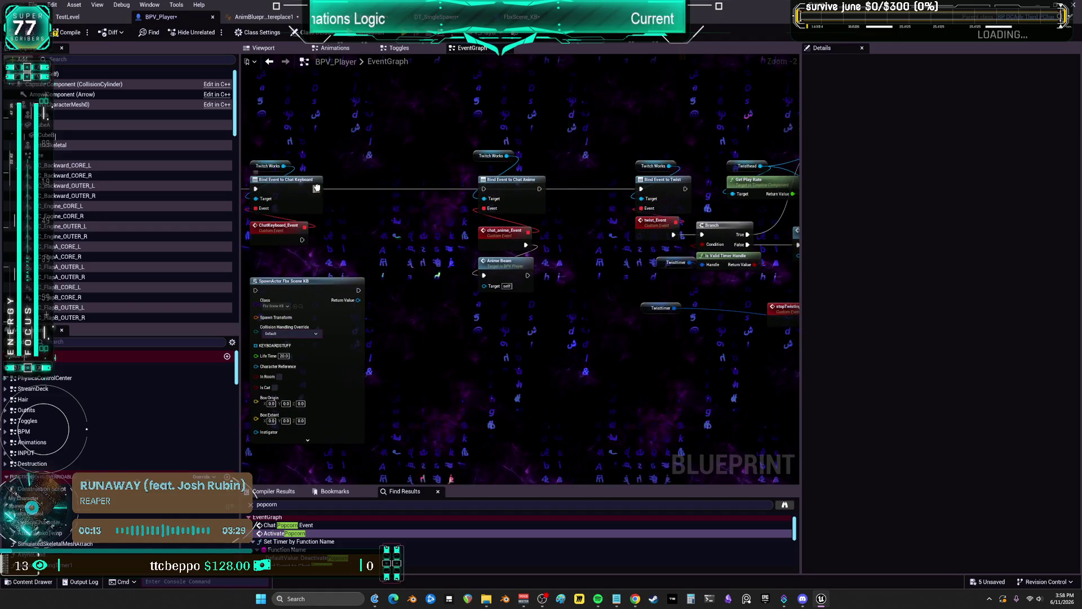
{"action": "left_click_drag", "start_coordinate": [316, 187], "coordinate": [543, 185]}
{"action": "scroll", "coordinate": [493, 191], "scroll_direction": "down", "scroll_amount": 3}
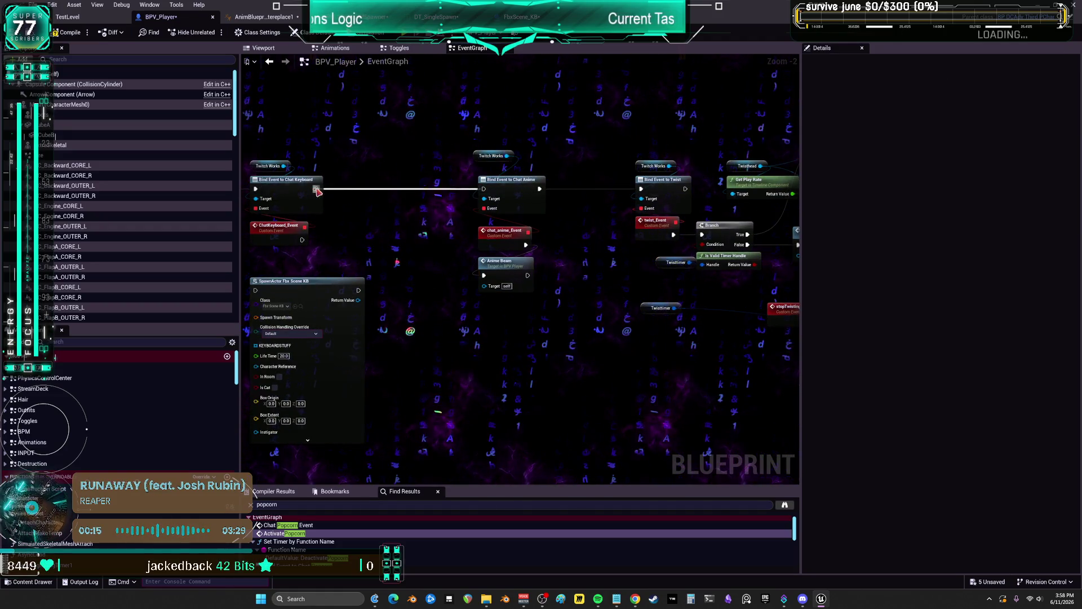
{"action": "scroll", "coordinate": [744, 314], "scroll_direction": "down", "scroll_amount": 2}
Select the Anime Beam call node and jump to its definition with Alt+G
{"action": "left_click_drag", "start_coordinate": [705, 314], "coordinate": [450, 136]}
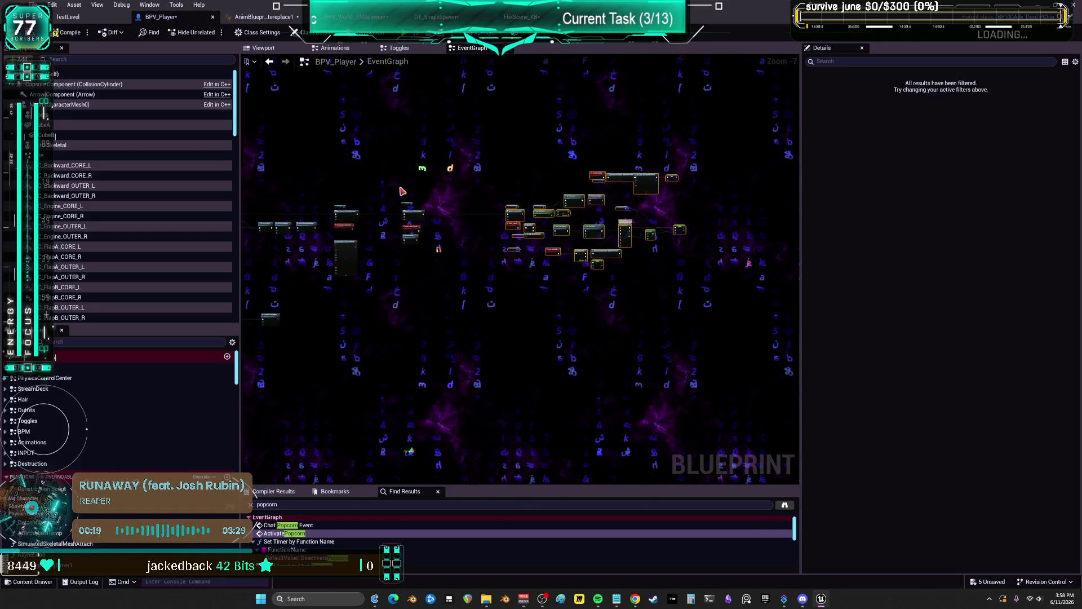
{"action": "scroll", "coordinate": [403, 192], "scroll_direction": "up", "scroll_amount": 5}
{"action": "left_click", "coordinate": [539, 233]}
{"action": "scroll", "coordinate": [459, 239], "scroll_direction": "up", "scroll_amount": 2}
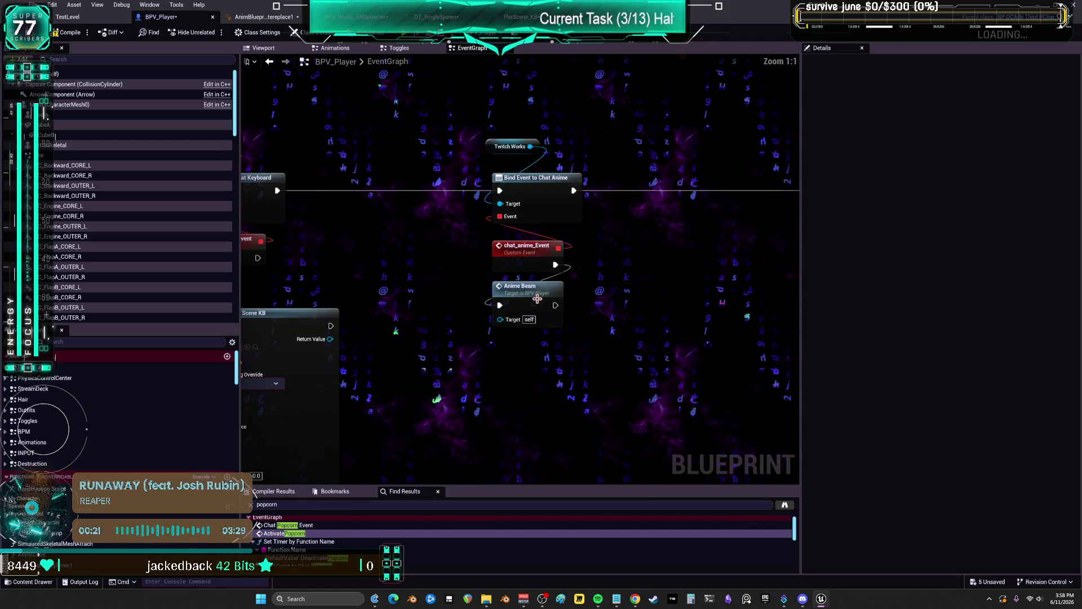
{"action": "left_click", "coordinate": [537, 299]}
{"action": "key", "text": "alt+g"}
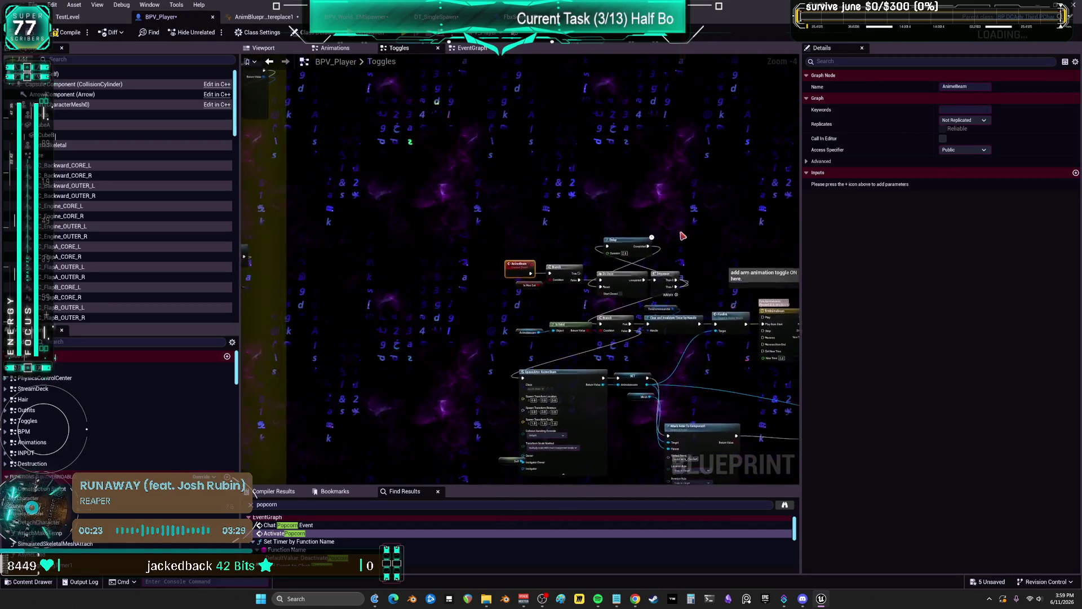
Review the AnimeBeam logic in Toggles, then browse to the AnimeBeam asset in UniqueBlueprints
{"action": "scroll", "coordinate": [580, 174], "scroll_direction": "down", "scroll_amount": 2}
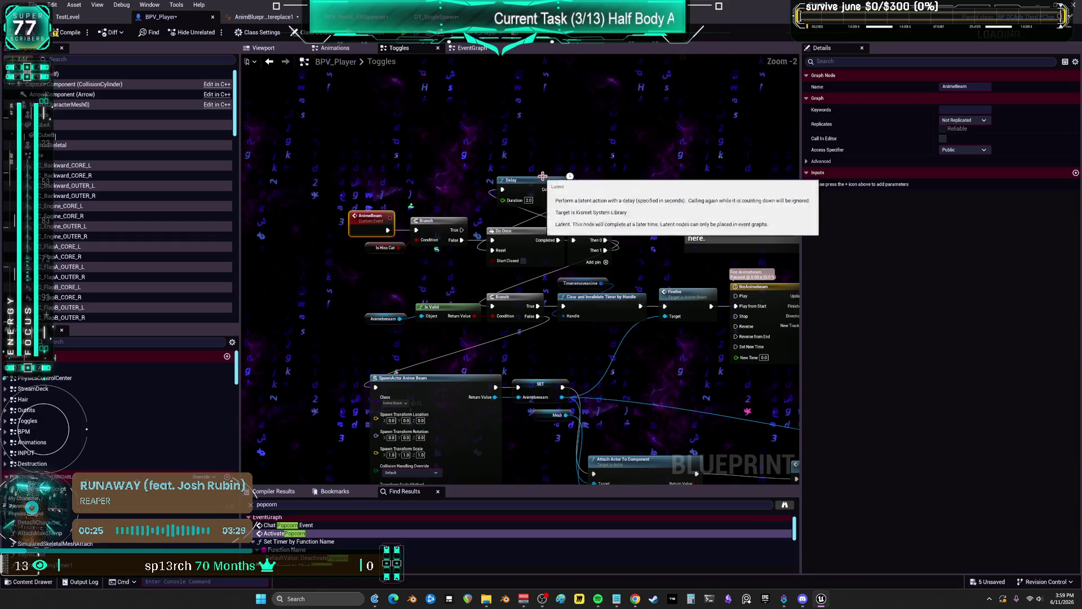
{"action": "scroll", "coordinate": [491, 194], "scroll_direction": "down", "scroll_amount": 3}
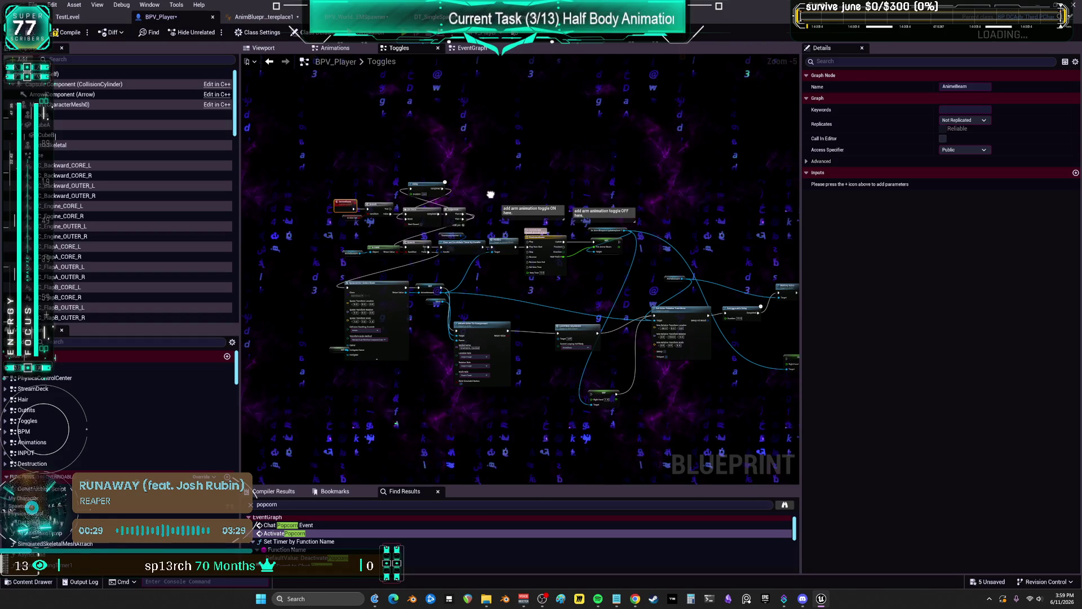
{"action": "scroll", "coordinate": [463, 198], "scroll_direction": "up", "scroll_amount": 4}
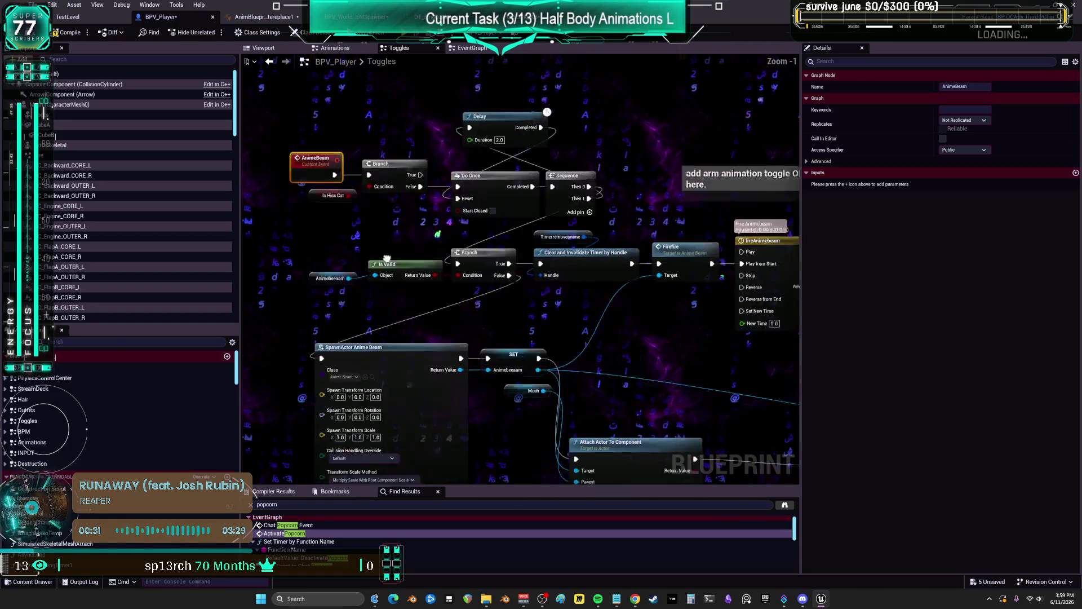
{"action": "left_click", "coordinate": [393, 326]}
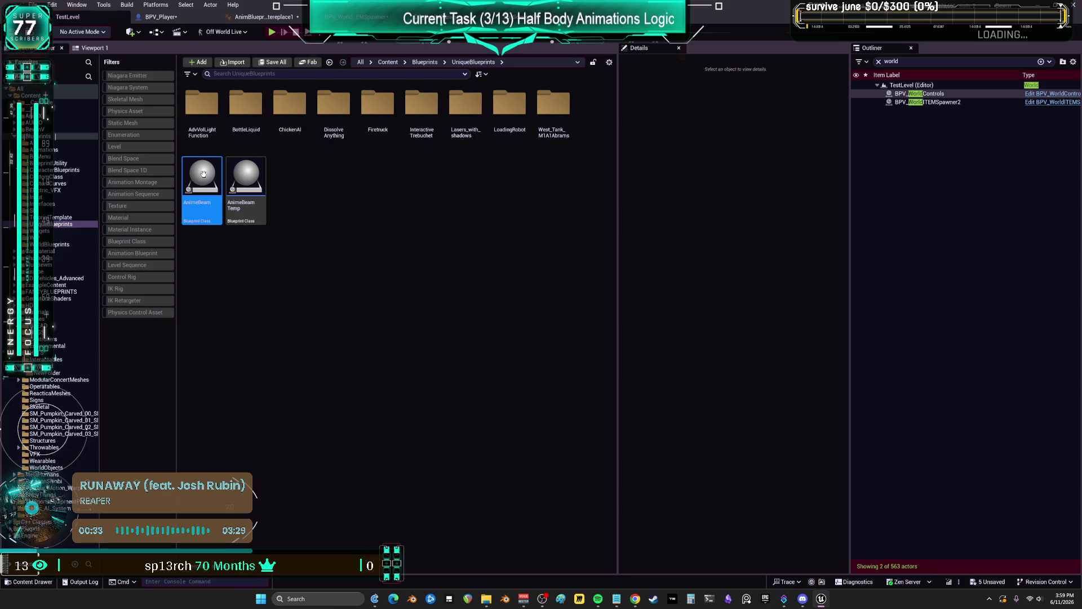
Open the AnimeBeam Blueprint and select its firefire custom event
{"action": "key", "text": "Return"}
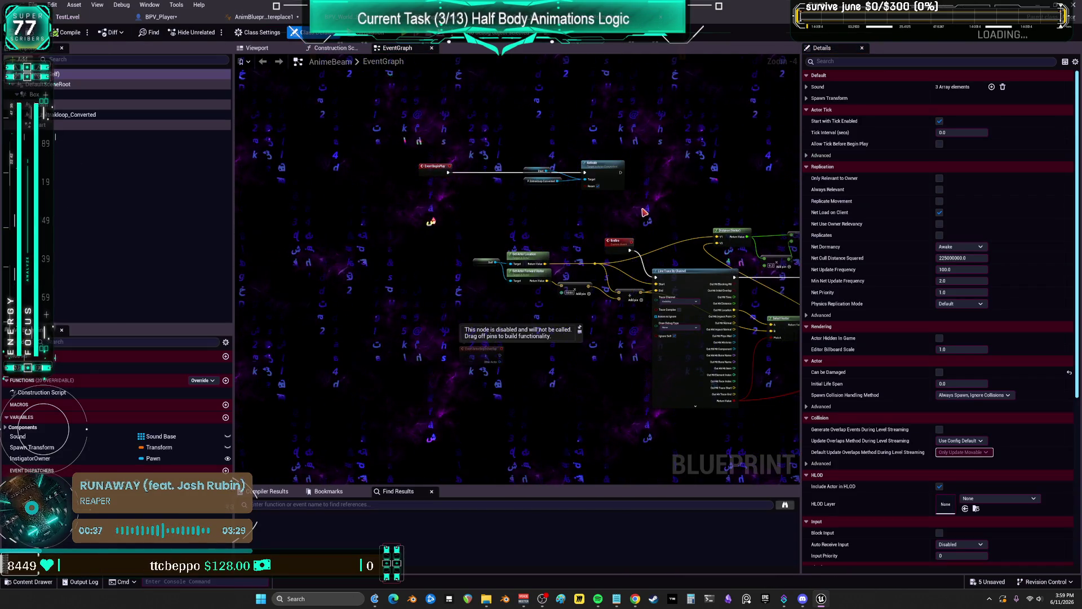
{"action": "scroll", "coordinate": [555, 203], "scroll_direction": "up", "scroll_amount": 3}
{"action": "left_click", "coordinate": [463, 269]}
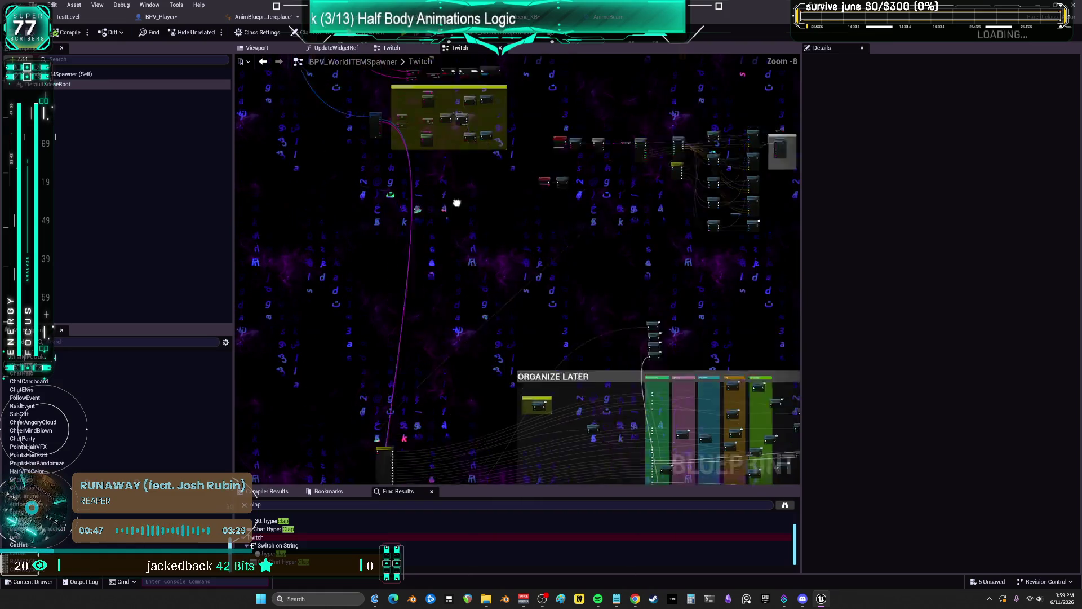
Survey the GetEmoticonImage and auto hypetrain detect nodes, then view the animation blueprint's conduit rule
{"action": "scroll", "coordinate": [476, 244], "scroll_direction": "up", "scroll_amount": 6}
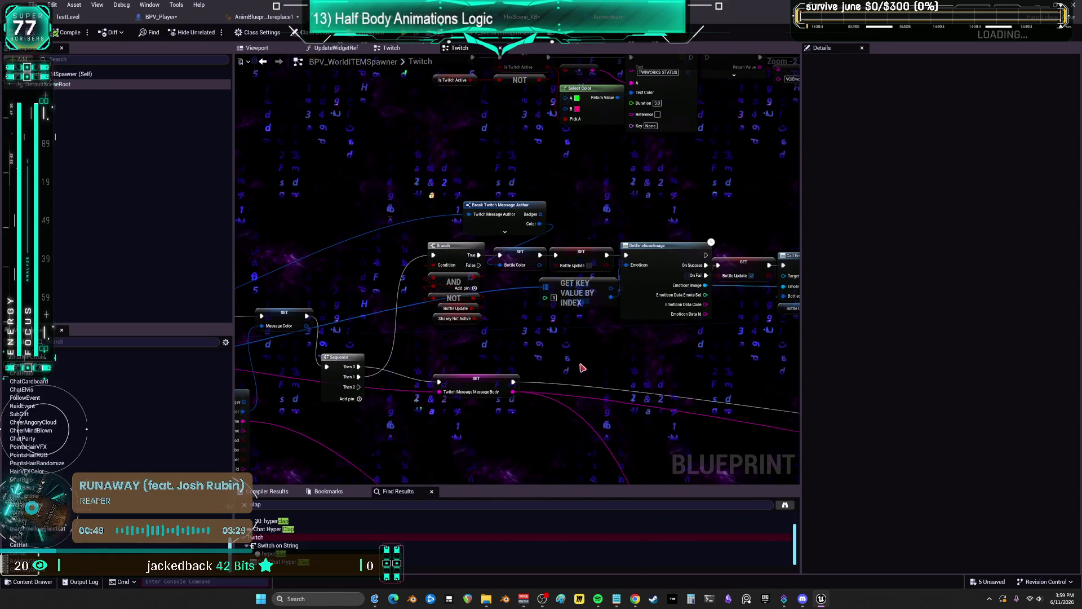
{"action": "left_click_drag", "start_coordinate": [582, 368], "coordinate": [410, 317]}
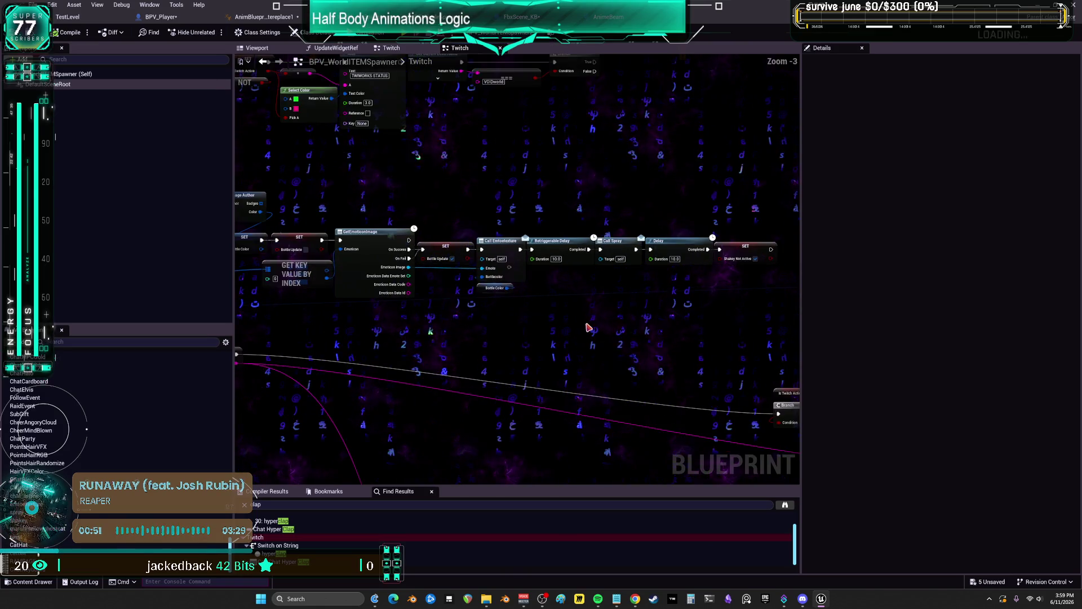
{"action": "mouse_move", "coordinate": [471, 332]}
{"action": "left_mouse_down"}
{"action": "mouse_move", "coordinate": [519, 440]}
{"action": "mouse_move", "coordinate": [767, 172]}
{"action": "left_mouse_up"}
{"action": "left_click_drag", "start_coordinate": [715, 211], "coordinate": [935, 191]}
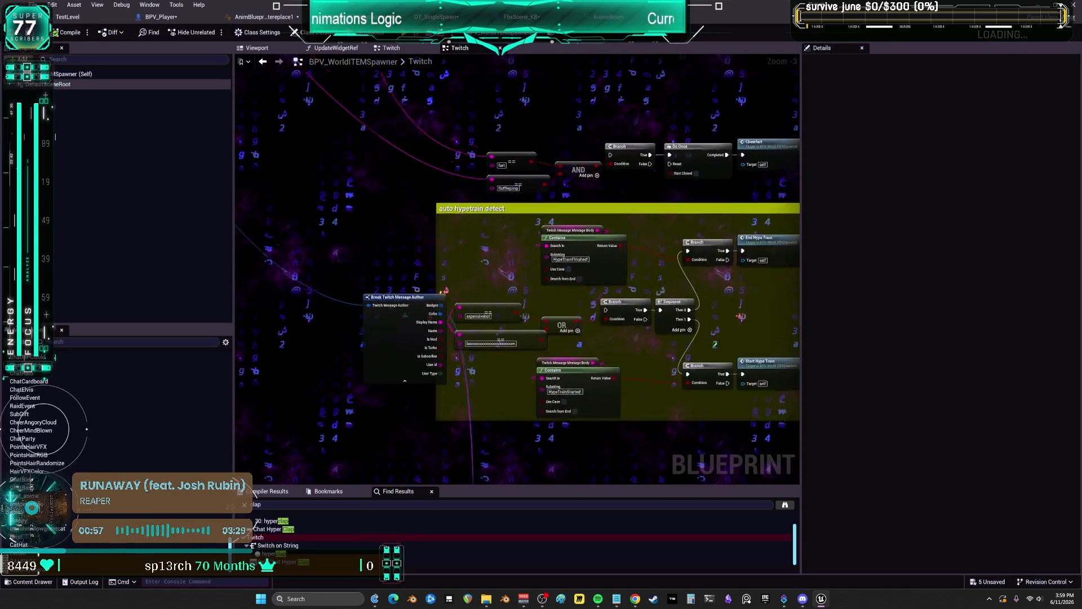
{"action": "left_click_drag", "start_coordinate": [552, 338], "coordinate": [431, 351]}
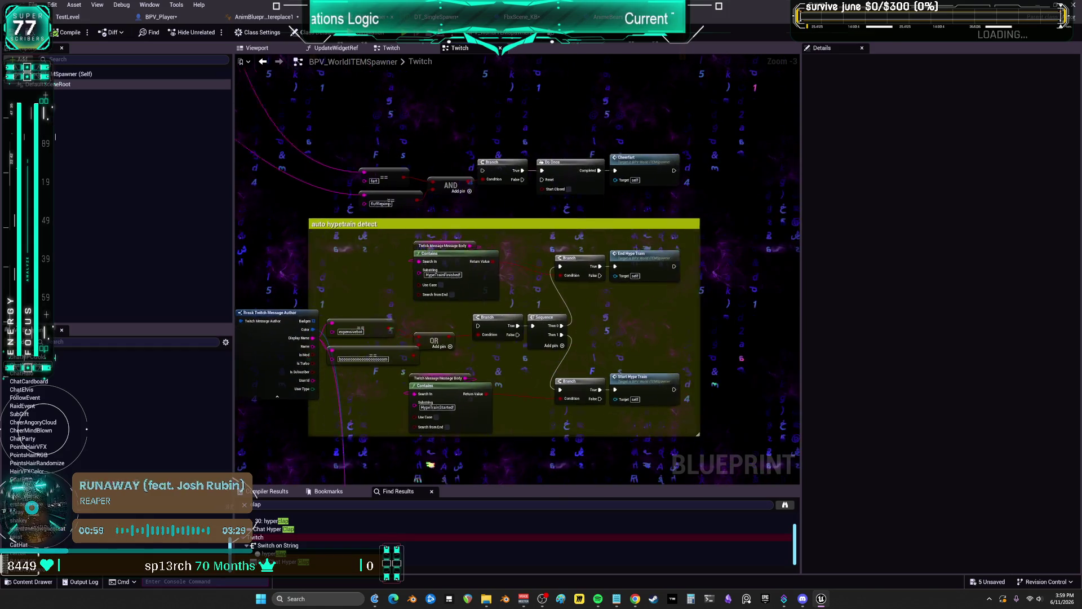
{"action": "left_click_drag", "start_coordinate": [789, 186], "coordinate": [733, 223]}
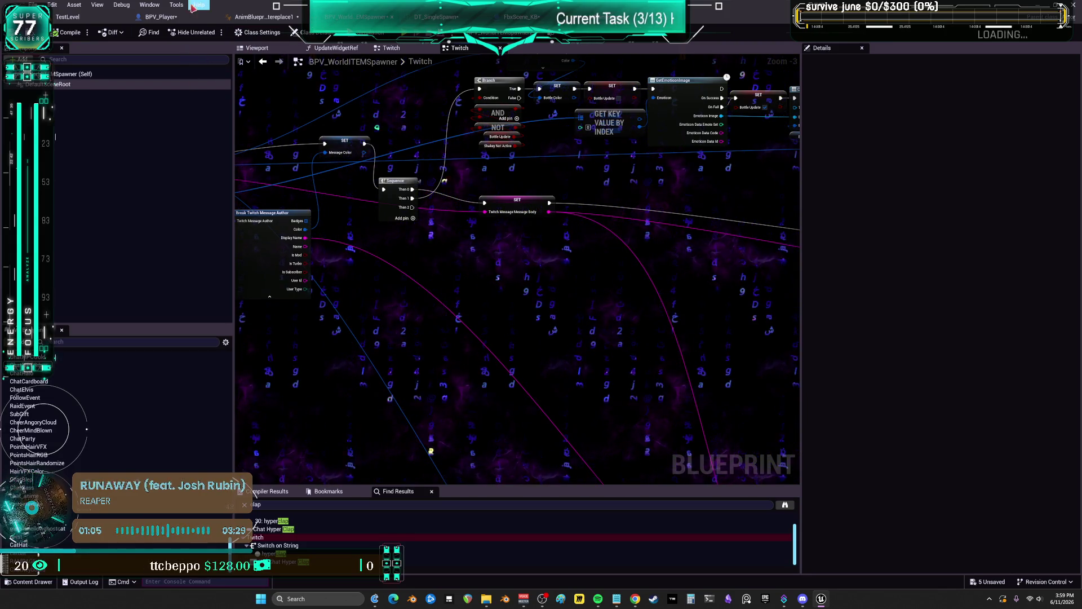
{"action": "left_click", "coordinate": [259, 19]}
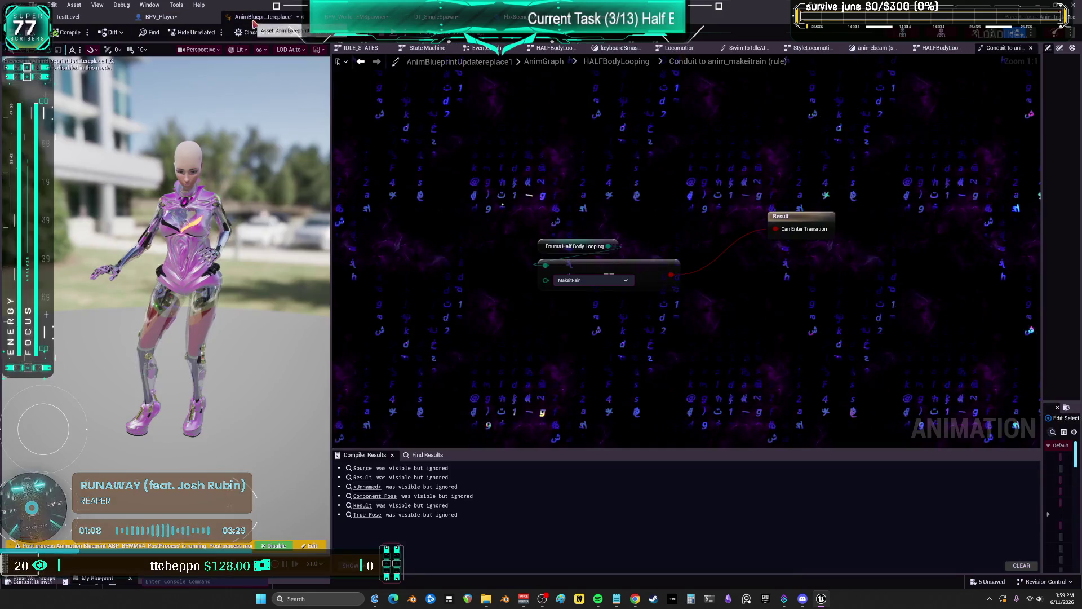
In BPV_Player's Toggles graph, inspect the Firefire call and the AnimeBeam Blueprint's firefire event
{"action": "left_click", "coordinate": [184, 18]}
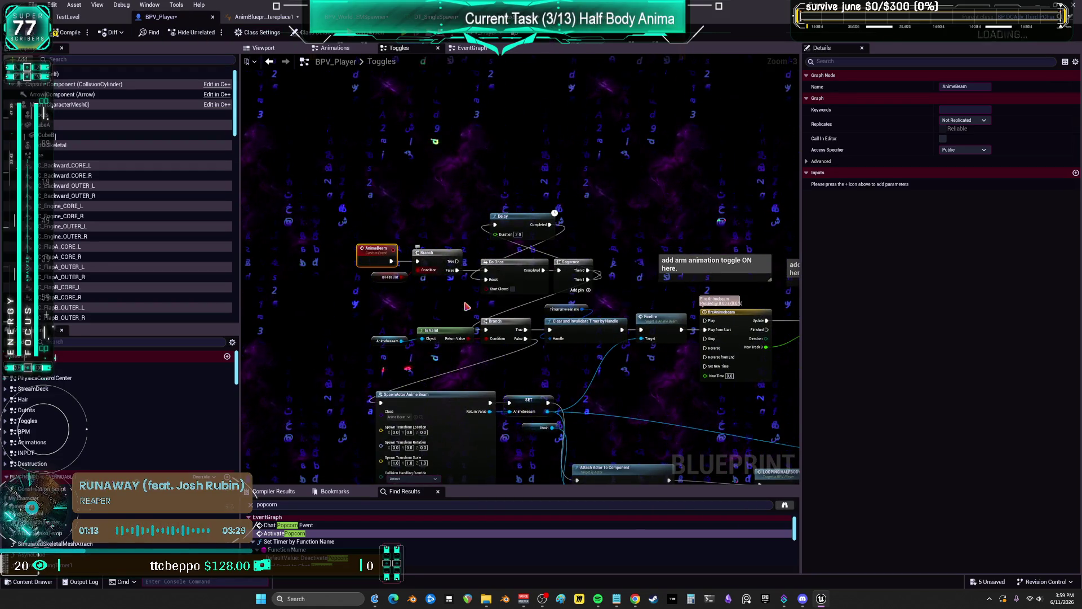
{"action": "mouse_move", "coordinate": [673, 276]}
{"action": "left_mouse_down"}
{"action": "mouse_move", "coordinate": [530, 181]}
{"action": "mouse_move", "coordinate": [505, 139]}
{"action": "mouse_move", "coordinate": [626, 157]}
{"action": "left_mouse_up"}
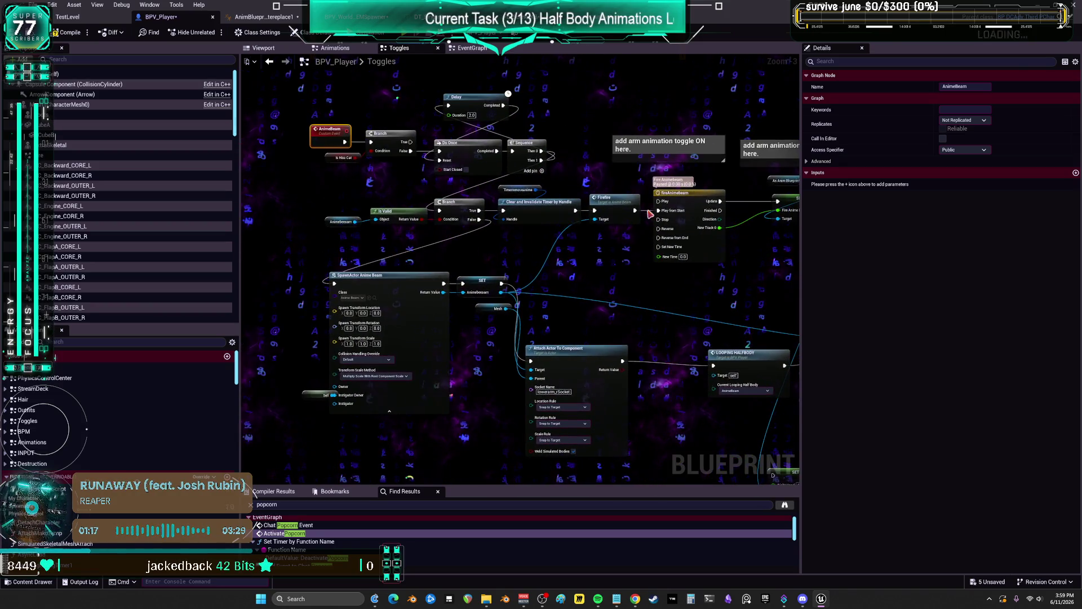
{"action": "left_click", "coordinate": [607, 208]}
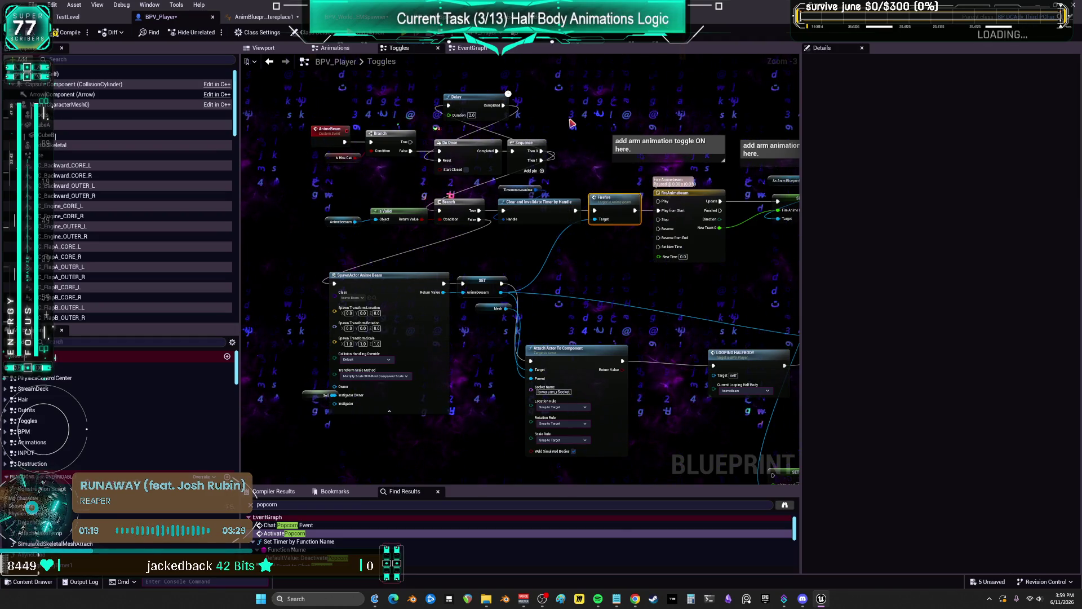
{"action": "double_click", "coordinate": [611, 207]}
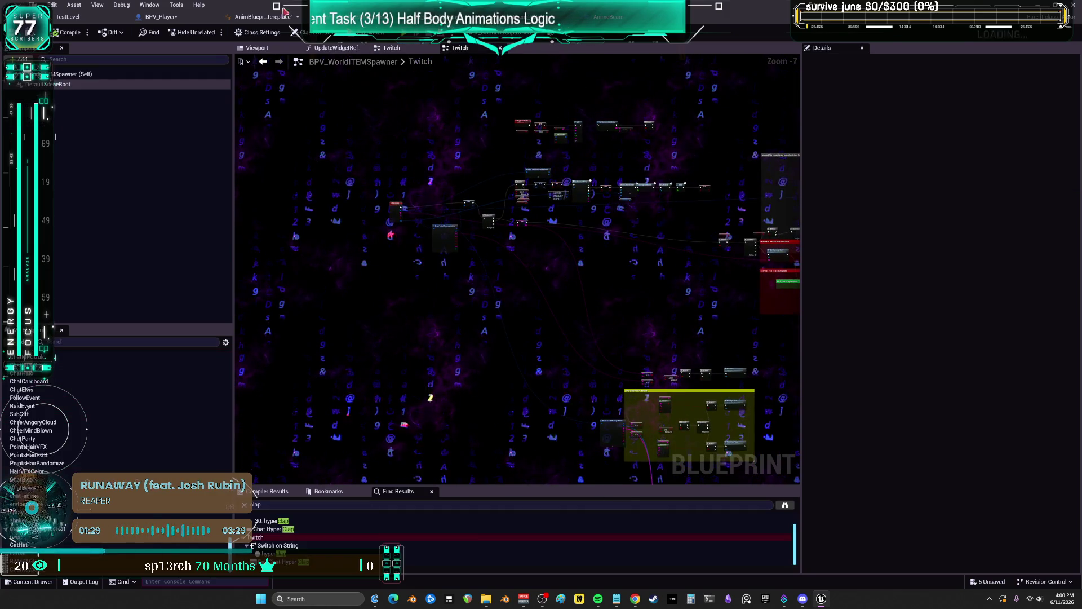
{"action": "left_click", "coordinate": [168, 20]}
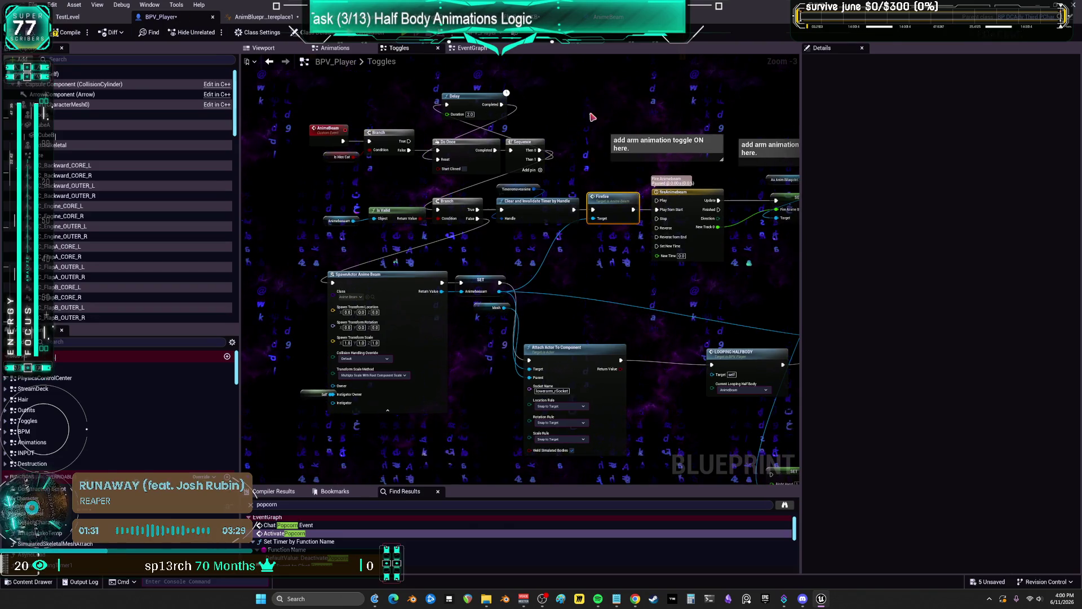
Edit and commit the AnimeBeam custom event's name in the Toggles graph
{"action": "scroll", "coordinate": [592, 117], "scroll_direction": "down", "scroll_amount": 4}
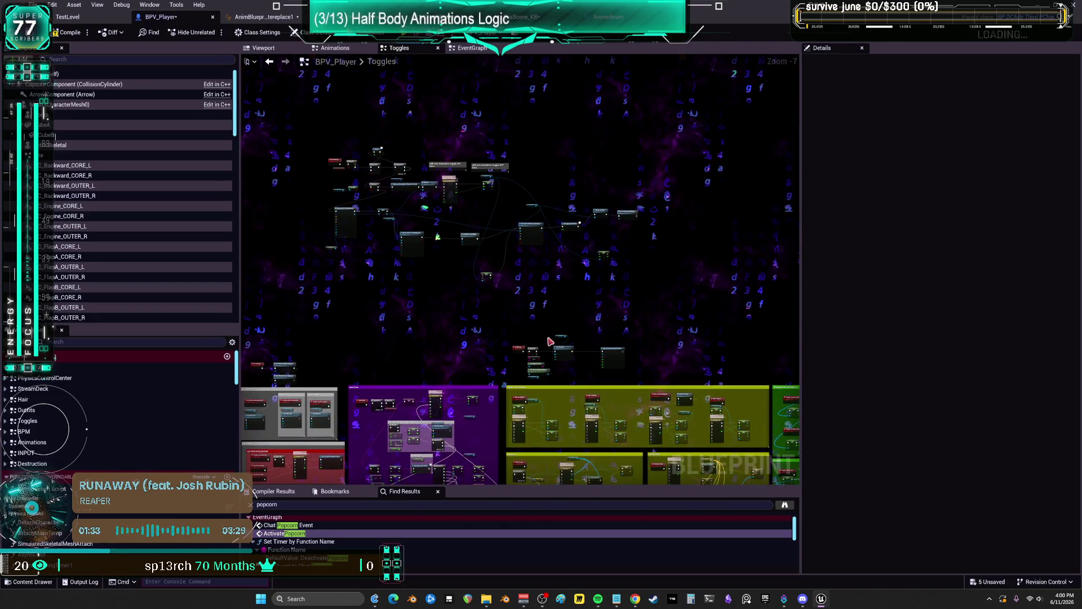
{"action": "scroll", "coordinate": [546, 324], "scroll_direction": "up", "scroll_amount": 2}
{"action": "scroll", "coordinate": [508, 282], "scroll_direction": "down", "scroll_amount": 2}
{"action": "scroll", "coordinate": [454, 249], "scroll_direction": "up", "scroll_amount": 5}
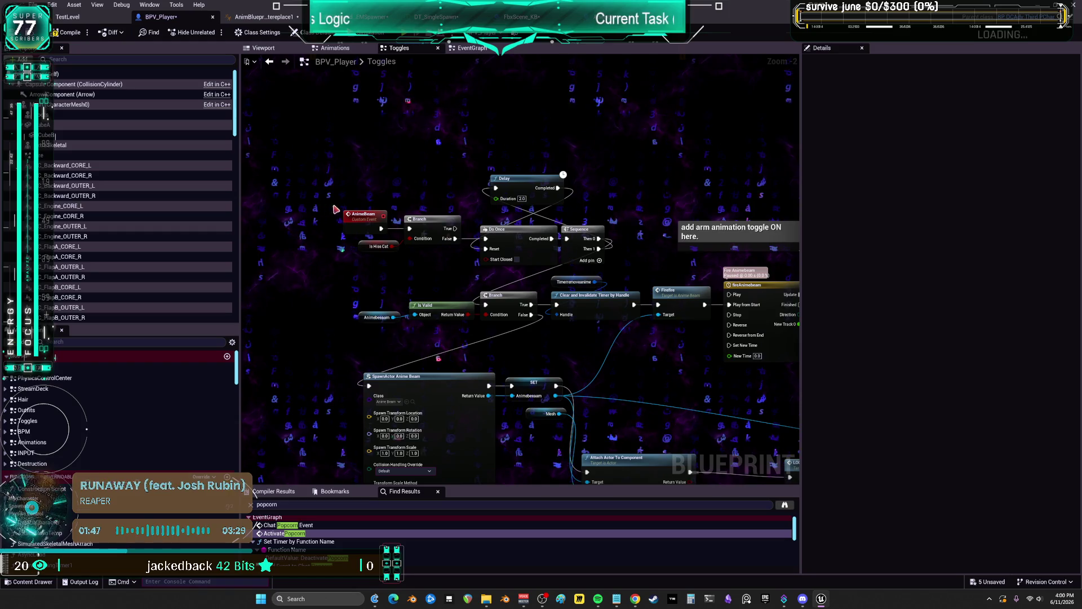
{"action": "double_click", "coordinate": [359, 218]}
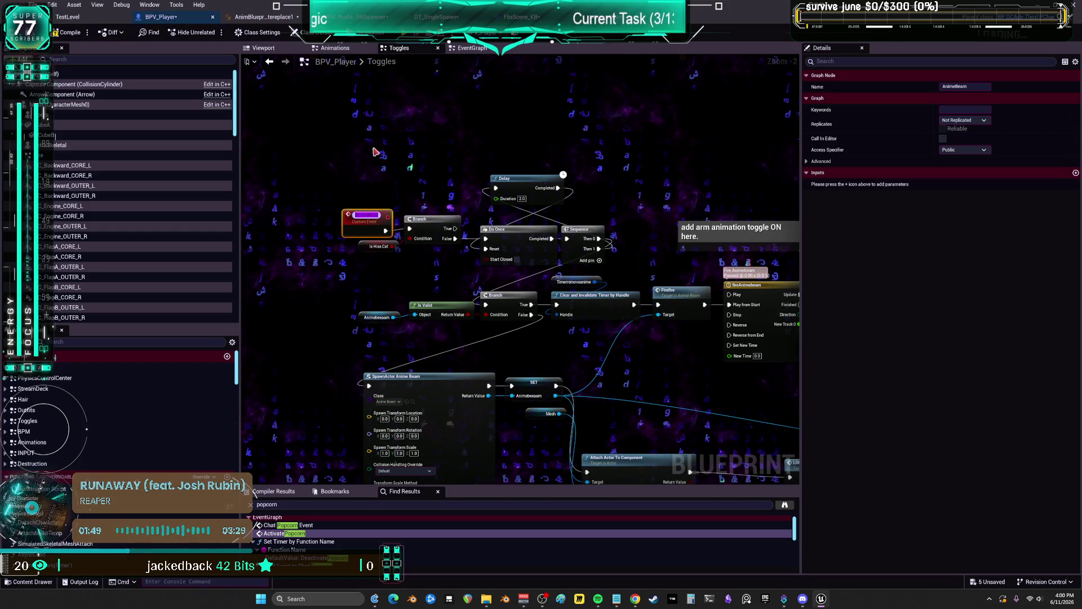
{"action": "left_click", "coordinate": [402, 142]}
{"action": "mouse_move", "coordinate": [631, 253]}
{"action": "left_mouse_down"}
{"action": "mouse_move", "coordinate": [610, 221]}
{"action": "mouse_move", "coordinate": [481, 167]}
{"action": "mouse_move", "coordinate": [389, 162]}
{"action": "mouse_move", "coordinate": [697, 204]}
{"action": "left_mouse_up"}
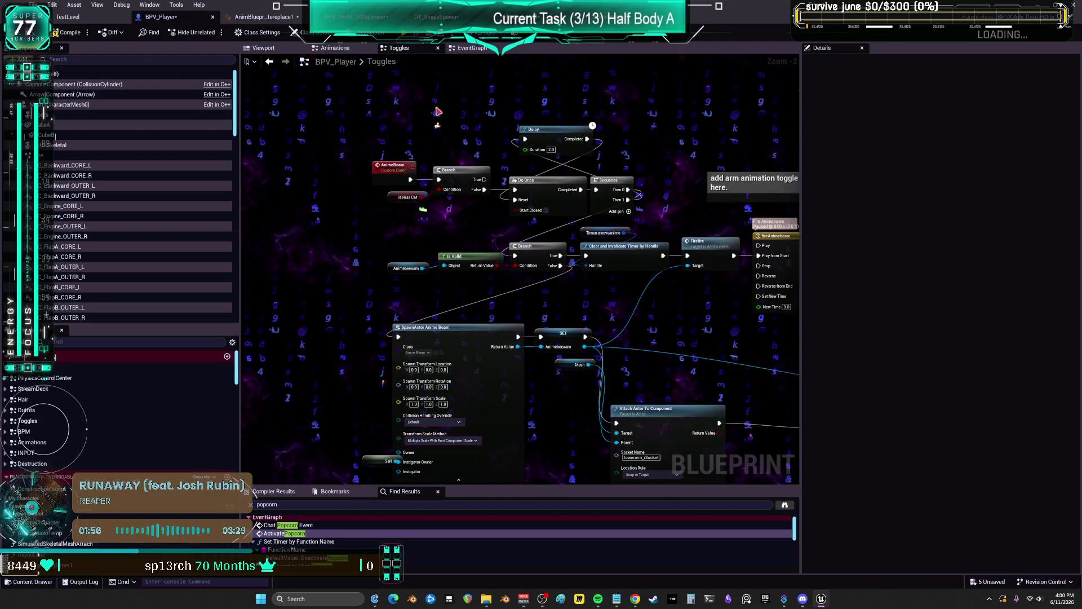
In the EventGraph, drag off Bind Event to Chat Anime's Event pin and add Create Event from Event Dispatchers
{"action": "left_click", "coordinate": [474, 49]}
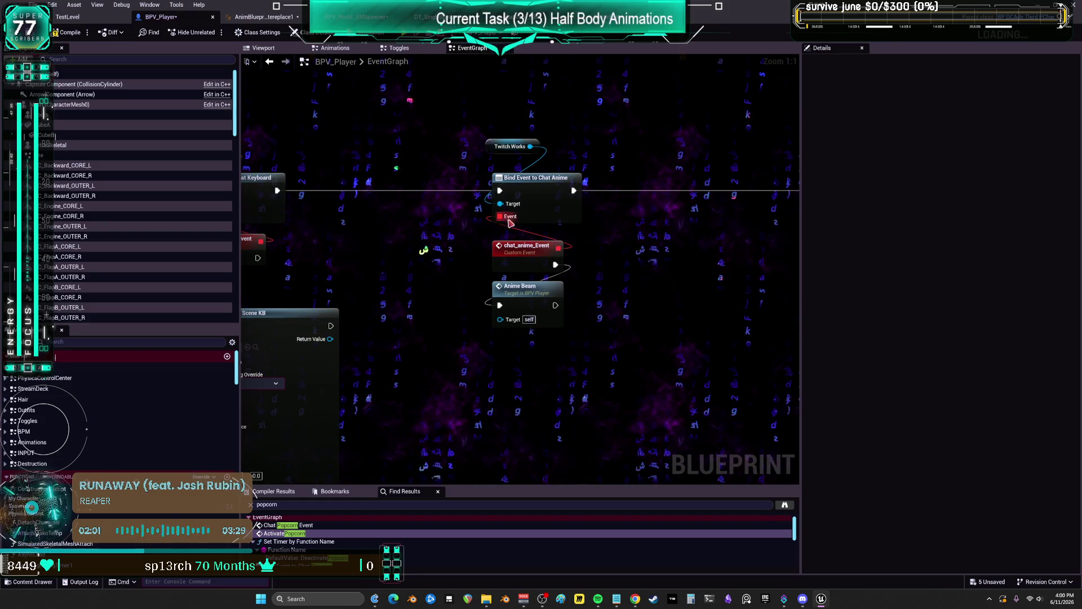
{"action": "left_click", "coordinate": [521, 249]}
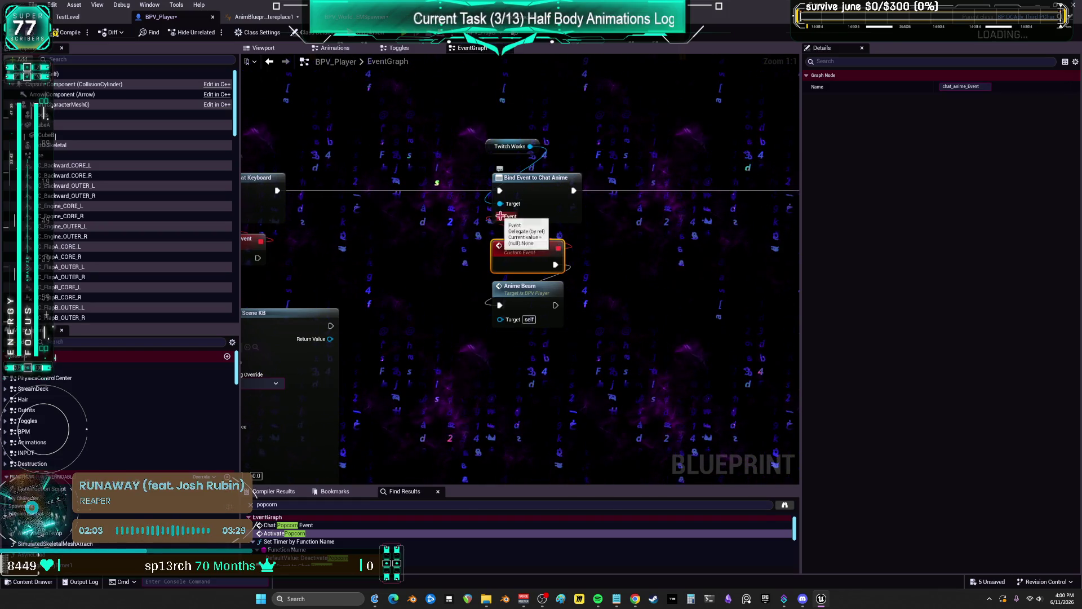
{"action": "left_click_drag", "start_coordinate": [508, 219], "coordinate": [641, 234]}
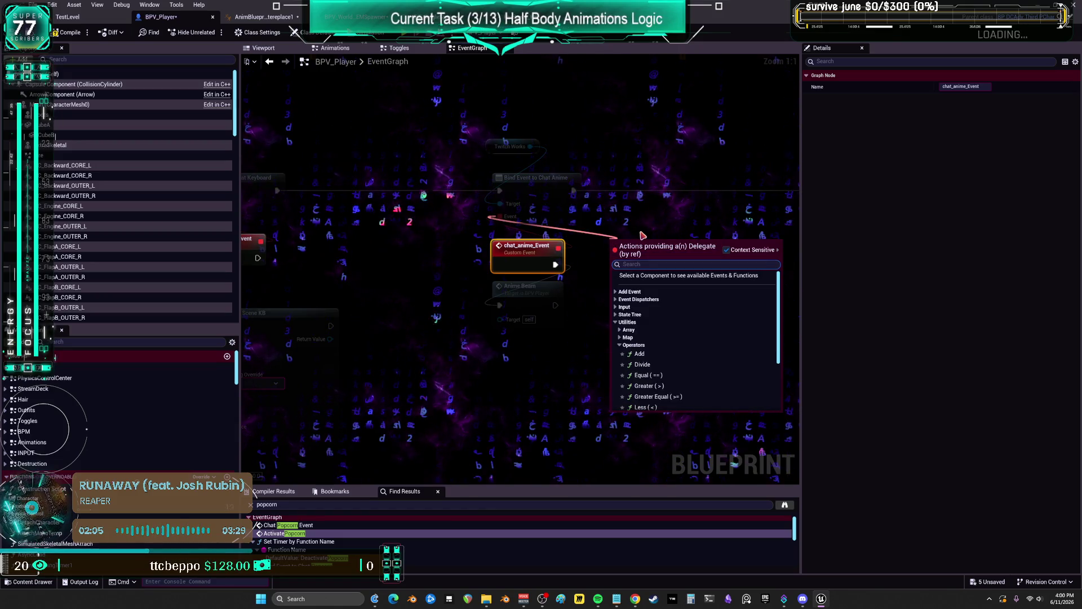
{"action": "type", "text": "func"}
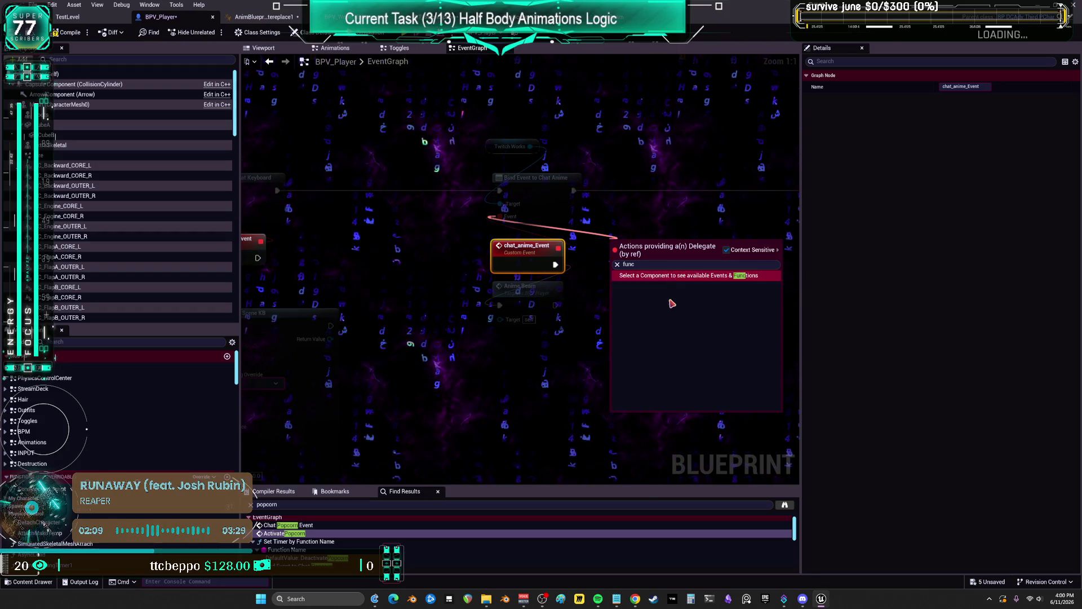
{"action": "left_click", "coordinate": [727, 250]}
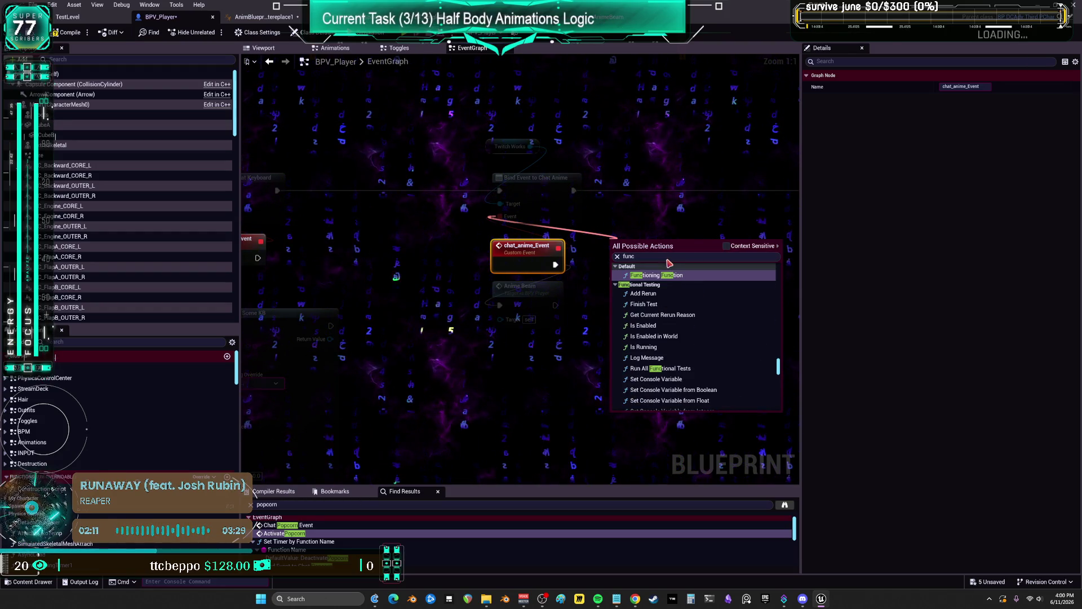
{"action": "key", "text": "BackSpace"}
{"action": "key", "text": "BackSpace"}
{"action": "key", "text": "BackSpace"}
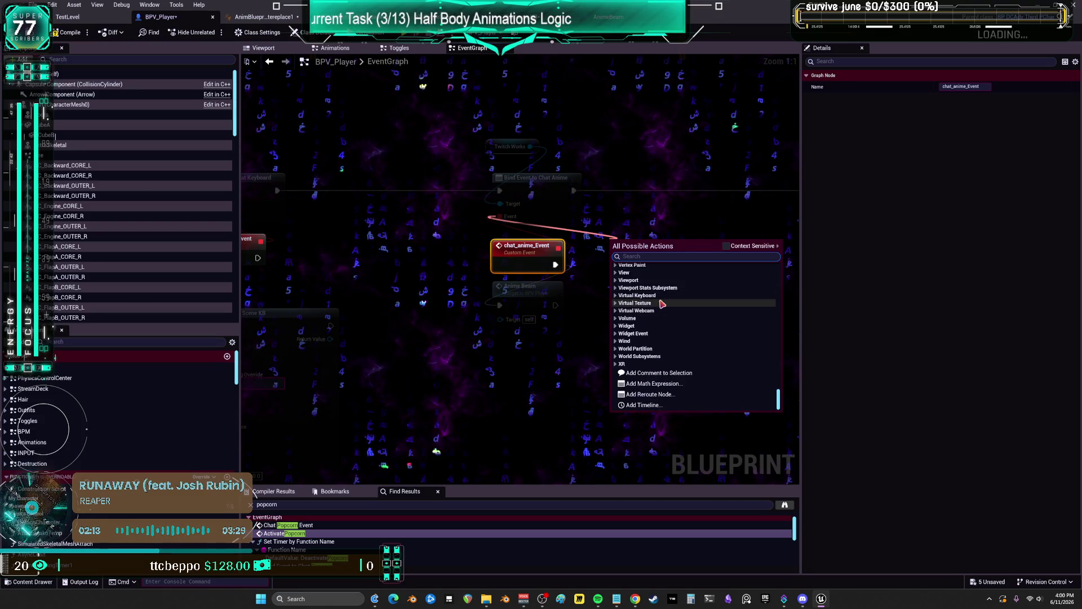
{"action": "type", "text": "call"}
{"action": "scroll", "coordinate": [676, 321], "scroll_direction": "down", "scroll_amount": 5}
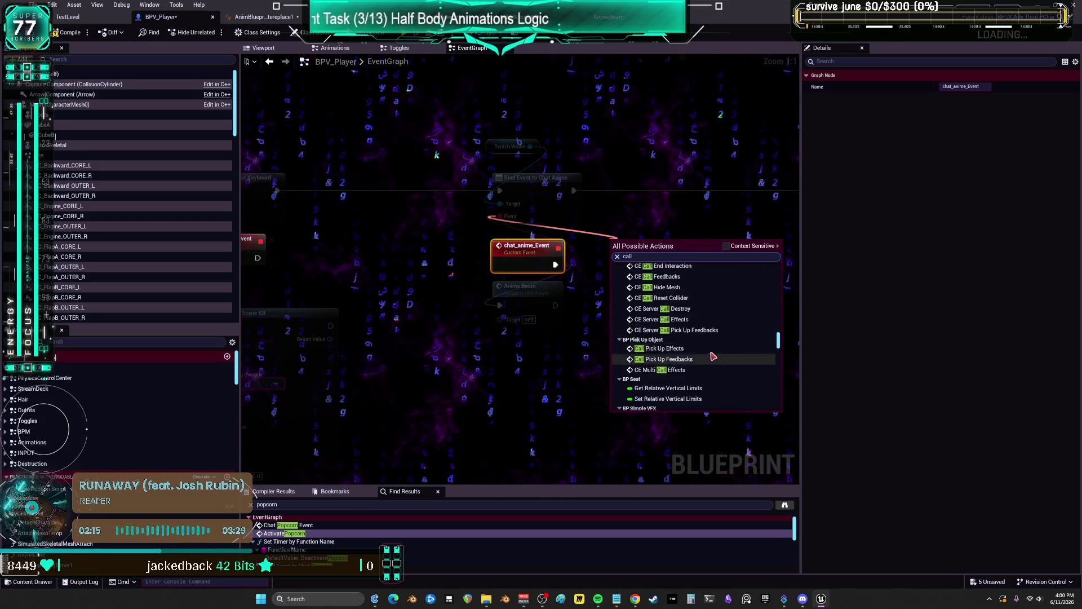
{"action": "left_click", "coordinate": [727, 245]}
{"action": "key", "text": "BackSpace"}
{"action": "key", "text": "BackSpace"}
{"action": "key", "text": "BackSpace"}
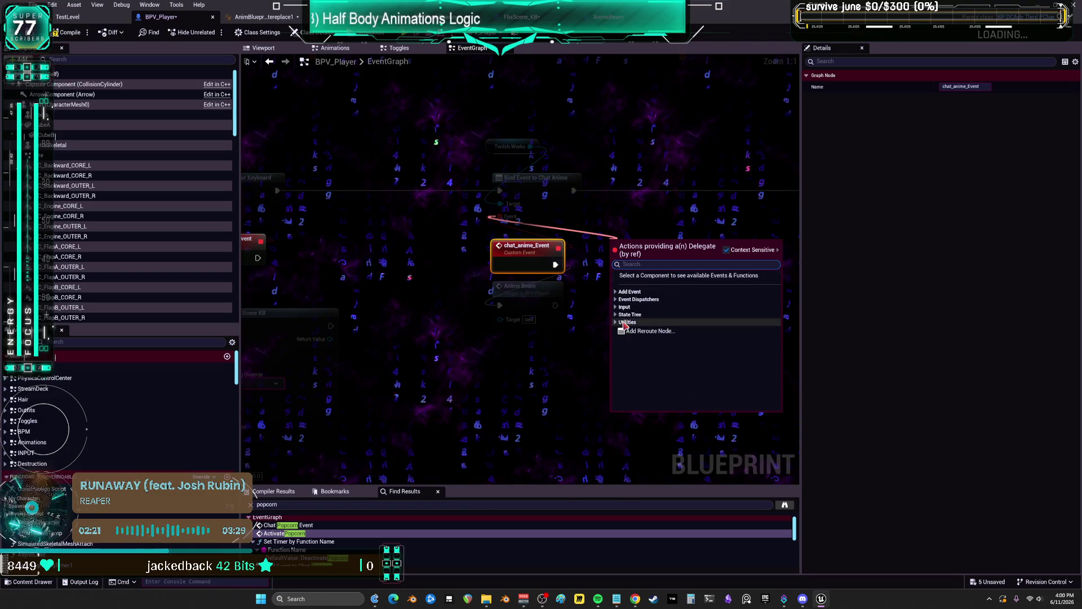
{"action": "left_click", "coordinate": [622, 299]}
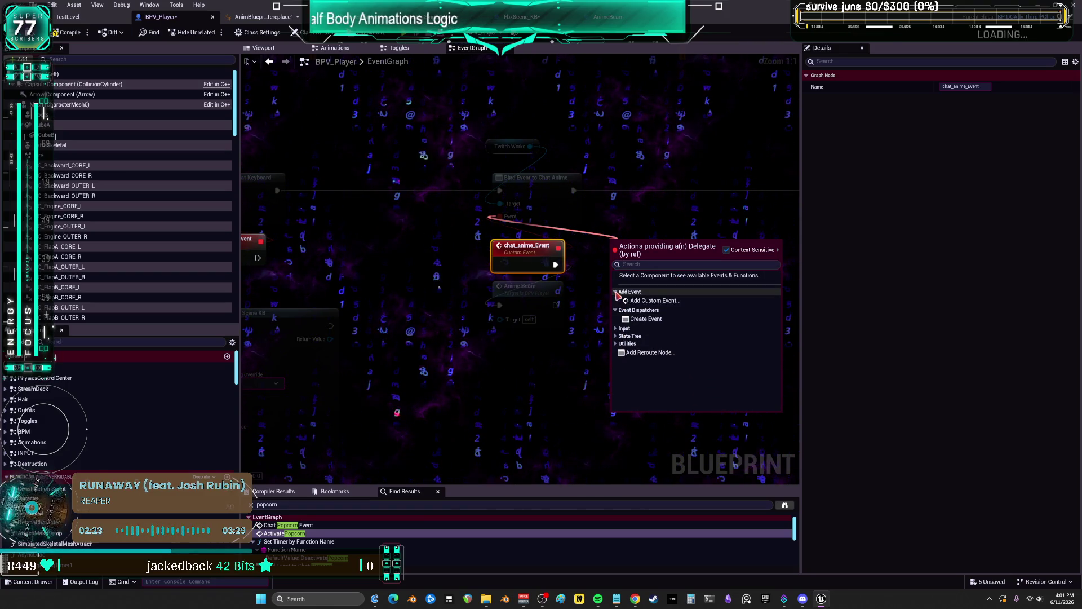
{"action": "key", "text": "Escape"}
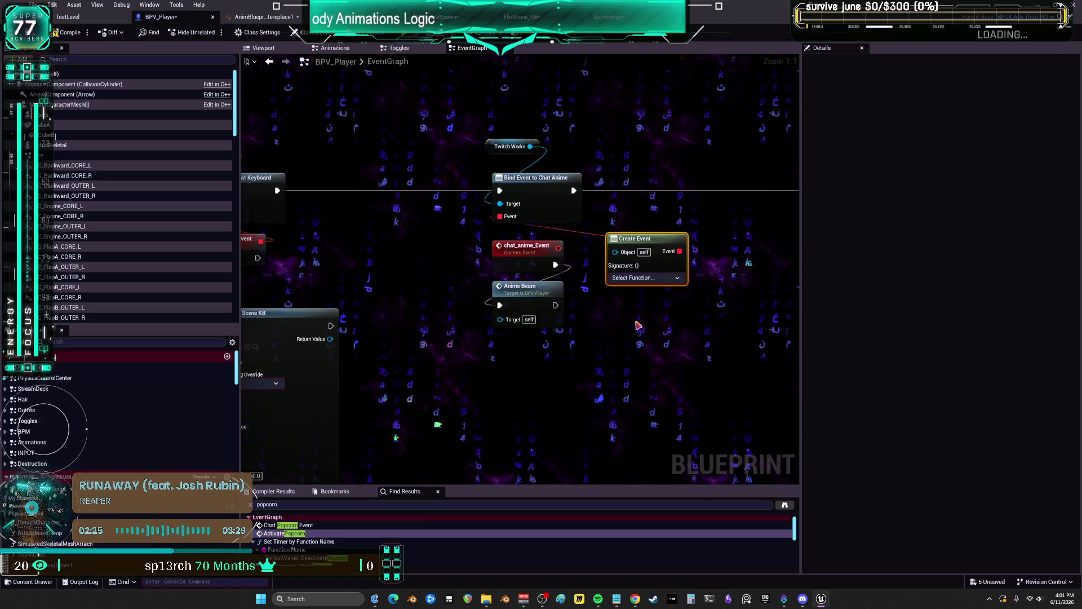
Set Create Event to AnimeBeam, delete chat_anime_Event and Anime Beam, and move Create Event left
{"action": "left_click", "coordinate": [643, 277]}
{"action": "type", "text": "AnimeBeam("}
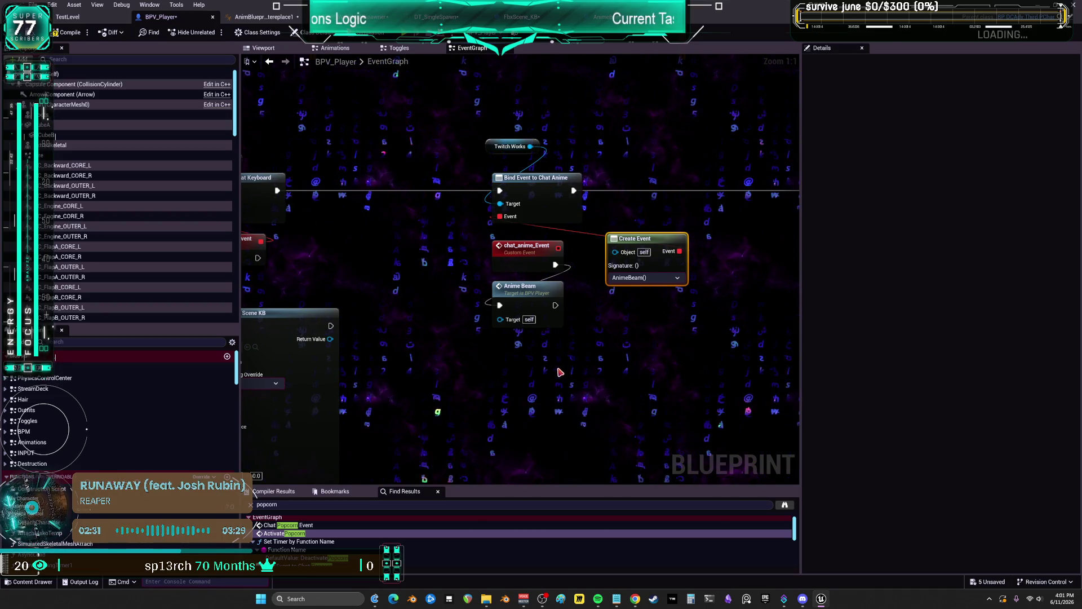
{"action": "mouse_move", "coordinate": [571, 373]}
{"action": "left_mouse_down"}
{"action": "mouse_move", "coordinate": [496, 281]}
{"action": "mouse_move", "coordinate": [486, 237]}
{"action": "left_mouse_up"}
{"action": "left_click_drag", "start_coordinate": [528, 261], "coordinate": [501, 356]}
{"action": "key", "text": "Delete"}
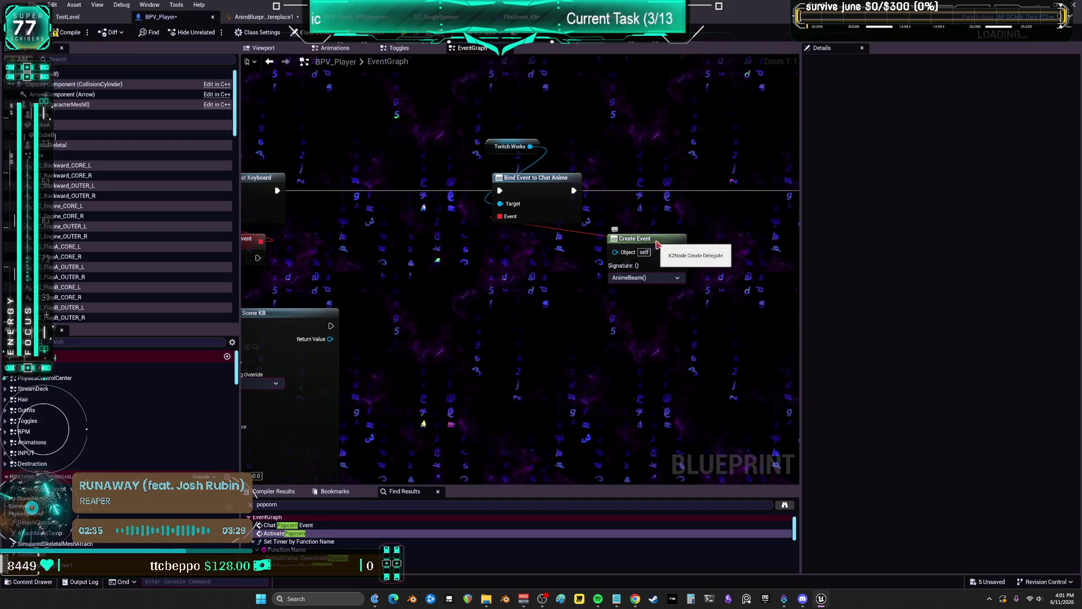
{"action": "left_click_drag", "start_coordinate": [658, 244], "coordinate": [543, 246]}
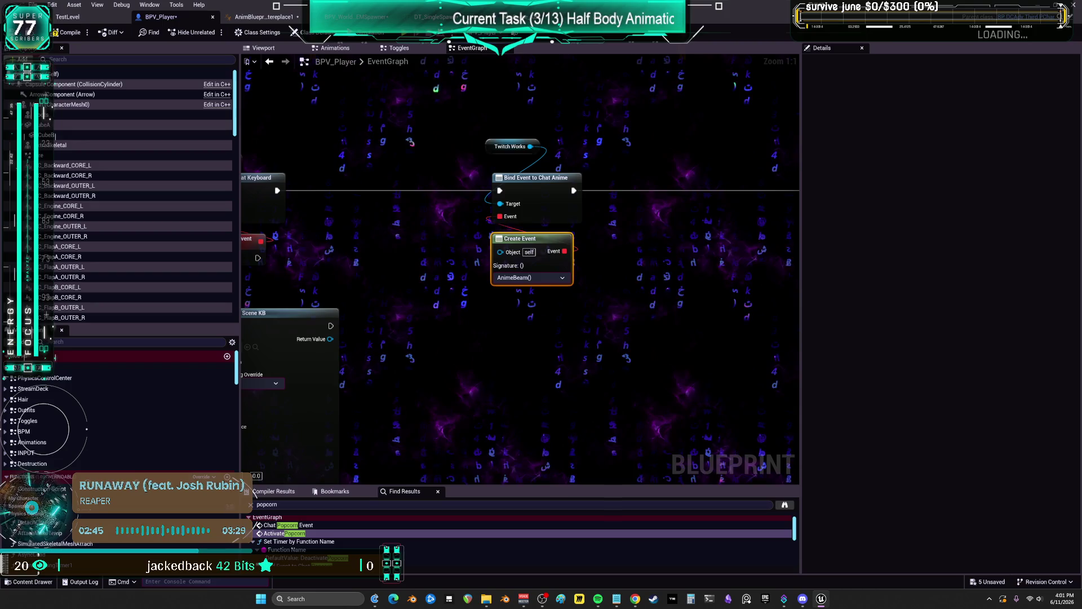
{"action": "scroll", "coordinate": [544, 338], "scroll_direction": "down", "scroll_amount": 1}
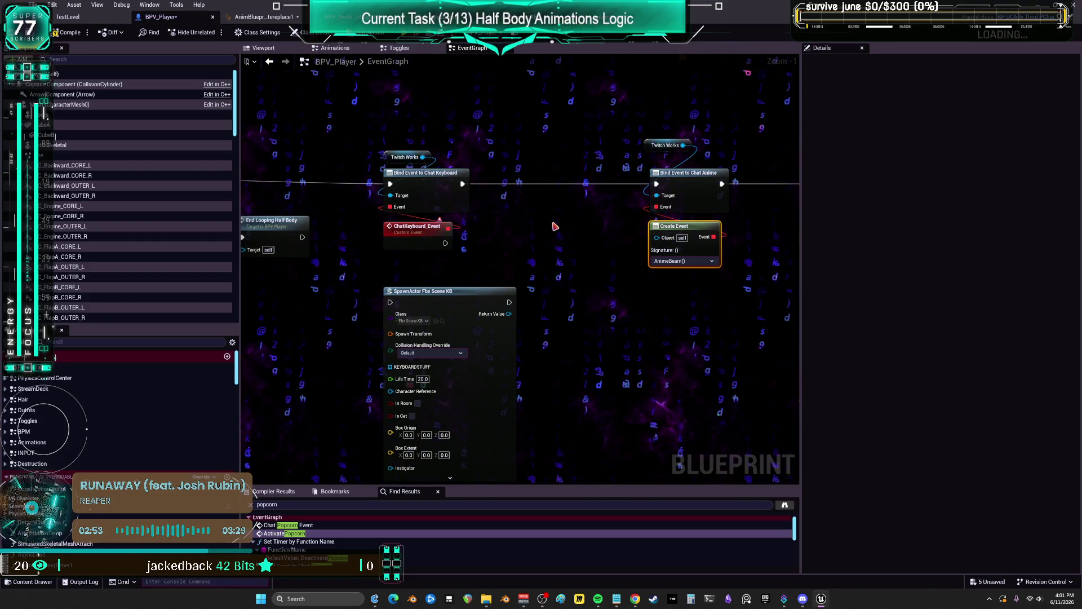
Compile, then delete the spray, bottle and Spawn Actor Fbx Scene KB node groups
{"action": "key", "text": "F7"}
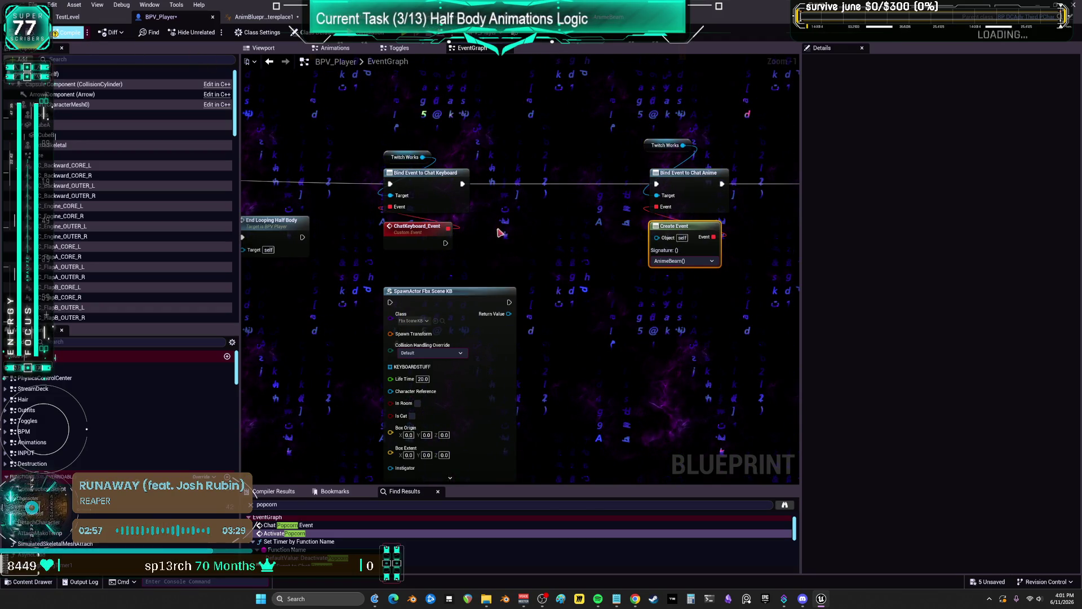
{"action": "scroll", "coordinate": [568, 234], "scroll_direction": "down", "scroll_amount": 2}
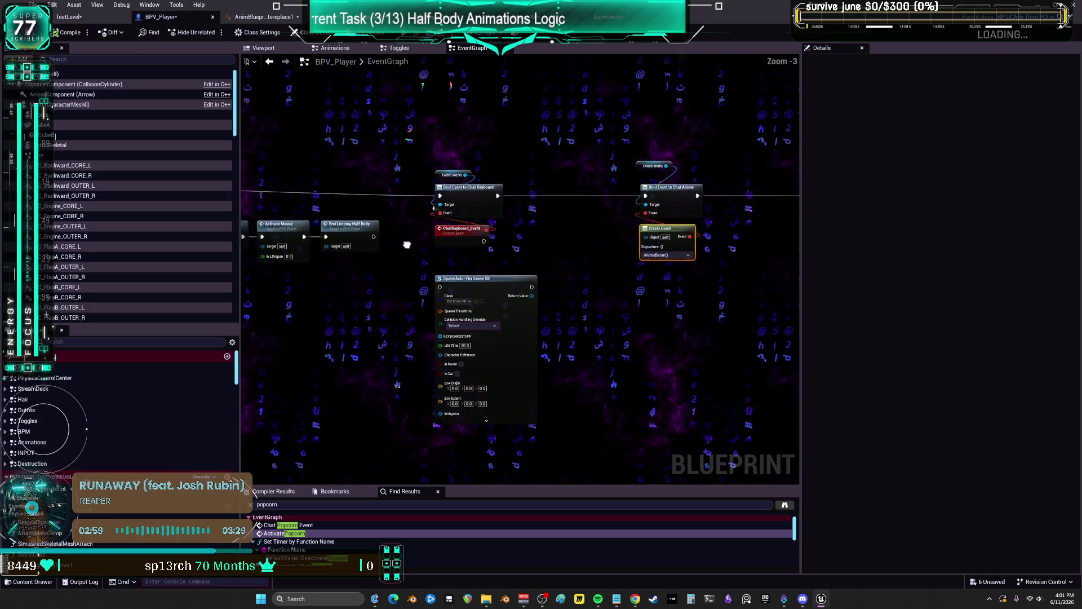
{"action": "left_click_drag", "start_coordinate": [406, 241], "coordinate": [913, 220]}
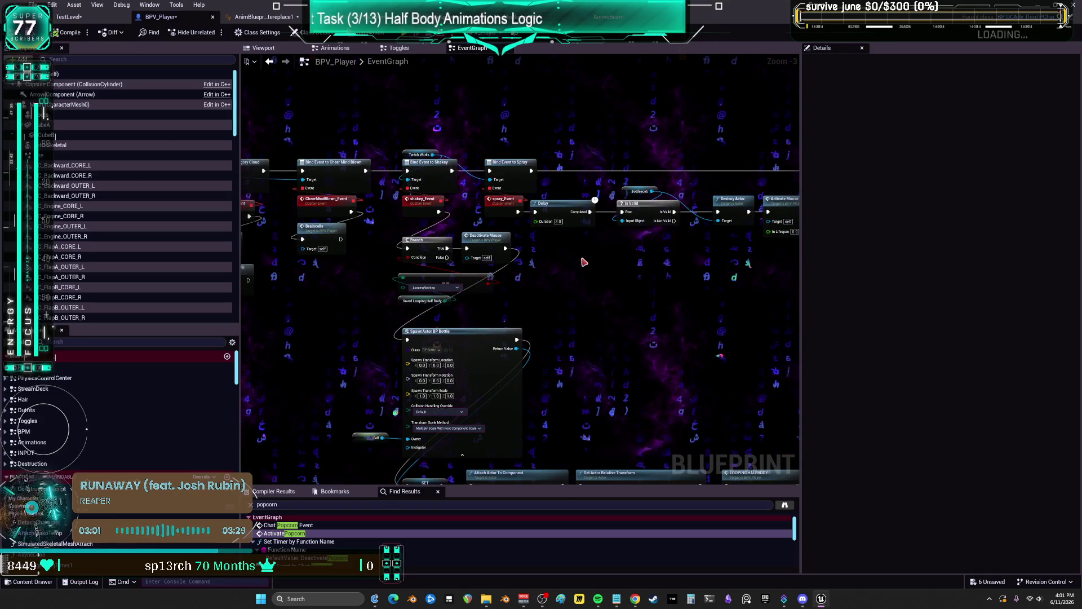
{"action": "scroll", "coordinate": [574, 257], "scroll_direction": "down", "scroll_amount": 1}
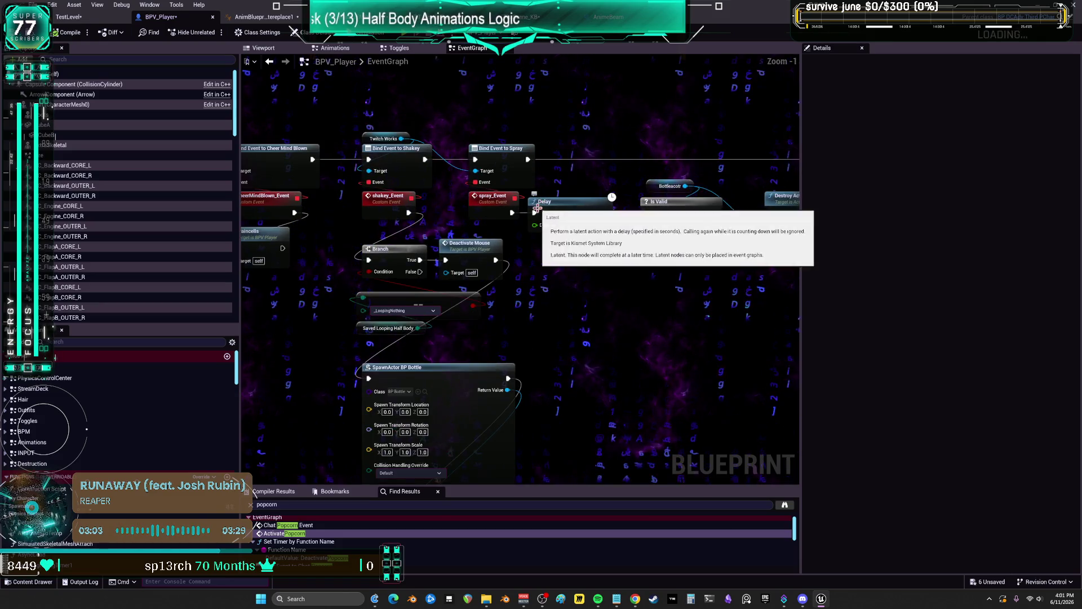
{"action": "scroll", "coordinate": [604, 262], "scroll_direction": "down", "scroll_amount": 2}
{"action": "mouse_move", "coordinate": [616, 353]}
{"action": "left_mouse_down"}
{"action": "mouse_move", "coordinate": [454, 231]}
{"action": "mouse_move", "coordinate": [444, 197]}
{"action": "left_mouse_up"}
{"action": "left_click_drag", "start_coordinate": [443, 187], "coordinate": [443, 187]}
{"action": "scroll", "coordinate": [545, 204], "scroll_direction": "up", "scroll_amount": 3}
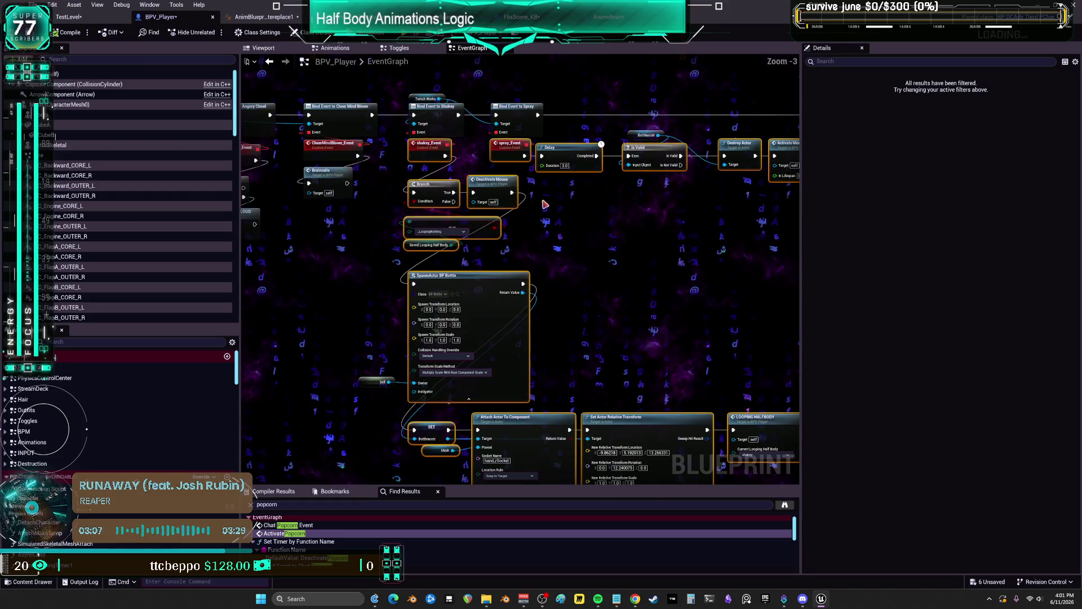
{"action": "mouse_move", "coordinate": [591, 211]}
{"action": "left_mouse_down"}
{"action": "mouse_move", "coordinate": [604, 234]}
{"action": "mouse_move", "coordinate": [534, 230]}
{"action": "left_mouse_up"}
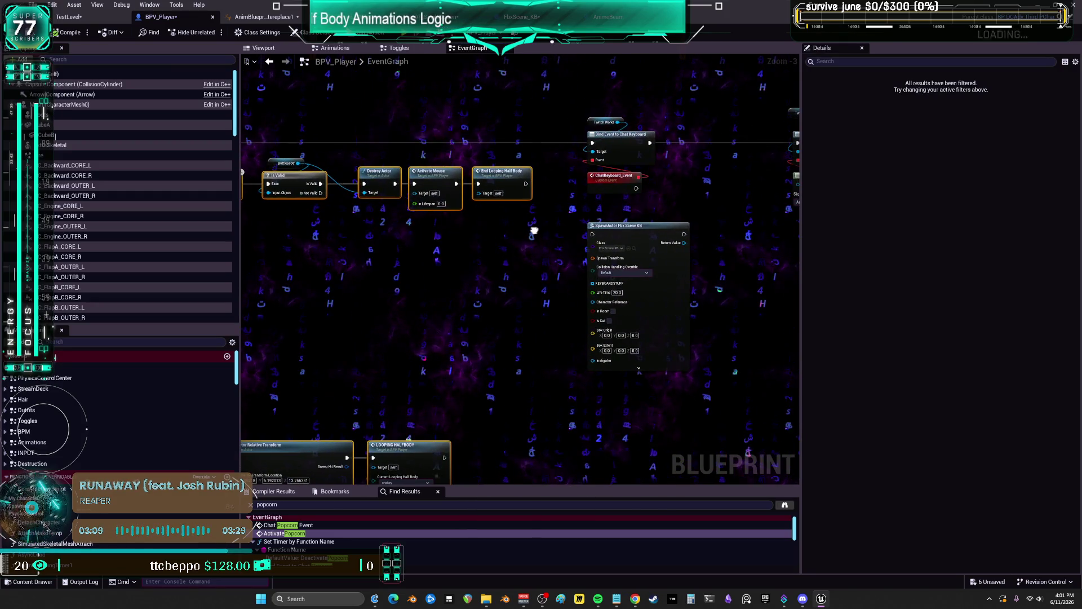
{"action": "scroll", "coordinate": [550, 220], "scroll_direction": "down", "scroll_amount": 2}
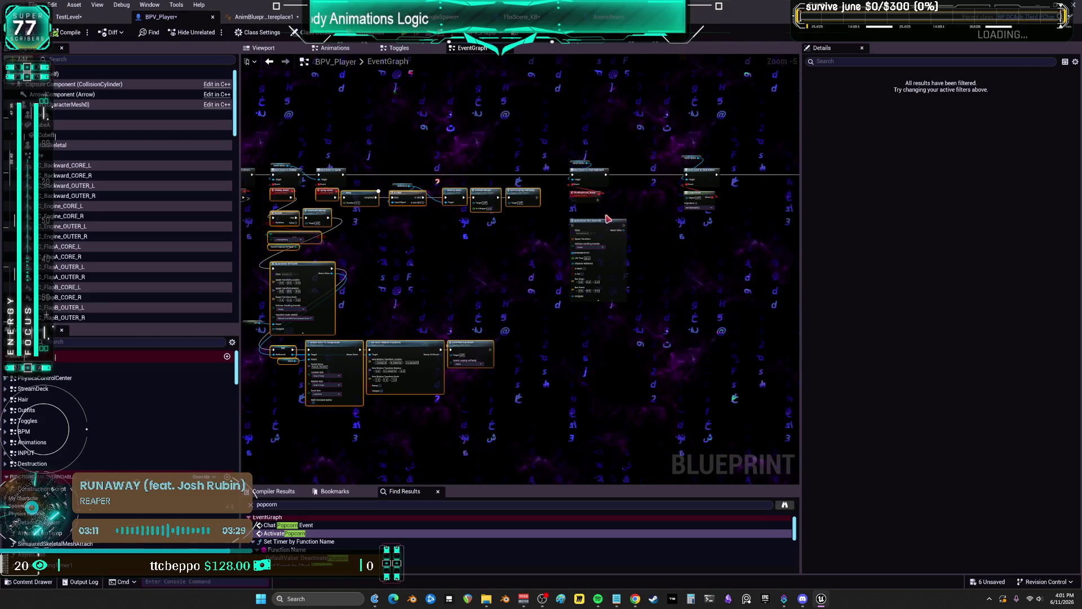
{"action": "left_click_drag", "start_coordinate": [639, 238], "coordinate": [585, 196]}
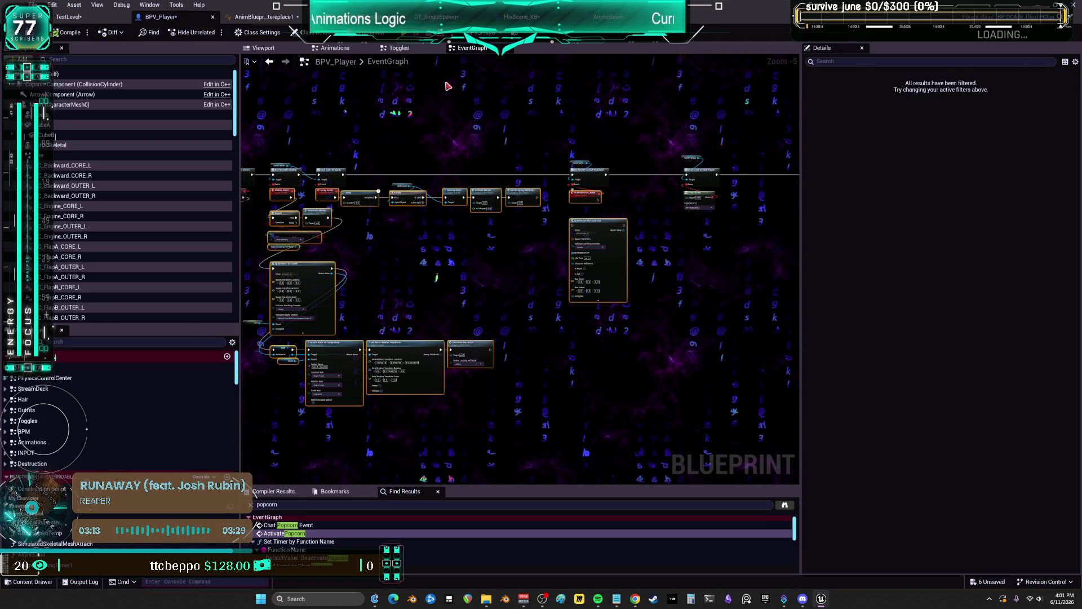
{"action": "key", "text": "Delete"}
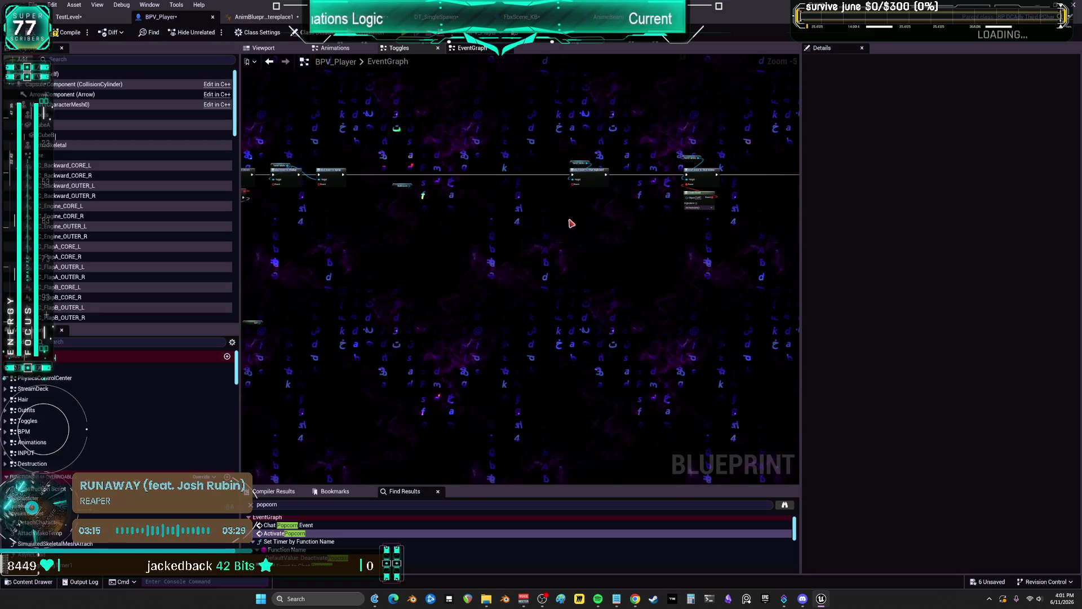
Switch to the Toggles graph, pan past the angory cloud group, and select ChatKeyboard_Event
{"action": "key", "text": "alt+Left"}
{"action": "scroll", "coordinate": [685, 334], "scroll_direction": "down", "scroll_amount": 5}
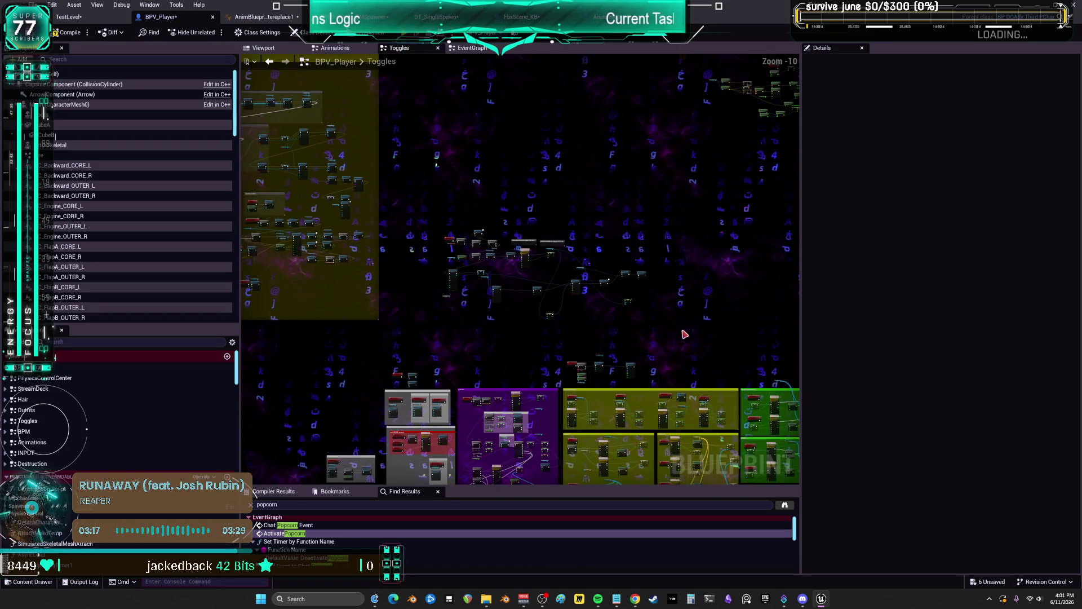
{"action": "scroll", "coordinate": [437, 223], "scroll_direction": "down", "scroll_amount": 2}
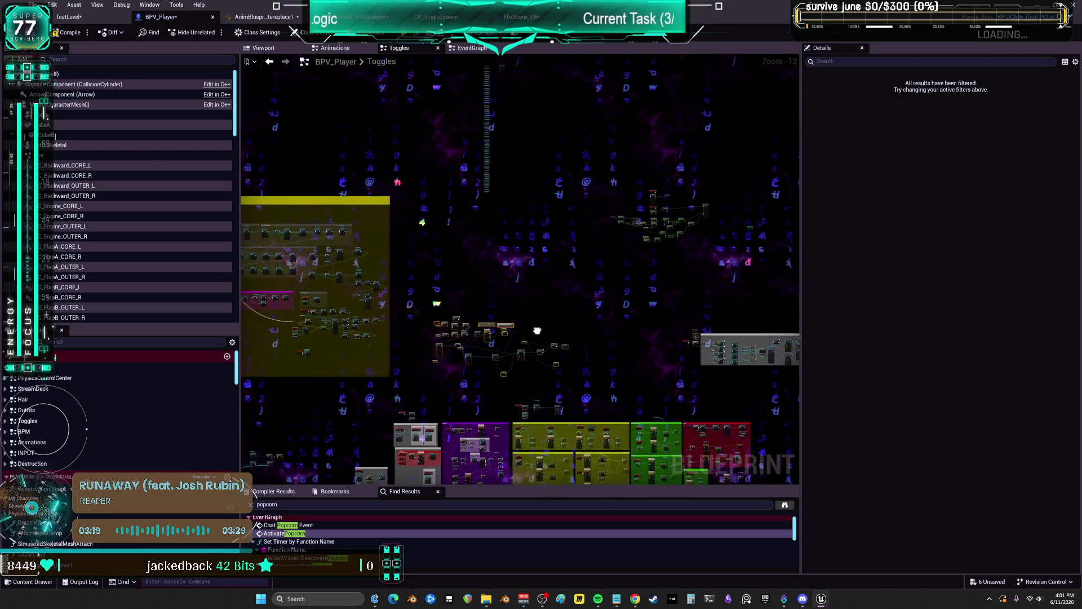
{"action": "mouse_move", "coordinate": [549, 403]}
{"action": "left_mouse_down"}
{"action": "mouse_move", "coordinate": [361, 296]}
{"action": "mouse_move", "coordinate": [361, 364]}
{"action": "left_mouse_up"}
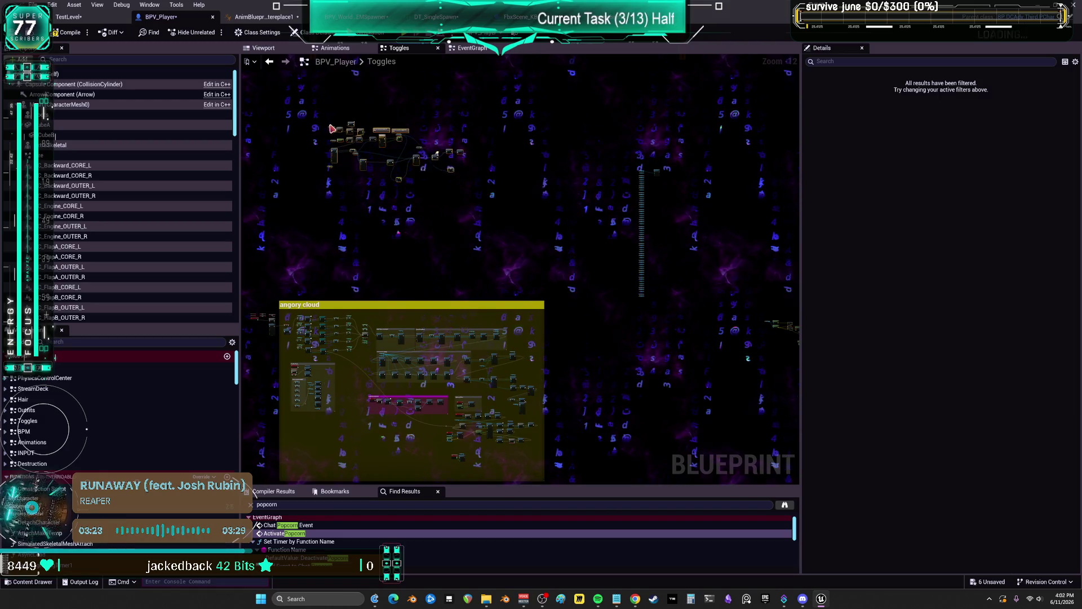
{"action": "scroll", "coordinate": [451, 220], "scroll_direction": "up", "scroll_amount": 6}
{"action": "left_click_drag", "start_coordinate": [438, 225], "coordinate": [438, 389]}
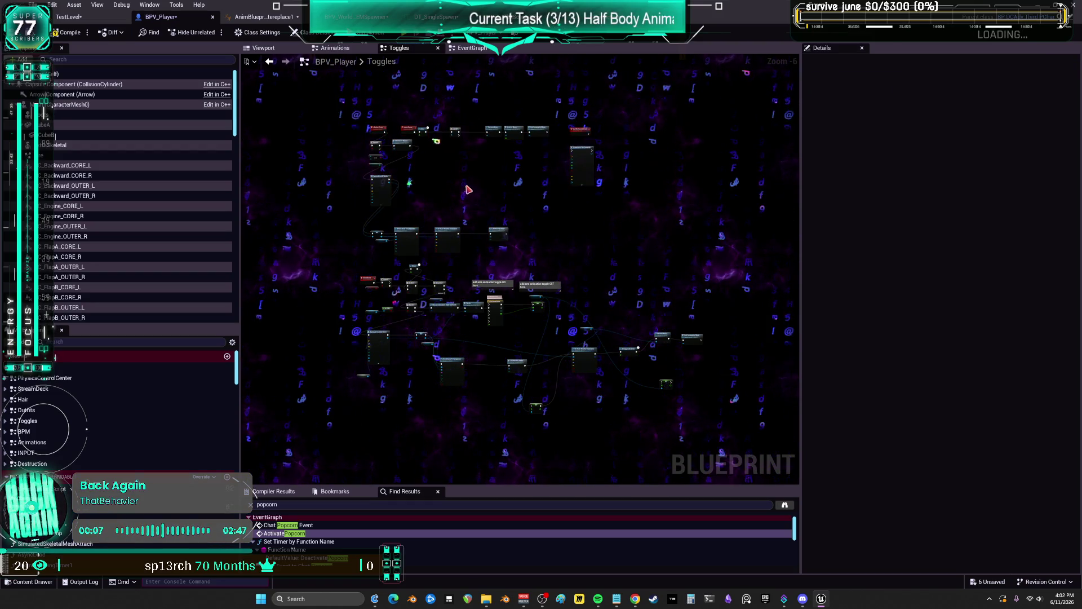
{"action": "left_click_drag", "start_coordinate": [560, 107], "coordinate": [559, 113]}
{"action": "left_click", "coordinate": [579, 131]}
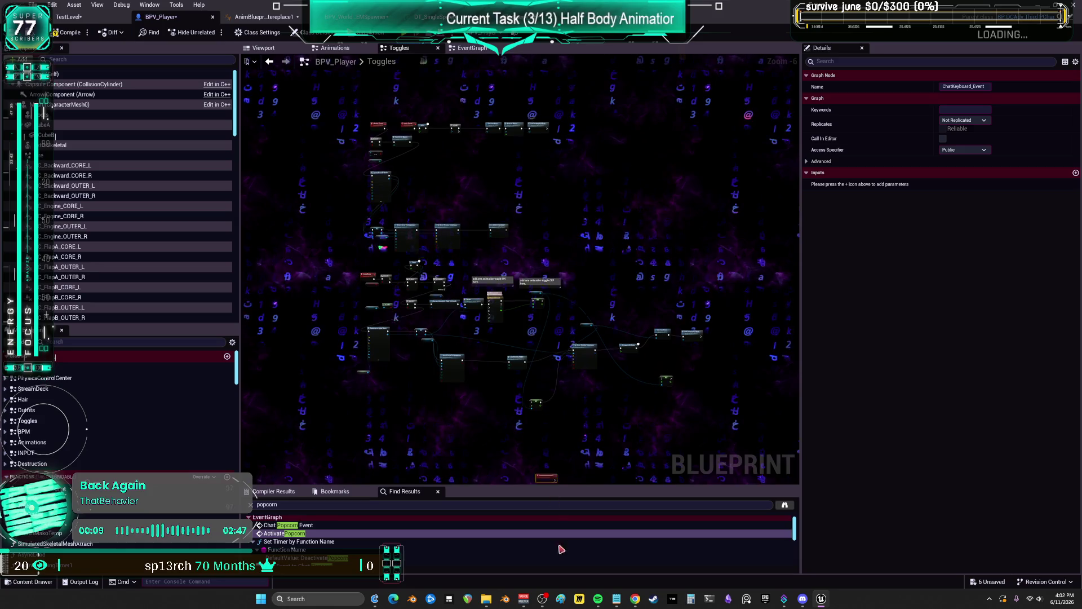
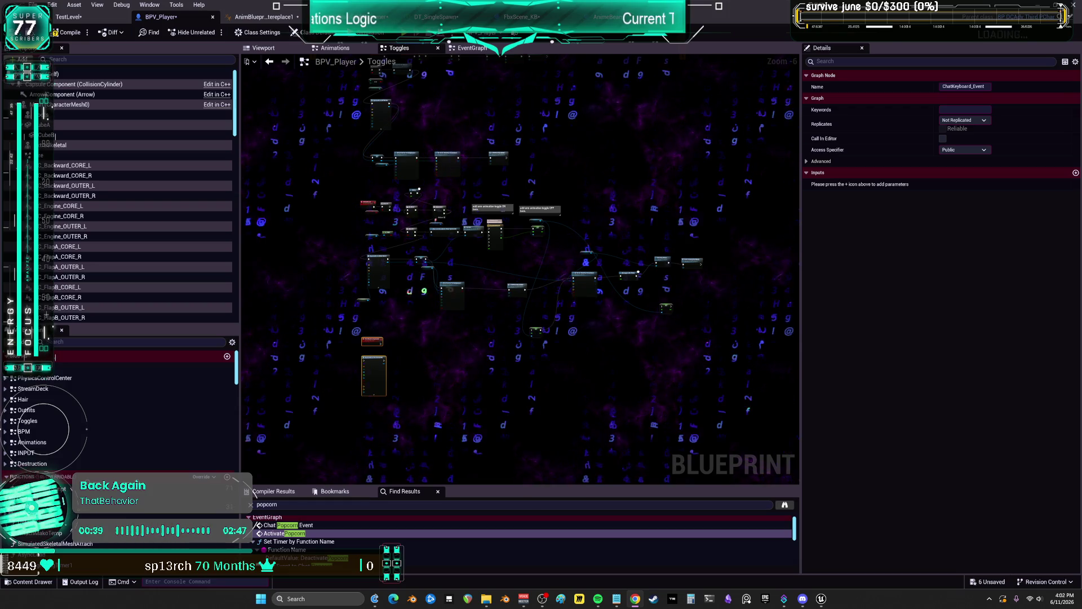
Rename the shake custom event to Shakey
{"action": "left_click", "coordinate": [436, 289]}
{"action": "scroll", "coordinate": [436, 289], "scroll_direction": "up", "scroll_amount": 5}
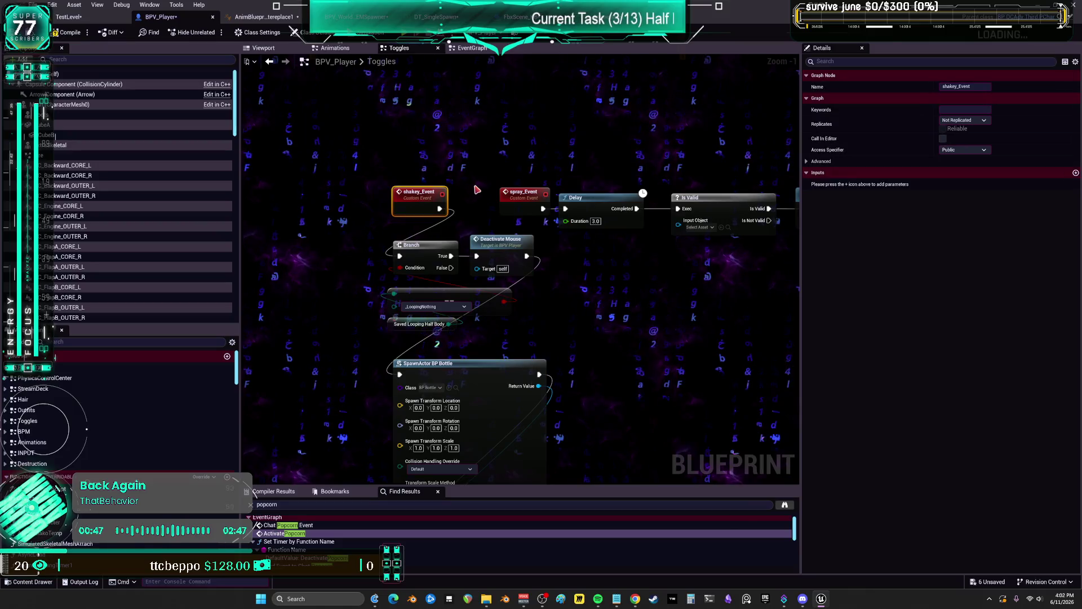
{"action": "type", "text": "Sha"}
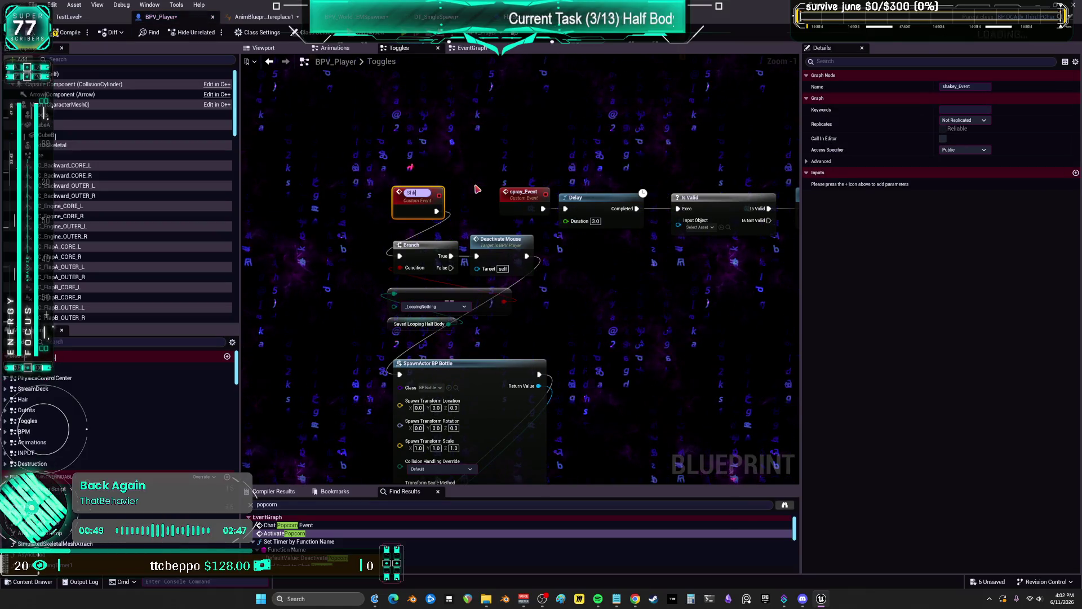
{"action": "type", "text": "key"}
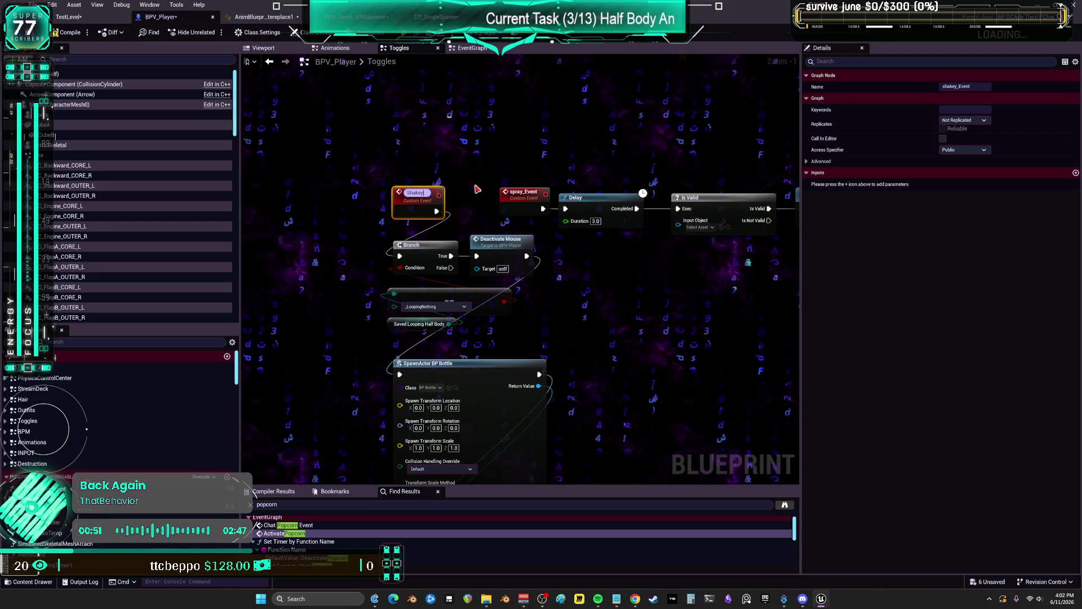
{"action": "key", "text": "Return"}
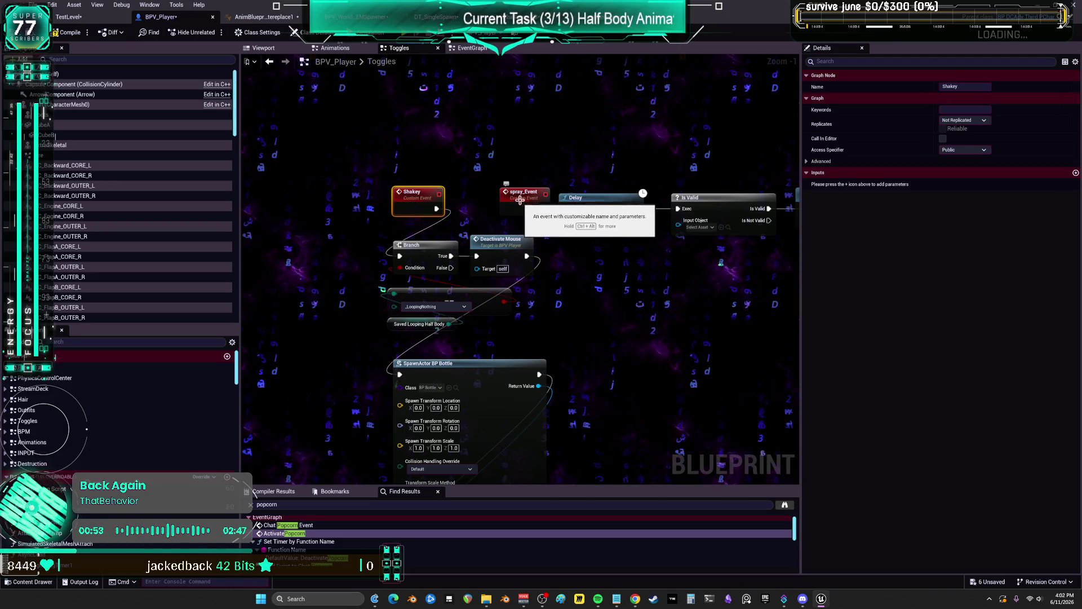
{"action": "double_click", "coordinate": [418, 195]}
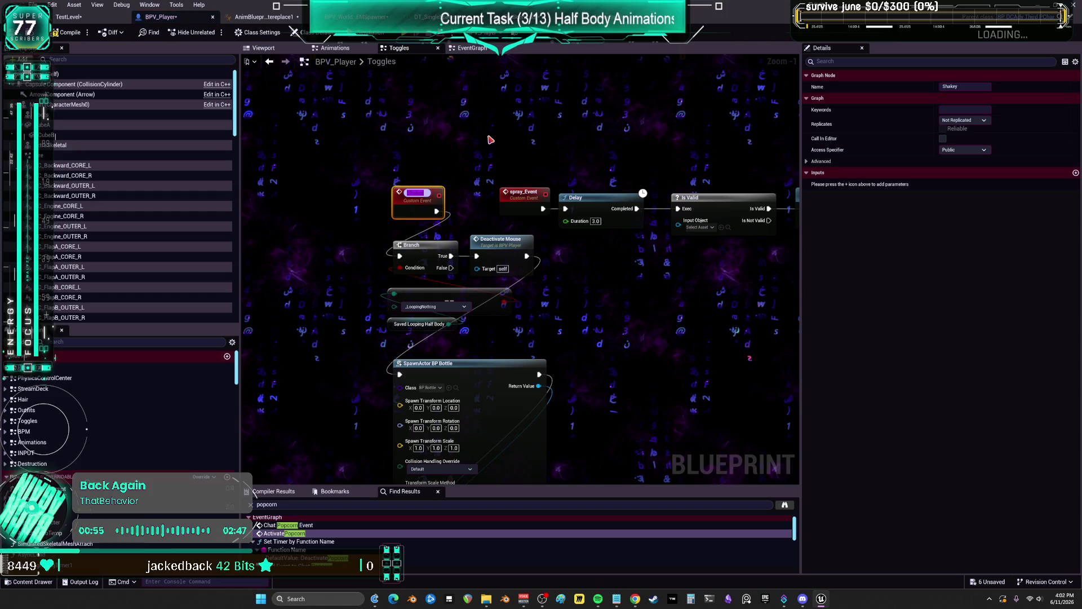
Rename the spray custom event to ShakeySpray
{"action": "double_click", "coordinate": [521, 193]}
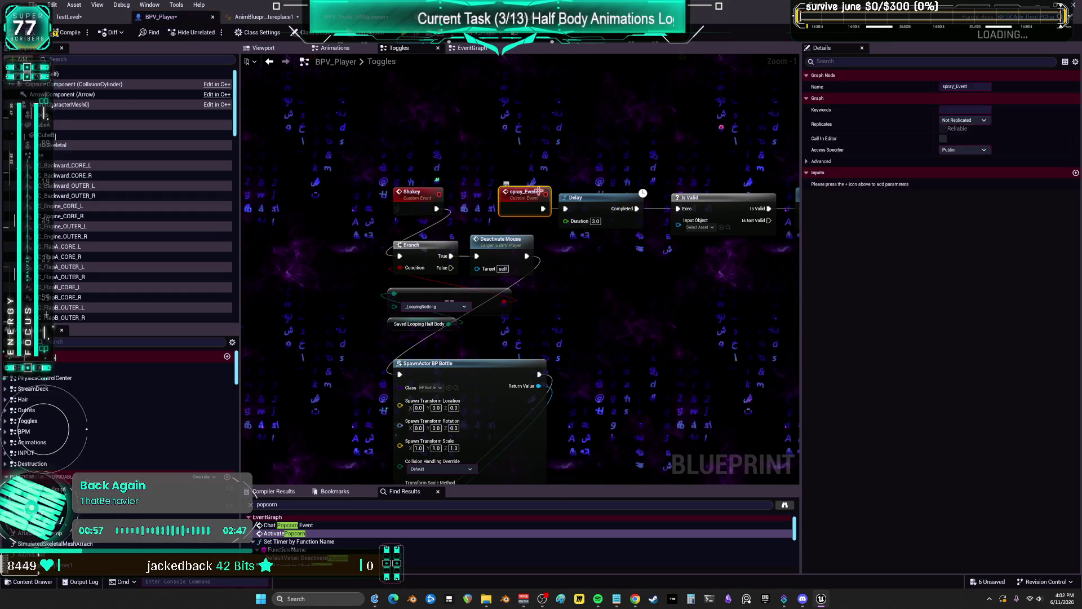
{"action": "type", "text": "ShakeySpray"}
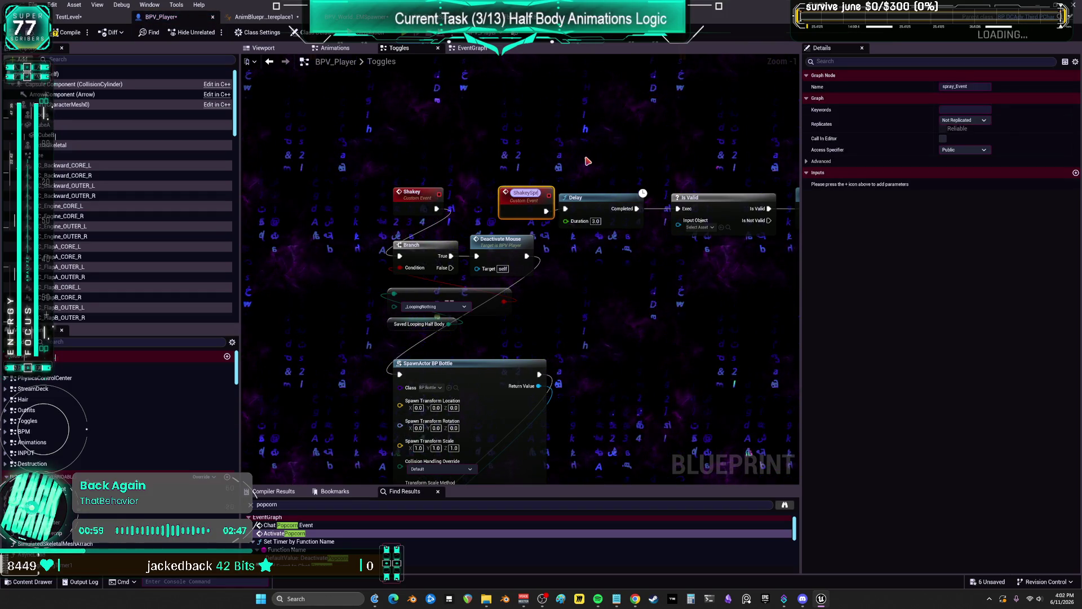
{"action": "key", "text": "Return"}
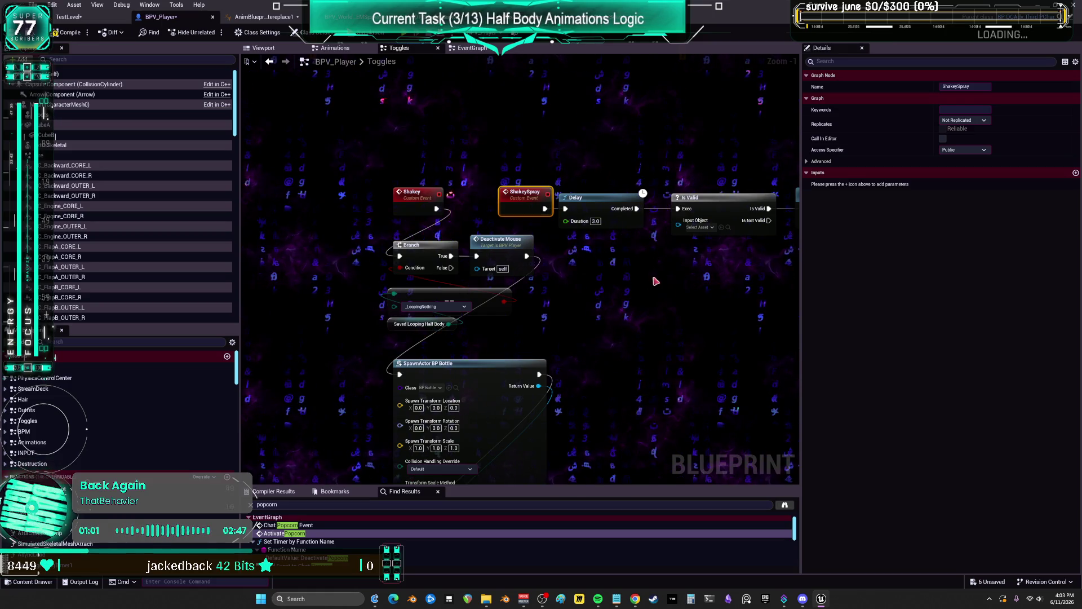
{"action": "scroll", "coordinate": [620, 276], "scroll_direction": "down", "scroll_amount": 1}
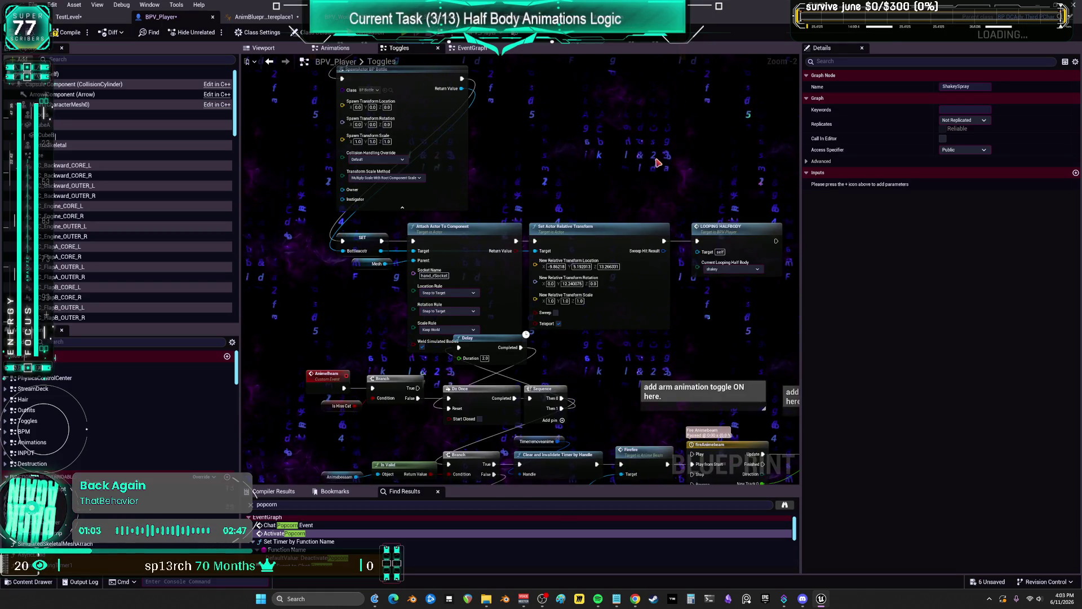
{"action": "mouse_move", "coordinate": [657, 165]}
{"action": "left_mouse_down"}
{"action": "mouse_move", "coordinate": [640, 295]}
{"action": "mouse_move", "coordinate": [634, 199]}
{"action": "mouse_move", "coordinate": [598, 373]}
{"action": "left_mouse_up"}
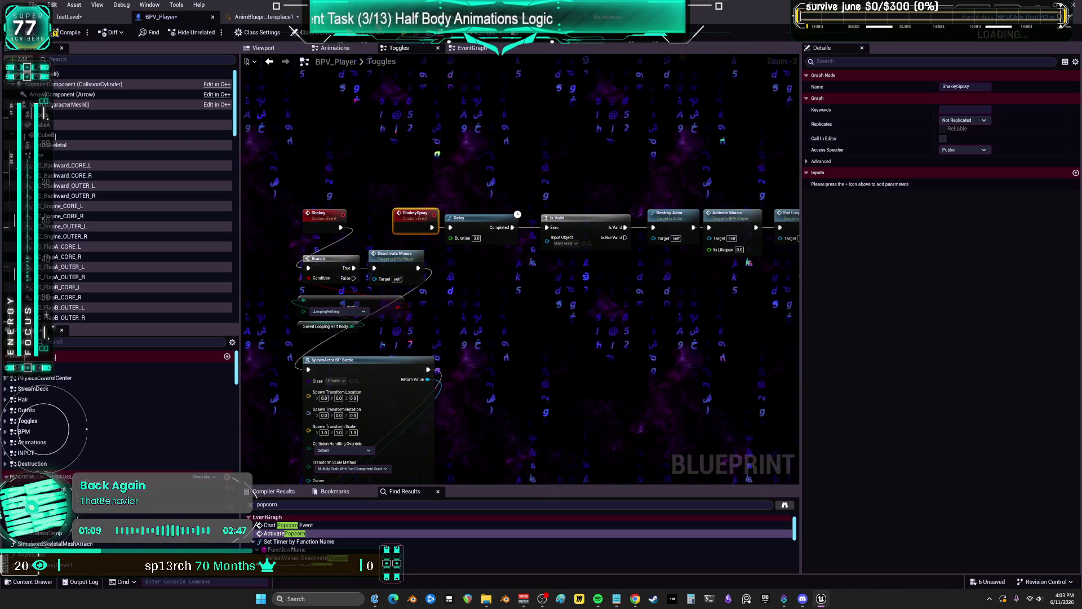
{"action": "left_click", "coordinate": [356, 381]}
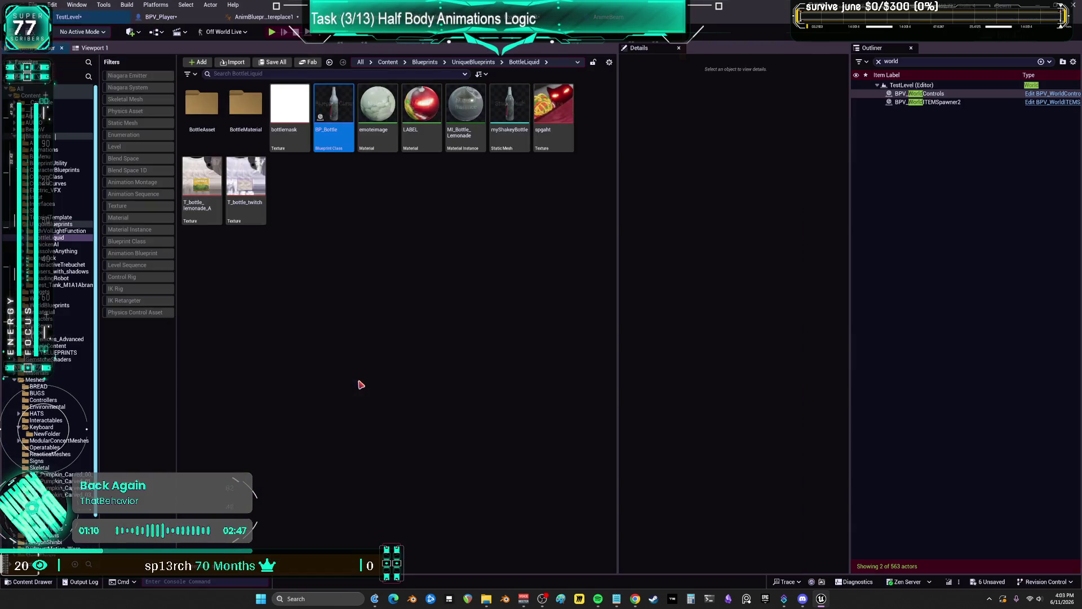
{"action": "double_click", "coordinate": [349, 114]}
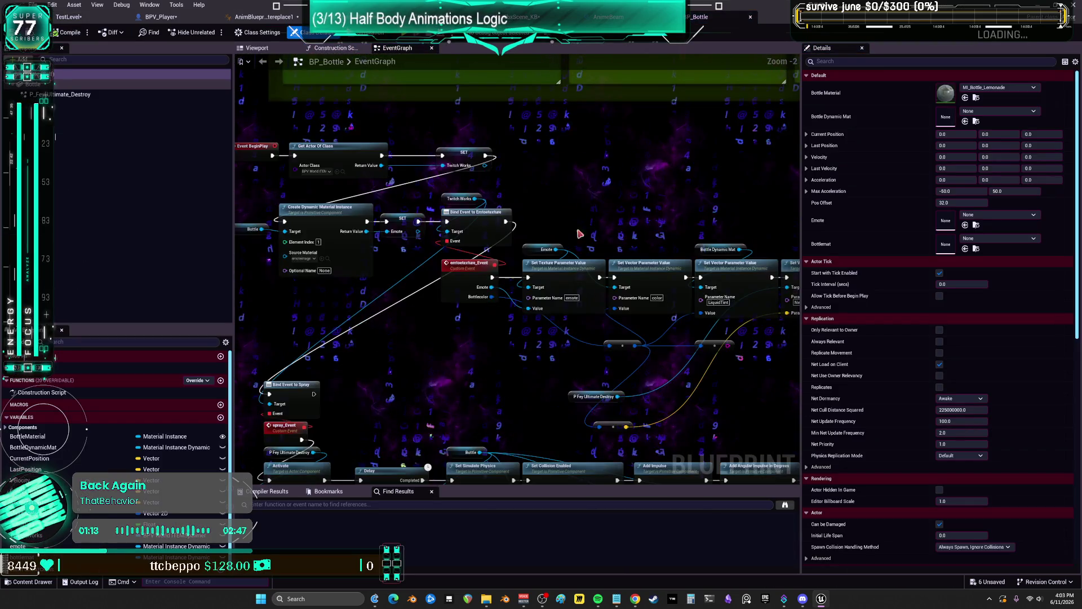
{"action": "mouse_move", "coordinate": [571, 229]}
{"action": "left_mouse_down"}
{"action": "mouse_move", "coordinate": [570, 266]}
{"action": "mouse_move", "coordinate": [598, 217]}
{"action": "left_mouse_up"}
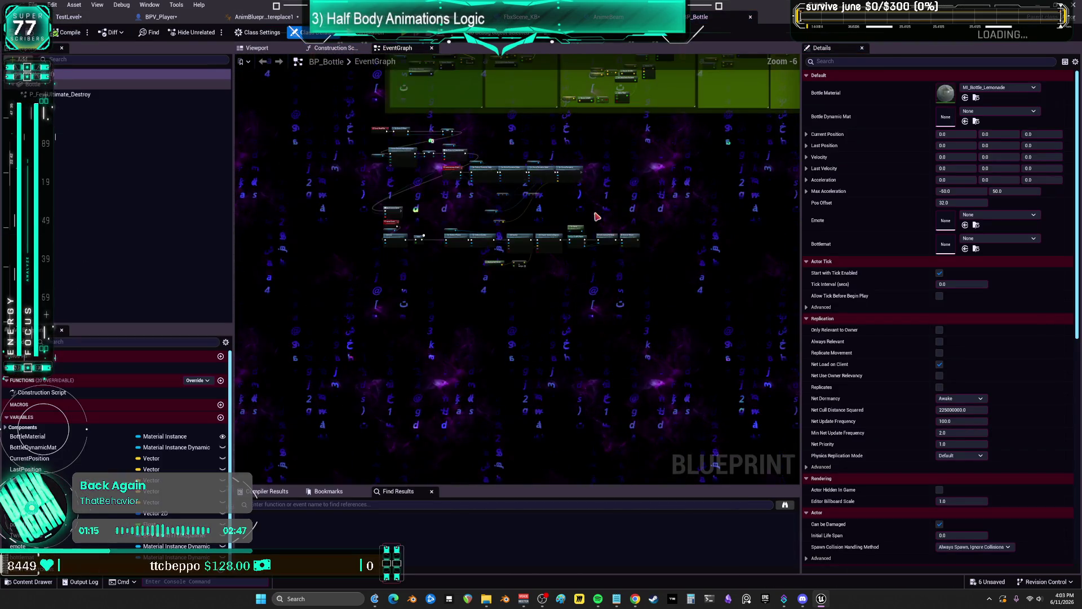
{"action": "scroll", "coordinate": [654, 297], "scroll_direction": "up", "scroll_amount": 1}
{"action": "mouse_move", "coordinate": [390, 253]}
{"action": "left_mouse_down"}
{"action": "mouse_move", "coordinate": [580, 229]}
{"action": "mouse_move", "coordinate": [886, 225]}
{"action": "mouse_move", "coordinate": [883, 239]}
{"action": "left_mouse_up"}
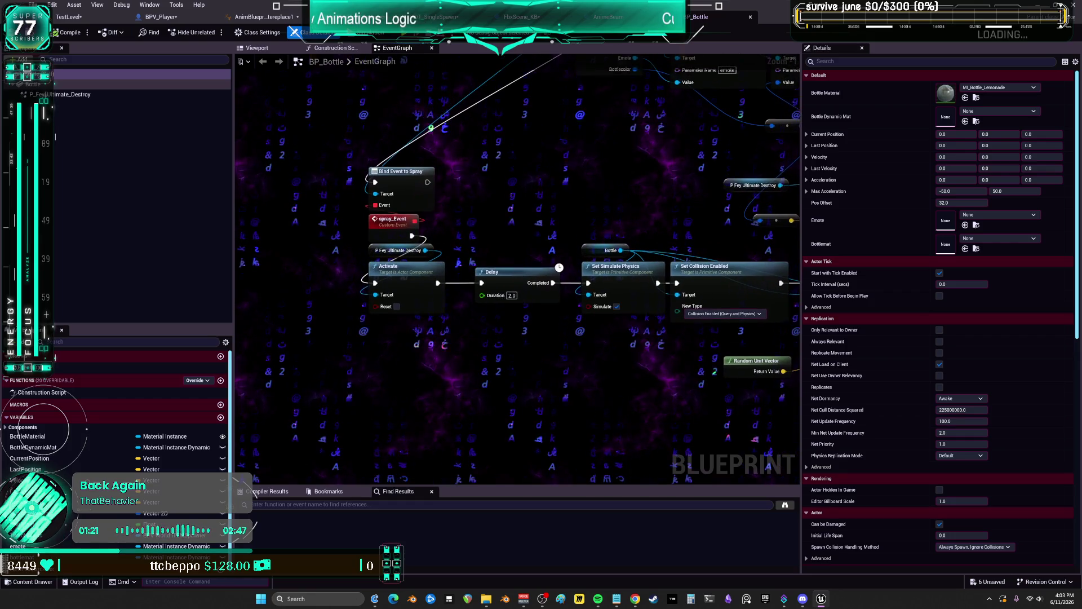
{"action": "left_click_drag", "start_coordinate": [527, 184], "coordinate": [563, 233]}
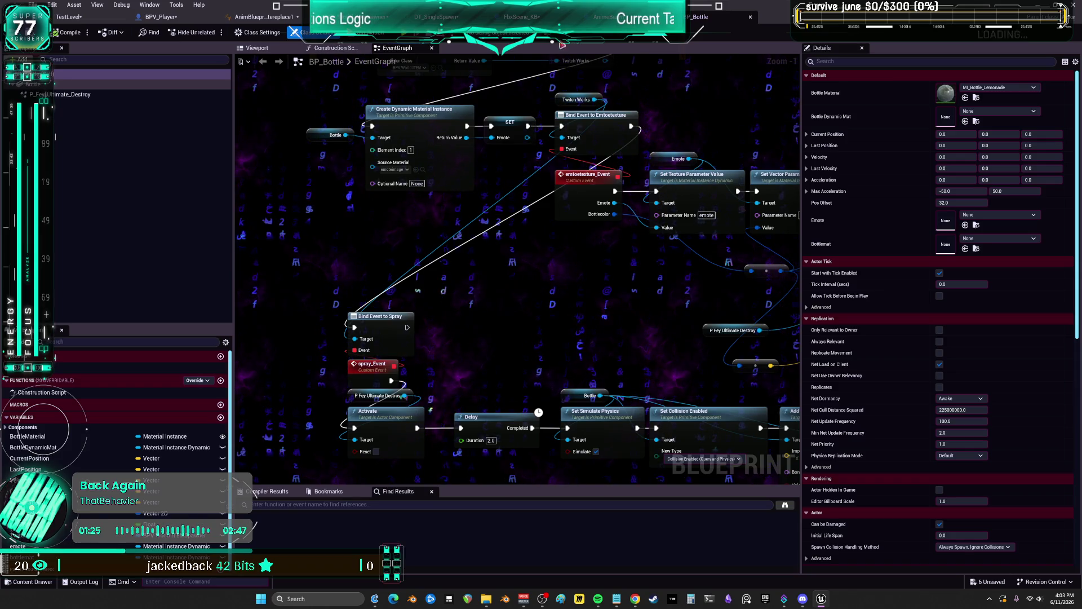
{"action": "left_click", "coordinate": [600, 17]}
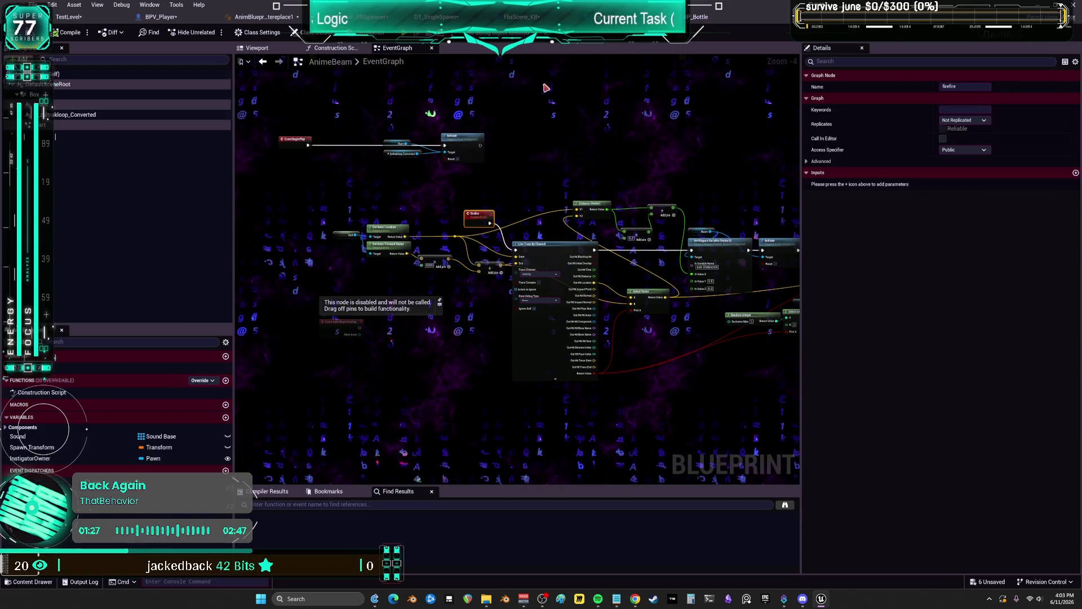
{"action": "left_click", "coordinate": [161, 17]}
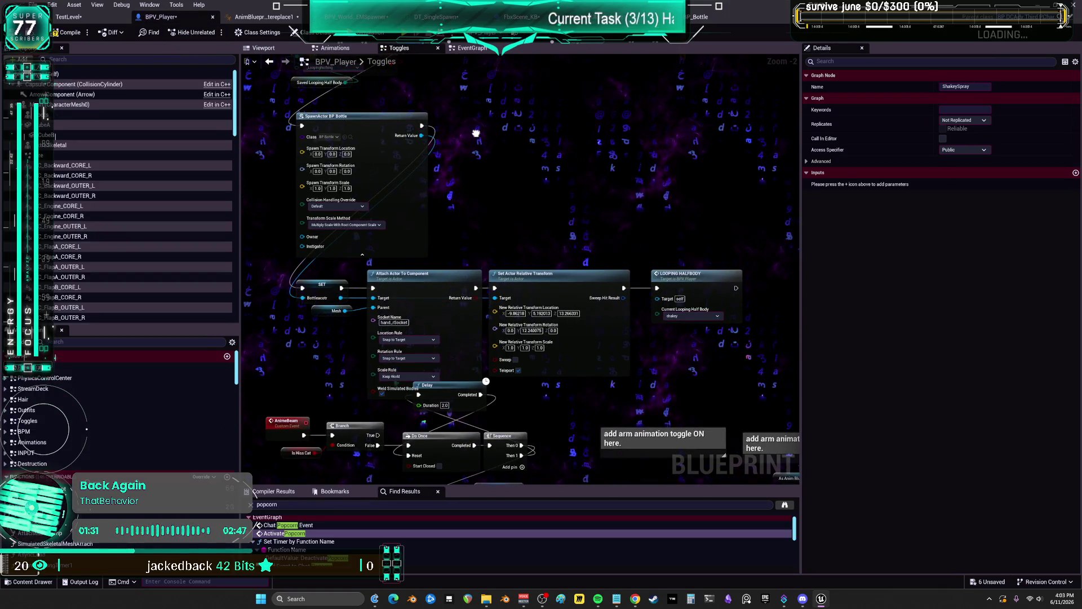
Drag the Details splitter right to widen the graph and review the Delay, Branch and Sequence nodes
{"action": "left_click_drag", "start_coordinate": [476, 133], "coordinate": [451, 270]}
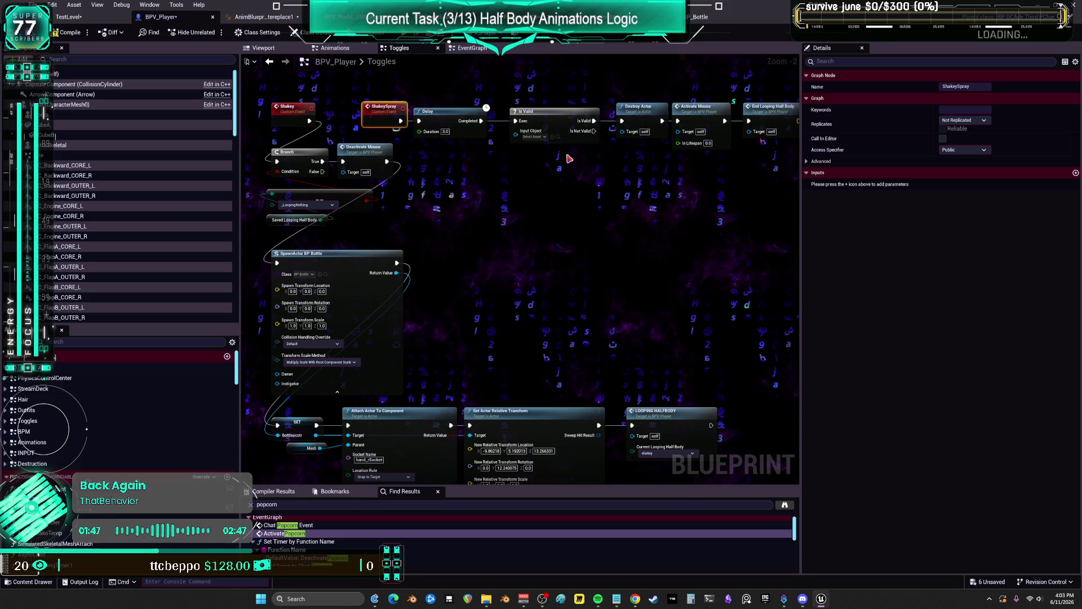
{"action": "left_click_drag", "start_coordinate": [802, 151], "coordinate": [900, 151]}
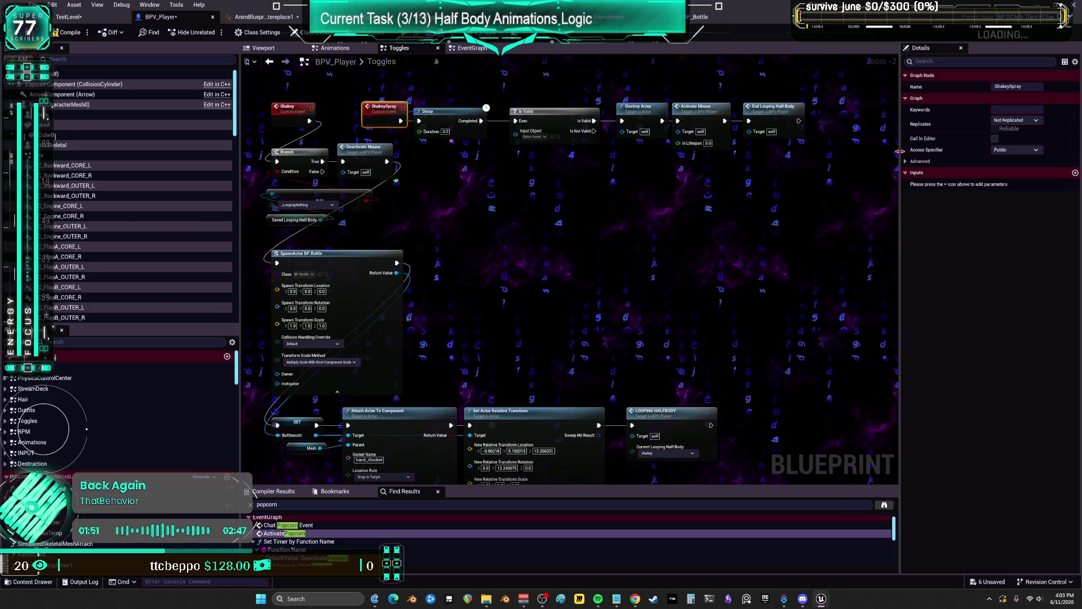
{"action": "left_click_drag", "start_coordinate": [412, 369], "coordinate": [438, 235]}
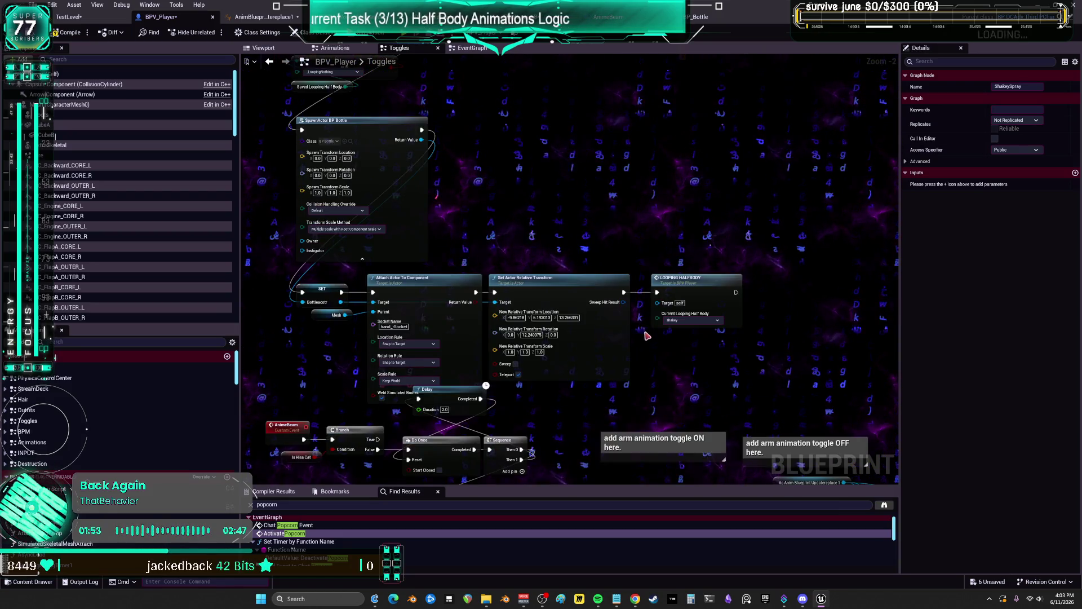
{"action": "mouse_move", "coordinate": [634, 415]}
{"action": "left_mouse_down"}
{"action": "mouse_move", "coordinate": [654, 244]}
{"action": "mouse_move", "coordinate": [669, 466]}
{"action": "left_mouse_up"}
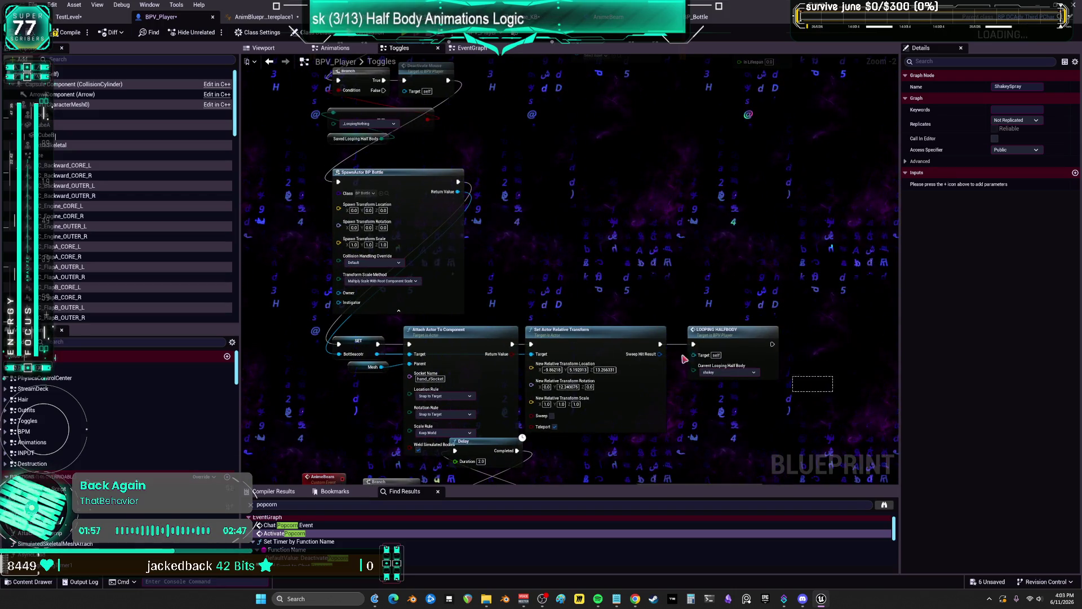
Review the AnimeBeam and Shakey chains, then switch to BPV_Player's EventGraph
{"action": "mouse_move", "coordinate": [833, 392]}
{"action": "left_mouse_down"}
{"action": "mouse_move", "coordinate": [340, 320]}
{"action": "mouse_move", "coordinate": [491, 220]}
{"action": "mouse_move", "coordinate": [489, 178]}
{"action": "left_mouse_up"}
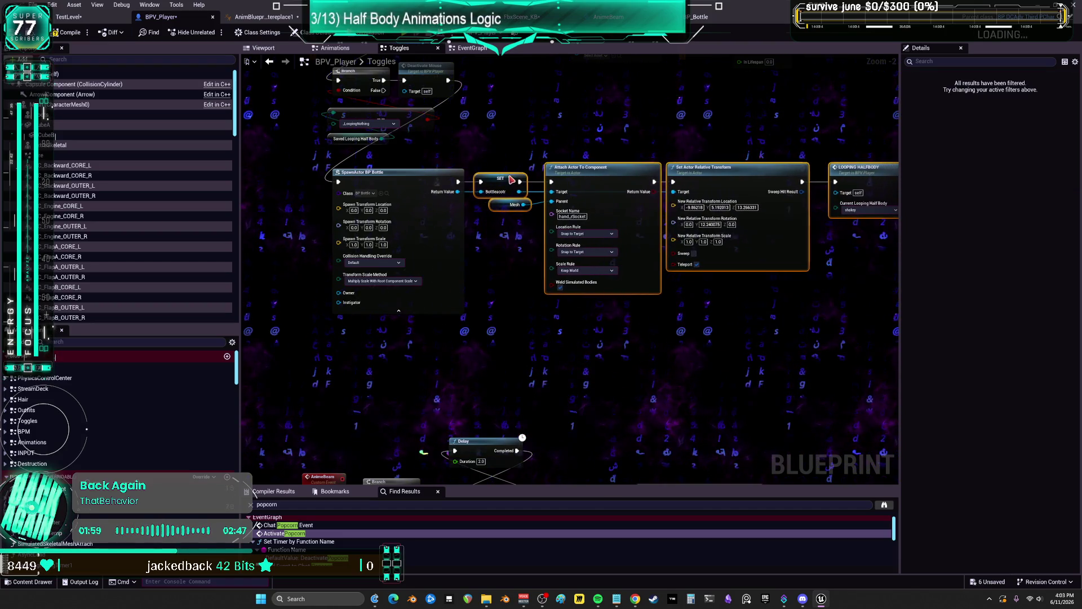
{"action": "left_click", "coordinate": [541, 117]}
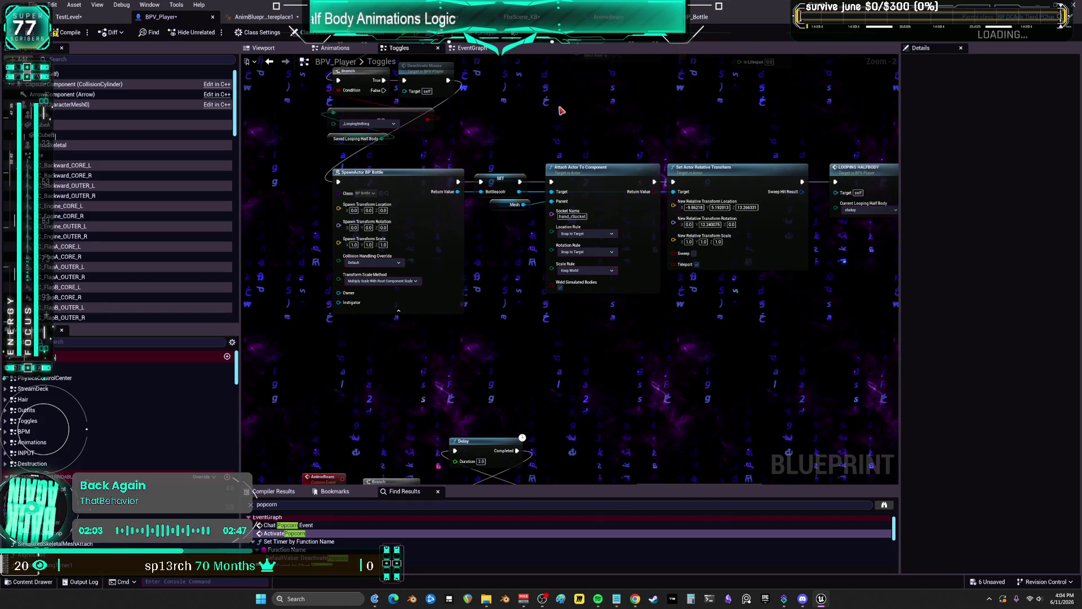
{"action": "mouse_move", "coordinate": [561, 111]}
{"action": "left_mouse_down"}
{"action": "mouse_move", "coordinate": [551, 150]}
{"action": "mouse_move", "coordinate": [560, 215]}
{"action": "left_mouse_up"}
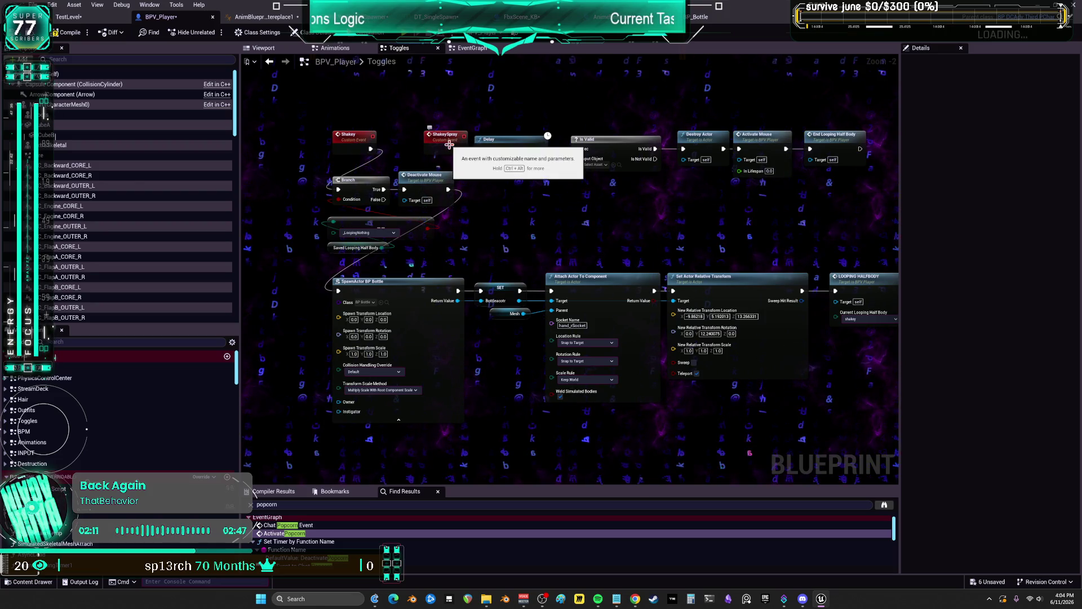
{"action": "double_click", "coordinate": [349, 135]}
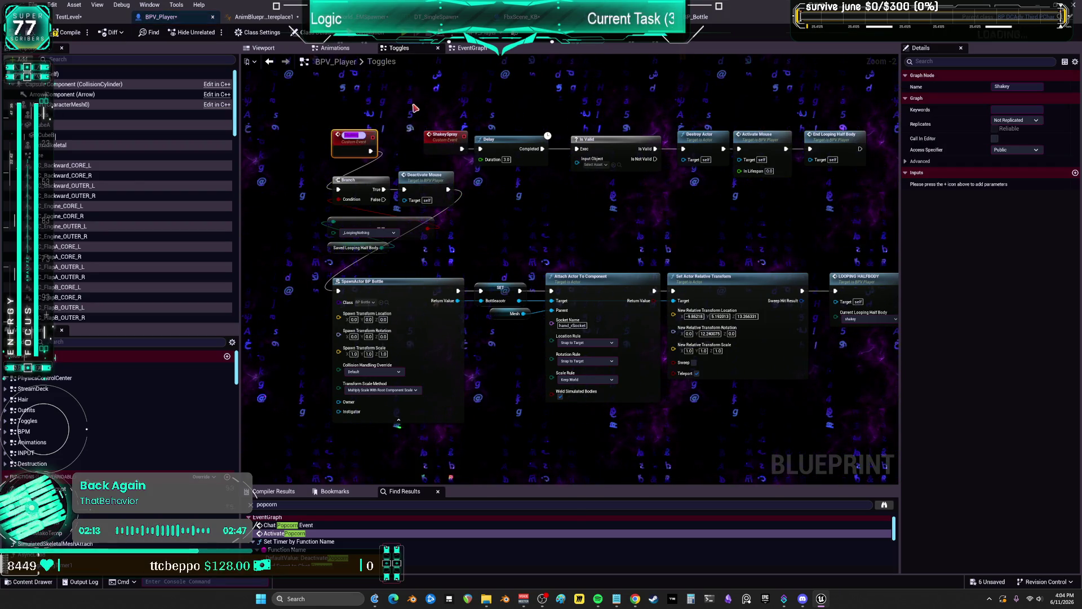
{"action": "left_click", "coordinate": [475, 64]}
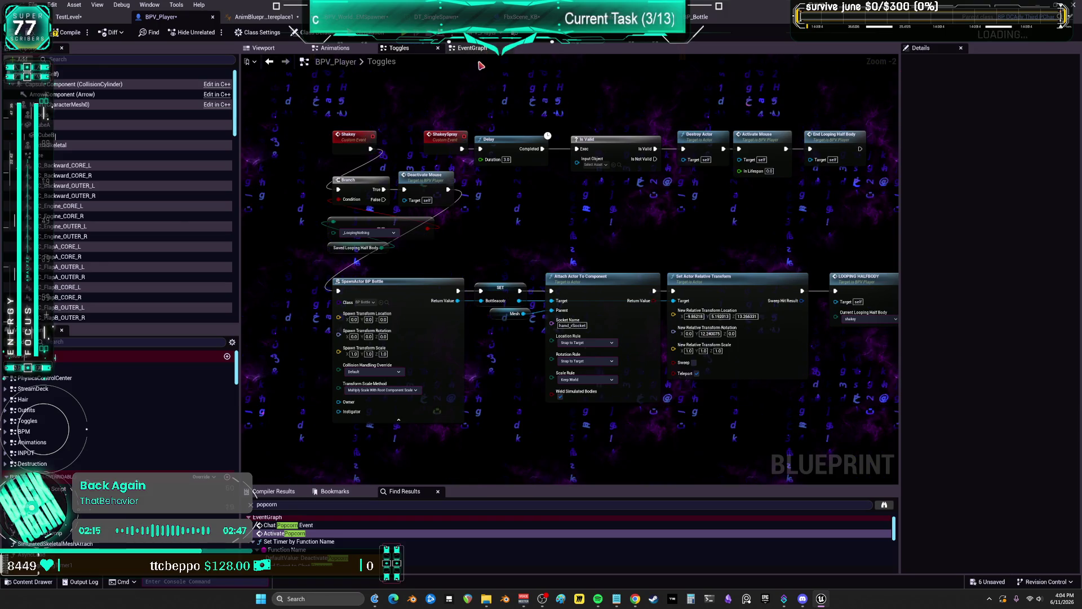
{"action": "left_click", "coordinate": [472, 48]}
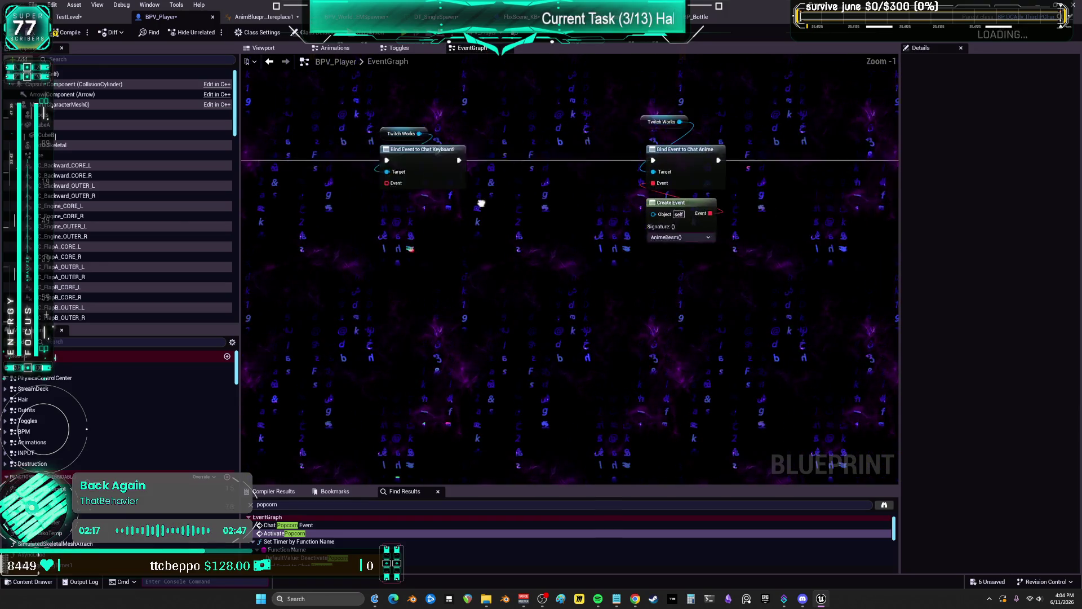
Add a Create Event bound to Shakey on the Shakey bind event
{"action": "mouse_move", "coordinate": [481, 203]}
{"action": "left_mouse_down"}
{"action": "mouse_move", "coordinate": [415, 198]}
{"action": "mouse_move", "coordinate": [525, 205]}
{"action": "left_mouse_up"}
{"action": "mouse_move", "coordinate": [445, 181]}
{"action": "left_mouse_down"}
{"action": "mouse_move", "coordinate": [475, 229]}
{"action": "mouse_move", "coordinate": [481, 220]}
{"action": "left_mouse_up"}
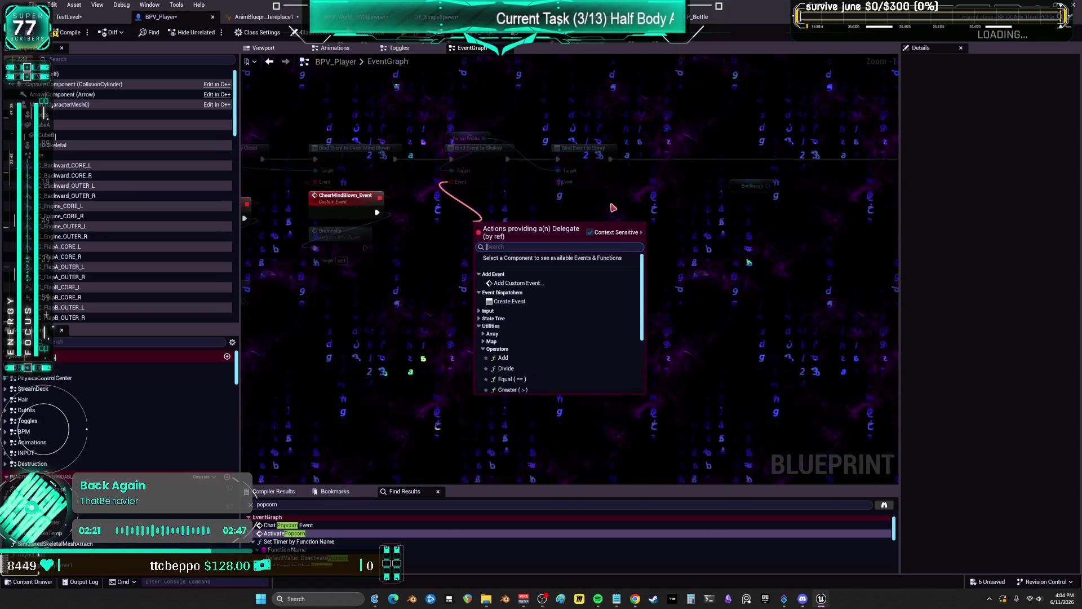
{"action": "left_click", "coordinate": [545, 304]}
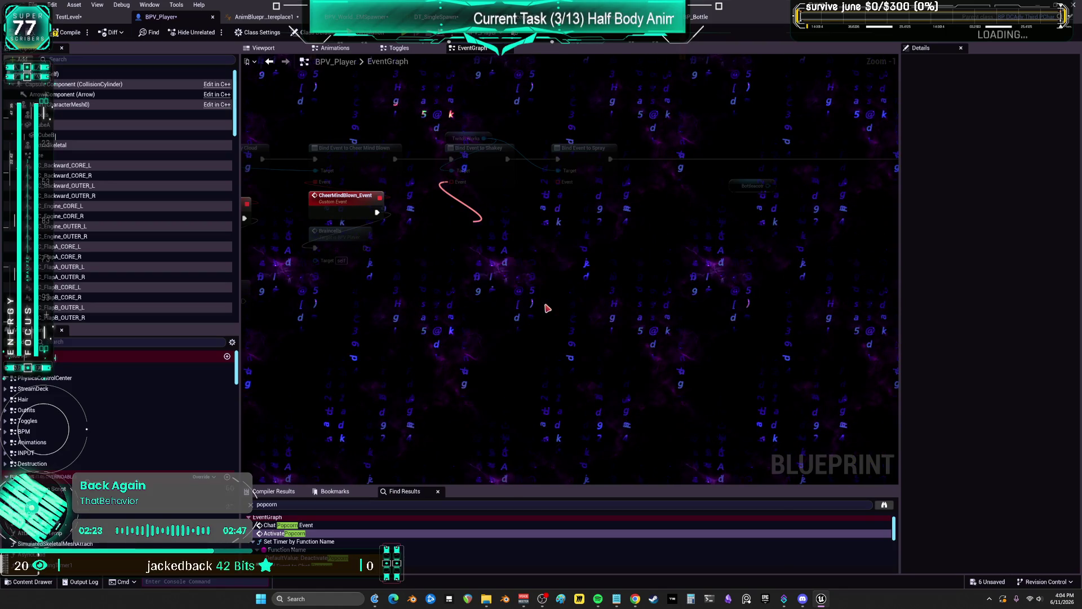
{"action": "left_click", "coordinate": [500, 260]}
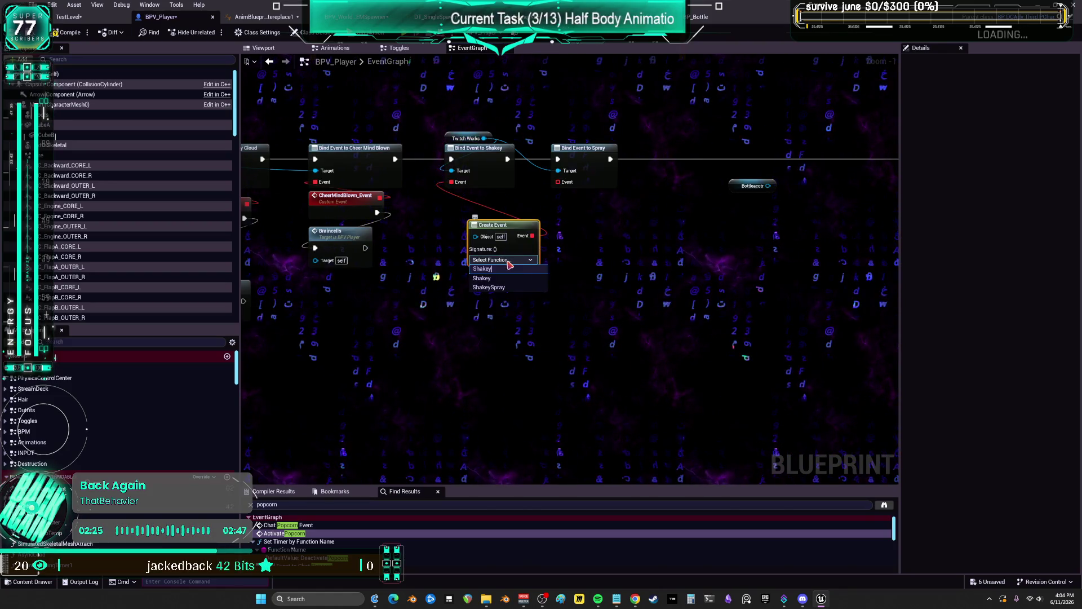
{"action": "left_click", "coordinate": [483, 278]}
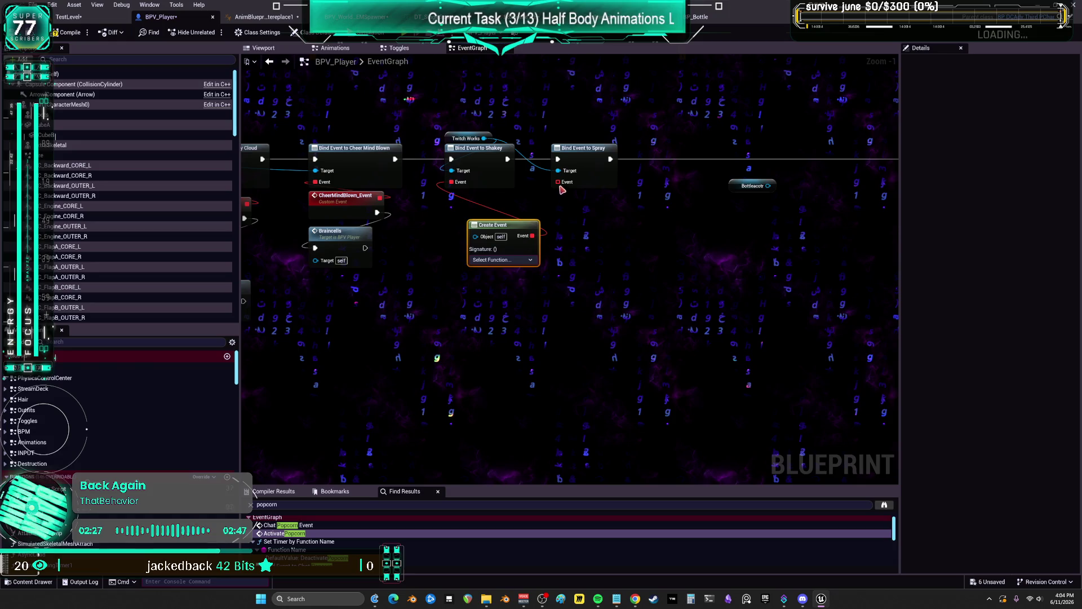
Add a Create Event bound to ShakeySpray on the Spray binding and select the stray Bottleacotr node
{"action": "left_click_drag", "start_coordinate": [557, 181], "coordinate": [574, 225]}
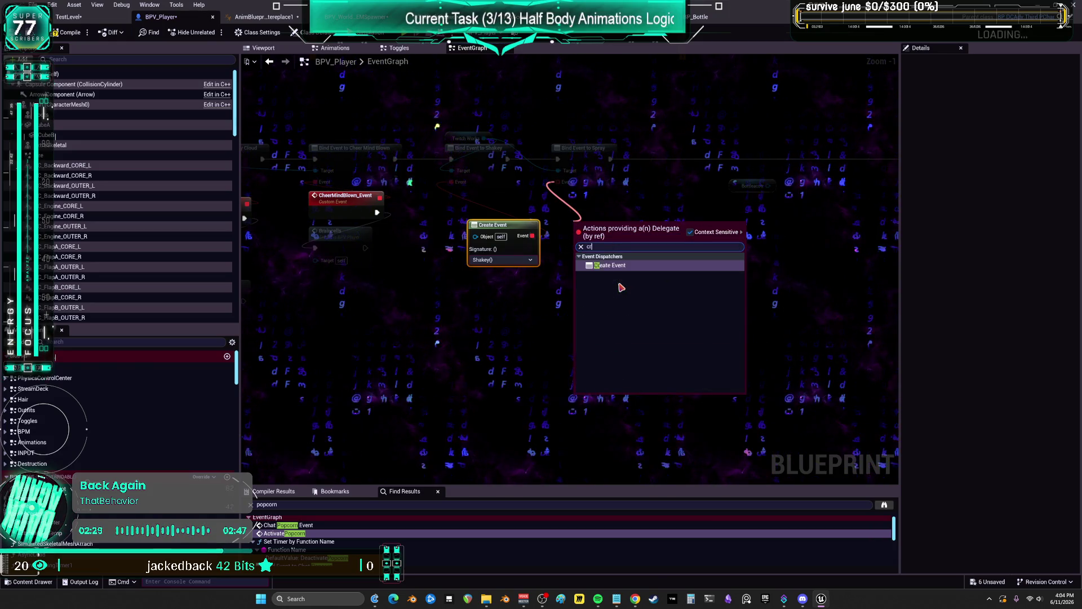
{"action": "left_click", "coordinate": [625, 268]}
{"action": "left_click", "coordinate": [601, 259]}
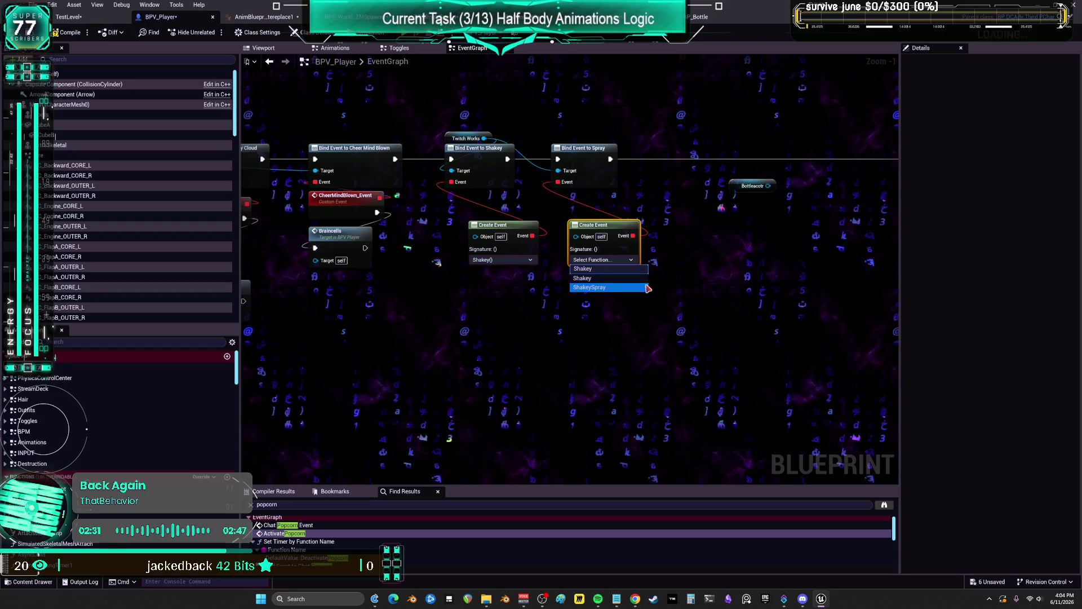
{"action": "left_click_drag", "start_coordinate": [678, 313], "coordinate": [508, 248]}
{"action": "left_click_drag", "start_coordinate": [597, 225], "coordinate": [574, 202]}
{"action": "left_click", "coordinate": [711, 248]}
{"action": "left_click", "coordinate": [753, 185]}
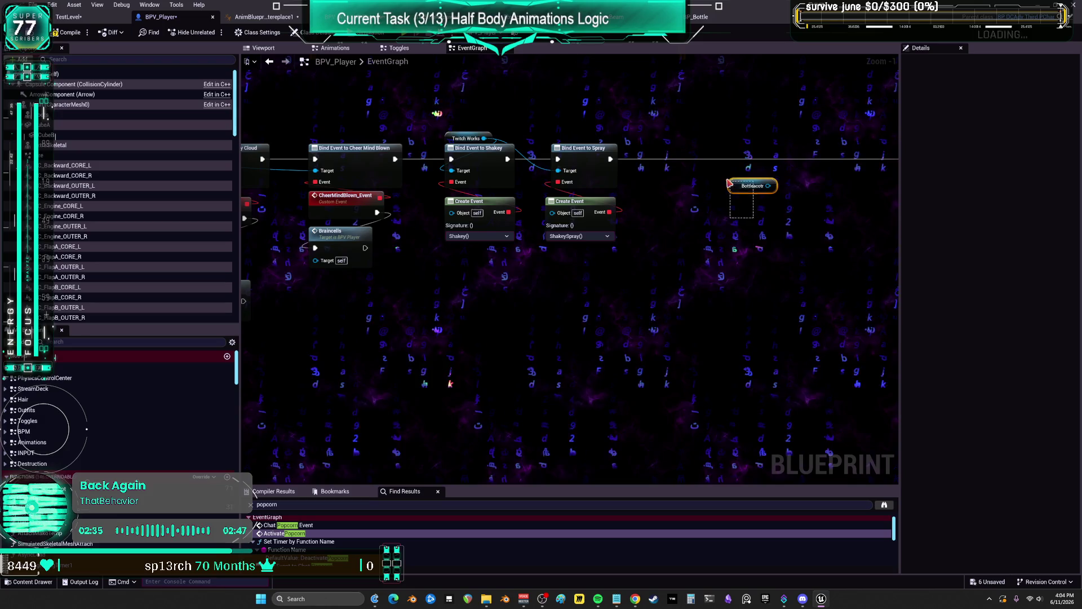
{"action": "scroll", "coordinate": [616, 251], "scroll_direction": "up", "scroll_amount": 2}
Move the Bottleacotr node from the EventGraph into the Toggles graph beside Is Valid
{"action": "key", "text": "Delete"}
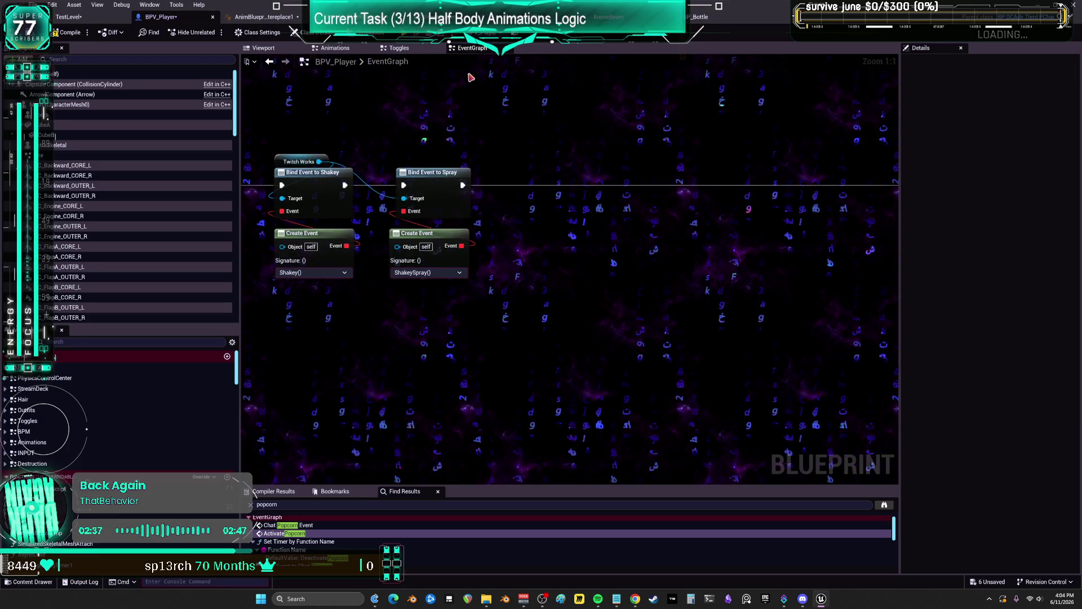
{"action": "key", "text": "alt+Left"}
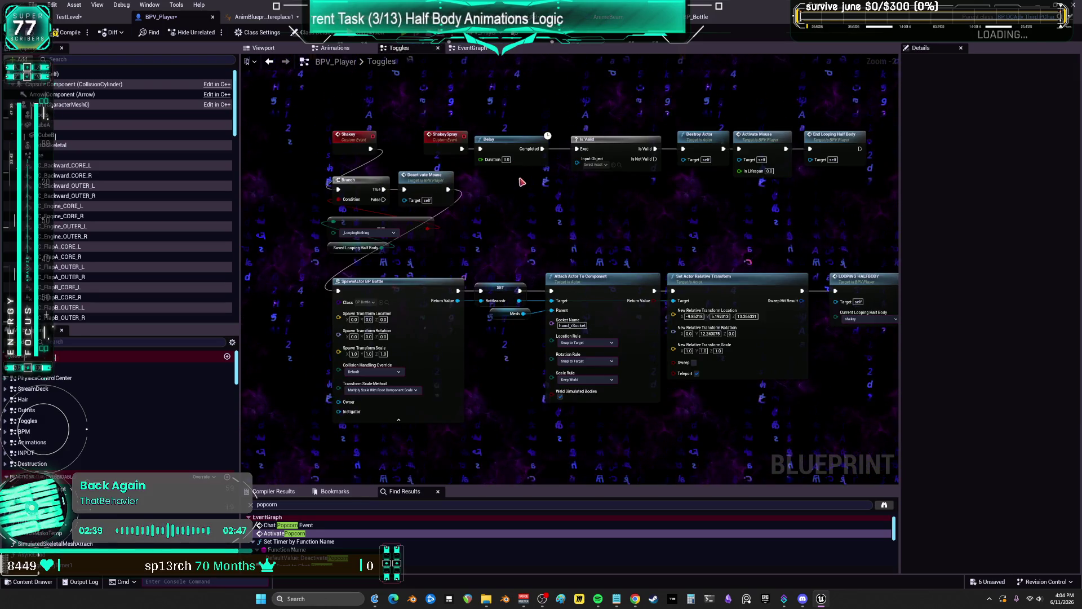
{"action": "key", "text": "ctrl+v"}
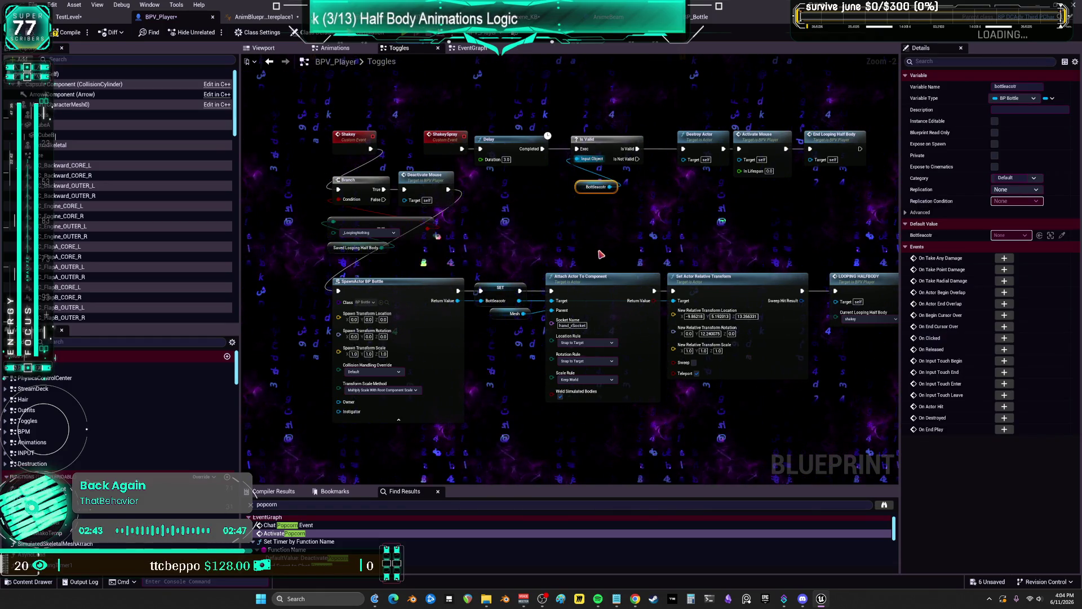
{"action": "key", "text": "alt+Right"}
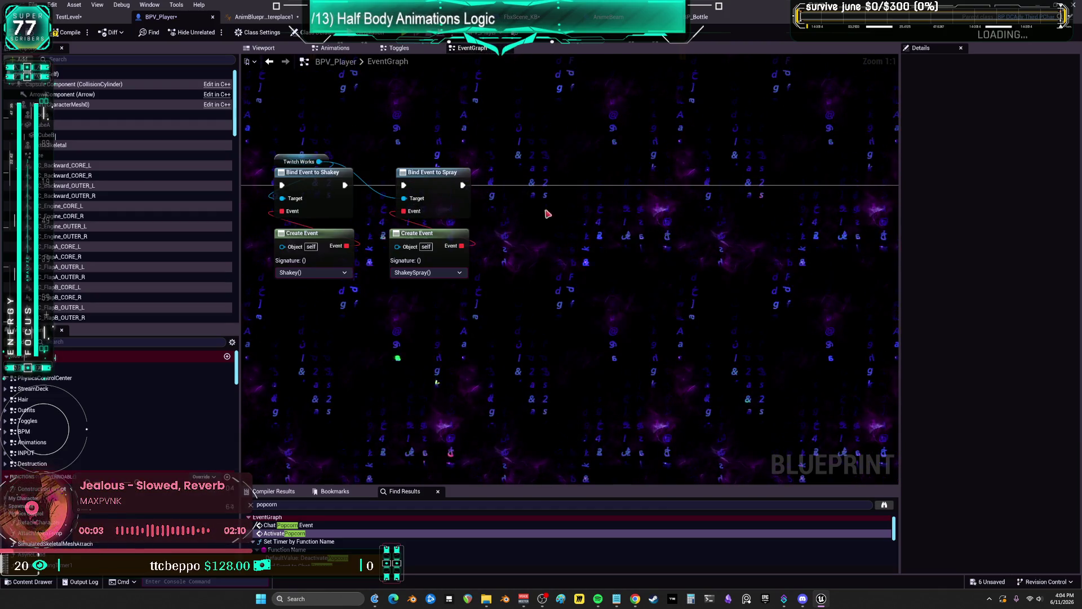
Shift the Chat Keyboard and Chat Anime bind groups to the left
{"action": "scroll", "coordinate": [531, 250], "scroll_direction": "down", "scroll_amount": 5}
{"action": "left_click_drag", "start_coordinate": [660, 252], "coordinate": [707, 177]}
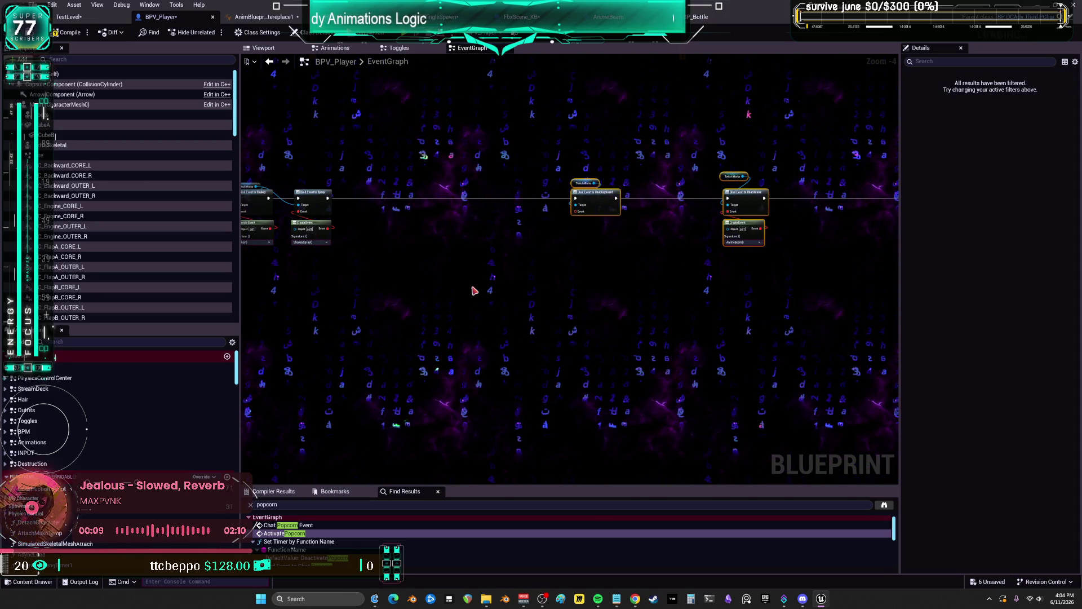
{"action": "left_click_drag", "start_coordinate": [445, 287], "coordinate": [419, 282]}
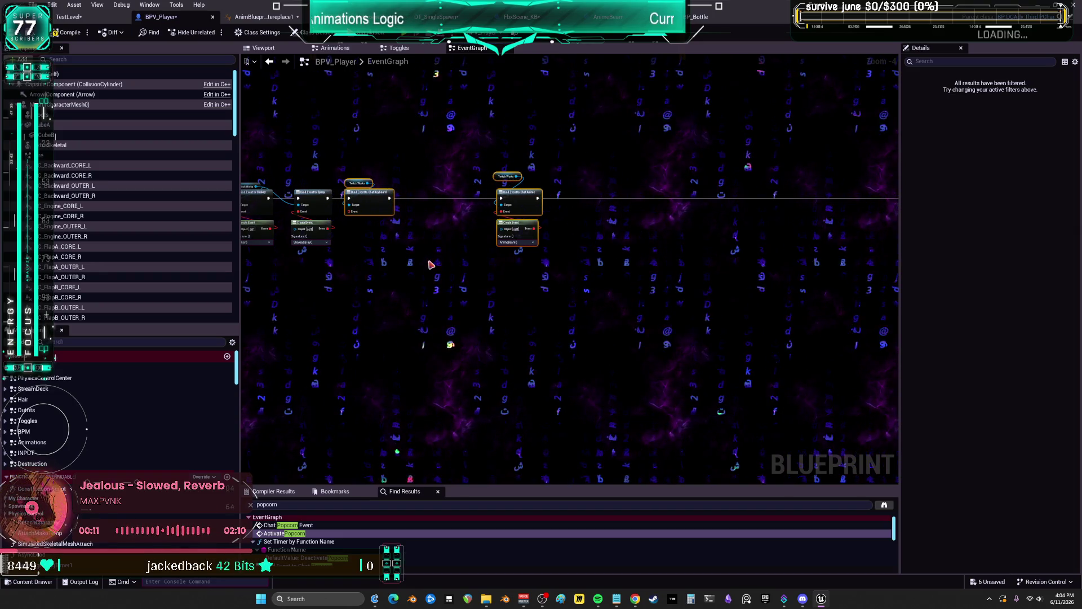
Give Bind Event to Chat Keyboard a Create Event set to ChatKeyboard_Event(), aligned with the other bindings
{"action": "scroll", "coordinate": [575, 263], "scroll_direction": "up", "scroll_amount": 2}
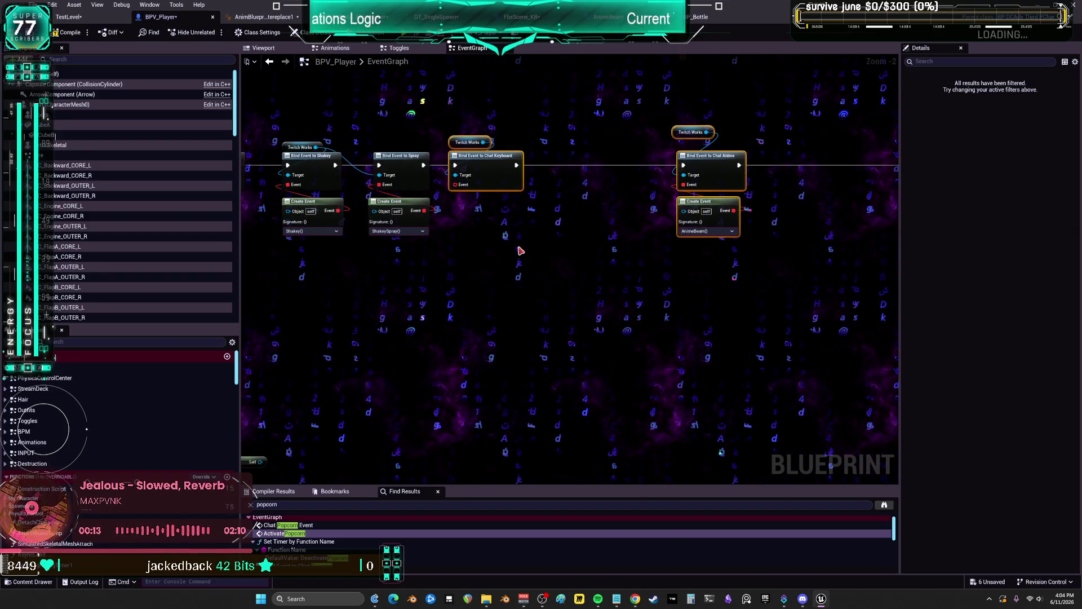
{"action": "left_click", "coordinate": [584, 242]}
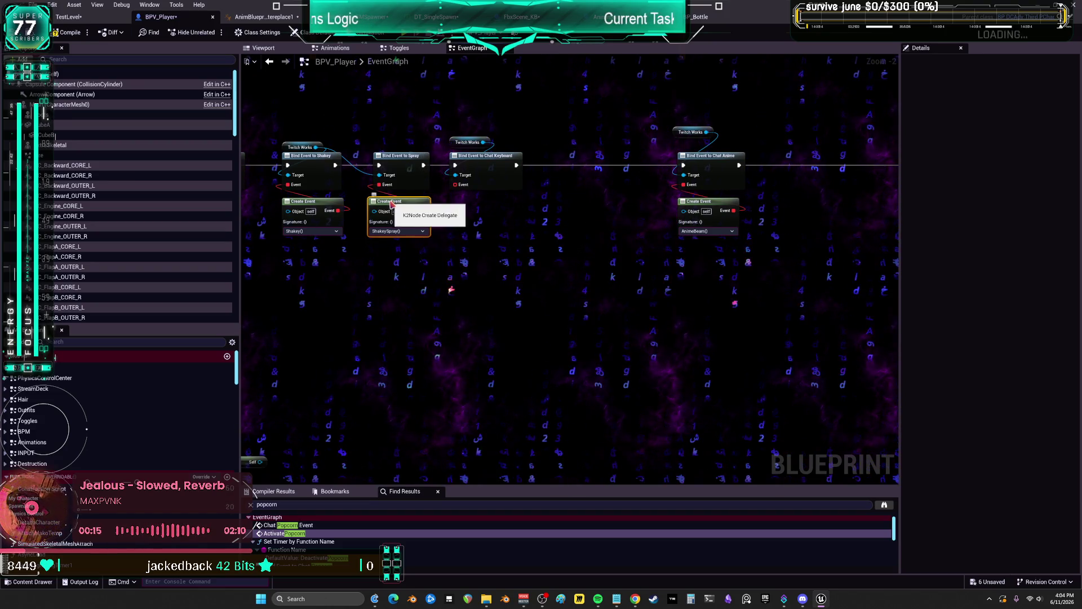
{"action": "double_click", "coordinate": [390, 204]}
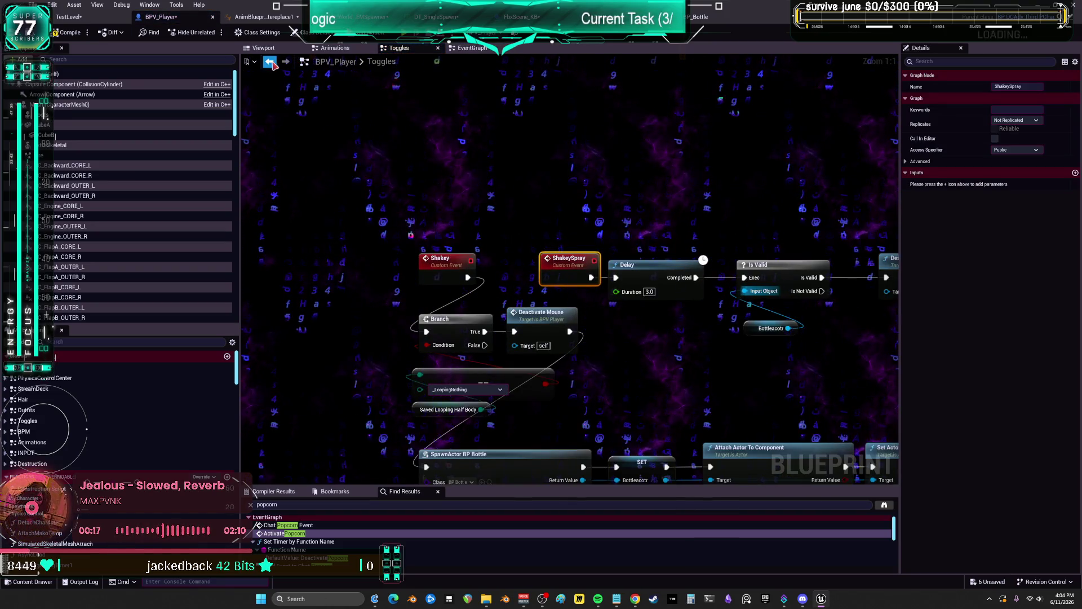
{"action": "left_click", "coordinate": [271, 64]}
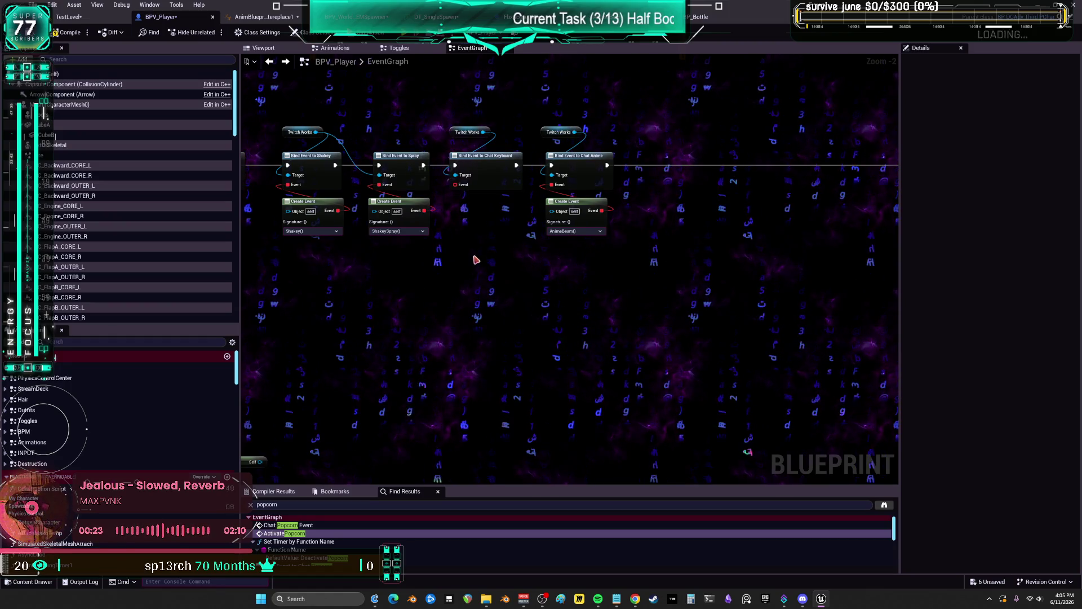
{"action": "left_click_drag", "start_coordinate": [455, 186], "coordinate": [460, 216]}
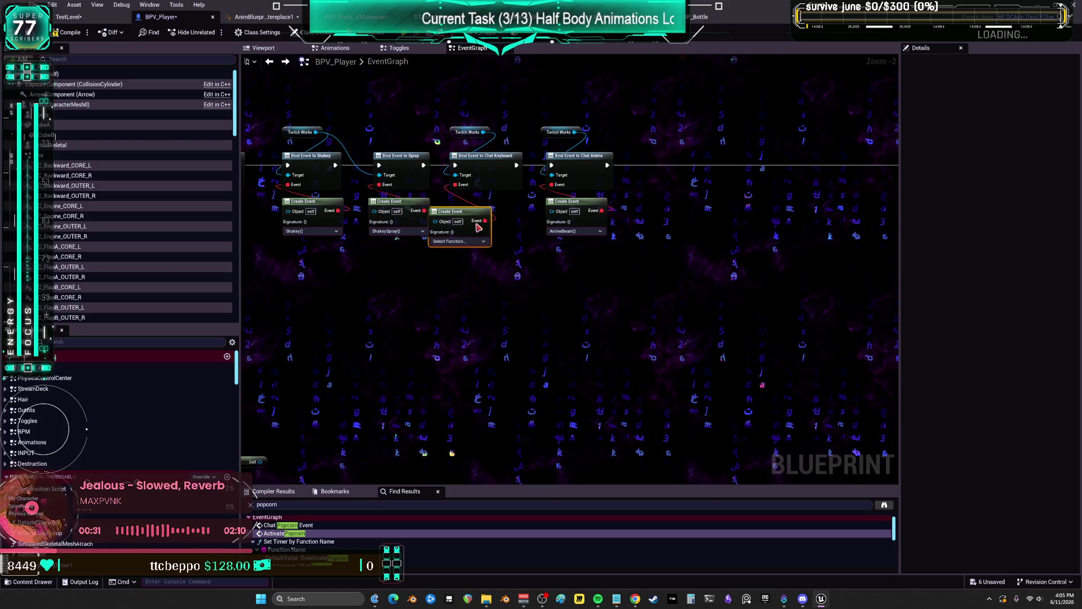
{"action": "left_click_drag", "start_coordinate": [465, 216], "coordinate": [486, 207]}
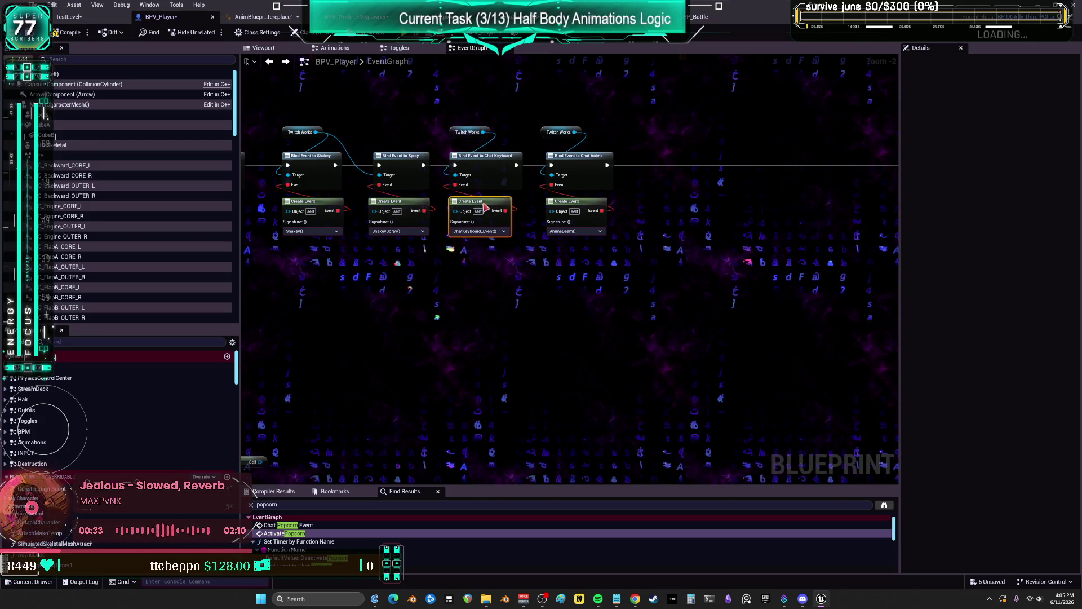
Jump to the ChatKeyboard_Event definition in Toggles and compile and save BPV_Player
{"action": "double_click", "coordinate": [479, 217]}
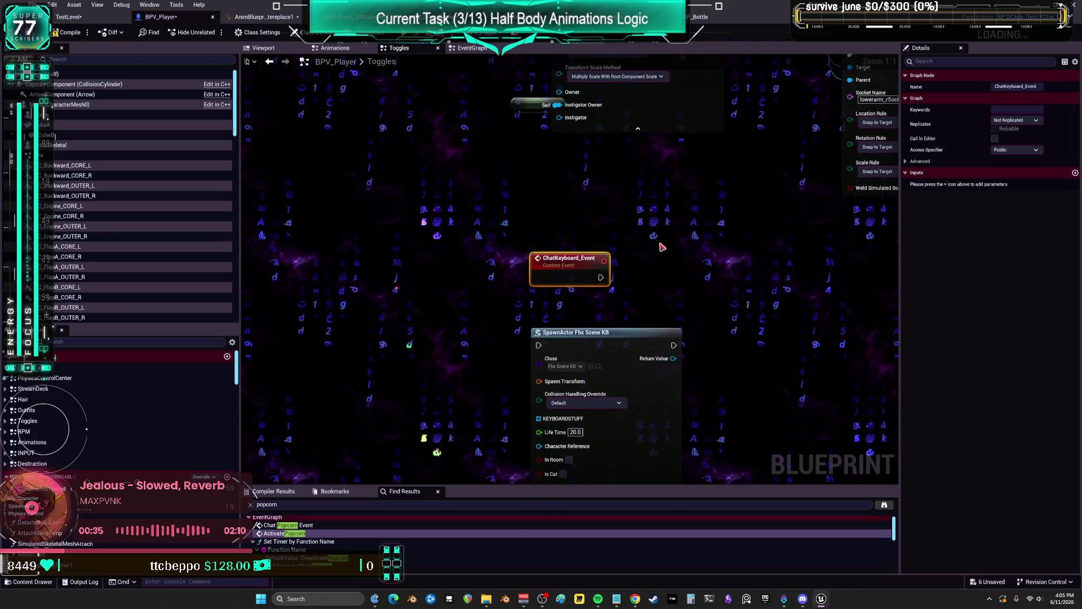
{"action": "scroll", "coordinate": [550, 219], "scroll_direction": "down", "scroll_amount": 1}
{"action": "left_click_drag", "start_coordinate": [551, 218], "coordinate": [524, 352]}
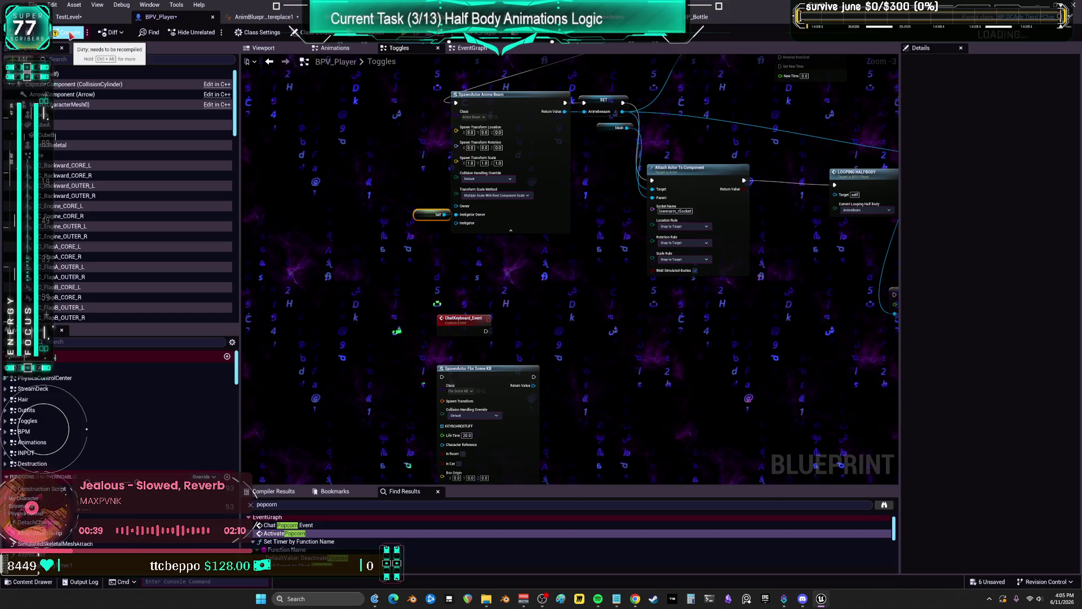
{"action": "left_click", "coordinate": [70, 32]}
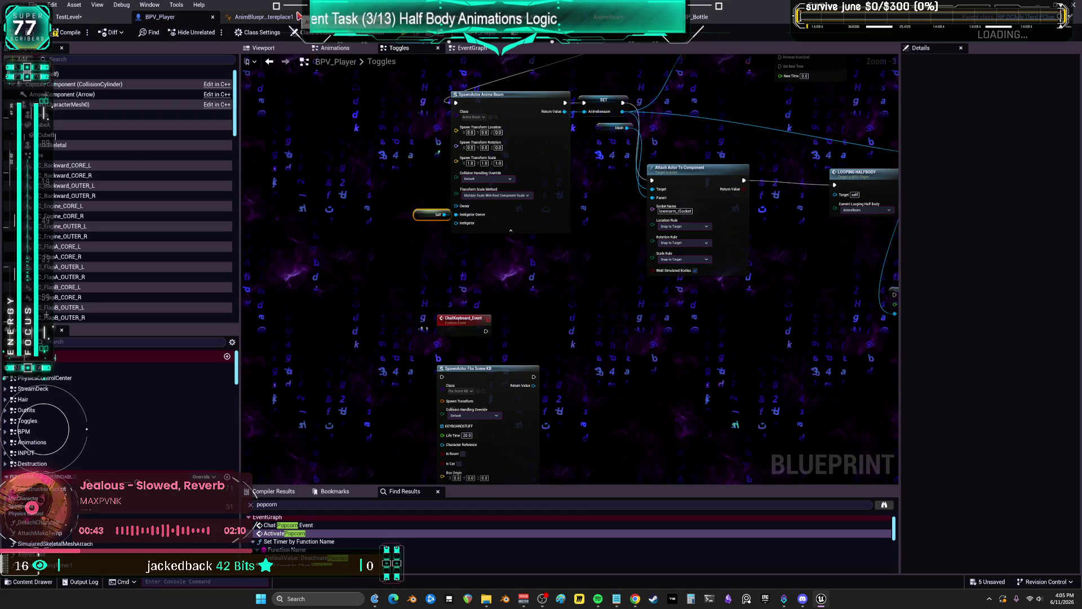
{"action": "left_click_drag", "start_coordinate": [710, 126], "coordinate": [647, 271]}
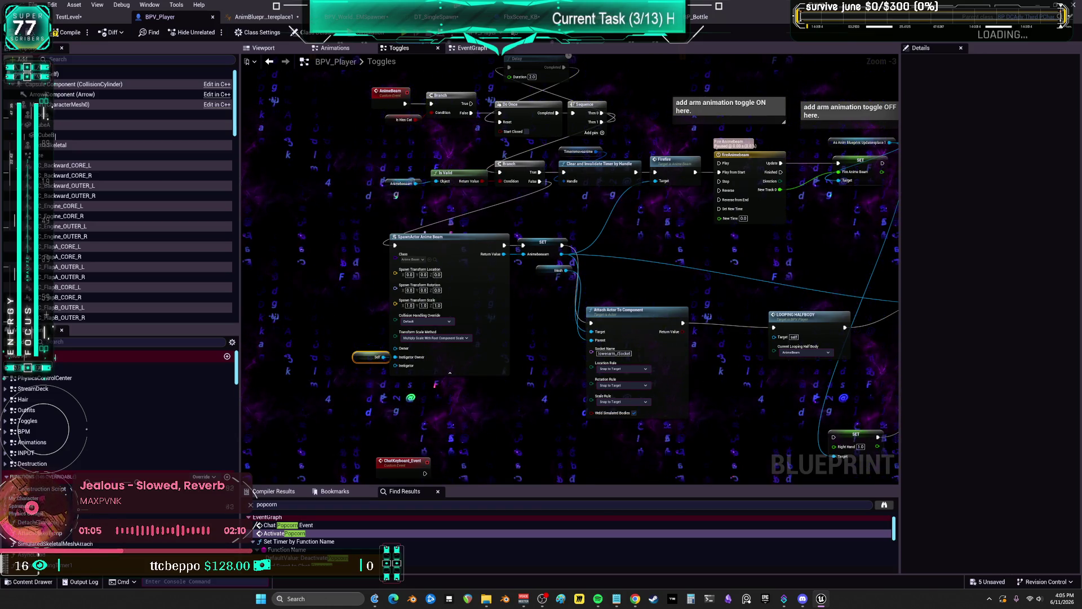
Reposition the AnimeBeam chain and place the Delay node below Do Once
{"action": "left_click_drag", "start_coordinate": [623, 110], "coordinate": [633, 155]}
{"action": "scroll", "coordinate": [633, 156], "scroll_direction": "up", "scroll_amount": 3}
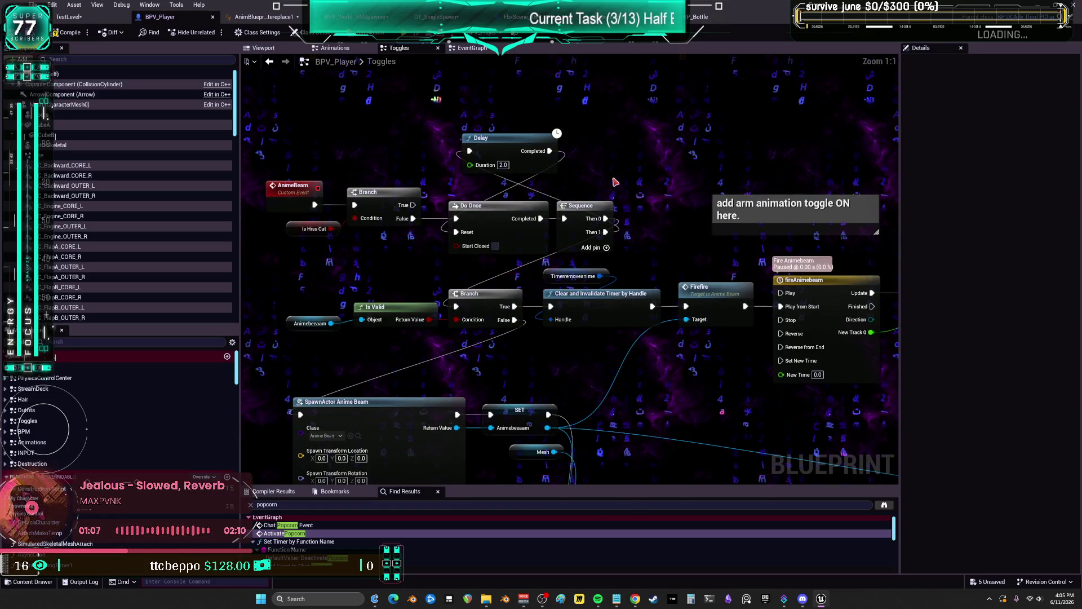
{"action": "left_click_drag", "start_coordinate": [529, 140], "coordinate": [648, 127]}
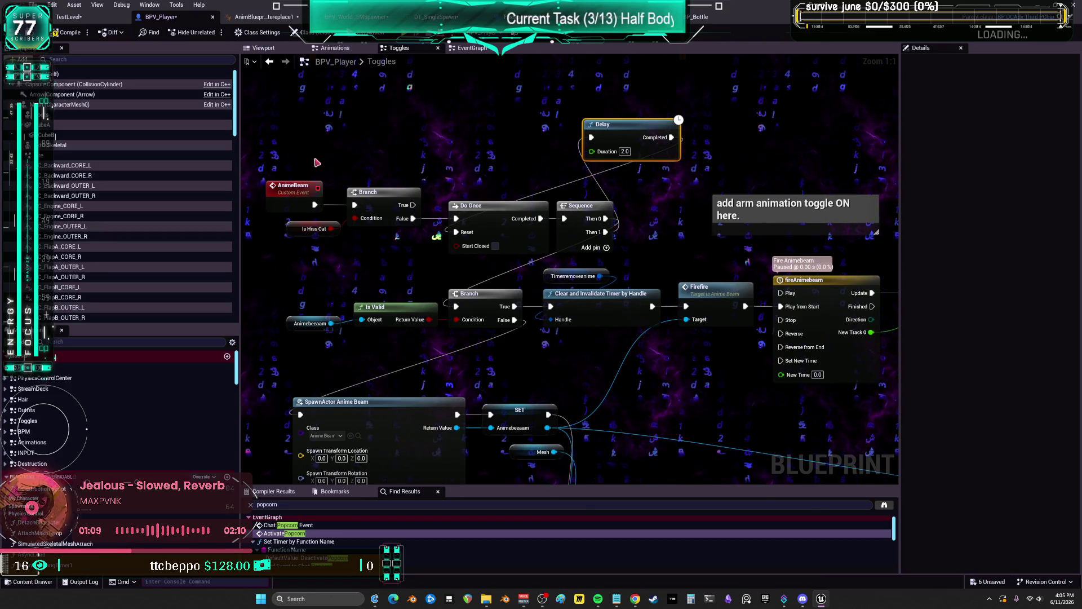
{"action": "mouse_move", "coordinate": [282, 160]}
{"action": "left_mouse_down"}
{"action": "mouse_move", "coordinate": [395, 237]}
{"action": "mouse_move", "coordinate": [586, 240]}
{"action": "left_mouse_up"}
{"action": "mouse_move", "coordinate": [628, 133]}
{"action": "left_mouse_down"}
{"action": "mouse_move", "coordinate": [628, 85]}
{"action": "mouse_move", "coordinate": [646, 177]}
{"action": "mouse_move", "coordinate": [591, 323]}
{"action": "mouse_move", "coordinate": [686, 156]}
{"action": "mouse_move", "coordinate": [679, 142]}
{"action": "mouse_move", "coordinate": [719, 211]}
{"action": "mouse_move", "coordinate": [579, 321]}
{"action": "mouse_move", "coordinate": [581, 338]}
{"action": "mouse_move", "coordinate": [450, 304]}
{"action": "left_mouse_up"}
{"action": "left_click", "coordinate": [680, 142]}
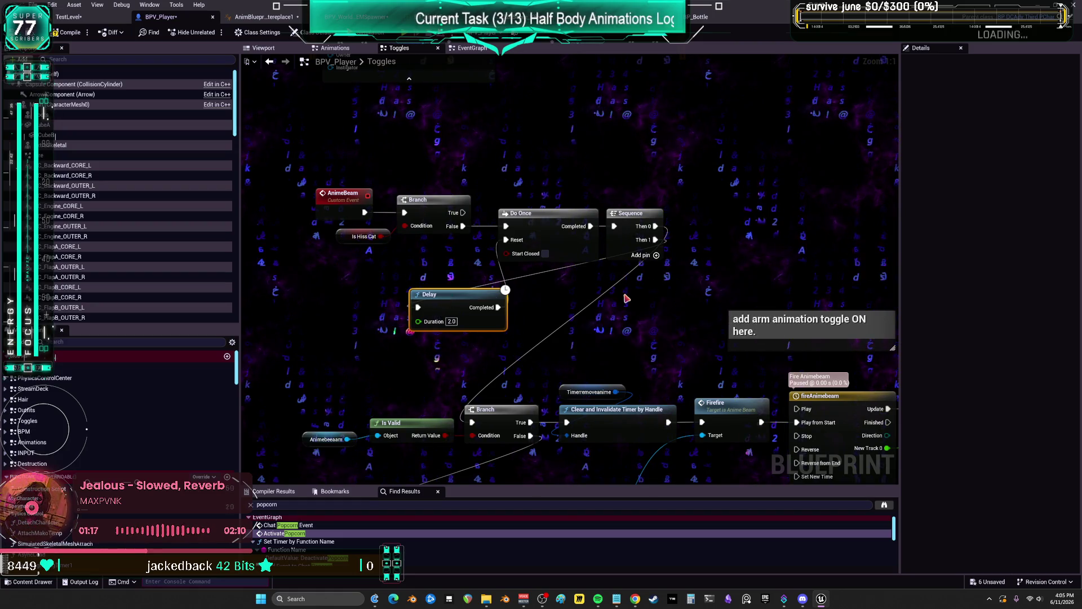
{"action": "left_click_drag", "start_coordinate": [622, 343], "coordinate": [628, 265]}
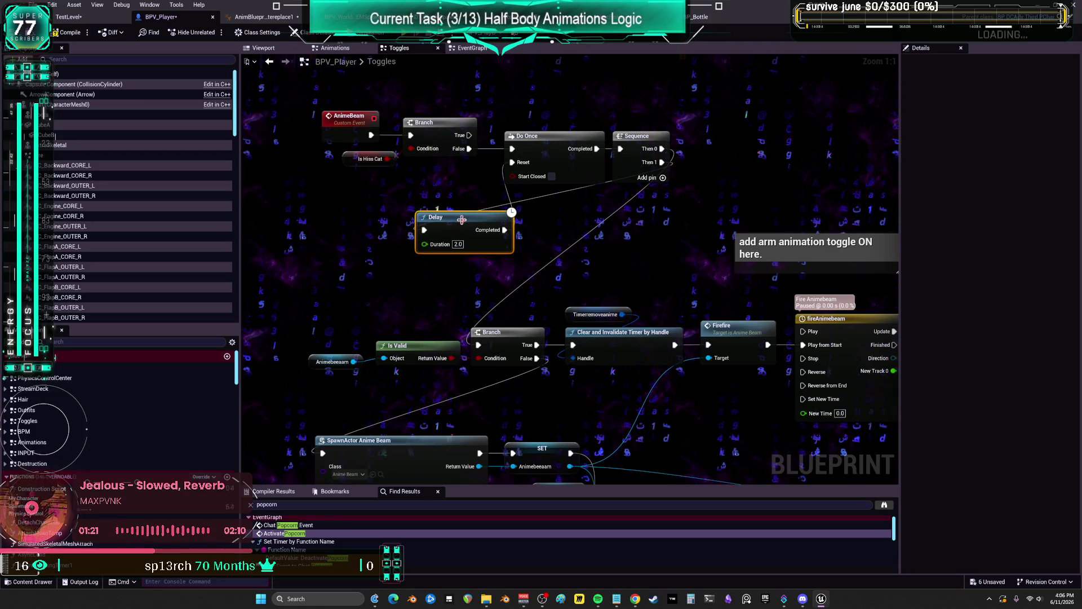
{"action": "left_click_drag", "start_coordinate": [458, 220], "coordinate": [580, 234]}
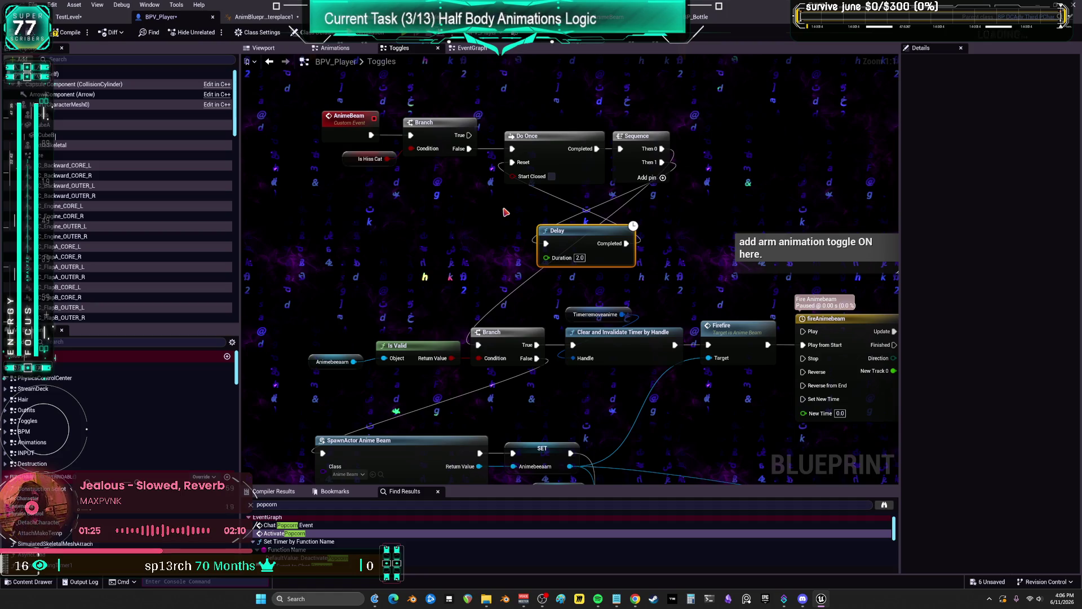
Wrap the Delay node in a comment titled 'fire rate limit'
{"action": "type", "text": "cfire"}
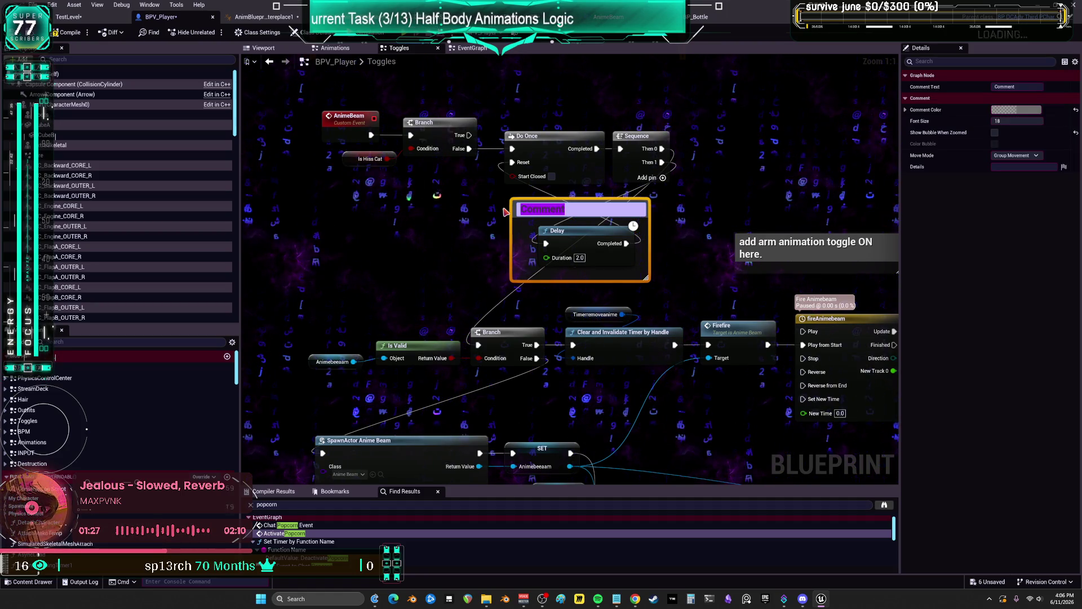
{"action": "type", "text": " ra"}
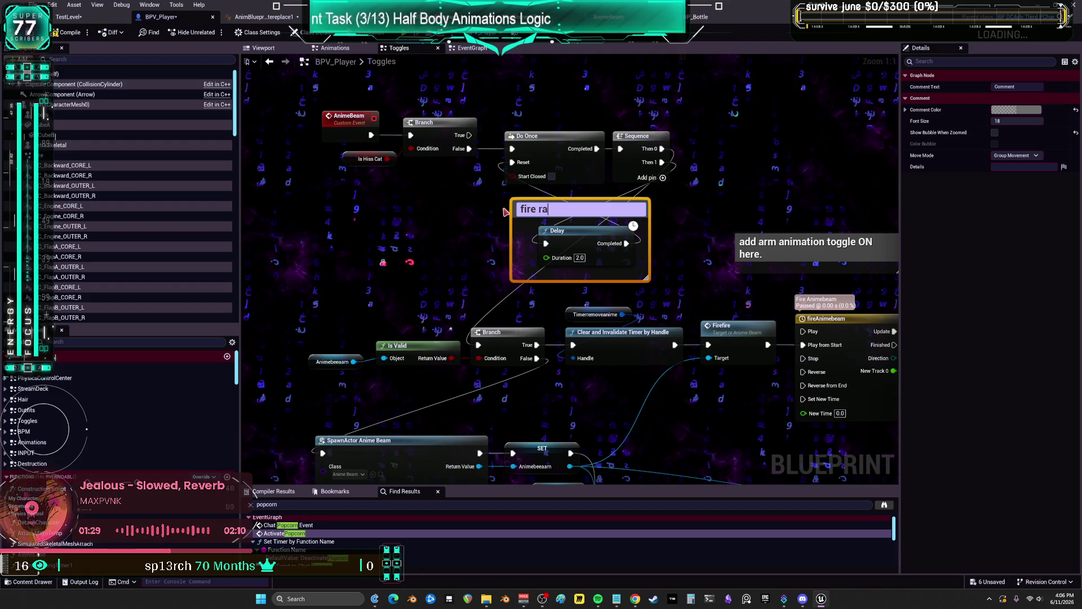
{"action": "type", "text": "telimit"}
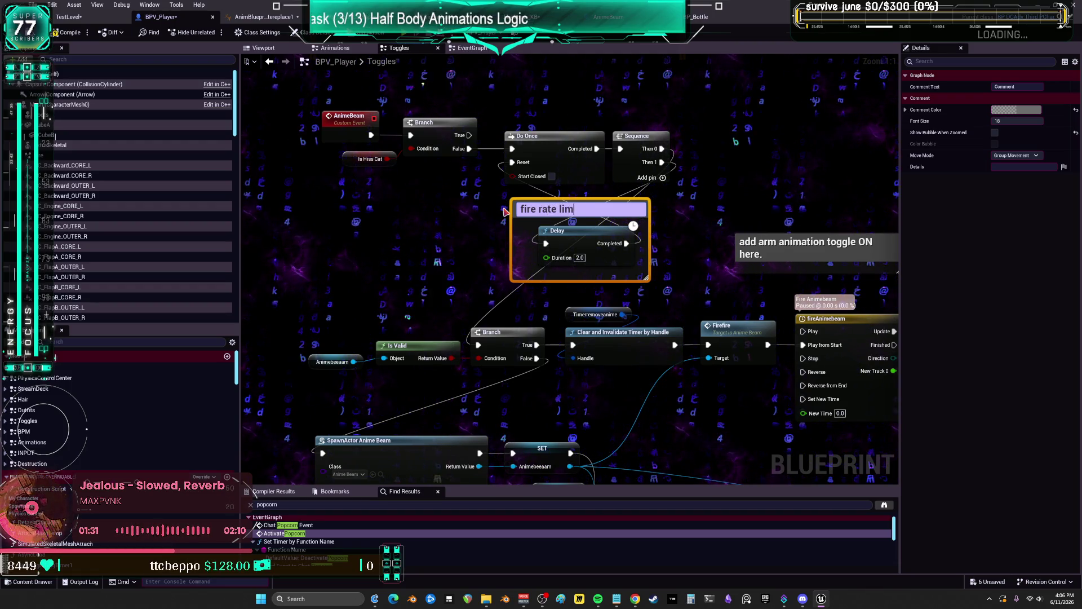
{"action": "left_click", "coordinate": [775, 181]}
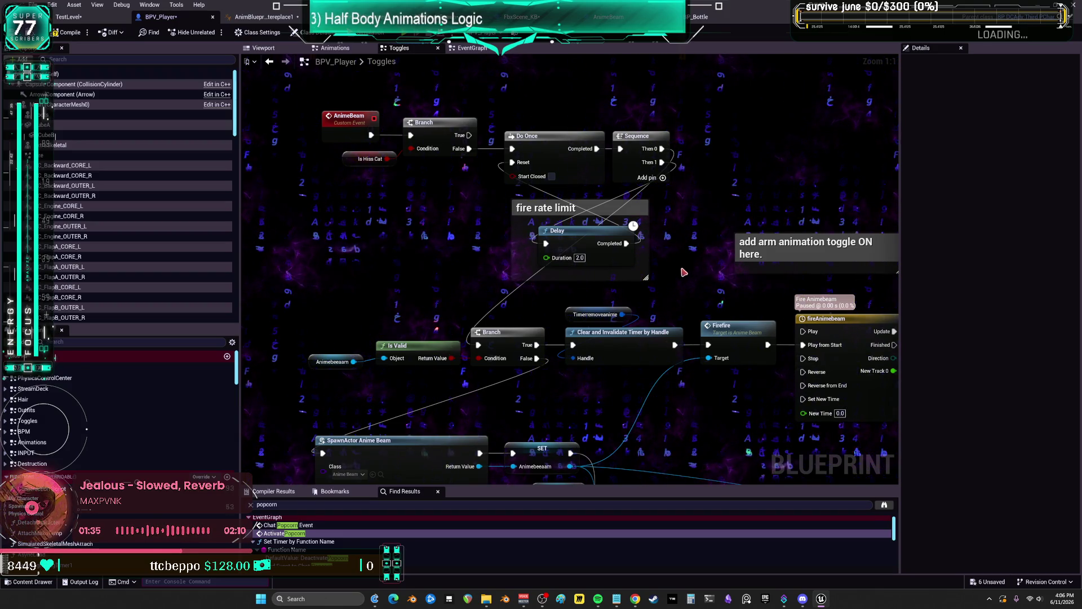
{"action": "left_click_drag", "start_coordinate": [535, 296], "coordinate": [521, 226]}
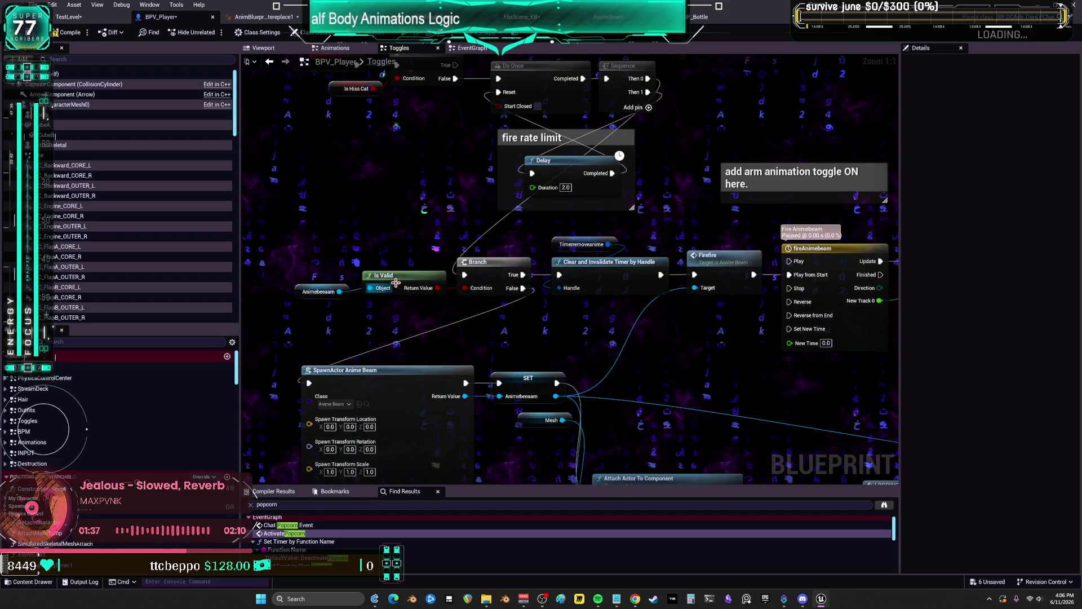
Delete the two 'add arm animation toggle' comment boxes
{"action": "mouse_move", "coordinate": [717, 299]}
{"action": "left_mouse_down"}
{"action": "mouse_move", "coordinate": [587, 279]}
{"action": "mouse_move", "coordinate": [266, 287]}
{"action": "mouse_move", "coordinate": [285, 287]}
{"action": "left_mouse_up"}
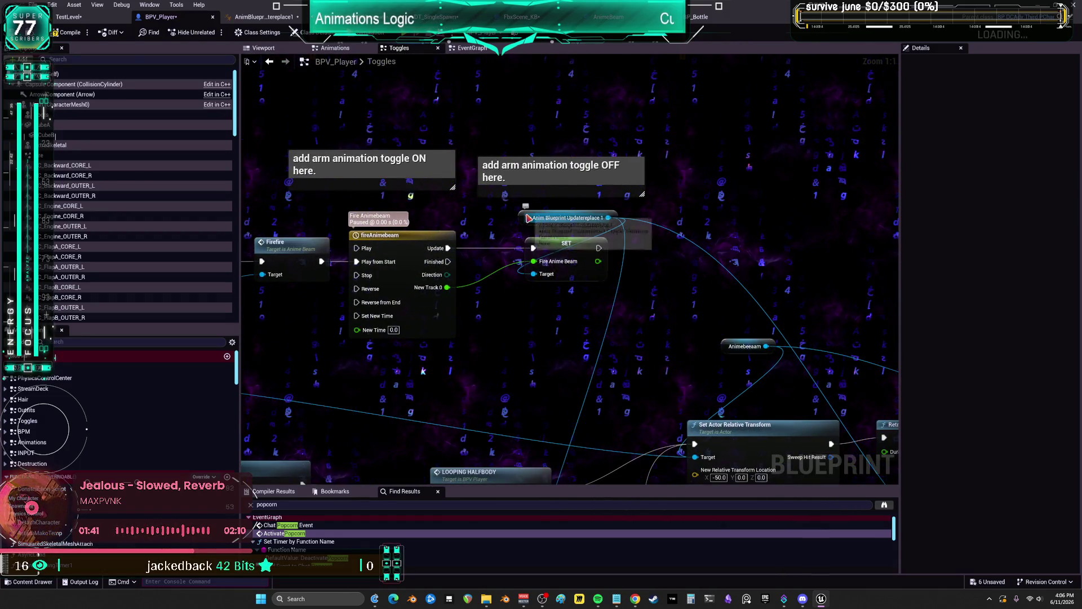
{"action": "left_click", "coordinate": [564, 174]}
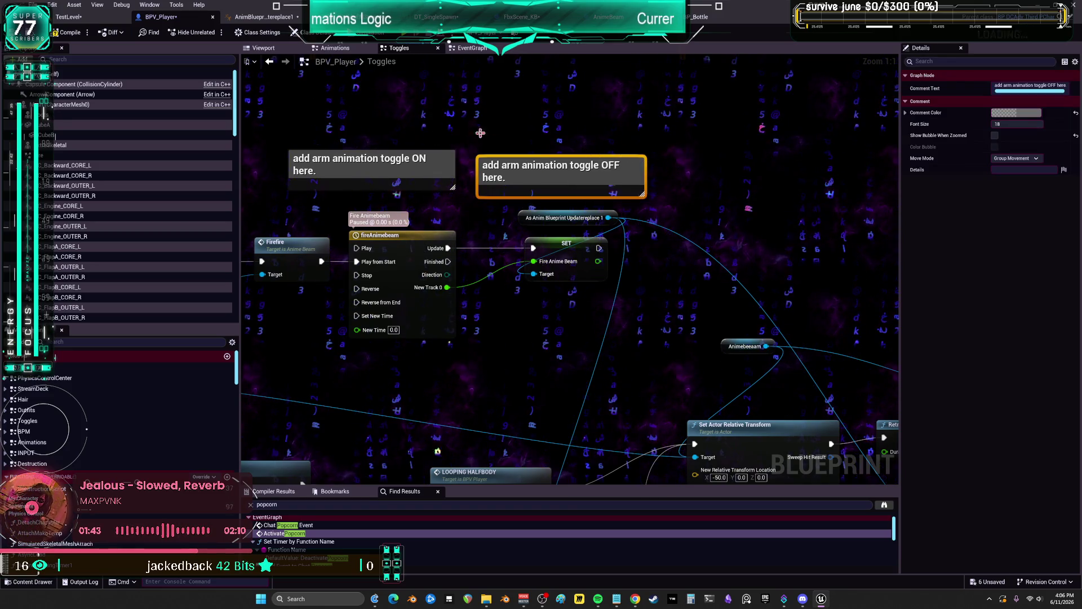
{"action": "key", "text": "Delete"}
{"action": "left_click_drag", "start_coordinate": [598, 309], "coordinate": [541, 172]}
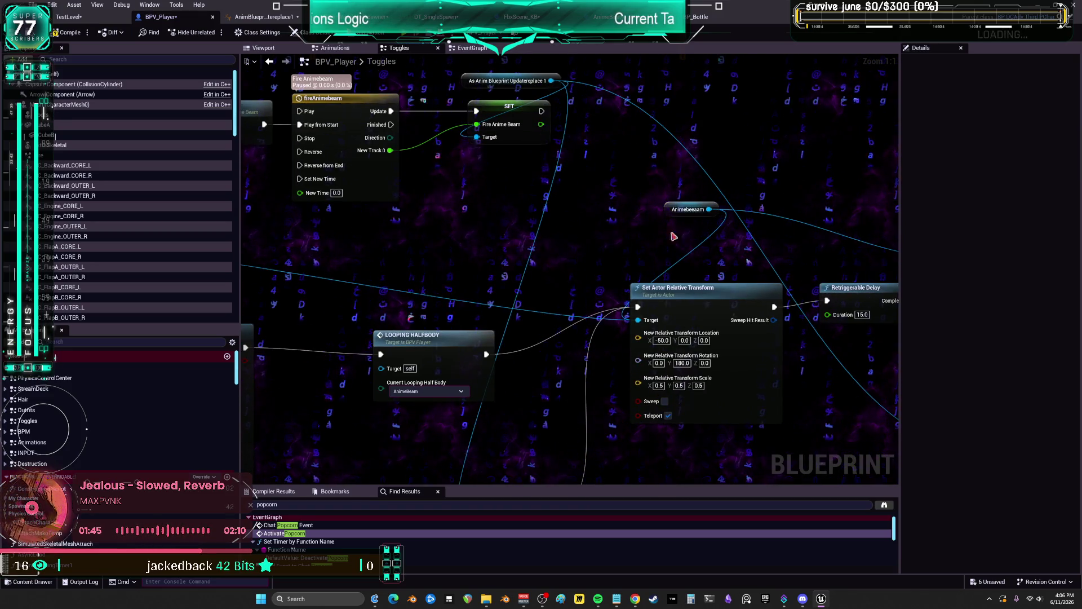
{"action": "left_click_drag", "start_coordinate": [673, 236], "coordinate": [1029, 122]}
{"action": "mouse_move", "coordinate": [560, 192]}
{"action": "left_mouse_down"}
{"action": "mouse_move", "coordinate": [559, 273]}
{"action": "mouse_move", "coordinate": [573, 260]}
{"action": "left_mouse_up"}
Realign LOOPING HALFBODY, SET RightHand, Relative Transform and Retriggerable Delay nodes into a compact layout
{"action": "mouse_move", "coordinate": [762, 301]}
{"action": "left_mouse_down"}
{"action": "mouse_move", "coordinate": [701, 260]}
{"action": "mouse_move", "coordinate": [445, 237]}
{"action": "left_mouse_up"}
{"action": "scroll", "coordinate": [620, 203], "scroll_direction": "down", "scroll_amount": 3}
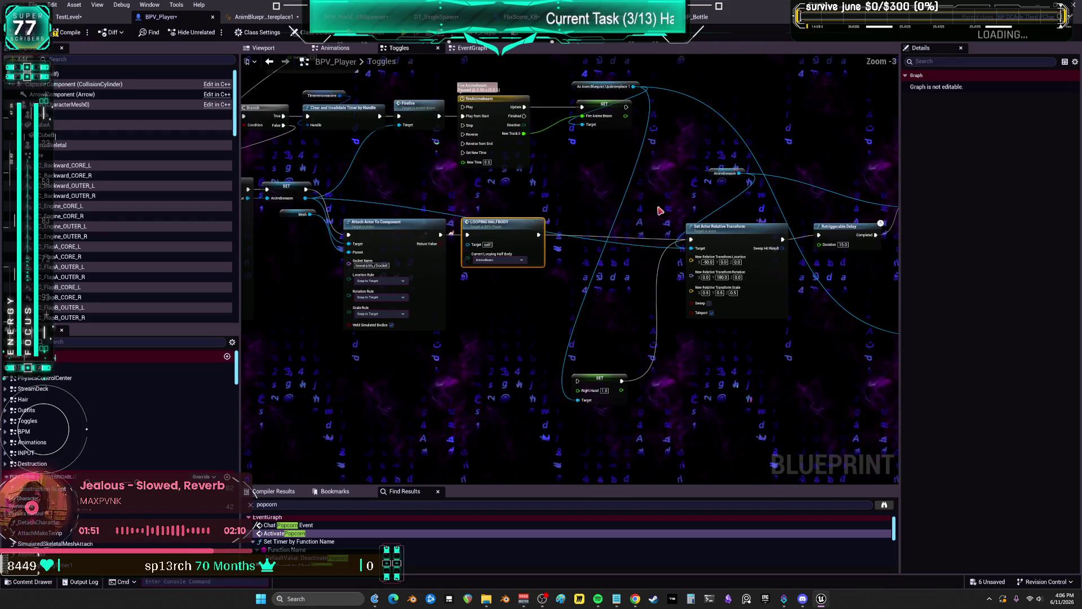
{"action": "left_click_drag", "start_coordinate": [598, 374], "coordinate": [602, 303]}
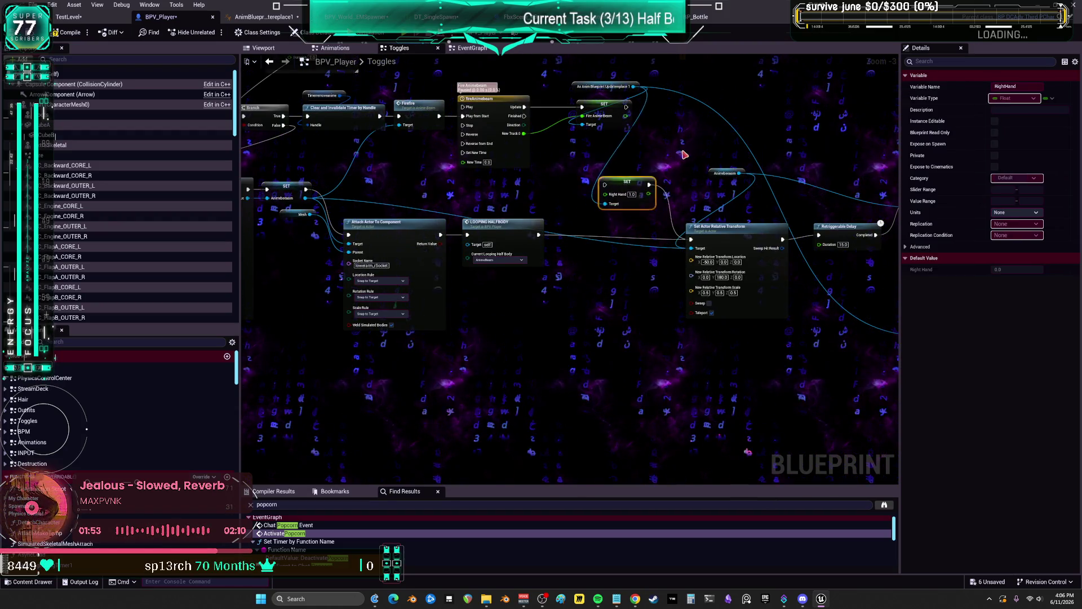
{"action": "left_click_drag", "start_coordinate": [684, 154], "coordinate": [458, 150]}
{"action": "left_click", "coordinate": [758, 381]}
{"action": "mouse_move", "coordinate": [479, 222]}
{"action": "left_mouse_down"}
{"action": "mouse_move", "coordinate": [392, 226]}
{"action": "mouse_move", "coordinate": [516, 231]}
{"action": "left_mouse_up"}
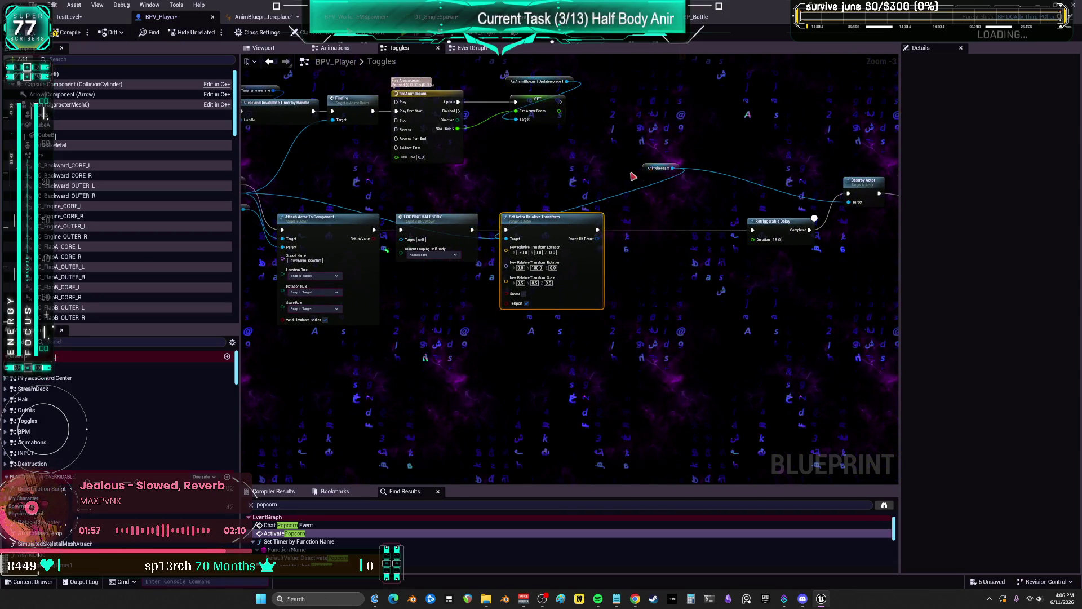
{"action": "left_click_drag", "start_coordinate": [655, 170], "coordinate": [507, 193]}
{"action": "left_click_drag", "start_coordinate": [761, 221], "coordinate": [545, 227]}
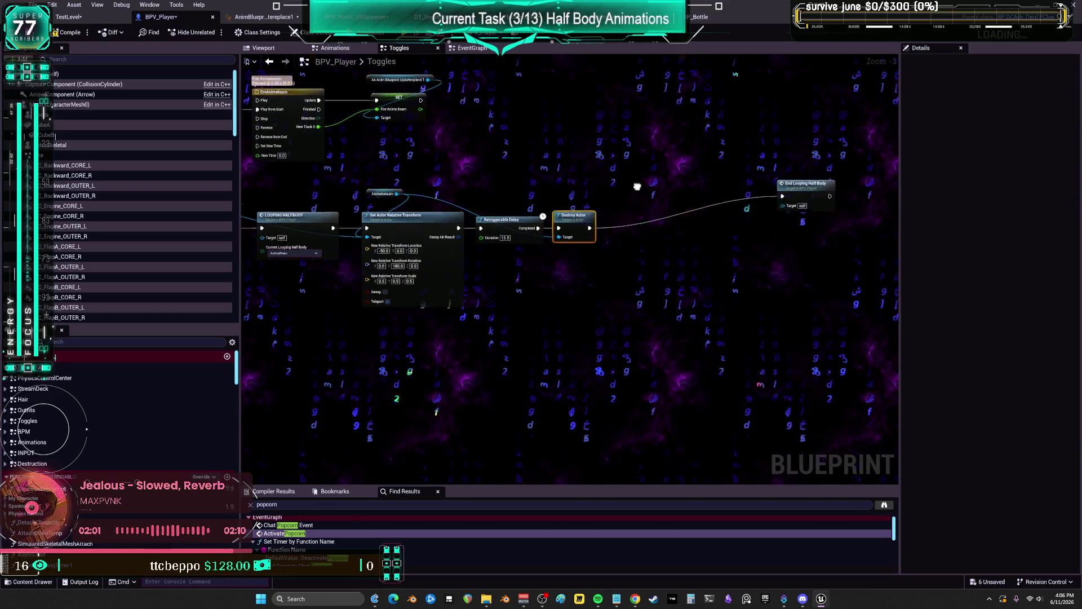
{"action": "left_click", "coordinate": [769, 195]}
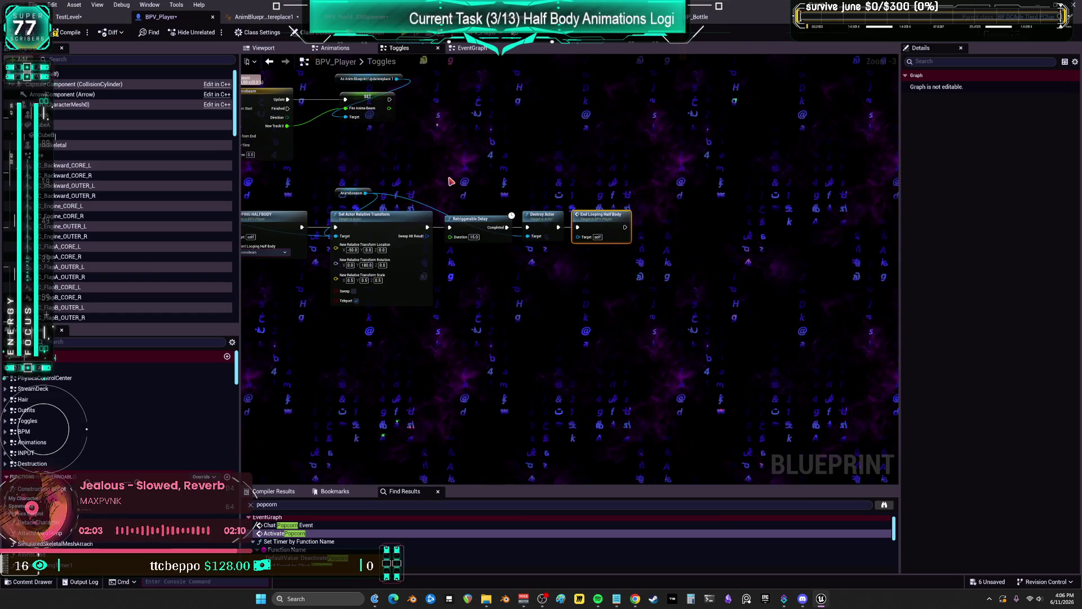
{"action": "left_click_drag", "start_coordinate": [451, 182], "coordinate": [596, 230]}
{"action": "scroll", "coordinate": [524, 205], "scroll_direction": "down", "scroll_amount": 3}
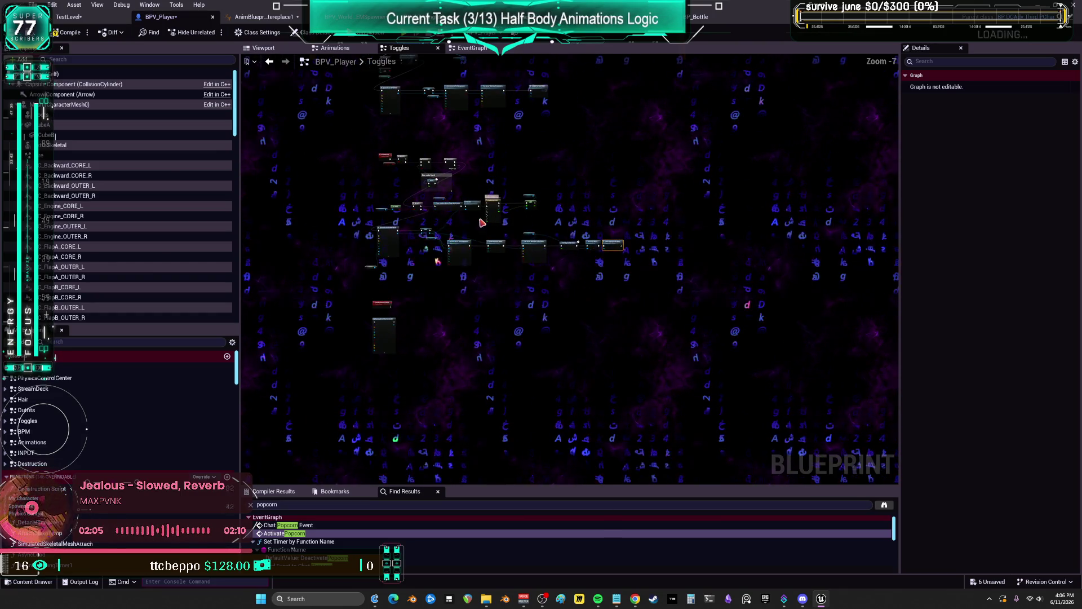
{"action": "scroll", "coordinate": [482, 222], "scroll_direction": "up", "scroll_amount": 1}
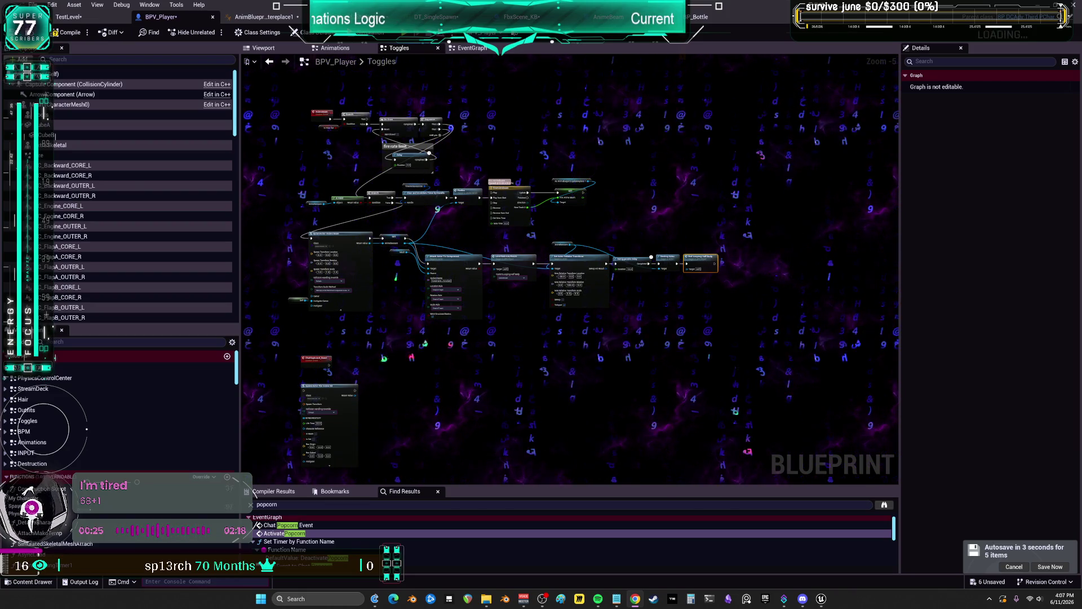
{"action": "scroll", "coordinate": [493, 210], "scroll_direction": "up", "scroll_amount": 3}
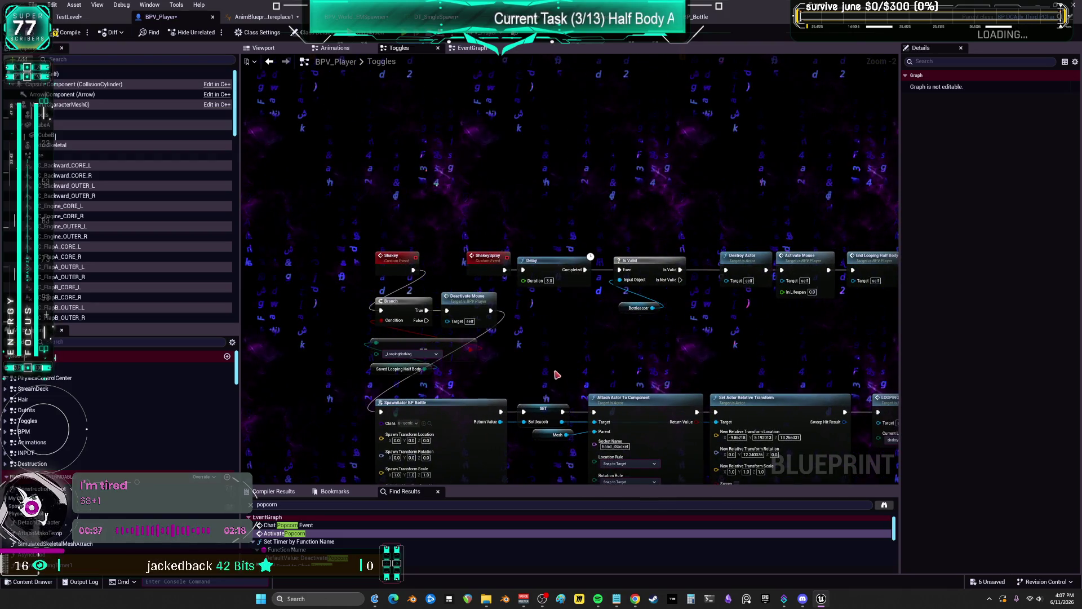
Move the Saved Looping Half Body getter left and the Branch and Deactivate Mouse nodes right
{"action": "left_click_drag", "start_coordinate": [555, 372], "coordinate": [412, 310]}
{"action": "left_click_drag", "start_coordinate": [490, 150], "coordinate": [507, 353]}
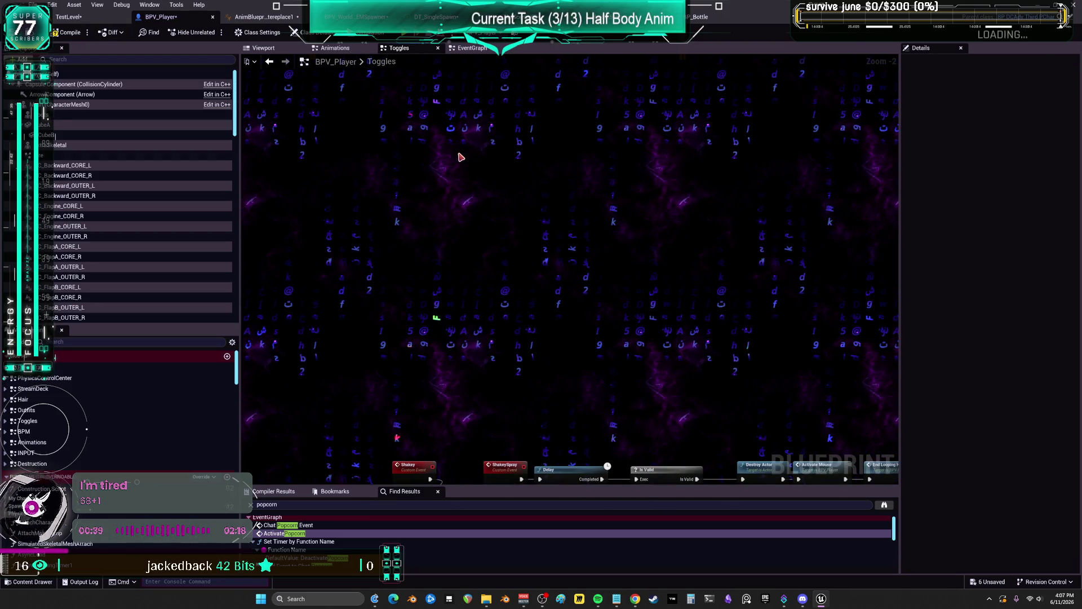
{"action": "scroll", "coordinate": [514, 232], "scroll_direction": "up", "scroll_amount": 3}
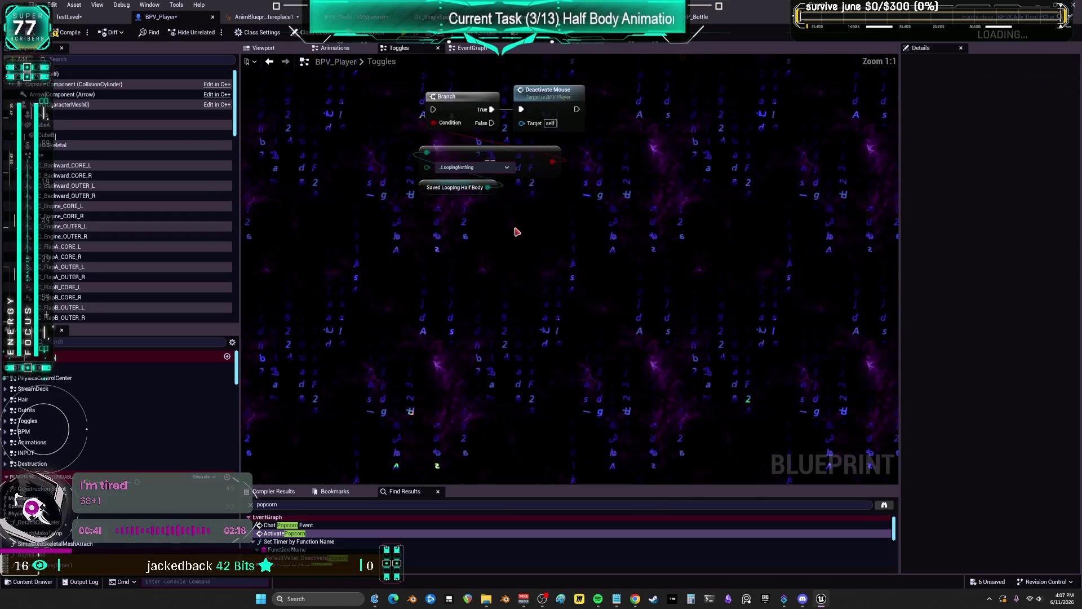
{"action": "mouse_move", "coordinate": [453, 310]}
{"action": "left_mouse_down"}
{"action": "mouse_move", "coordinate": [377, 306]}
{"action": "mouse_move", "coordinate": [367, 276]}
{"action": "left_mouse_up"}
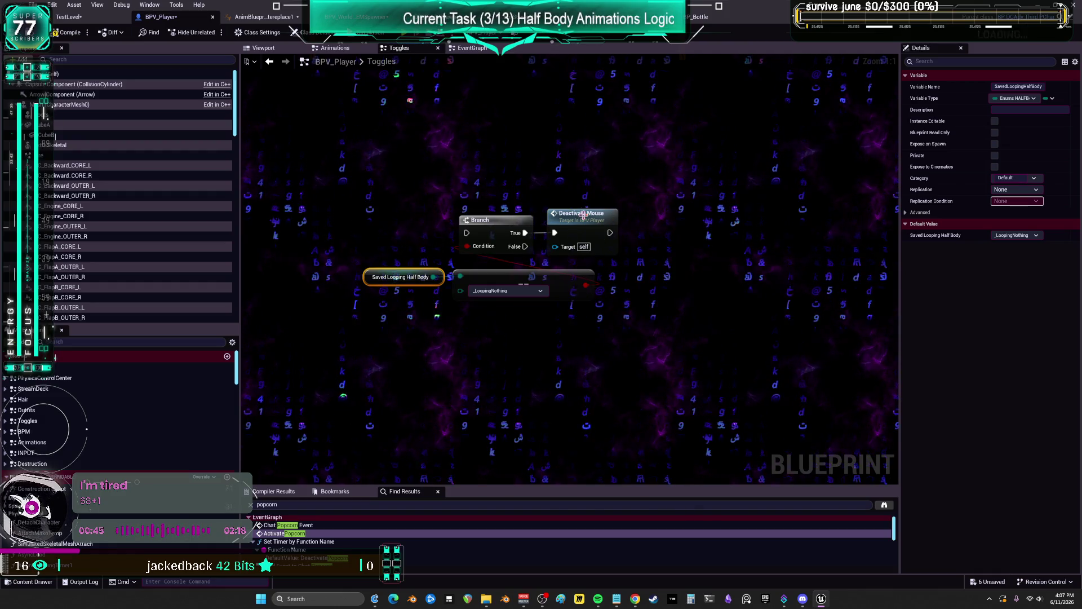
{"action": "left_click_drag", "start_coordinate": [609, 196], "coordinate": [454, 261]}
{"action": "mouse_move", "coordinate": [506, 231]}
{"action": "left_mouse_down"}
{"action": "mouse_move", "coordinate": [680, 265]}
{"action": "mouse_move", "coordinate": [654, 272]}
{"action": "left_mouse_up"}
{"action": "left_click", "coordinate": [652, 235]}
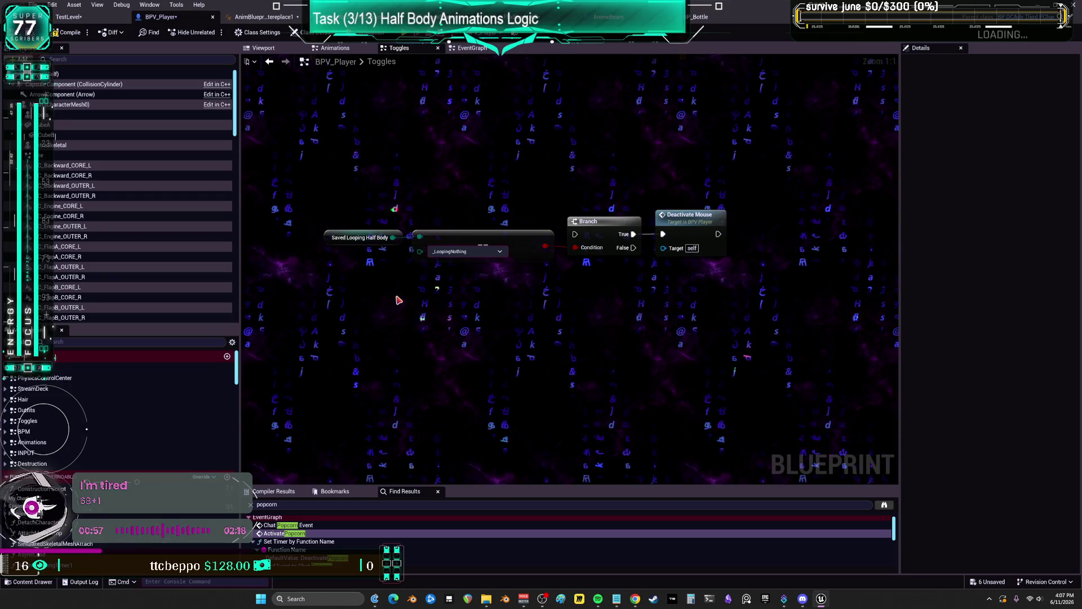
{"action": "scroll", "coordinate": [394, 302], "scroll_direction": "down", "scroll_amount": 2}
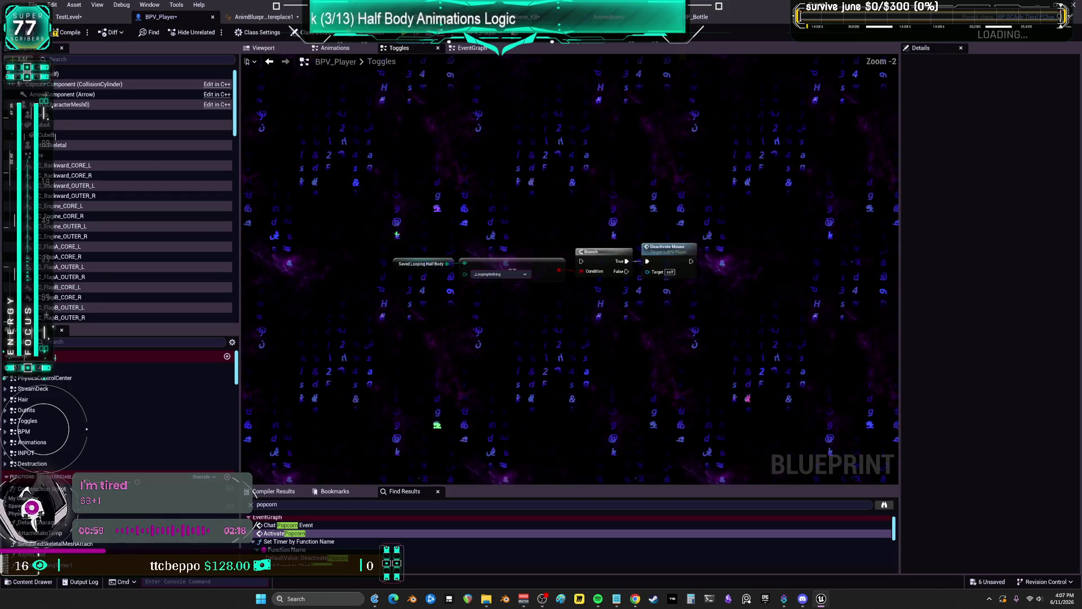
{"action": "mouse_move", "coordinate": [598, 337]}
{"action": "left_mouse_down"}
{"action": "mouse_move", "coordinate": [552, 270]}
{"action": "mouse_move", "coordinate": [463, 252]}
{"action": "mouse_move", "coordinate": [527, 379]}
{"action": "left_mouse_up"}
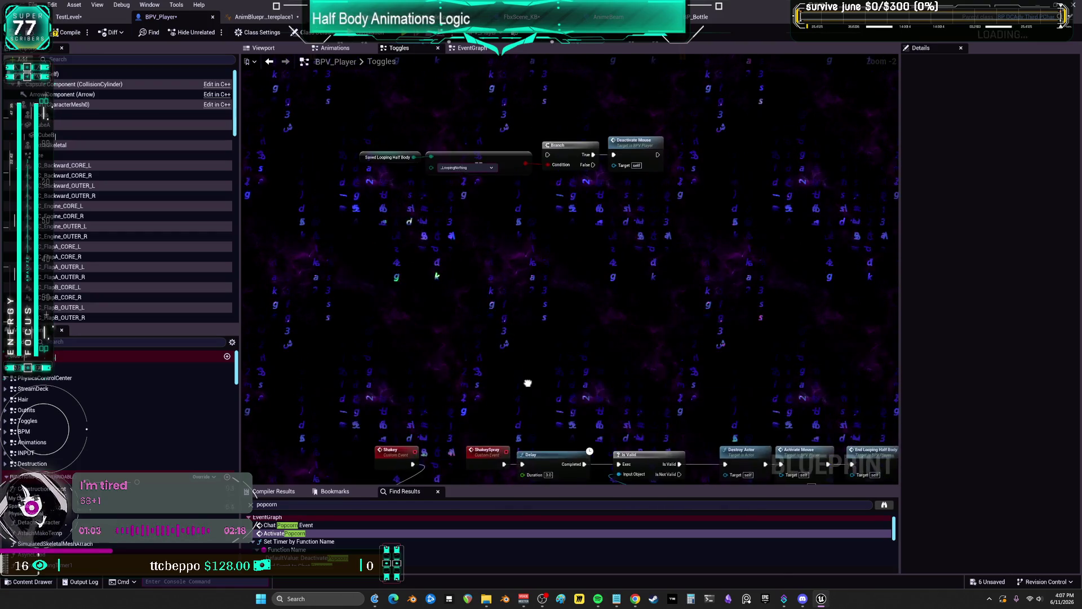
{"action": "scroll", "coordinate": [432, 189], "scroll_direction": "up", "scroll_amount": 2}
Paste three compare nodes fed by Saved Looping Half Body, set to keyboardmash, shakey and AnimeBeam
{"action": "left_click", "coordinate": [434, 169]}
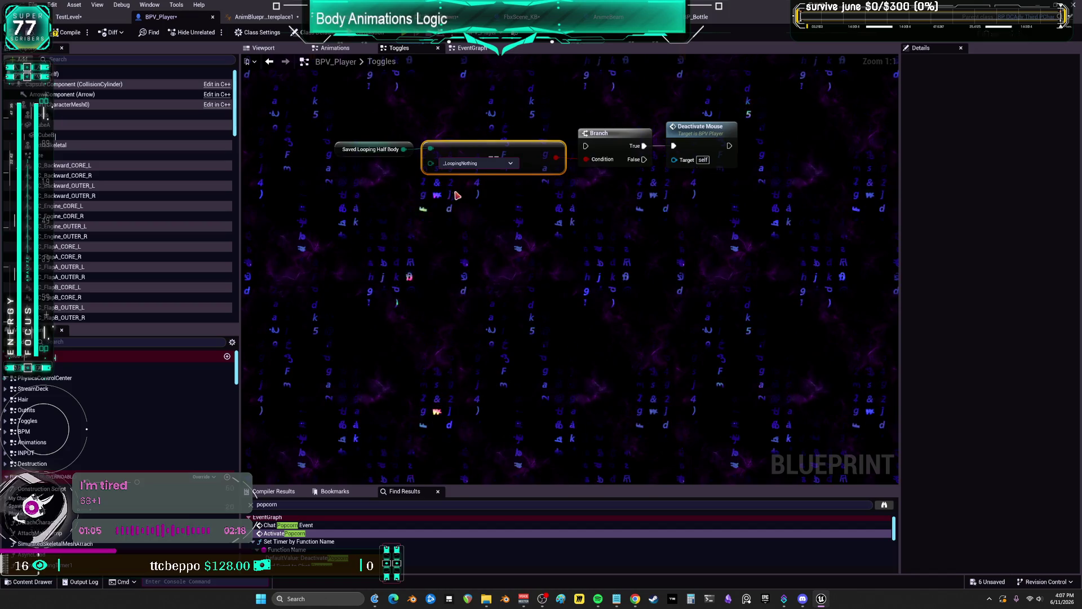
{"action": "key", "text": "ctrl+v"}
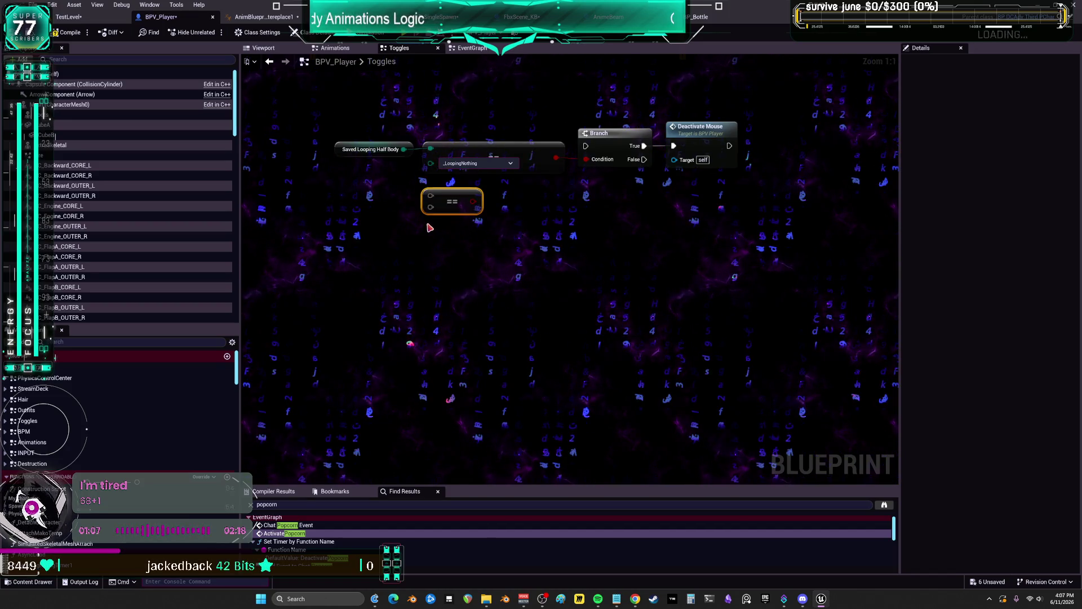
{"action": "key", "text": "ctrl+v"}
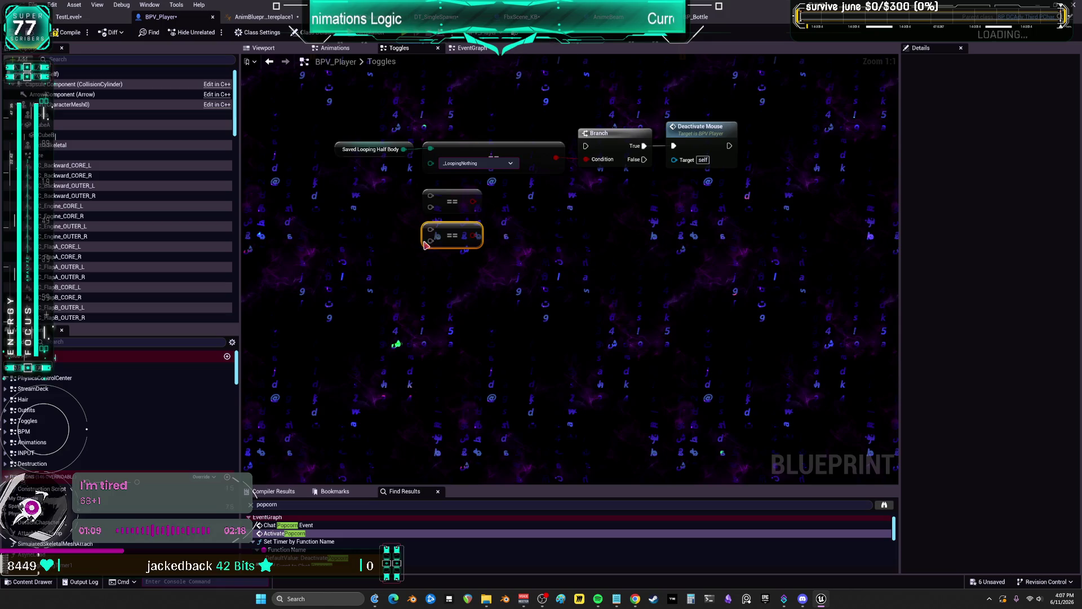
{"action": "key", "text": "ctrl+v"}
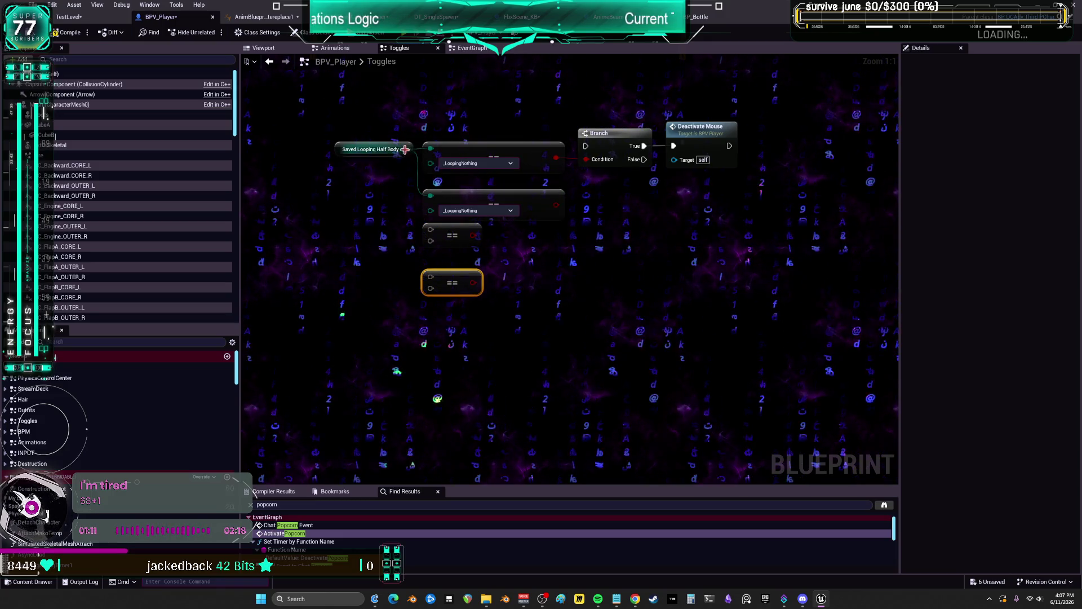
{"action": "mouse_move", "coordinate": [404, 150]}
{"action": "left_mouse_down"}
{"action": "mouse_move", "coordinate": [436, 239]}
{"action": "mouse_move", "coordinate": [431, 229]}
{"action": "mouse_move", "coordinate": [430, 277]}
{"action": "left_mouse_up"}
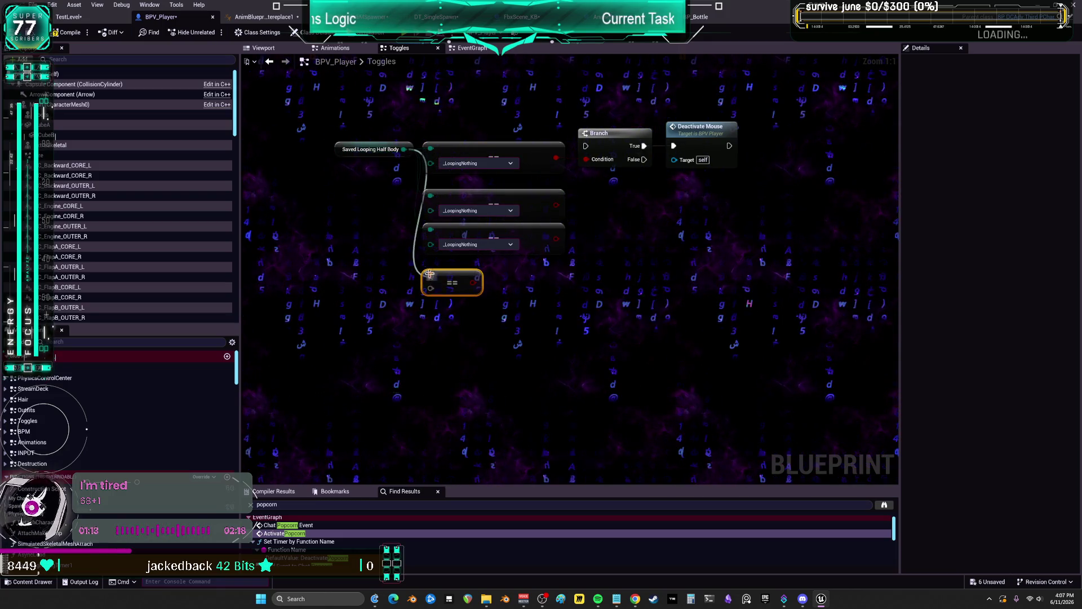
{"action": "left_click", "coordinate": [460, 210]}
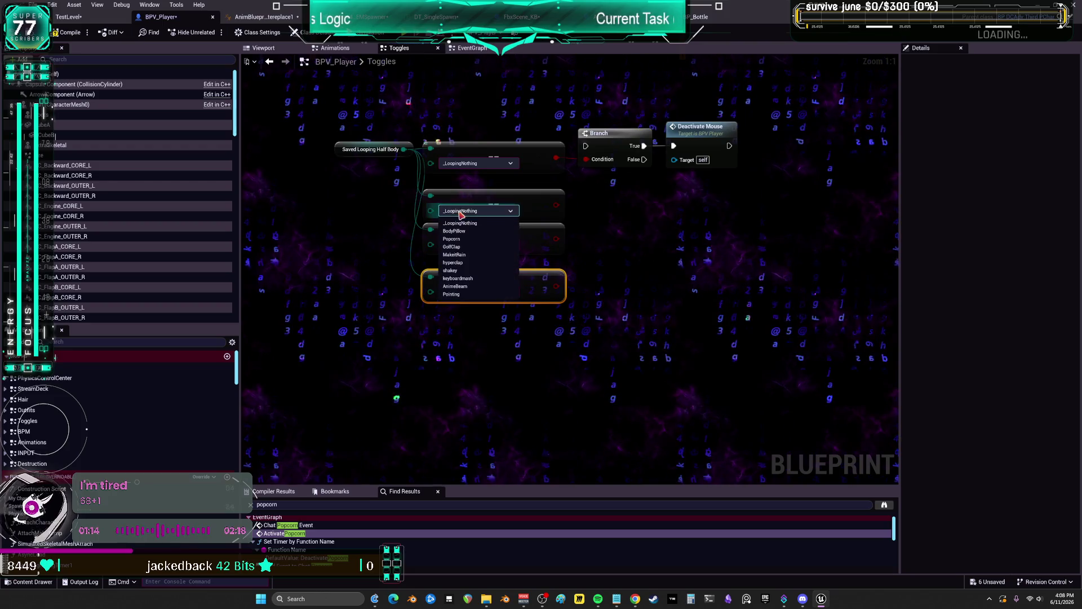
{"action": "left_click", "coordinate": [461, 278]}
{"action": "left_click", "coordinate": [474, 244]}
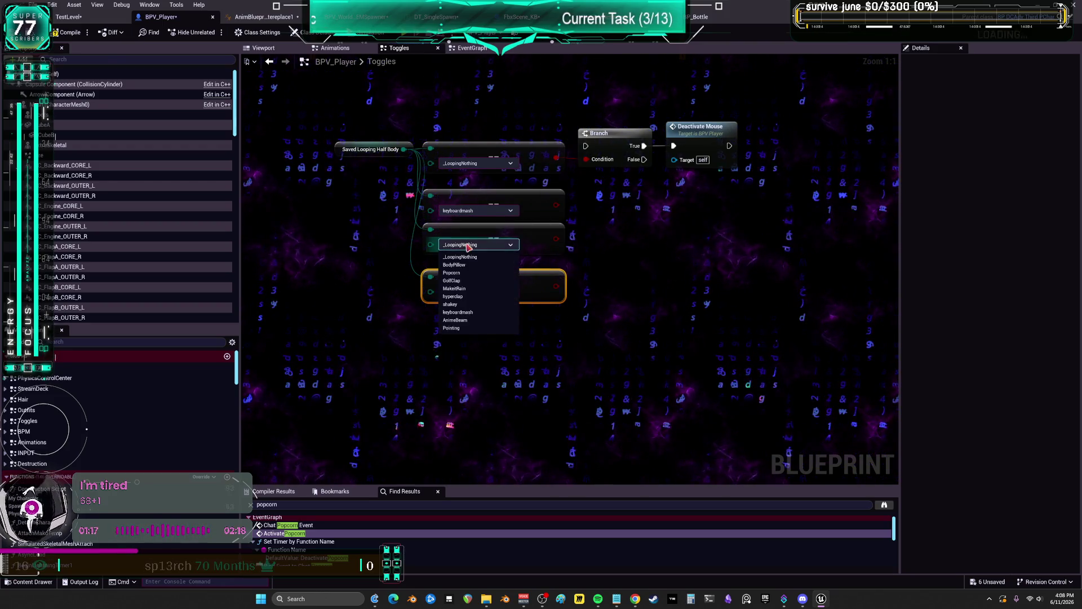
{"action": "left_click", "coordinate": [470, 302]}
{"action": "left_click", "coordinate": [469, 292]}
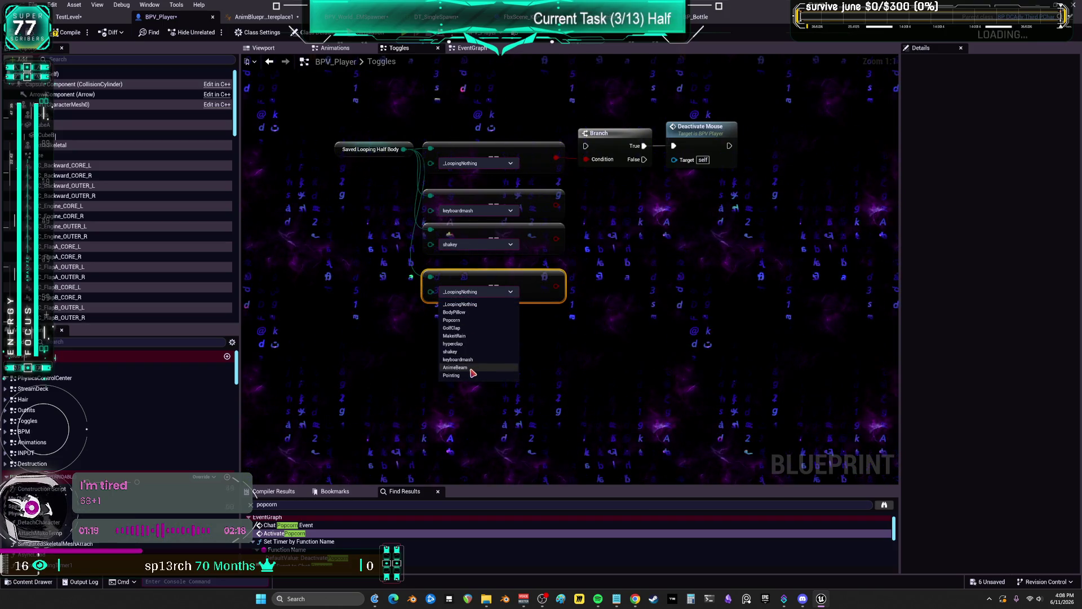
{"action": "left_click", "coordinate": [472, 372]}
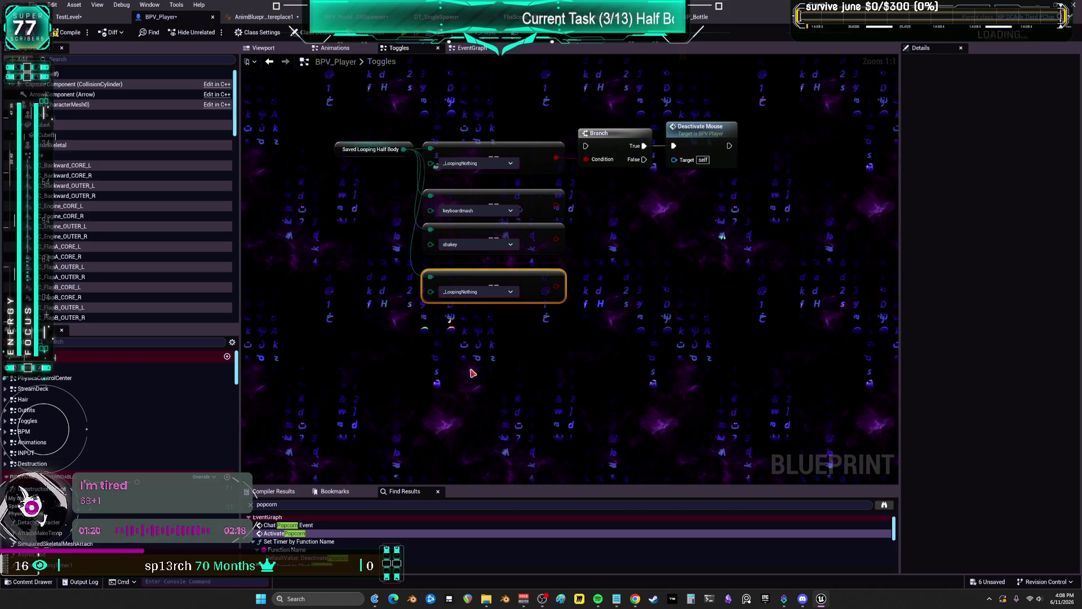
Move the three new compare nodes down and open the anim blueprint's HALFBodyLooping graph
{"action": "left_click", "coordinate": [496, 233]}
{"action": "left_click", "coordinate": [532, 206], "text": "shift"}
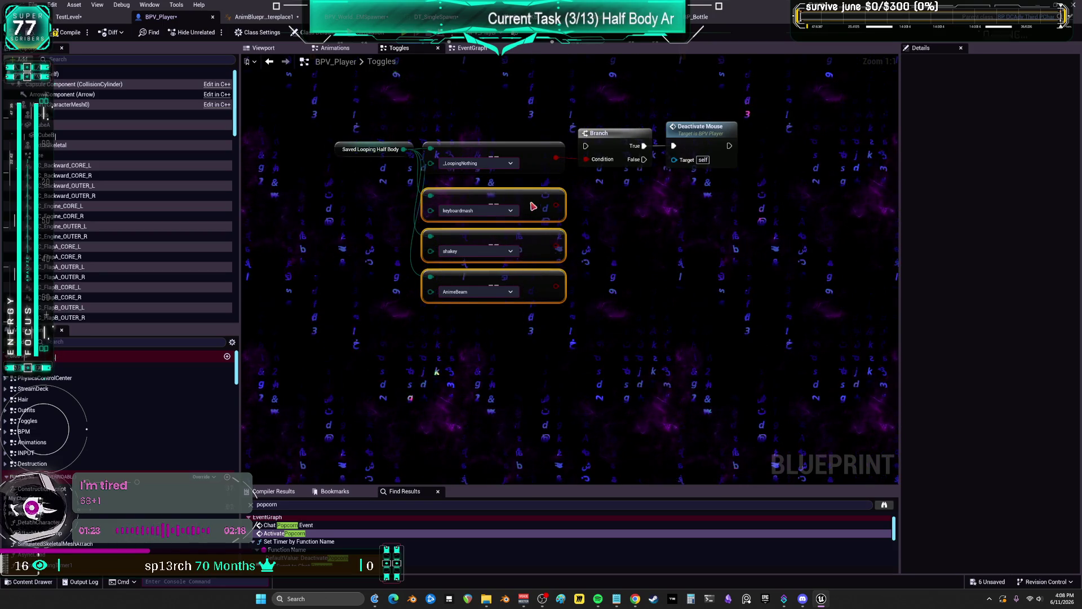
{"action": "left_click_drag", "start_coordinate": [532, 205], "coordinate": [535, 232]}
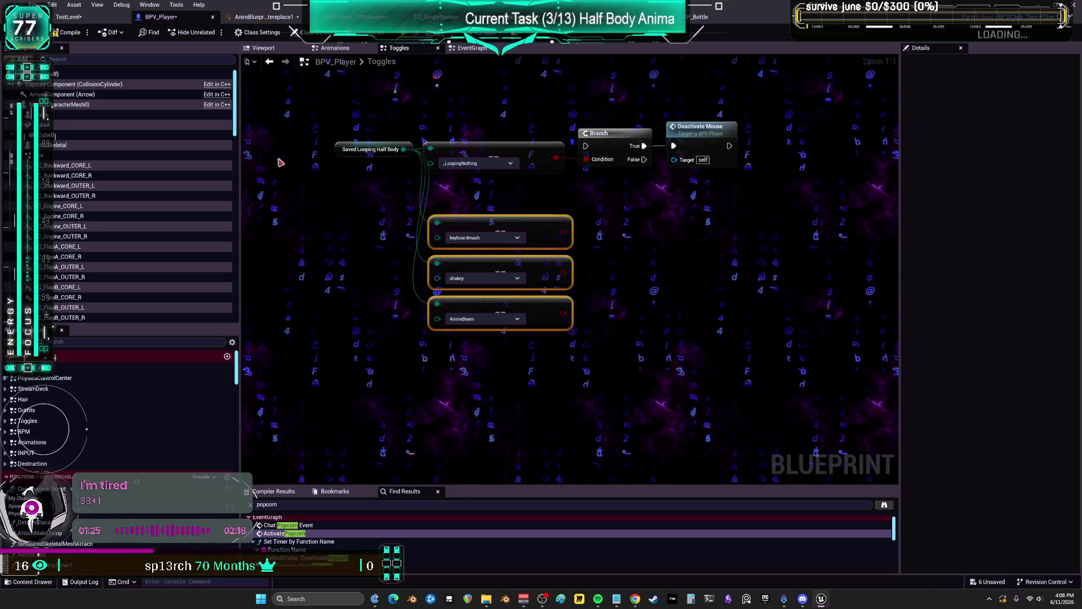
{"action": "left_click", "coordinate": [265, 17]}
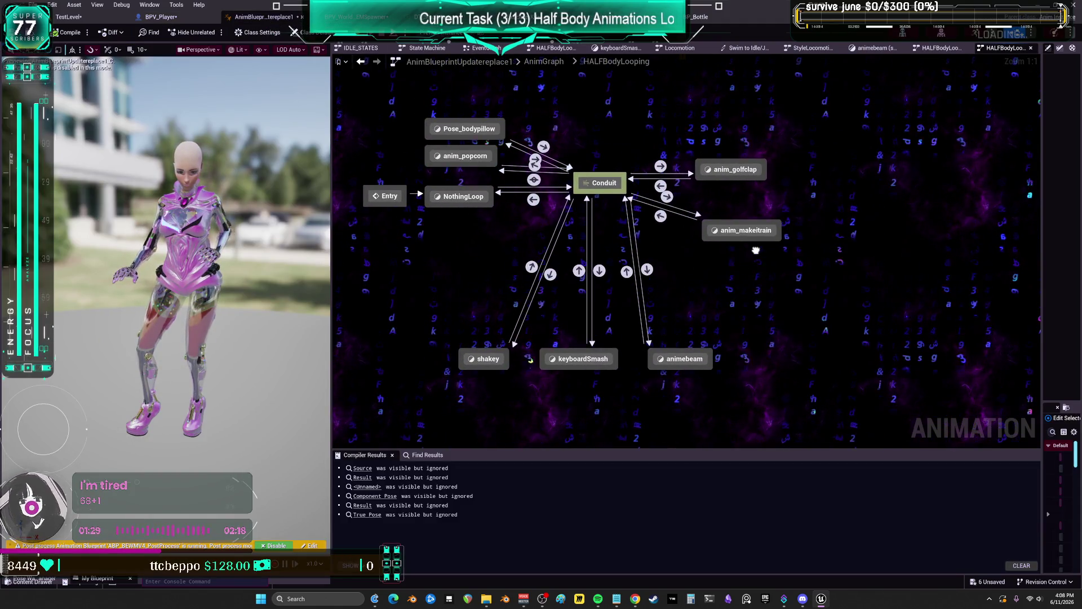
Inspect the animebeam state and duplicate it as animebeam_1
{"action": "left_click", "coordinate": [688, 361]}
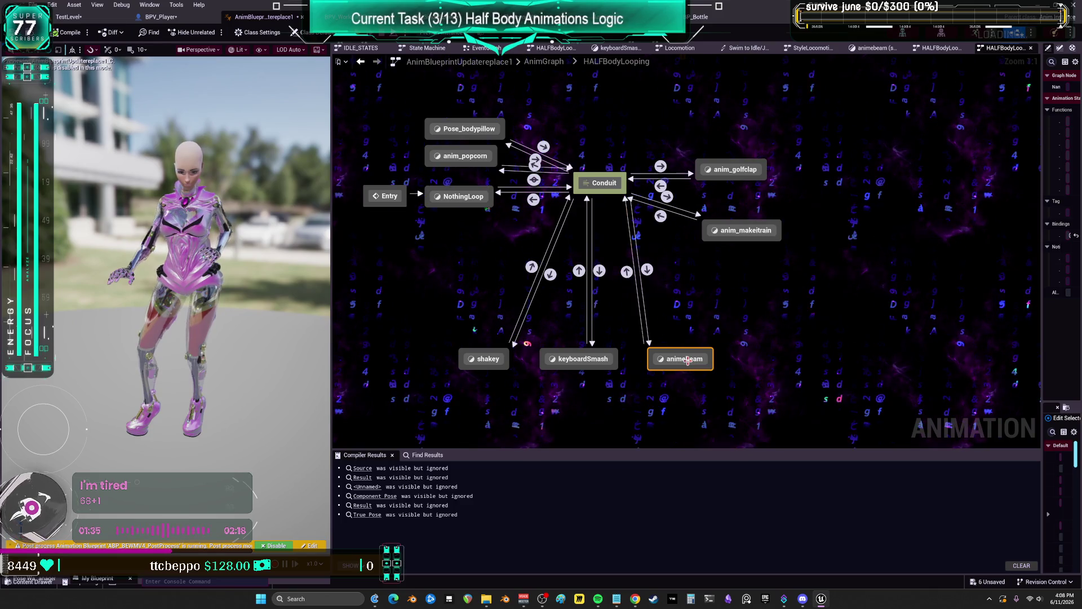
{"action": "double_click", "coordinate": [687, 360]}
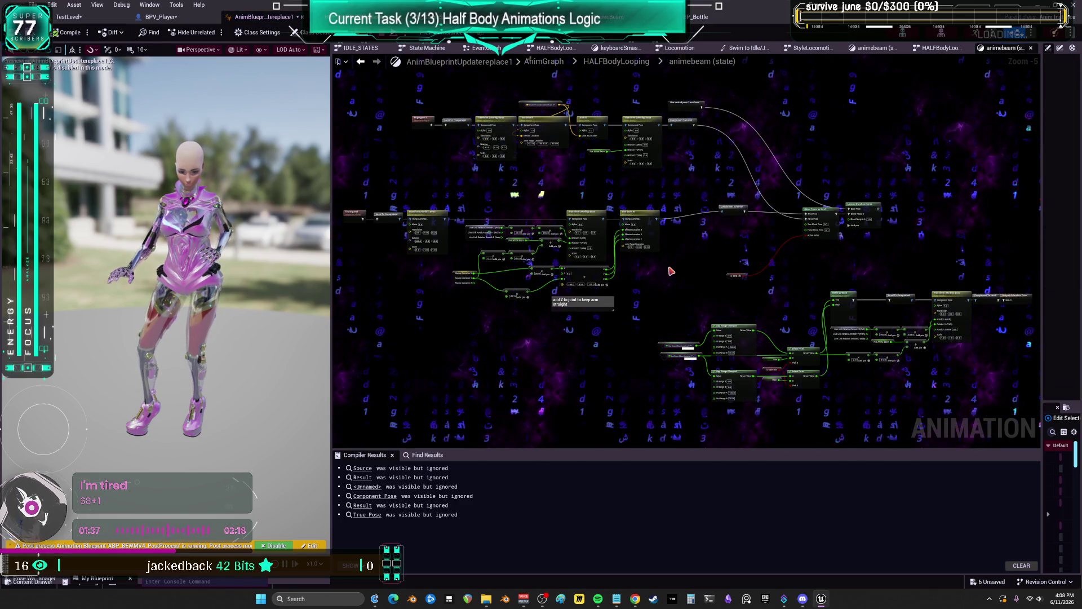
{"action": "left_click", "coordinate": [360, 61]}
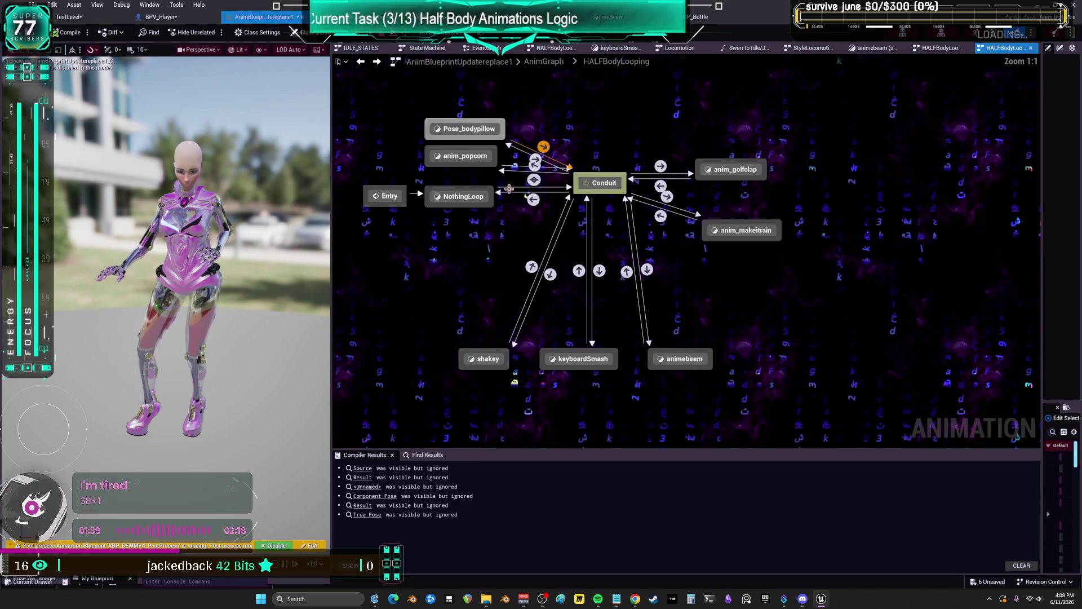
{"action": "left_click_drag", "start_coordinate": [678, 346], "coordinate": [711, 325]}
{"action": "key", "text": "ctrl+v"}
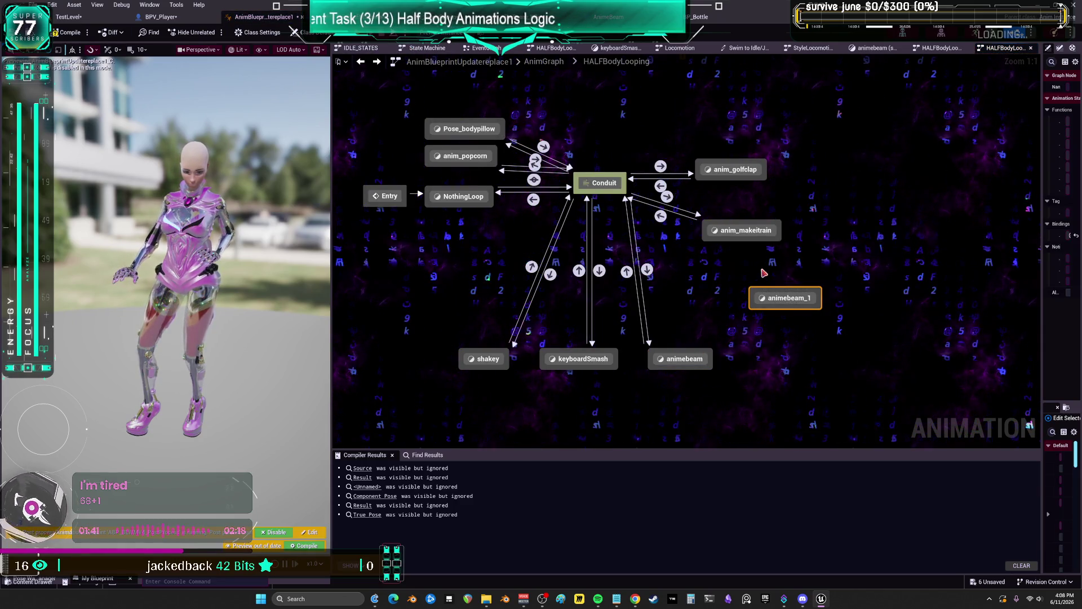
Add a Conduit-to-animebeam_1 transition whose rule uses the pasted enum-compare nodes
{"action": "double_click", "coordinate": [581, 275]}
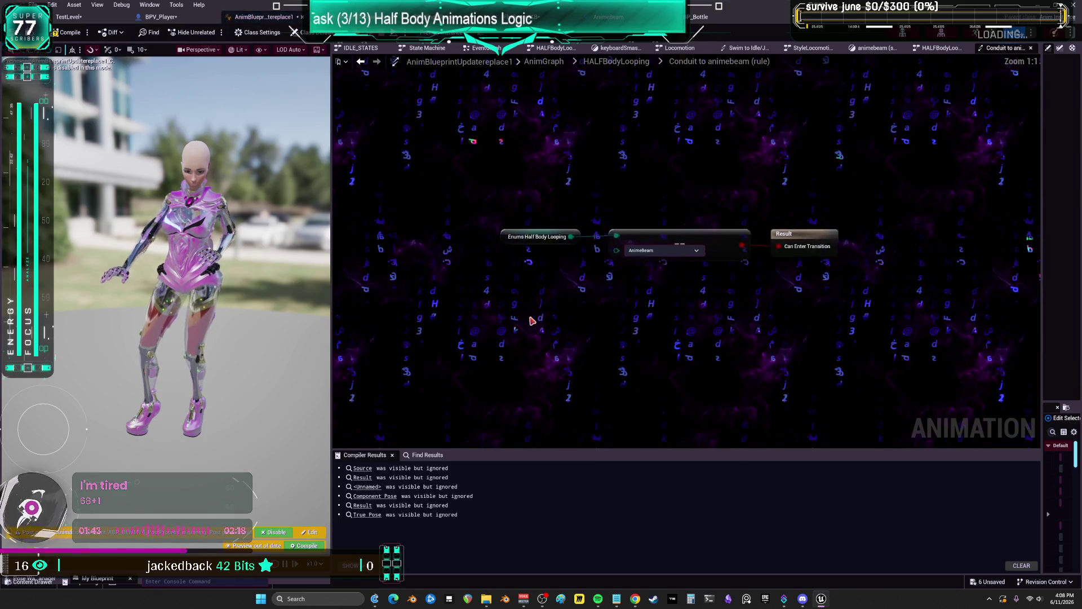
{"action": "left_click", "coordinate": [362, 62]}
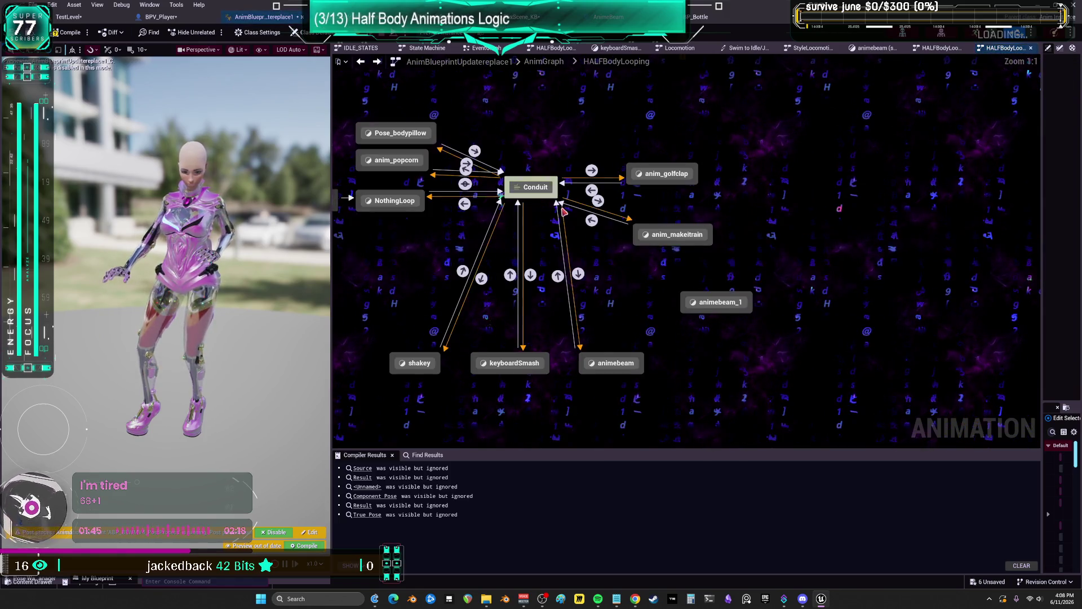
{"action": "left_click_drag", "start_coordinate": [684, 308], "coordinate": [568, 210]}
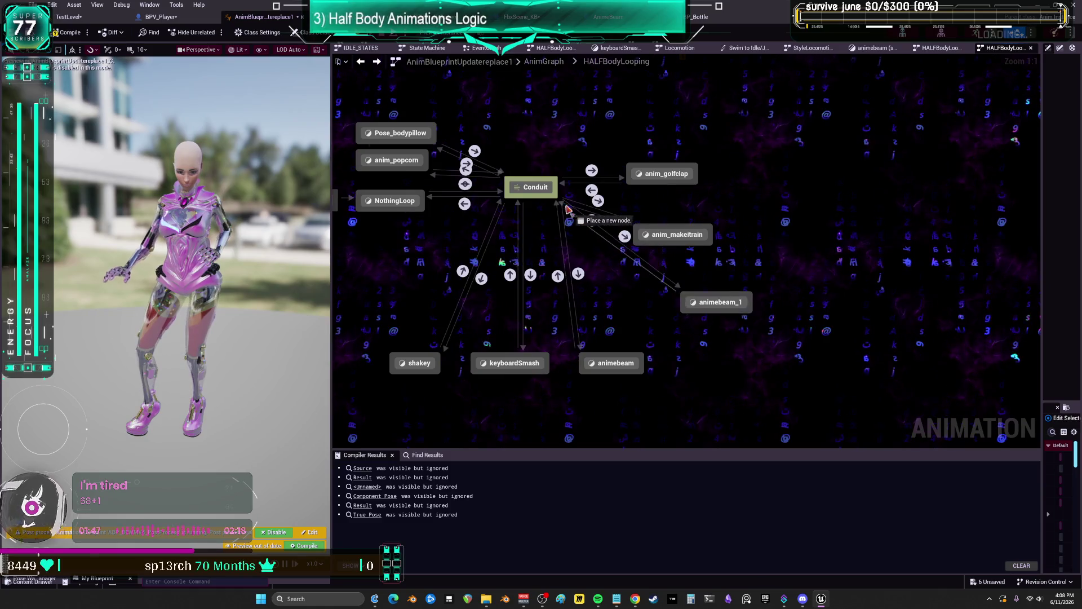
{"action": "double_click", "coordinate": [625, 236]}
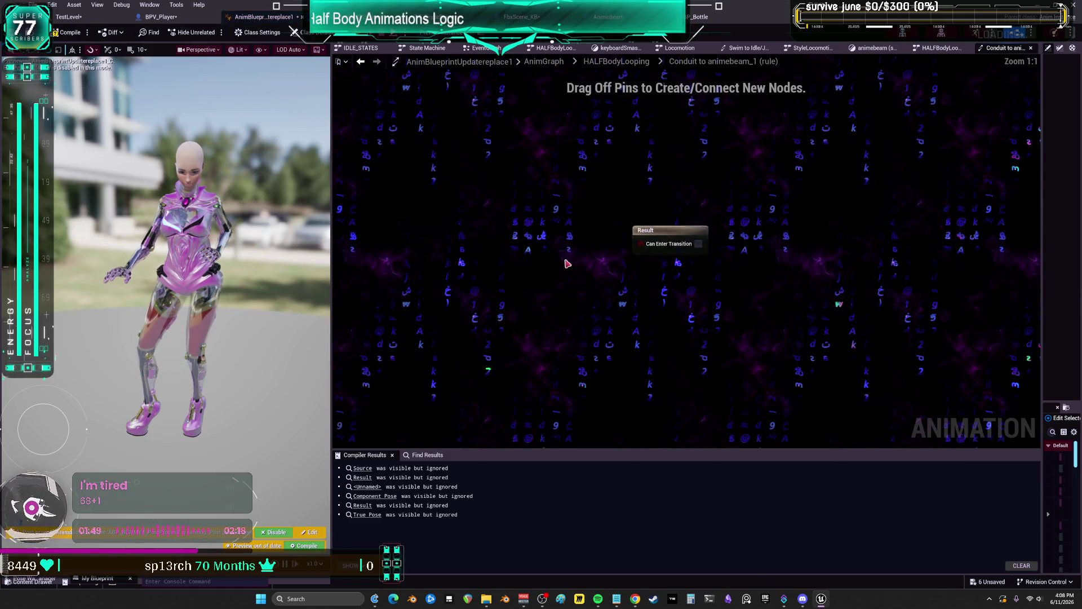
{"action": "key", "text": "ctrl+v"}
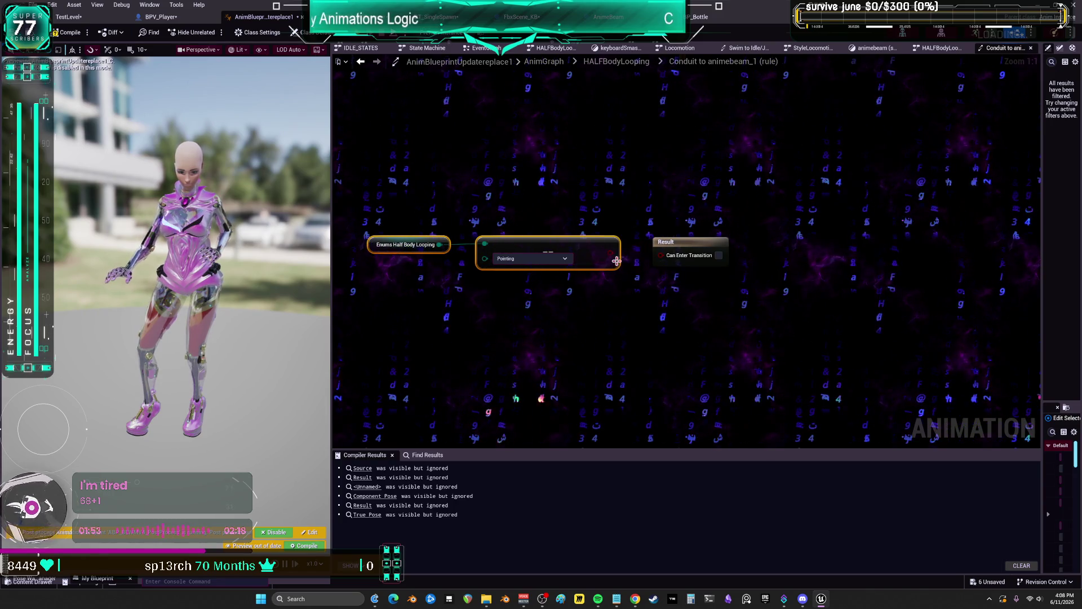
{"action": "left_click", "coordinate": [646, 70]}
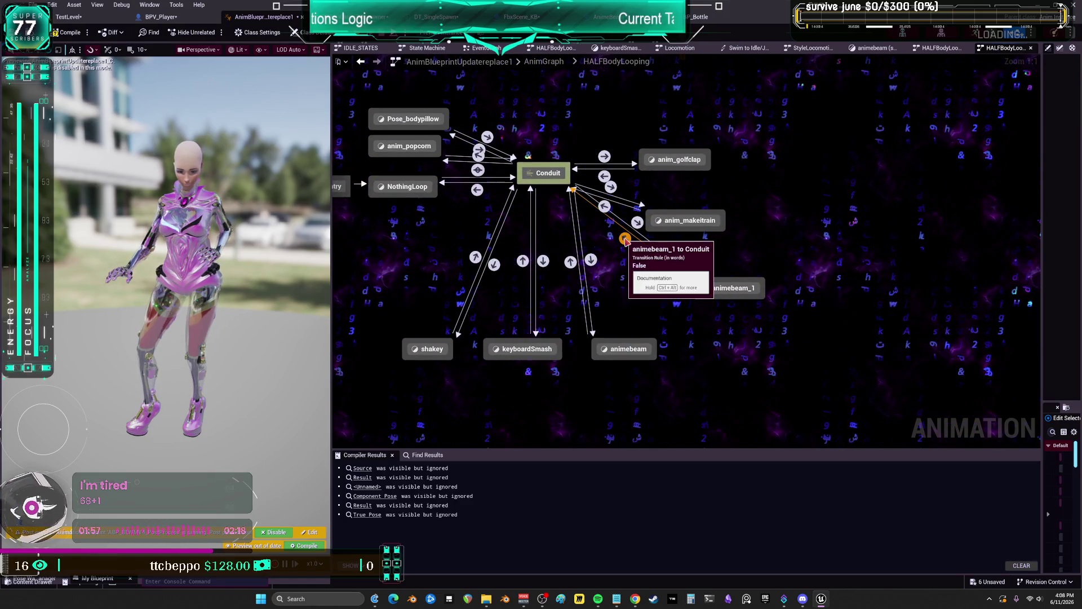
Check the animebeam_1-to-Conduit rule and open the animebeam_1 state graph
{"action": "double_click", "coordinate": [625, 237]}
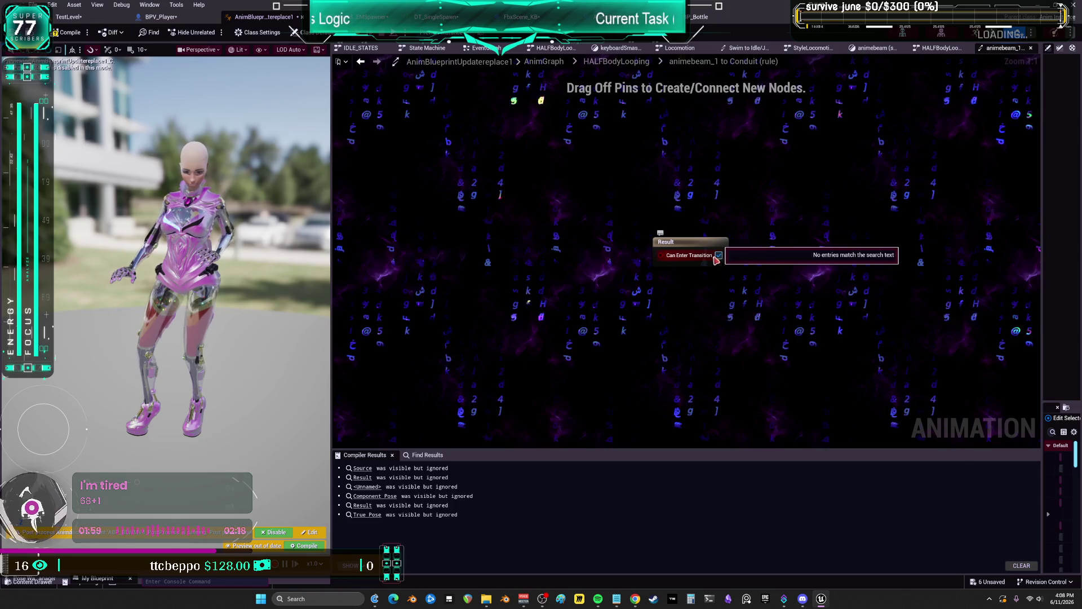
{"action": "left_click", "coordinate": [361, 62]}
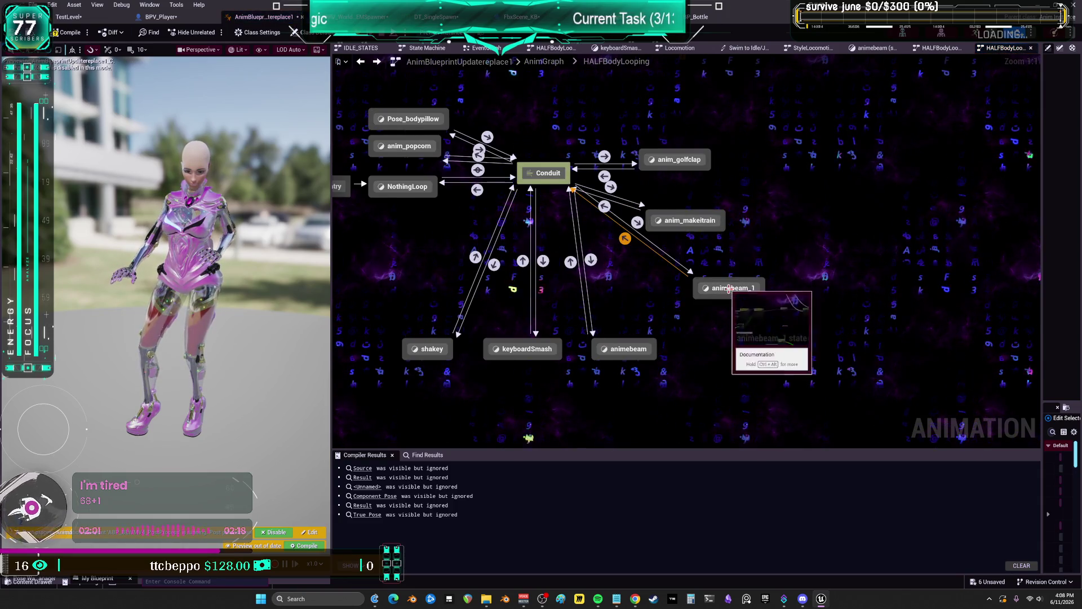
{"action": "double_click", "coordinate": [730, 289]}
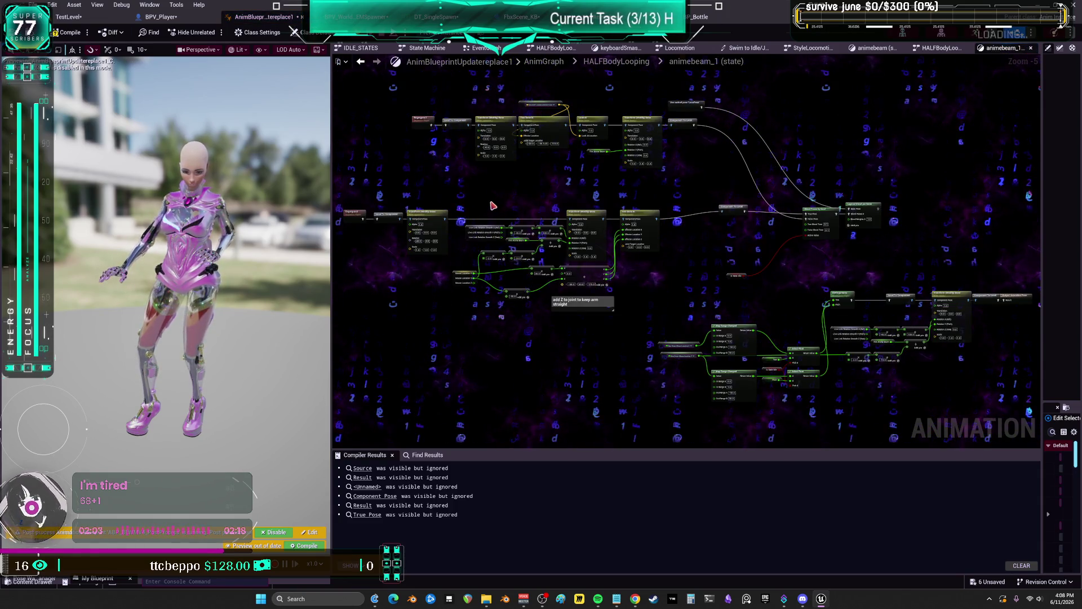
Delete the Live Link and Transform Bone rotation node chain from animebeam_1's graph
{"action": "scroll", "coordinate": [495, 188], "scroll_direction": "up", "scroll_amount": 1}
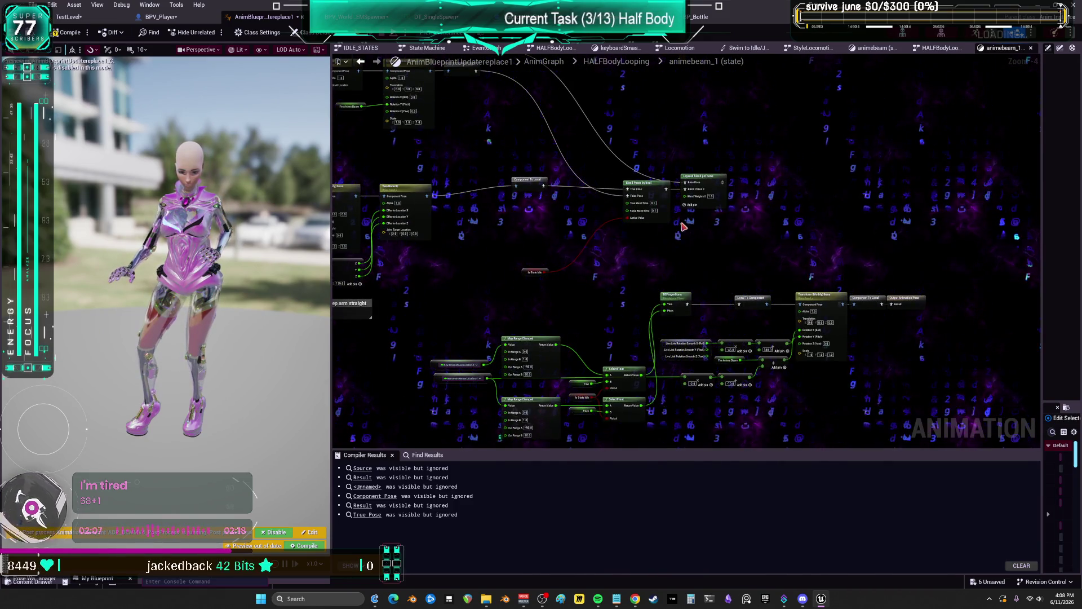
{"action": "scroll", "coordinate": [725, 254], "scroll_direction": "down", "scroll_amount": 2}
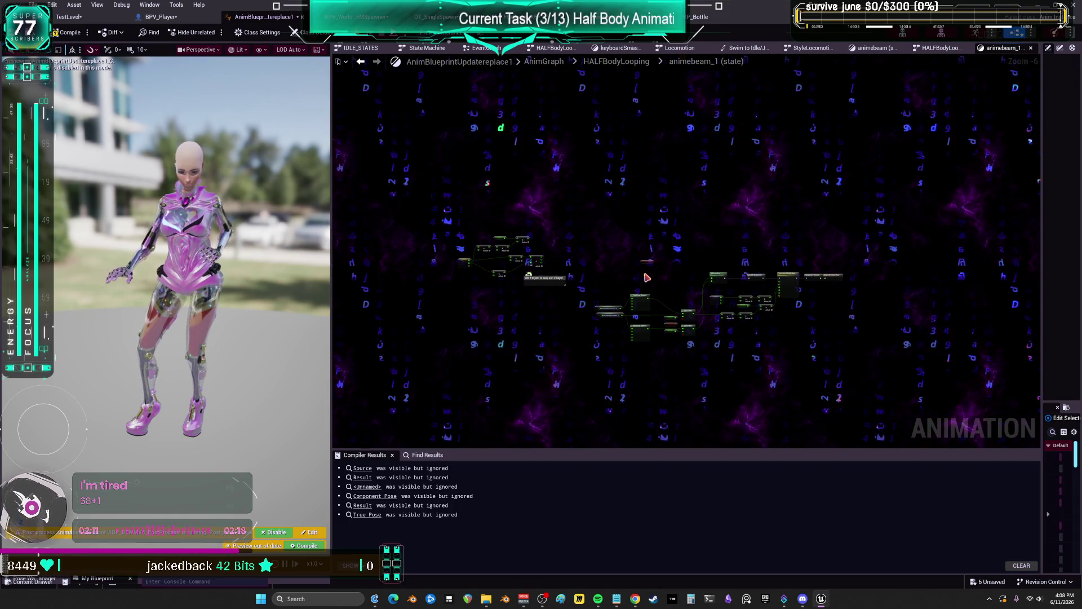
{"action": "scroll", "coordinate": [720, 273], "scroll_direction": "up", "scroll_amount": 3}
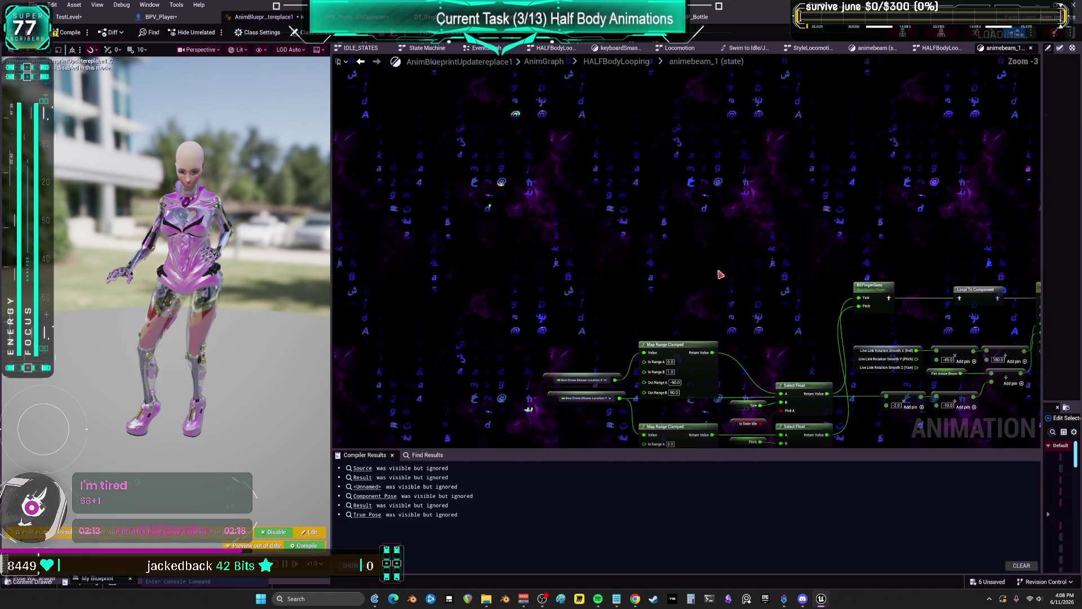
{"action": "left_click_drag", "start_coordinate": [720, 273], "coordinate": [519, 123]}
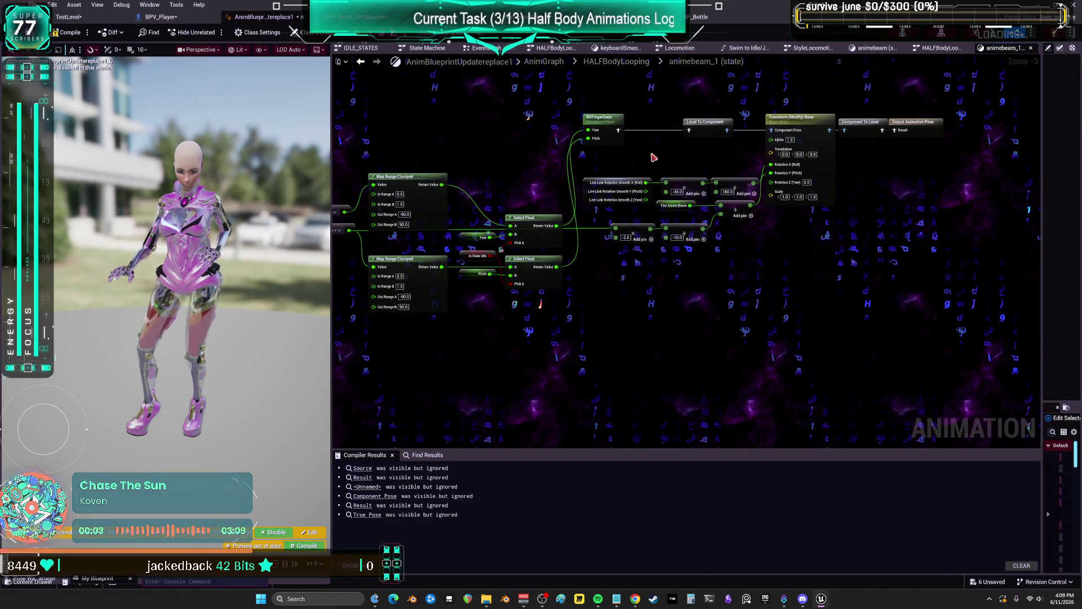
{"action": "left_click_drag", "start_coordinate": [557, 160], "coordinate": [650, 160]}
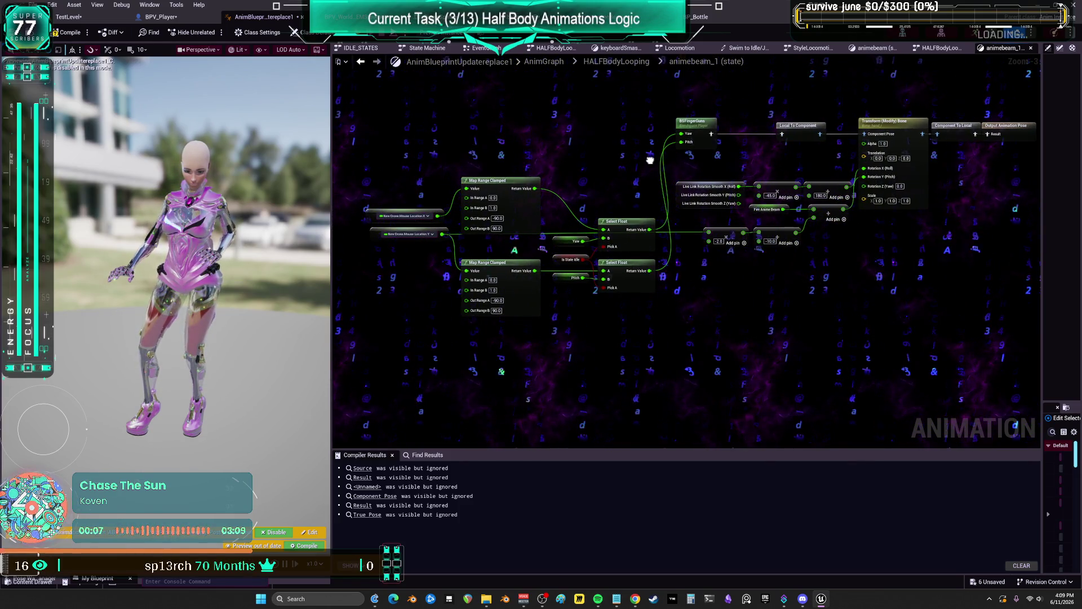
{"action": "left_click_drag", "start_coordinate": [650, 159], "coordinate": [522, 173]}
{"action": "scroll", "coordinate": [711, 225], "scroll_direction": "up", "scroll_amount": 3}
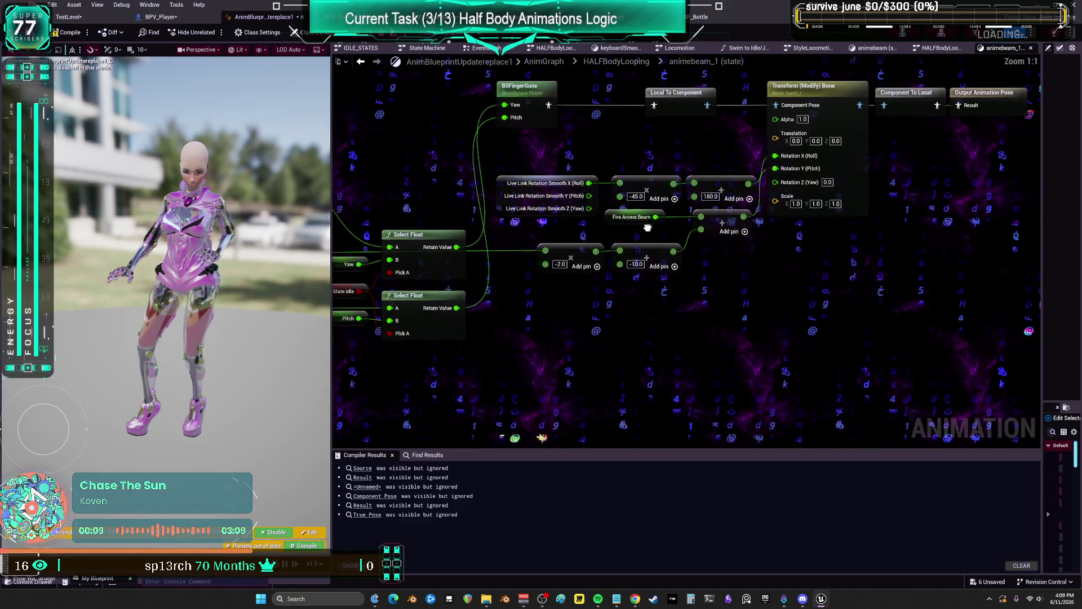
{"action": "mouse_move", "coordinate": [677, 235]}
{"action": "left_mouse_down"}
{"action": "mouse_move", "coordinate": [750, 298]}
{"action": "mouse_move", "coordinate": [589, 252]}
{"action": "left_mouse_up"}
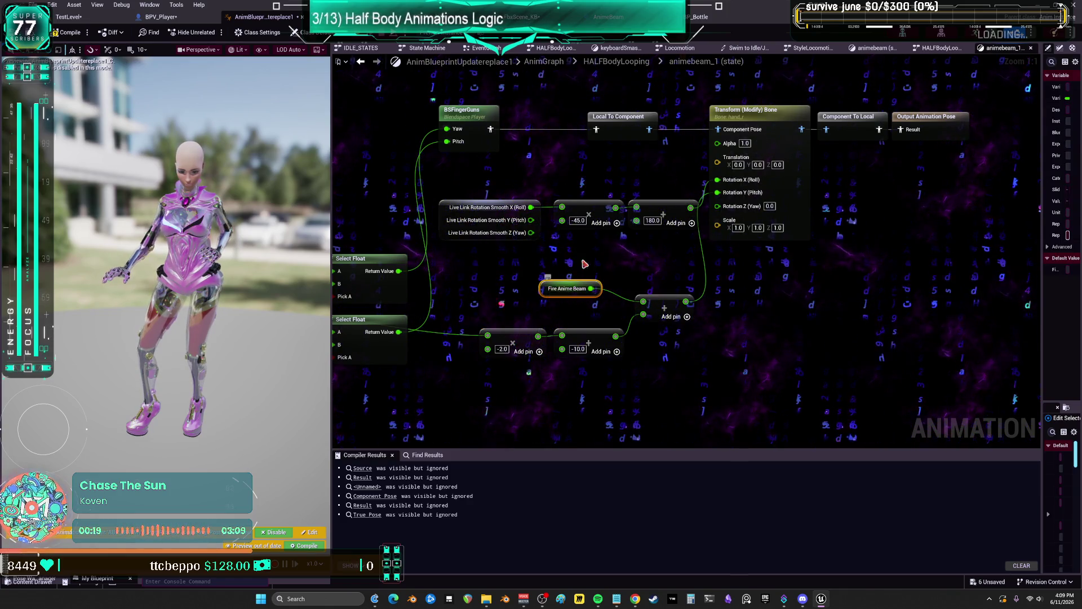
{"action": "left_click_drag", "start_coordinate": [490, 220], "coordinate": [483, 186]}
{"action": "scroll", "coordinate": [431, 276], "scroll_direction": "down", "scroll_amount": 2}
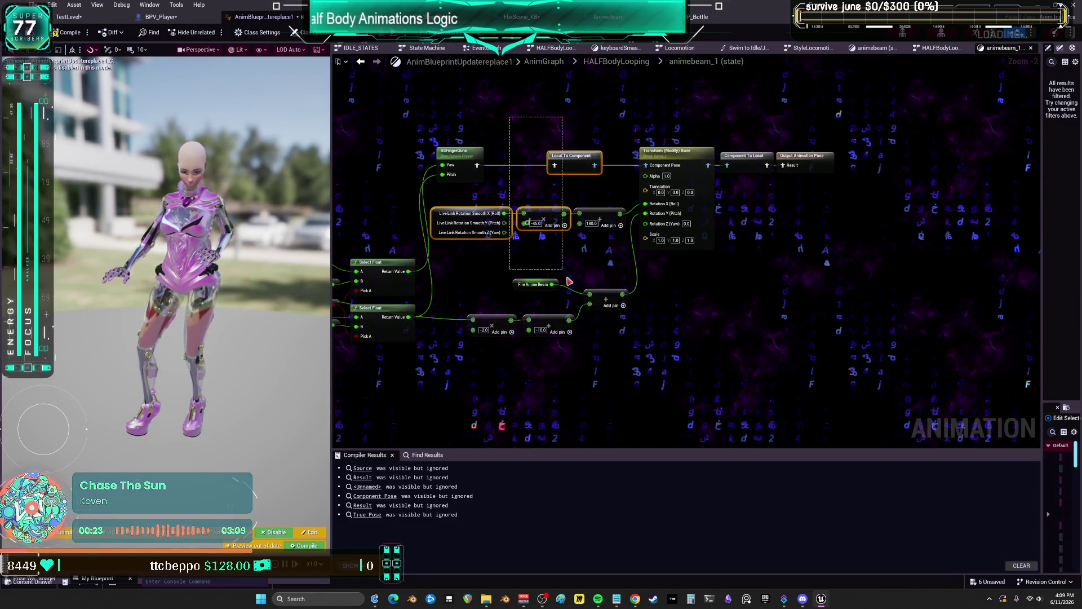
{"action": "left_click_drag", "start_coordinate": [743, 359], "coordinate": [744, 358]}
{"action": "key", "text": "Delete"}
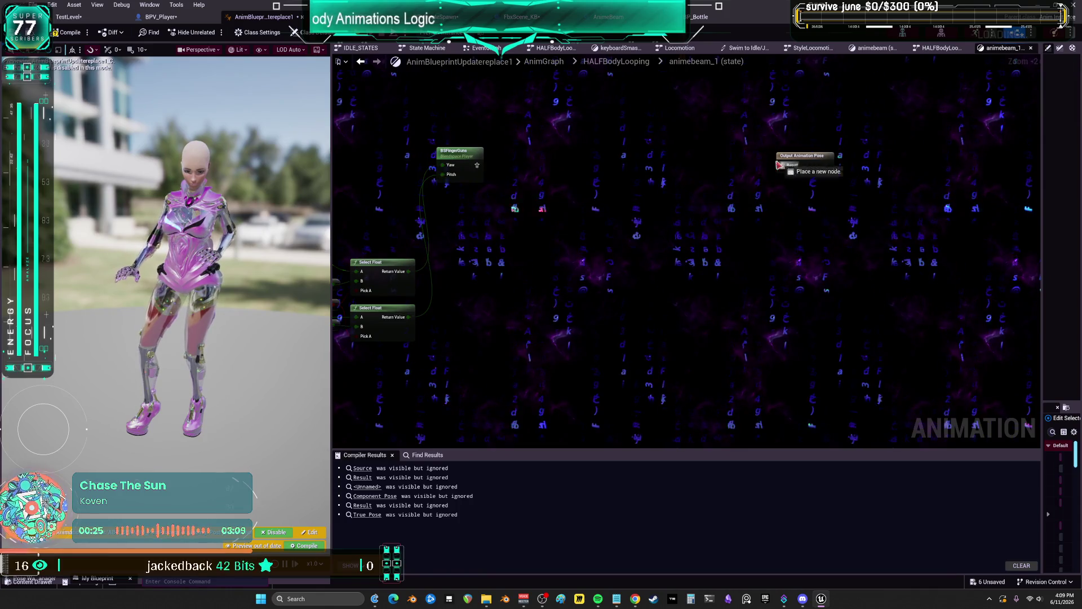
Wire BSFingerGuns directly into Output Animation Pose, align the nodes, and compile
{"action": "mouse_move", "coordinate": [508, 171]}
{"action": "left_mouse_down"}
{"action": "mouse_move", "coordinate": [783, 166]}
{"action": "mouse_move", "coordinate": [734, 156]}
{"action": "left_mouse_up"}
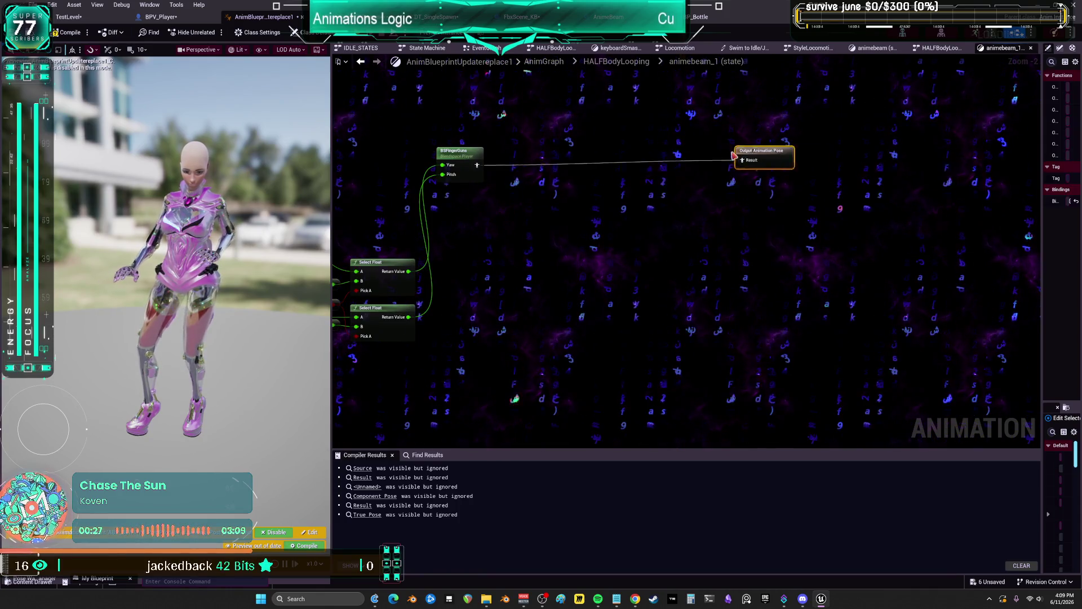
{"action": "left_click", "coordinate": [459, 151], "text": "ctrl"}
{"action": "left_click_drag", "start_coordinate": [519, 156], "coordinate": [518, 263]}
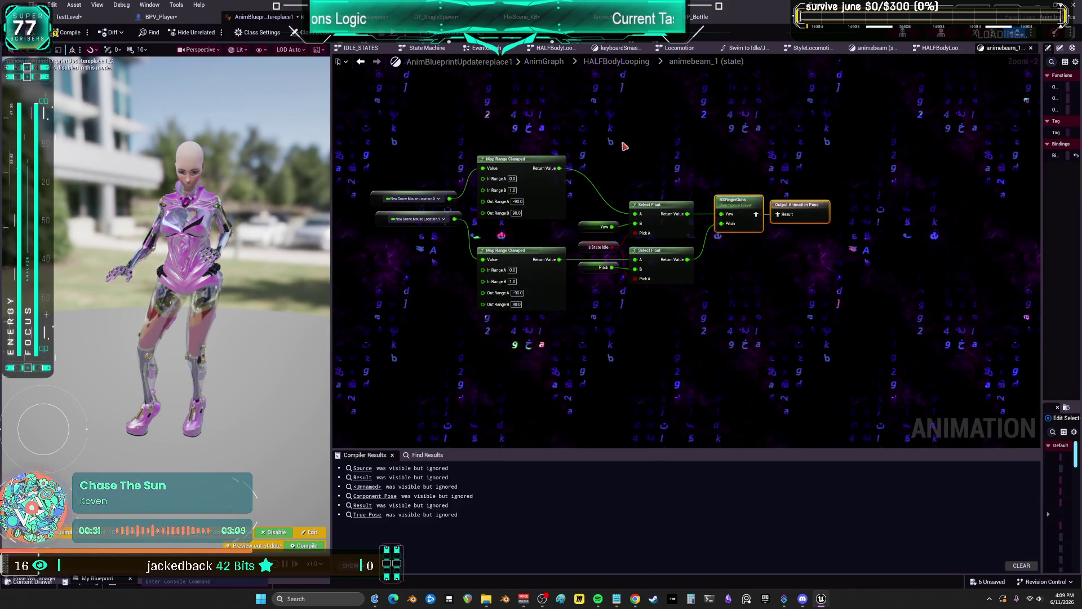
{"action": "left_click", "coordinate": [72, 34]}
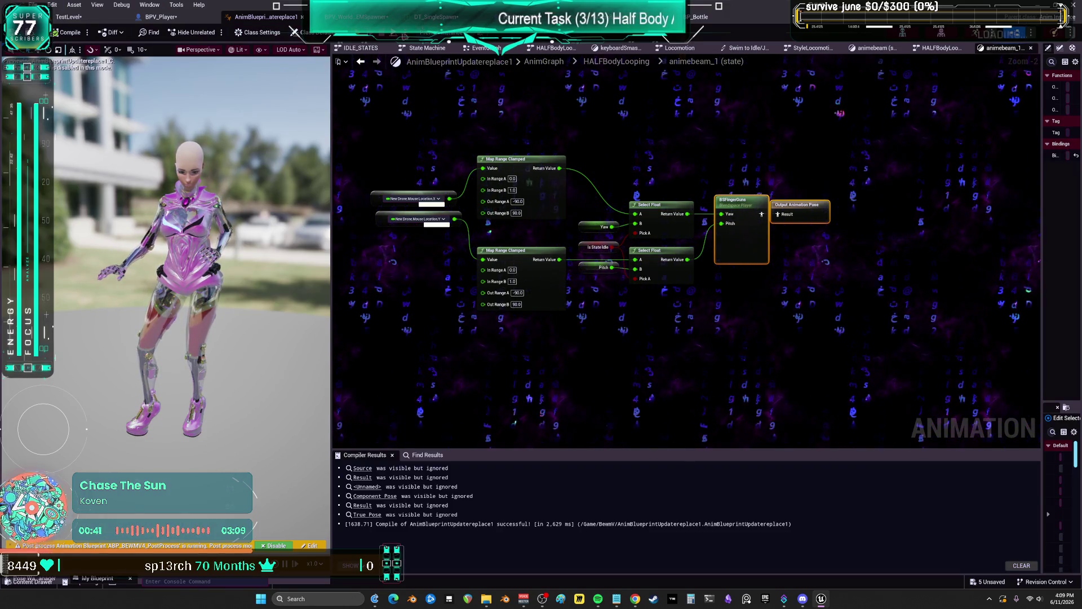
{"action": "key", "text": "ctrl+Tab"}
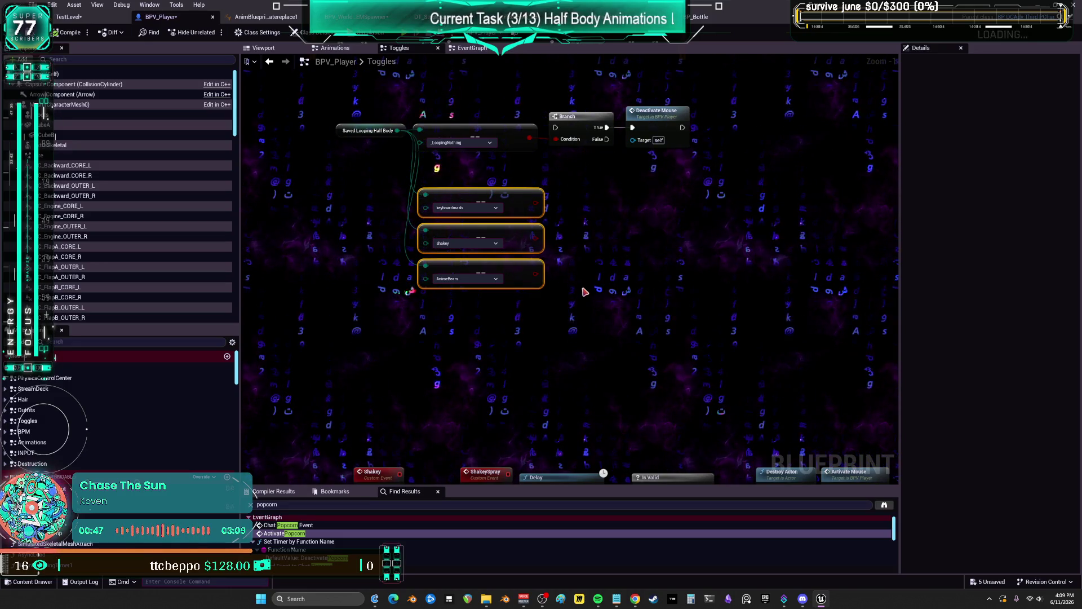
Move the top row of nodes down and add a Boolean NOT node
{"action": "mouse_move", "coordinate": [732, 174]}
{"action": "left_mouse_down"}
{"action": "mouse_move", "coordinate": [487, 116]}
{"action": "mouse_move", "coordinate": [333, 106]}
{"action": "left_mouse_up"}
{"action": "mouse_move", "coordinate": [553, 204]}
{"action": "left_mouse_down"}
{"action": "mouse_move", "coordinate": [603, 259]}
{"action": "mouse_move", "coordinate": [605, 281]}
{"action": "left_mouse_up"}
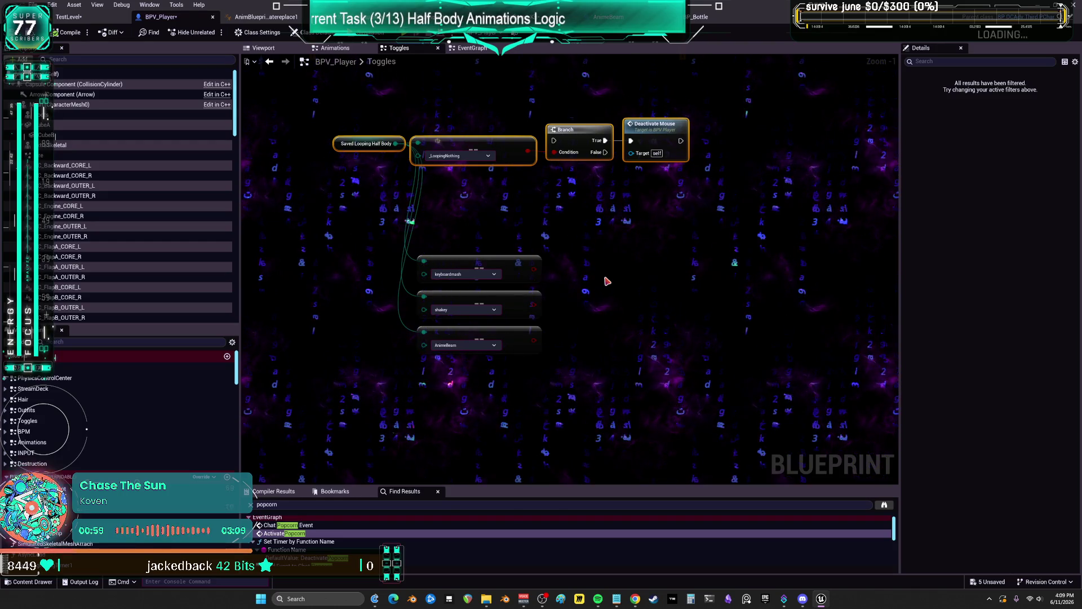
{"action": "right_click", "coordinate": [581, 303]}
{"action": "type", "text": "b"}
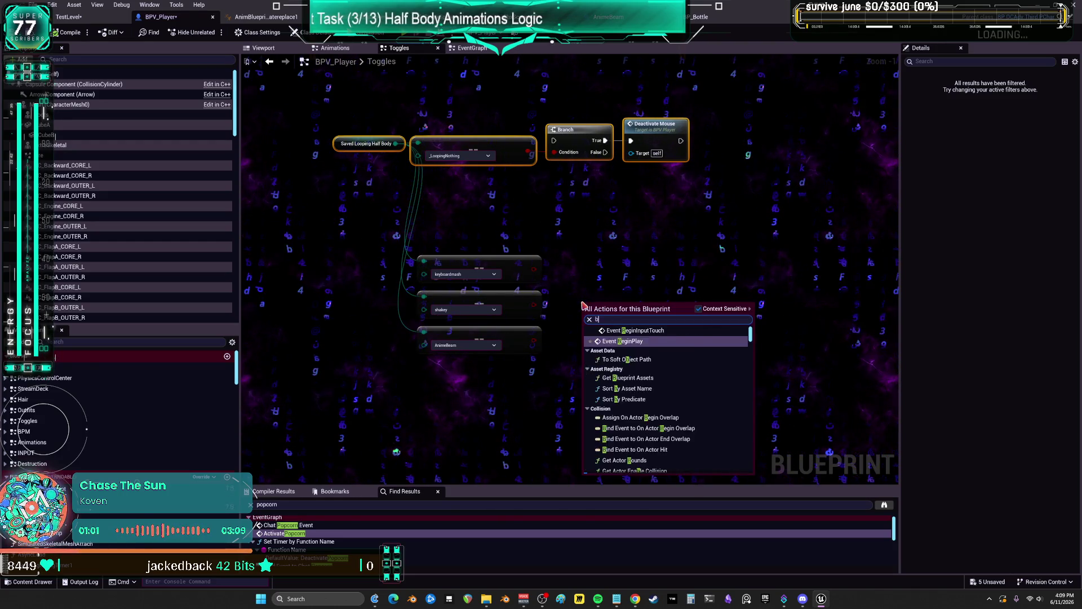
{"action": "type", "text": "ool not"}
{"action": "key", "text": "Return"}
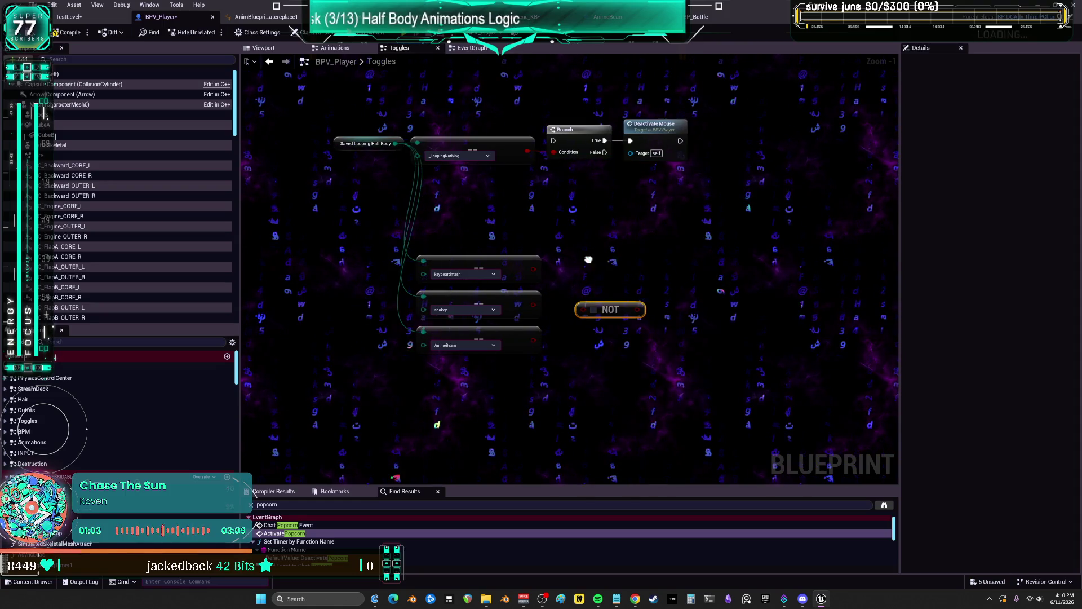
{"action": "right_click", "coordinate": [588, 260]}
{"action": "left_click", "coordinate": [591, 231]}
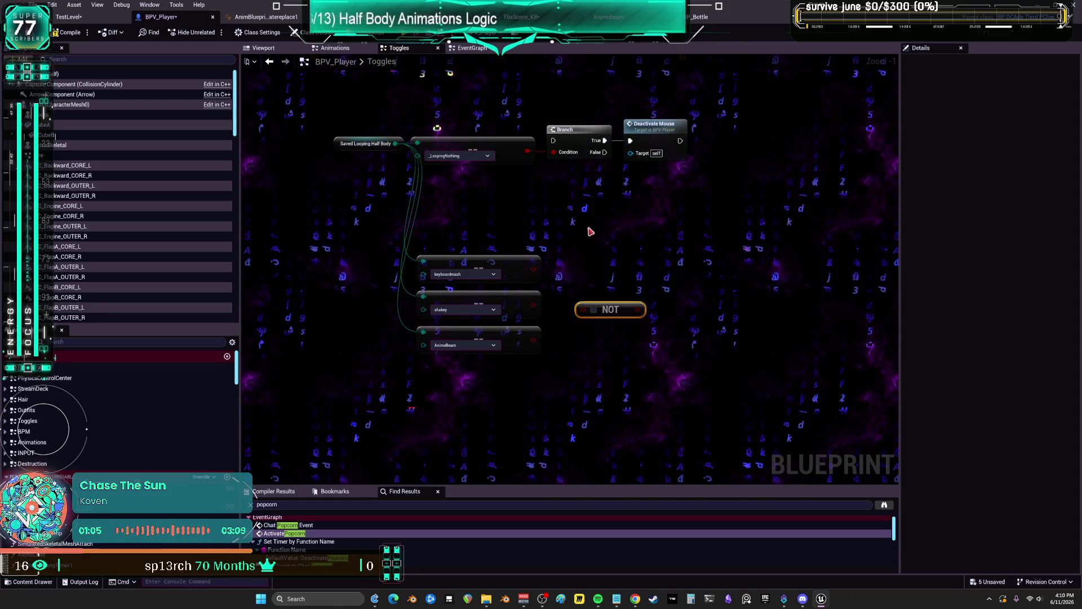
{"action": "left_click", "coordinate": [646, 248]}
{"action": "left_click_drag", "start_coordinate": [609, 315], "coordinate": [598, 279]}
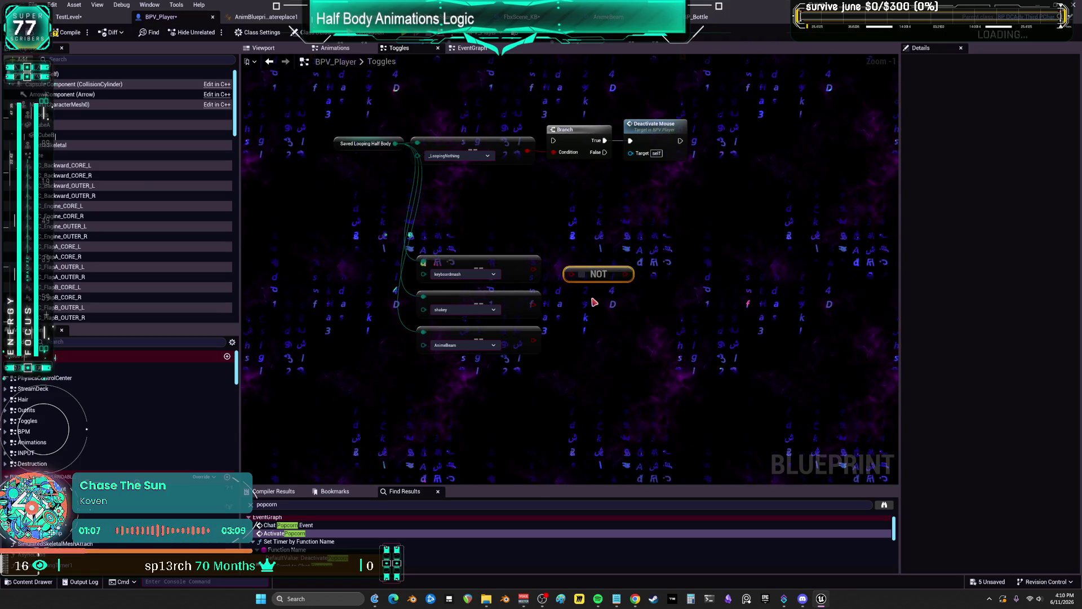
Add a Boolean AND node beside the NOT, discarding an unwanted NOR node
{"action": "right_click", "coordinate": [594, 300]}
{"action": "type", "text": "bool"}
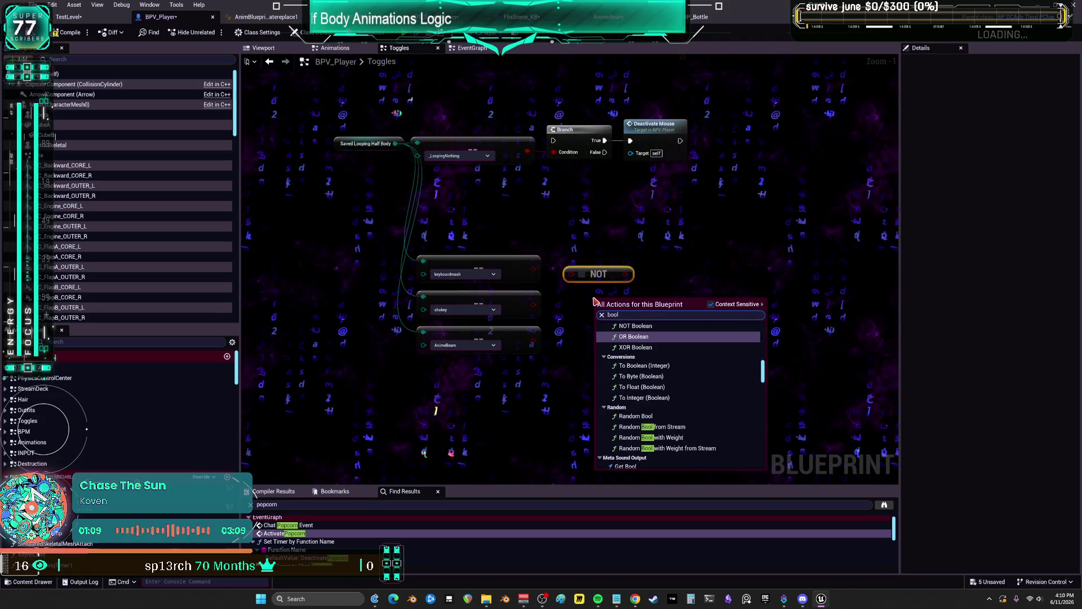
{"action": "type", "text": " nor"}
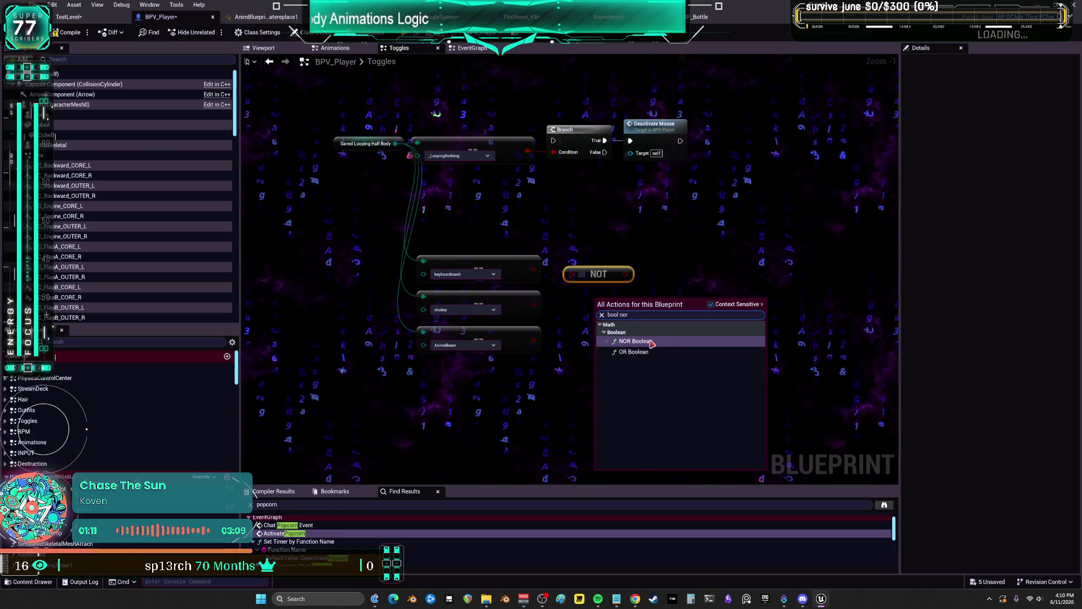
{"action": "left_click", "coordinate": [651, 342]}
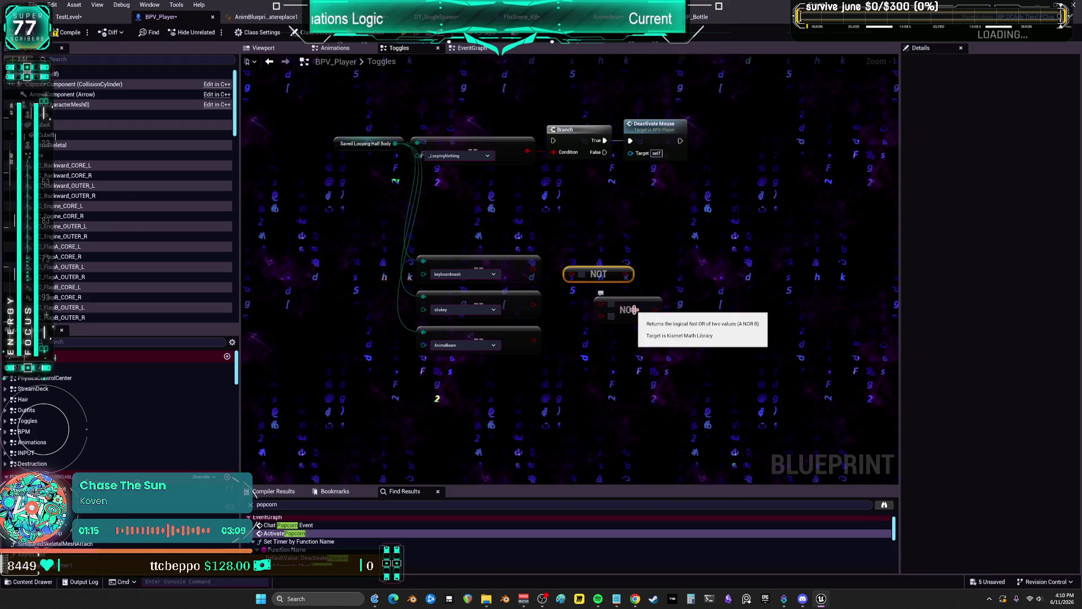
{"action": "right_click", "coordinate": [620, 352]}
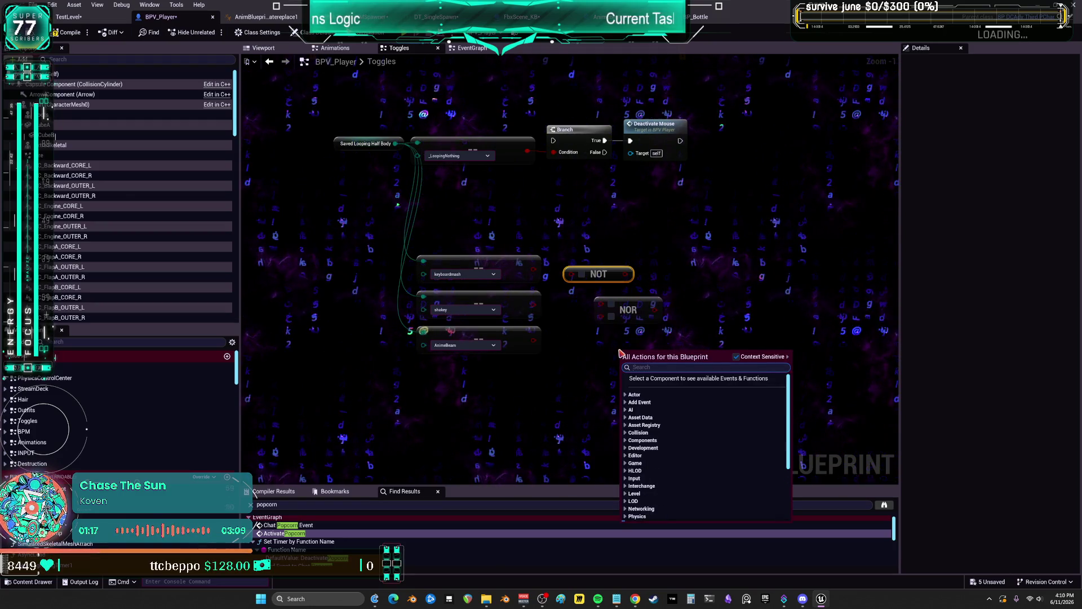
{"action": "type", "text": "bool and"}
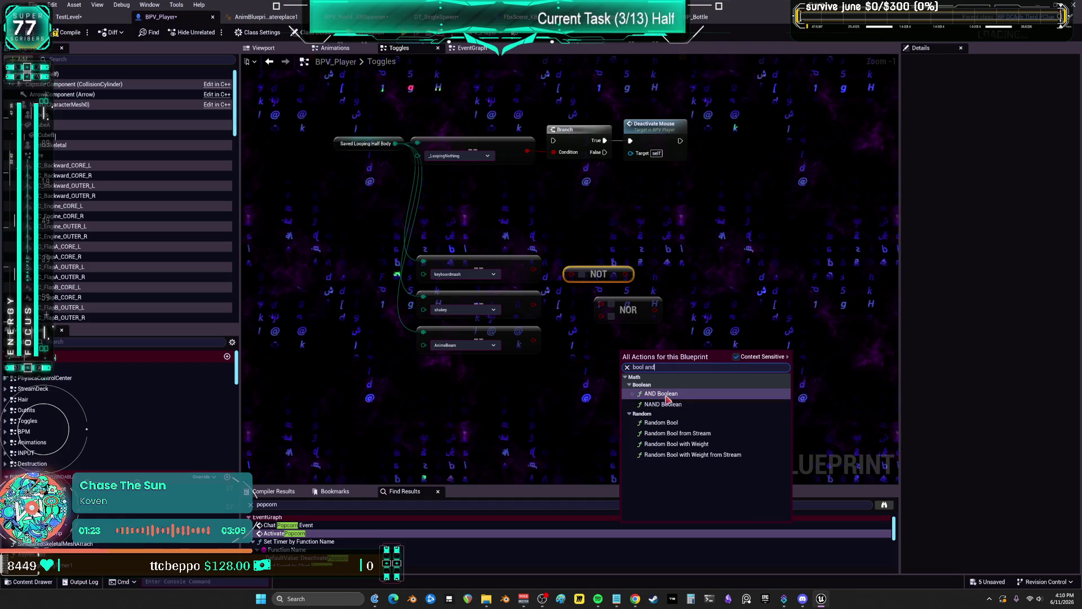
{"action": "left_click", "coordinate": [661, 394]}
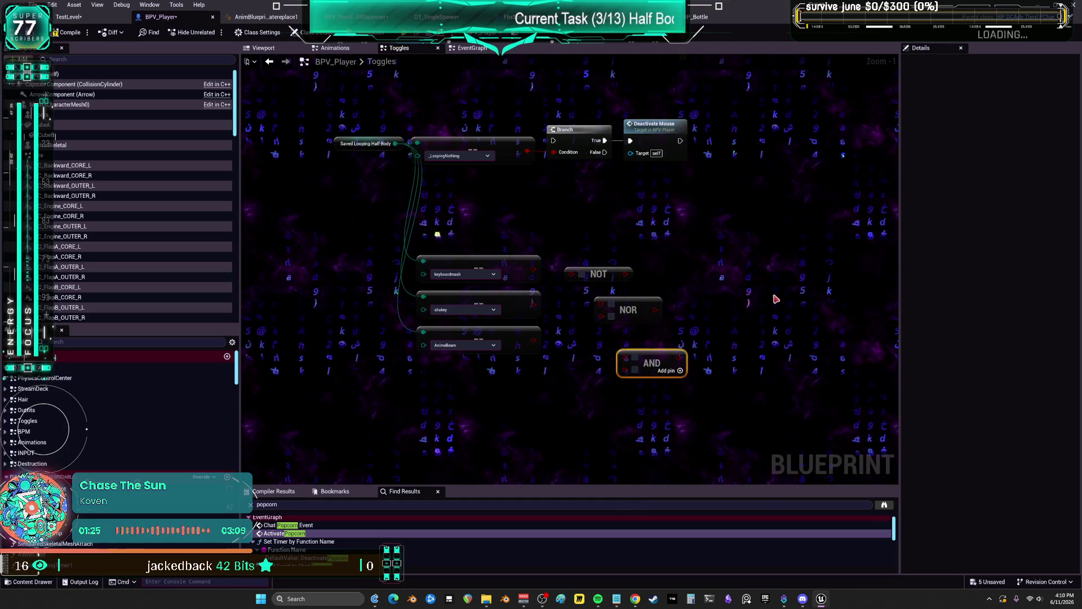
{"action": "left_click", "coordinate": [699, 357]}
{"action": "left_click", "coordinate": [646, 308]}
{"action": "key", "text": "Delete"}
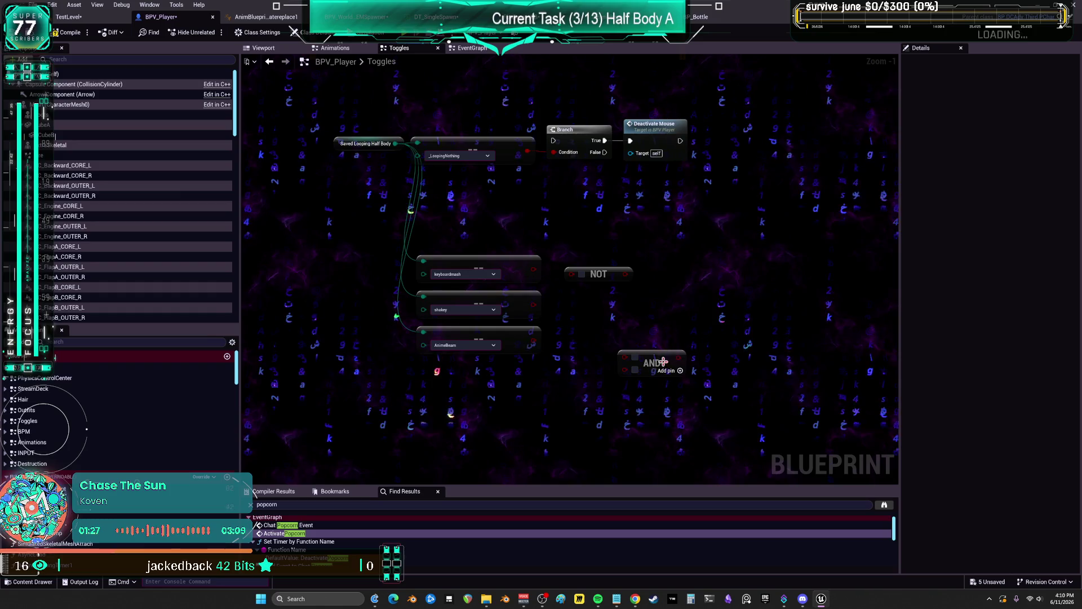
{"action": "mouse_move", "coordinate": [690, 370]}
{"action": "left_mouse_down"}
{"action": "mouse_move", "coordinate": [671, 333]}
{"action": "mouse_move", "coordinate": [643, 323]}
{"action": "left_mouse_up"}
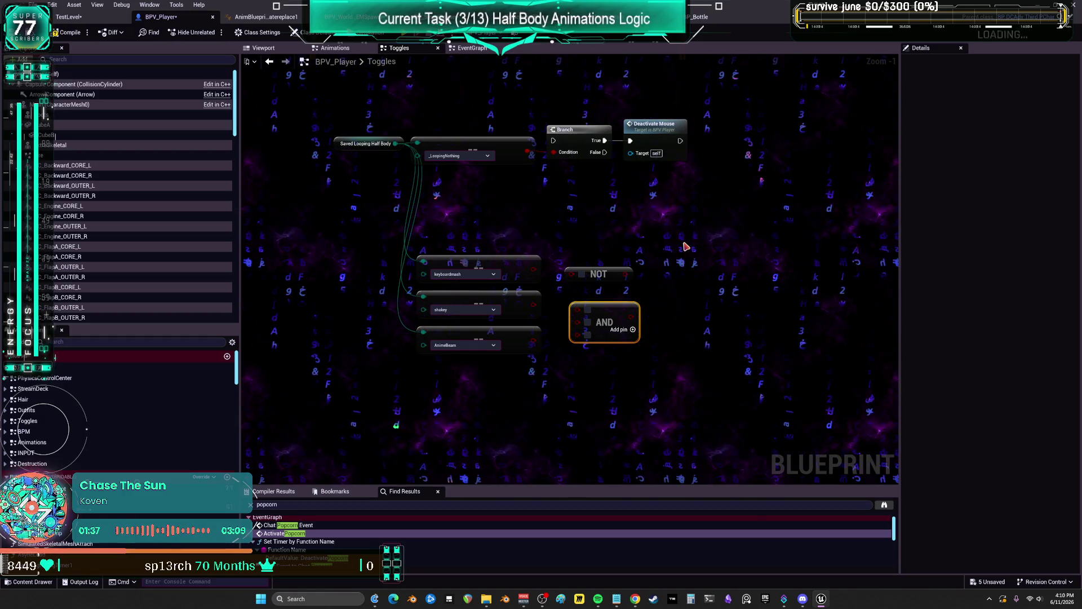
Add a NAND node beside the toggles and wire AnimeBeam's output into it
{"action": "right_click", "coordinate": [685, 246]}
{"action": "type", "text": "nand"}
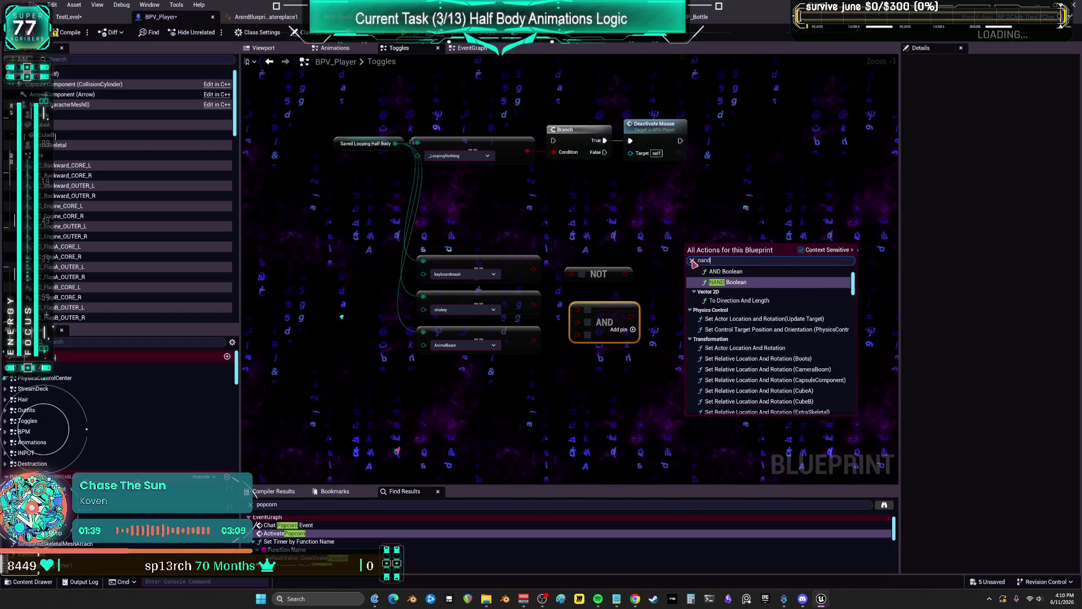
{"action": "left_click", "coordinate": [765, 278]}
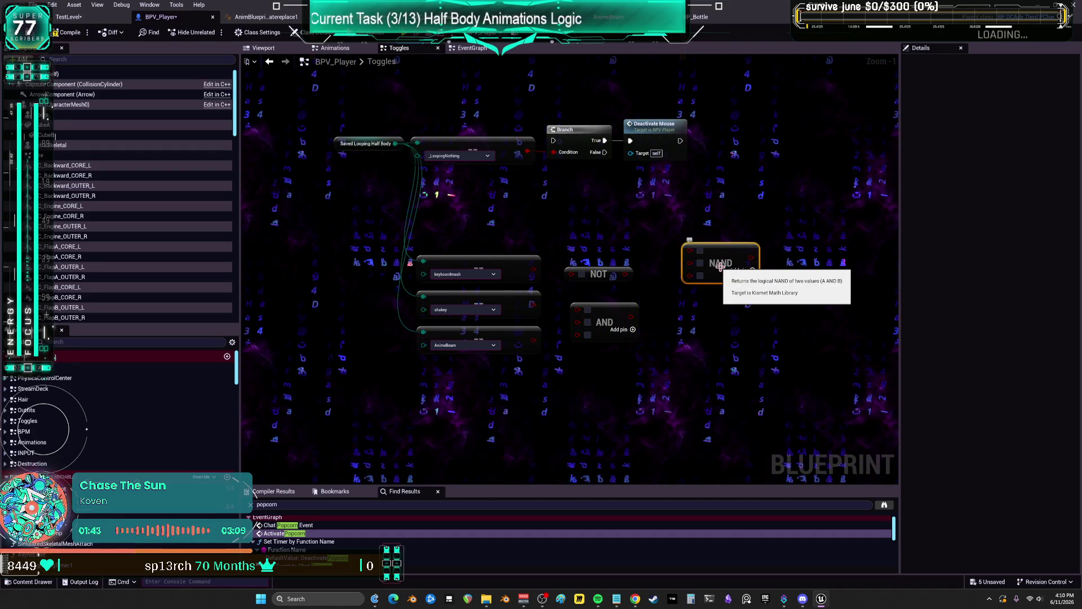
{"action": "left_click_drag", "start_coordinate": [667, 379], "coordinate": [586, 270]}
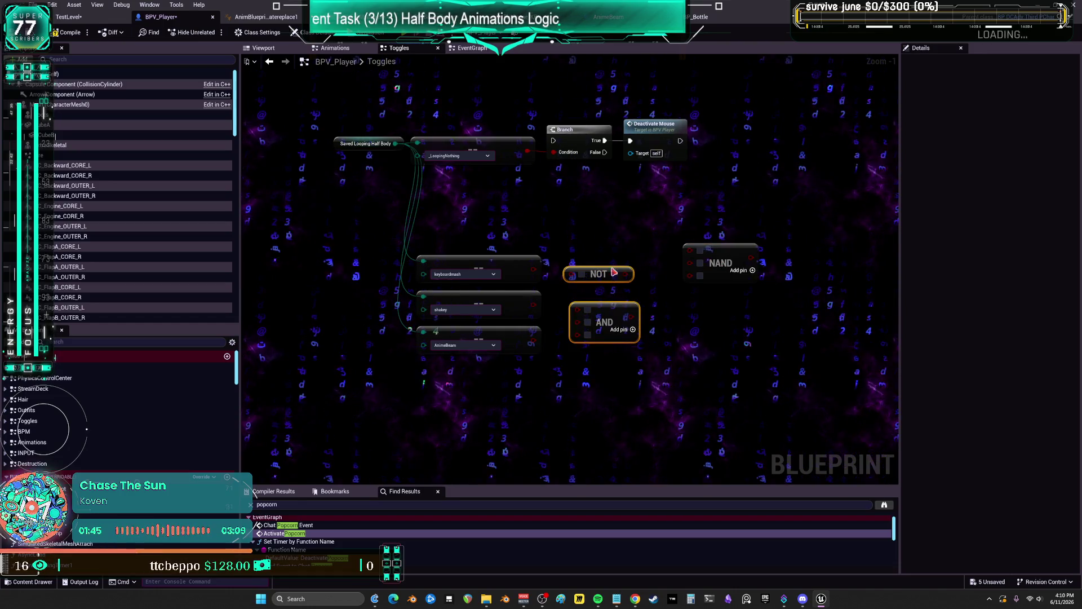
{"action": "left_click_drag", "start_coordinate": [614, 310], "coordinate": [709, 346]}
{"action": "left_click_drag", "start_coordinate": [727, 251], "coordinate": [607, 256]}
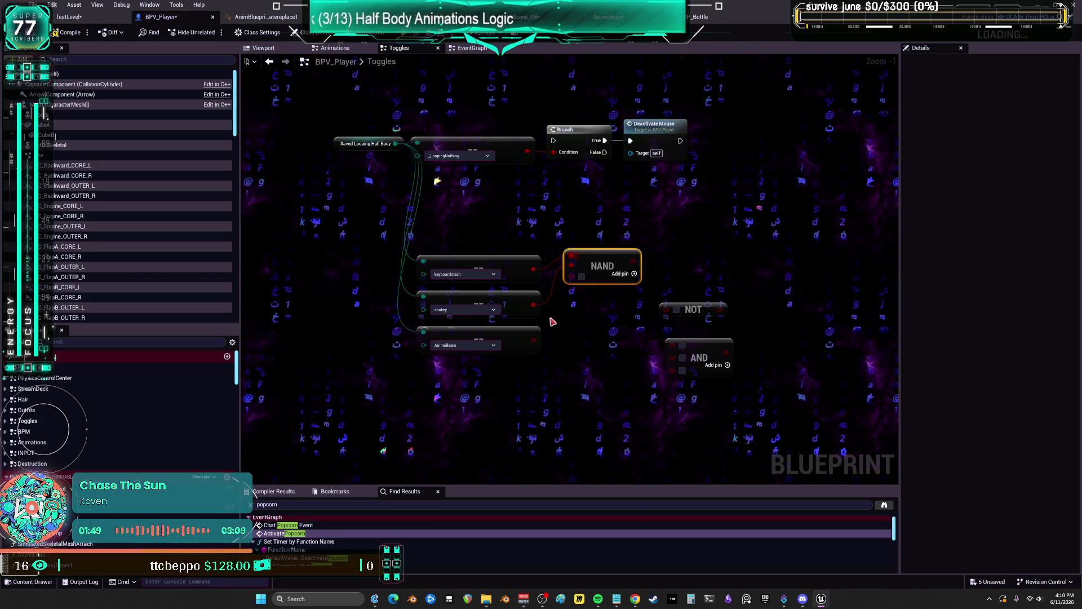
{"action": "mouse_move", "coordinate": [534, 340]}
{"action": "left_mouse_down"}
{"action": "mouse_move", "coordinate": [575, 276]}
{"action": "mouse_move", "coordinate": [591, 299]}
{"action": "left_mouse_up"}
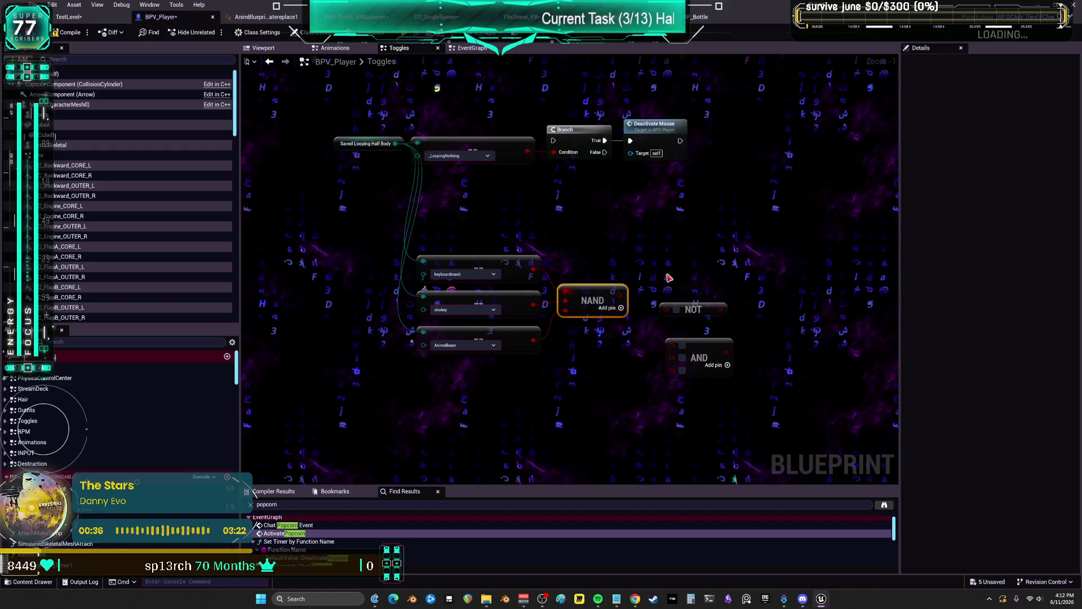
Delete the NAND node and wire keyboardmash into the NOT node
{"action": "key", "text": "Delete"}
{"action": "left_click_drag", "start_coordinate": [595, 303], "coordinate": [534, 269]}
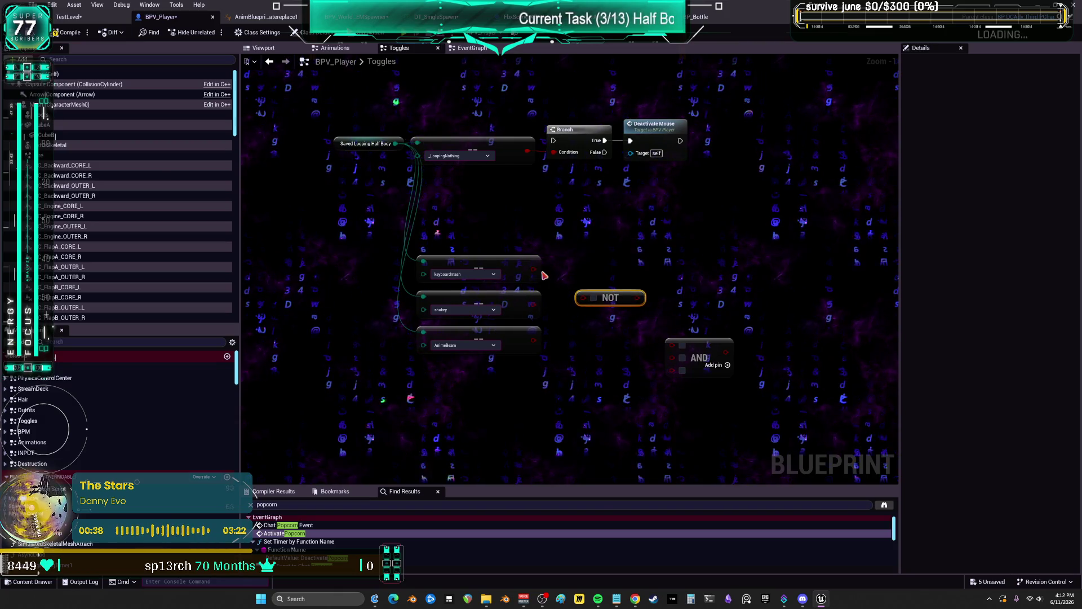
{"action": "mouse_move", "coordinate": [619, 299]}
{"action": "left_mouse_down"}
{"action": "mouse_move", "coordinate": [596, 297]}
{"action": "mouse_move", "coordinate": [592, 259]}
{"action": "left_mouse_up"}
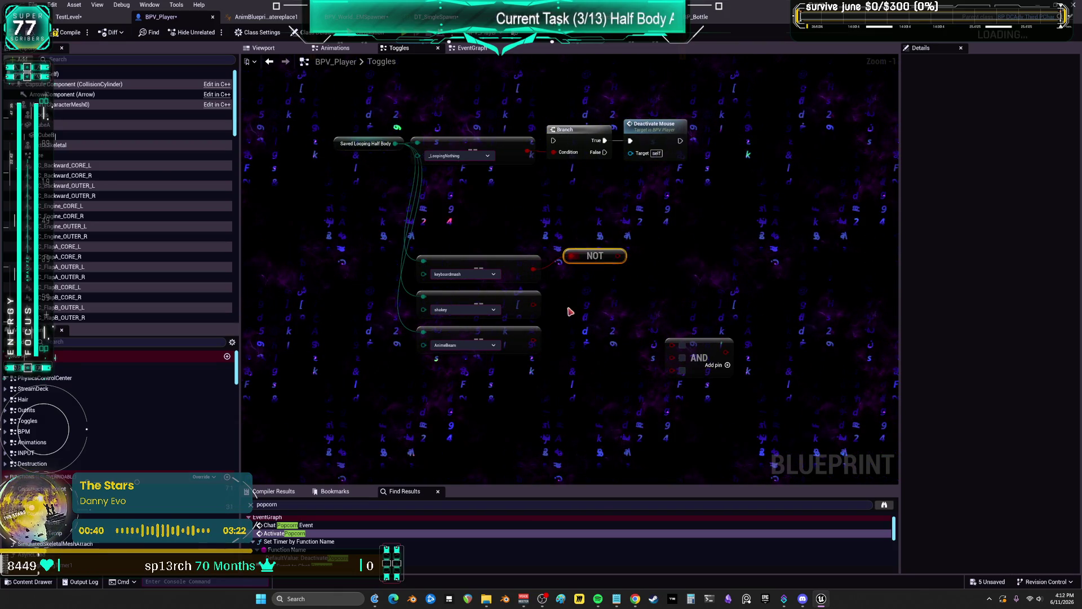
Duplicate the NOT for shakey, align the NOT nodes, and move the AND beside them
{"action": "key", "text": "ctrl+d"}
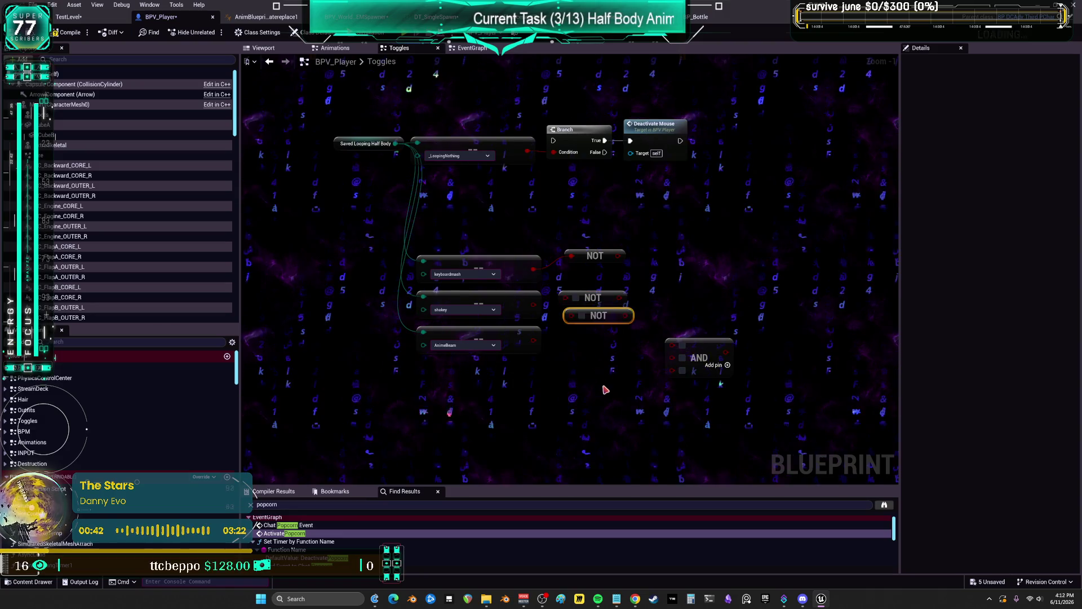
{"action": "scroll", "coordinate": [588, 267], "scroll_direction": "up", "scroll_amount": 1}
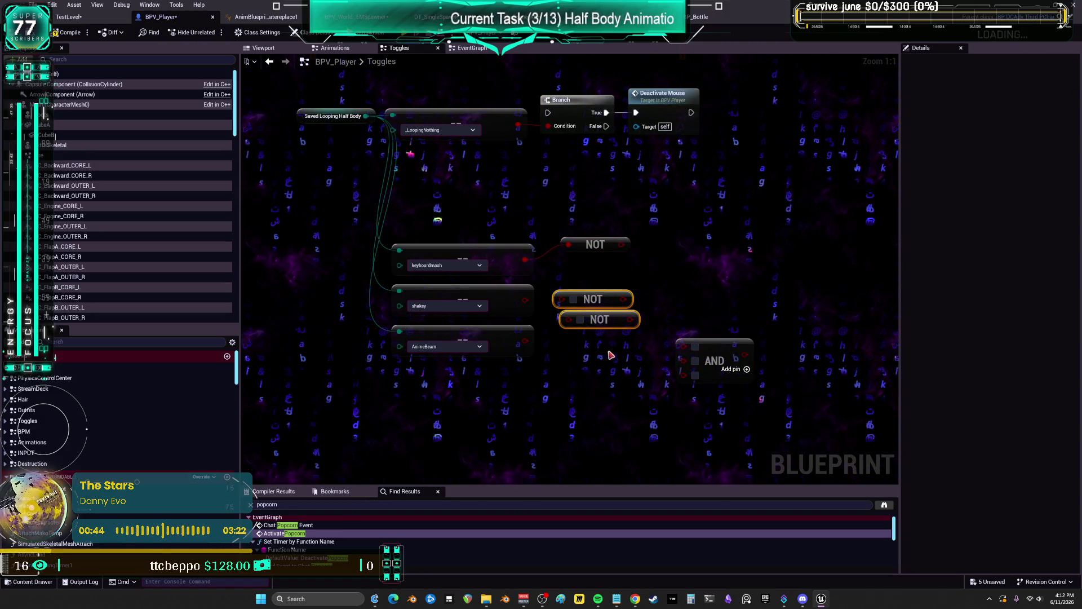
{"action": "left_click_drag", "start_coordinate": [581, 310], "coordinate": [578, 340]}
{"action": "left_click_drag", "start_coordinate": [526, 300], "coordinate": [567, 303]}
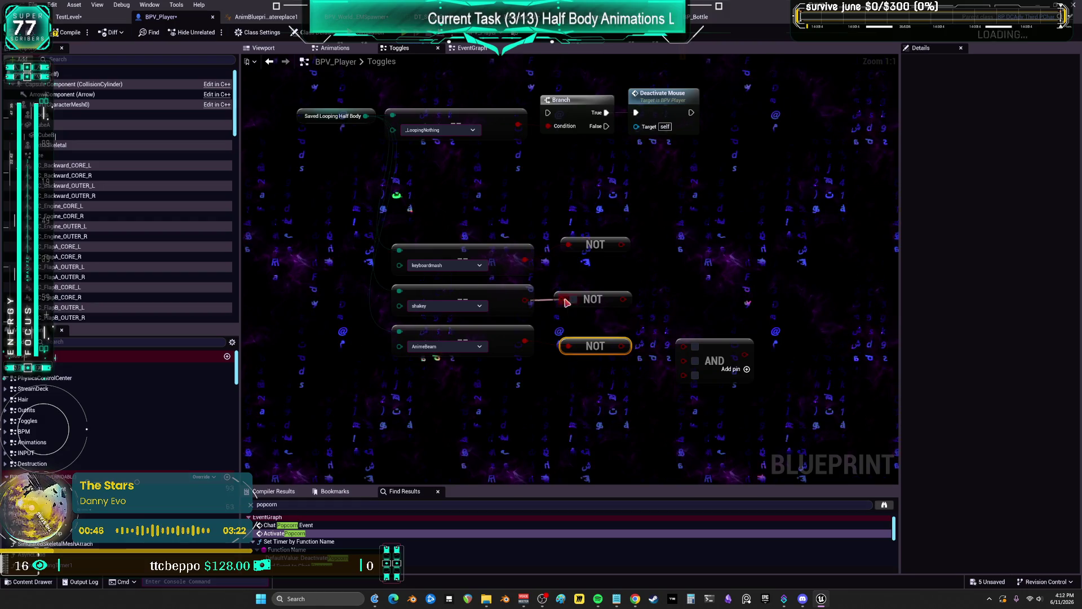
{"action": "left_click_drag", "start_coordinate": [587, 263], "coordinate": [581, 269]}
{"action": "left_click_drag", "start_coordinate": [582, 341], "coordinate": [576, 341]}
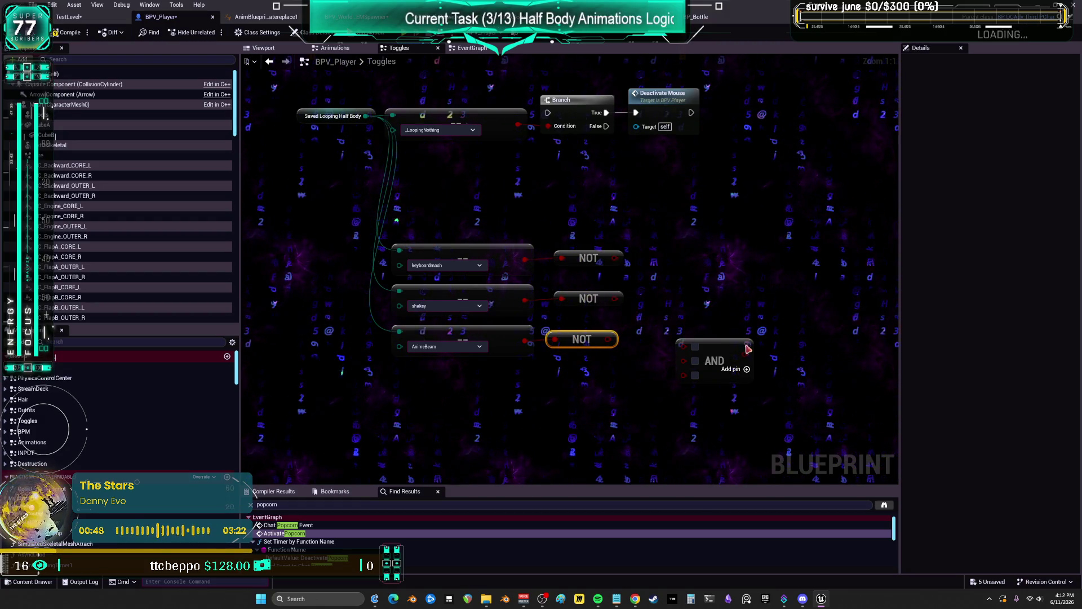
{"action": "mouse_move", "coordinate": [695, 360]}
{"action": "left_mouse_down"}
{"action": "mouse_move", "coordinate": [669, 319]}
{"action": "mouse_move", "coordinate": [669, 285]}
{"action": "mouse_move", "coordinate": [681, 300]}
{"action": "left_mouse_up"}
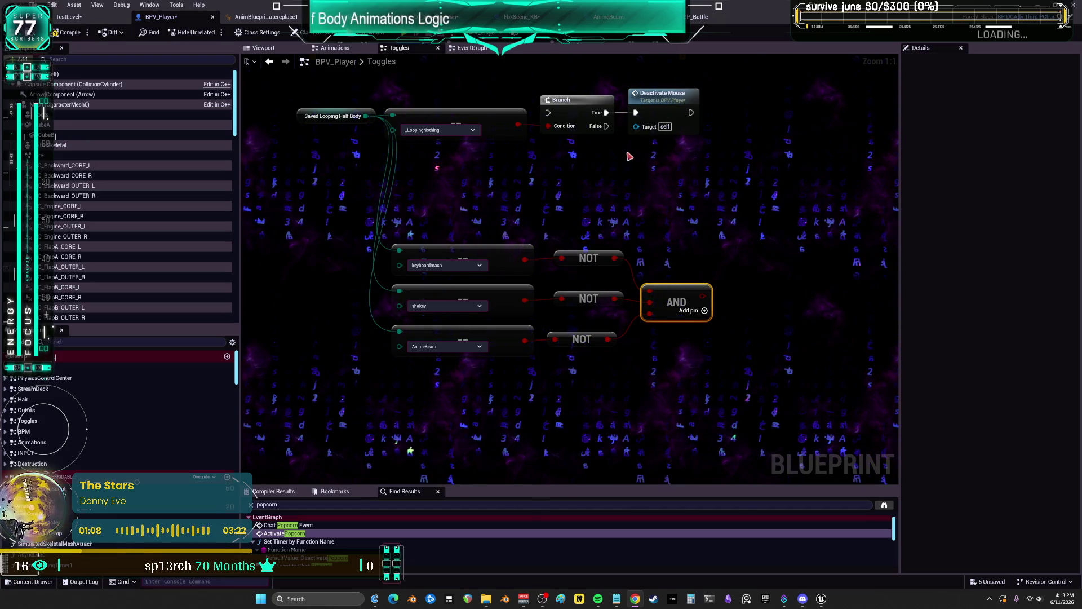
Paste a Branch copy right of the AND and a Deactivate Mouse copy beside it
{"action": "left_click", "coordinate": [578, 116]}
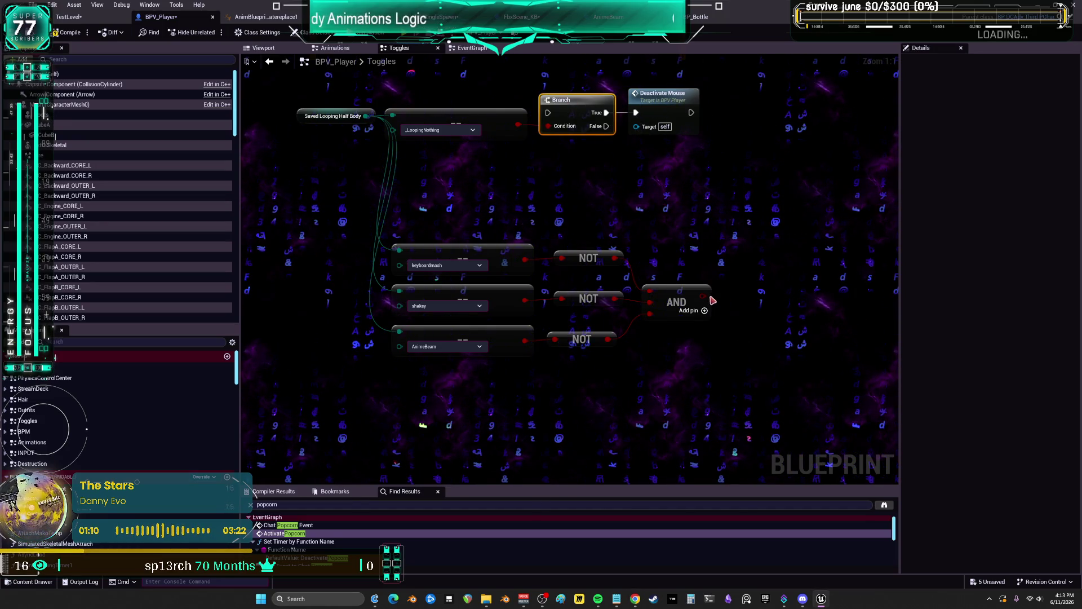
{"action": "key", "text": "ctrl+c"}
{"action": "key", "text": "ctrl+v"}
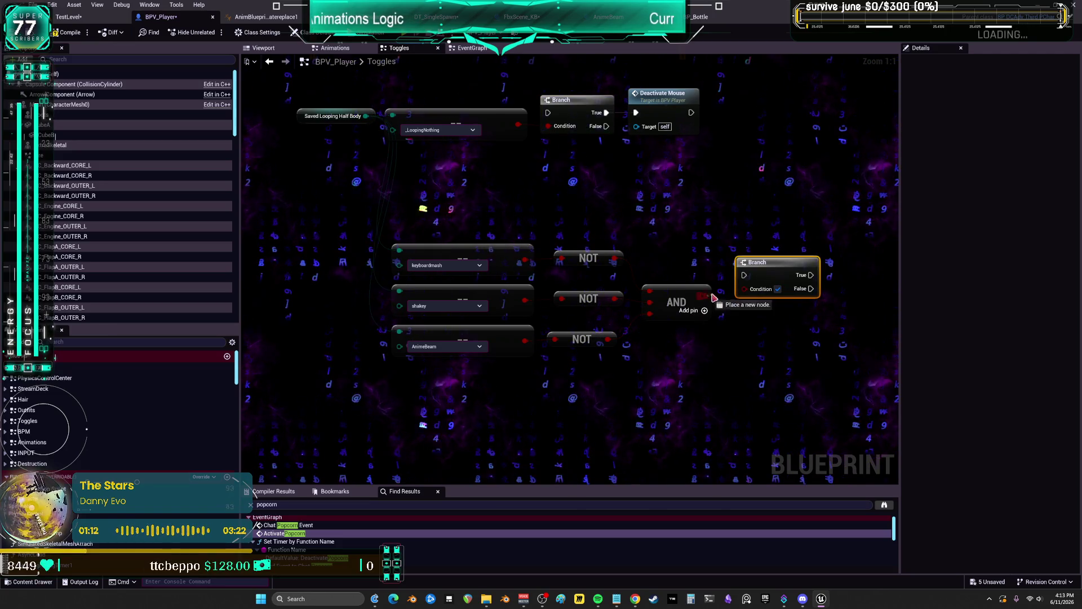
{"action": "left_click_drag", "start_coordinate": [772, 273], "coordinate": [773, 255]}
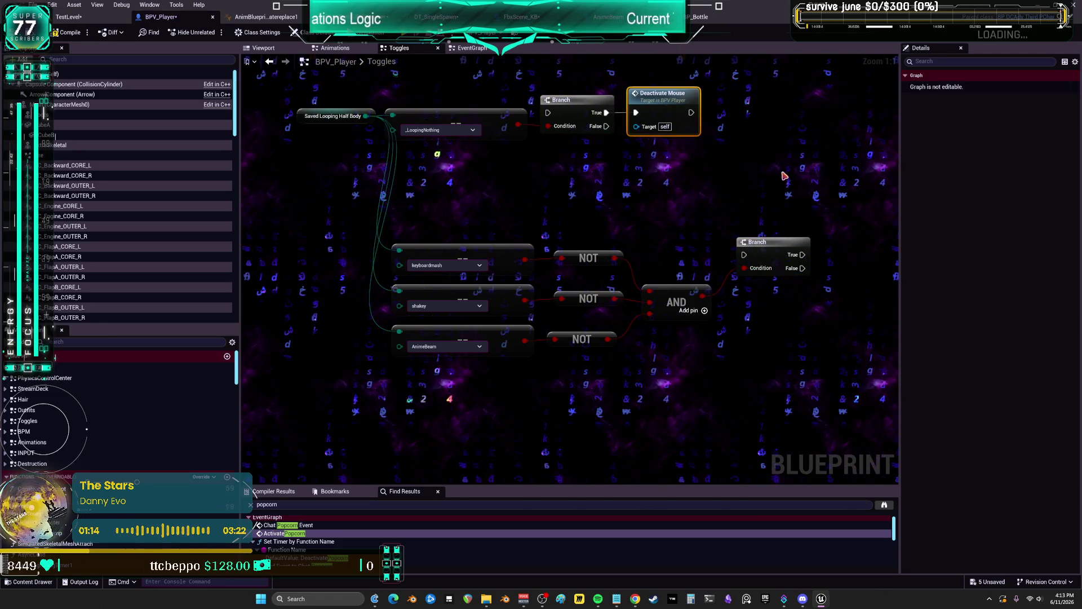
{"action": "left_click", "coordinate": [724, 191]}
{"action": "key", "text": "ctrl+v"}
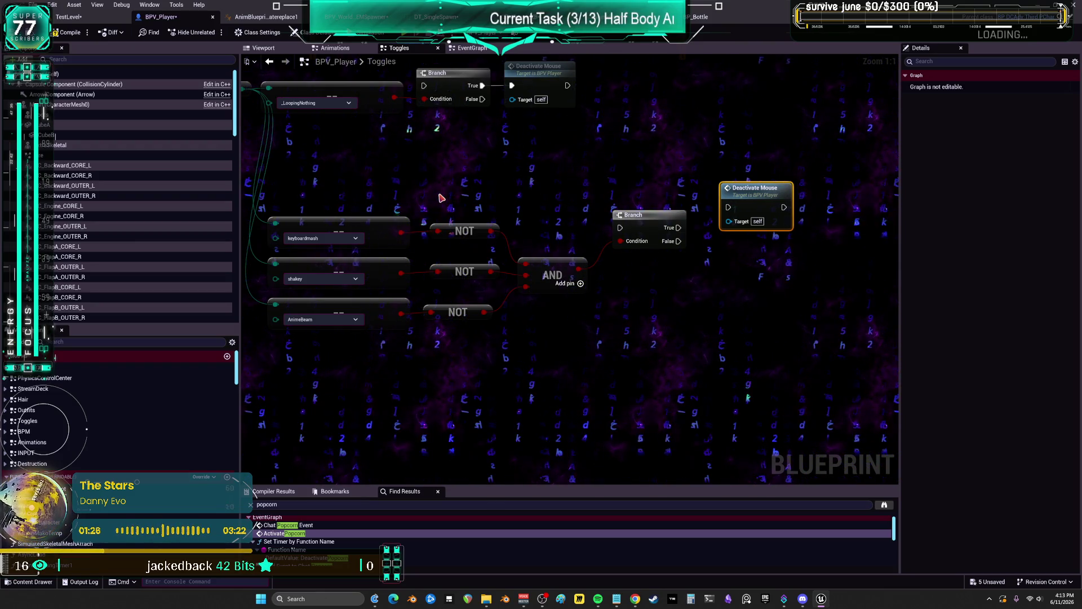
{"action": "scroll", "coordinate": [441, 198], "scroll_direction": "down", "scroll_amount": 2}
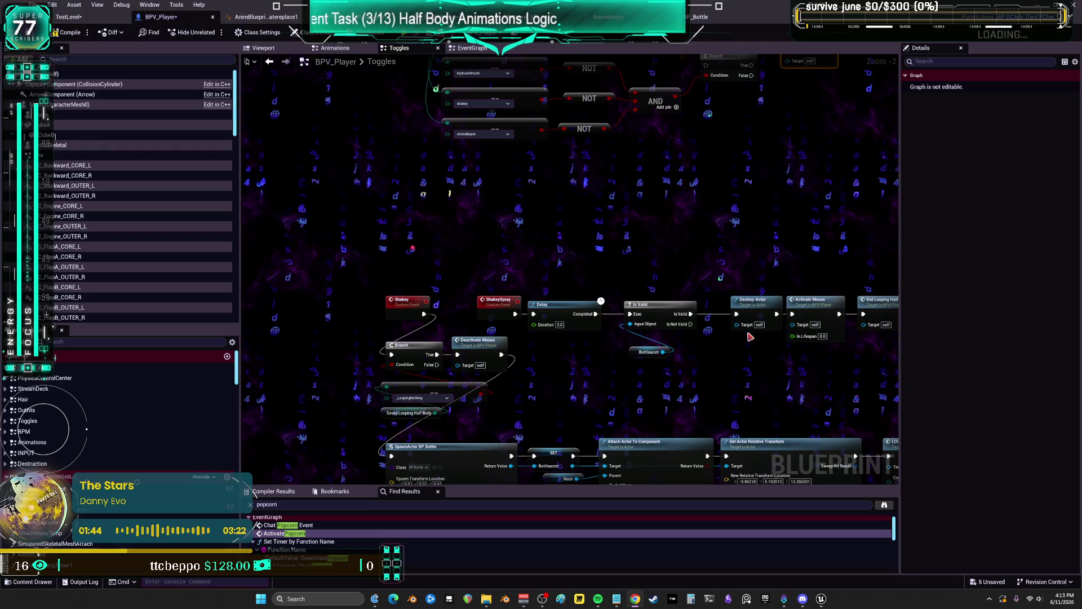
{"action": "scroll", "coordinate": [589, 290], "scroll_direction": "down", "scroll_amount": 5}
{"action": "left_click_drag", "start_coordinate": [589, 290], "coordinate": [555, 134]}
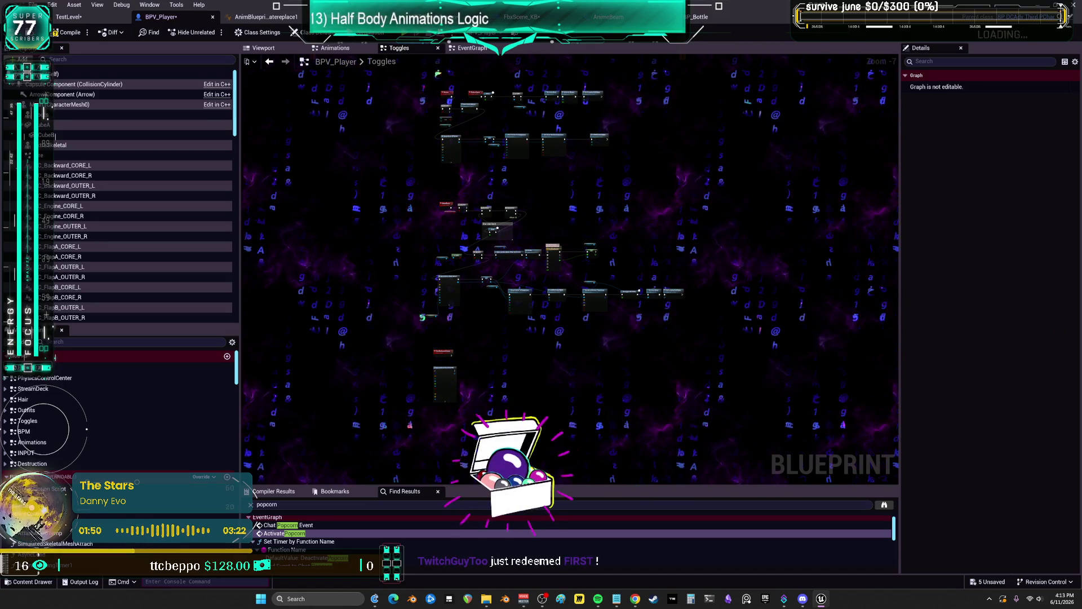
{"action": "scroll", "coordinate": [560, 247], "scroll_direction": "up", "scroll_amount": 5}
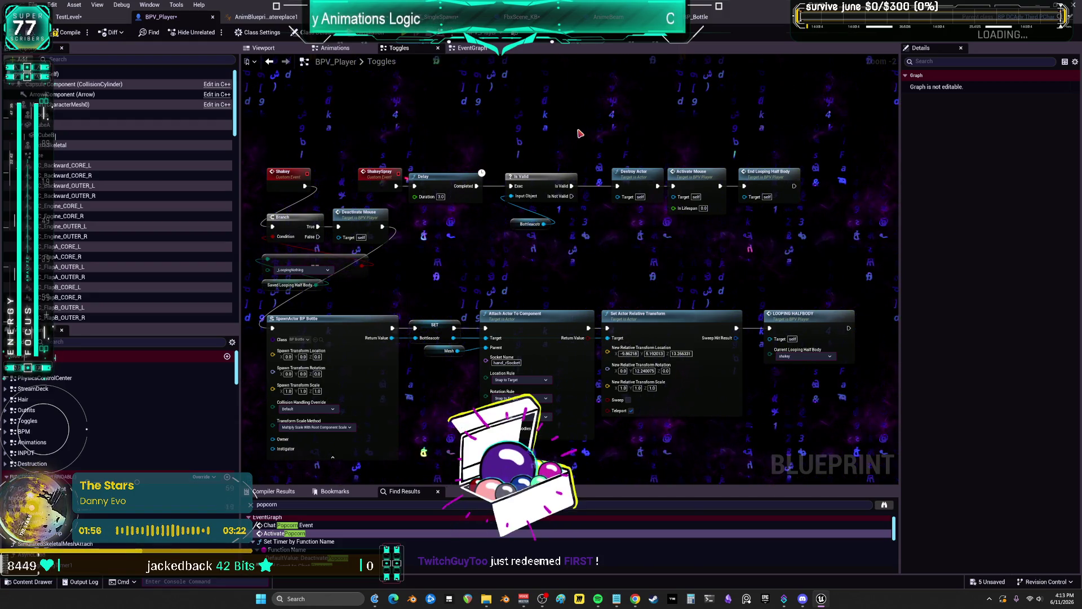
{"action": "left_click_drag", "start_coordinate": [578, 130], "coordinate": [580, 321]}
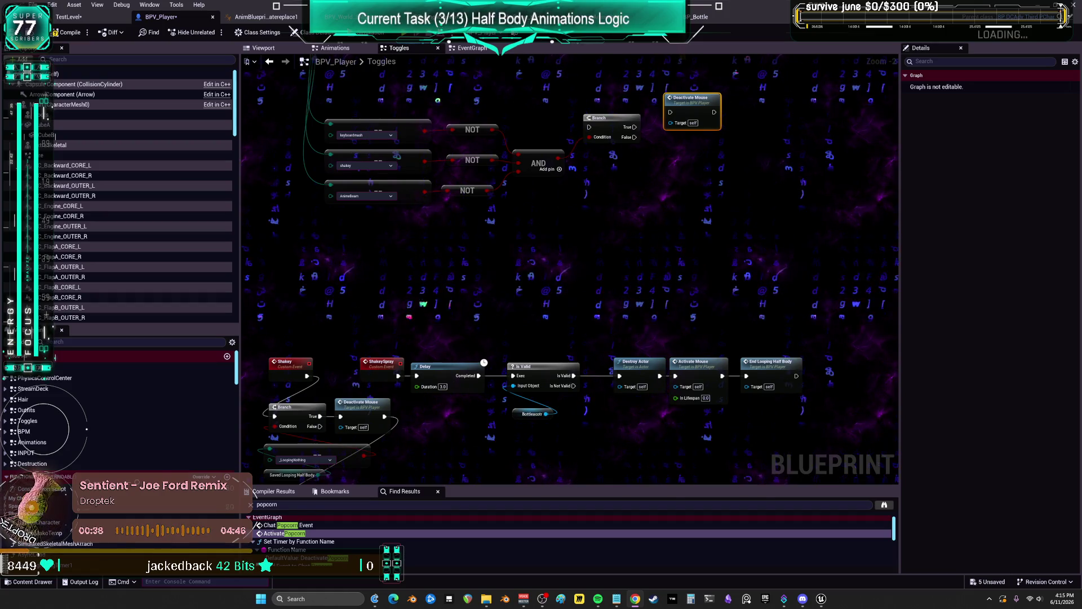
Cycle past the flower-row Data Table back to FbxScene_KB's EventGraph
{"action": "scroll", "coordinate": [560, 317], "scroll_direction": "down", "scroll_amount": 2}
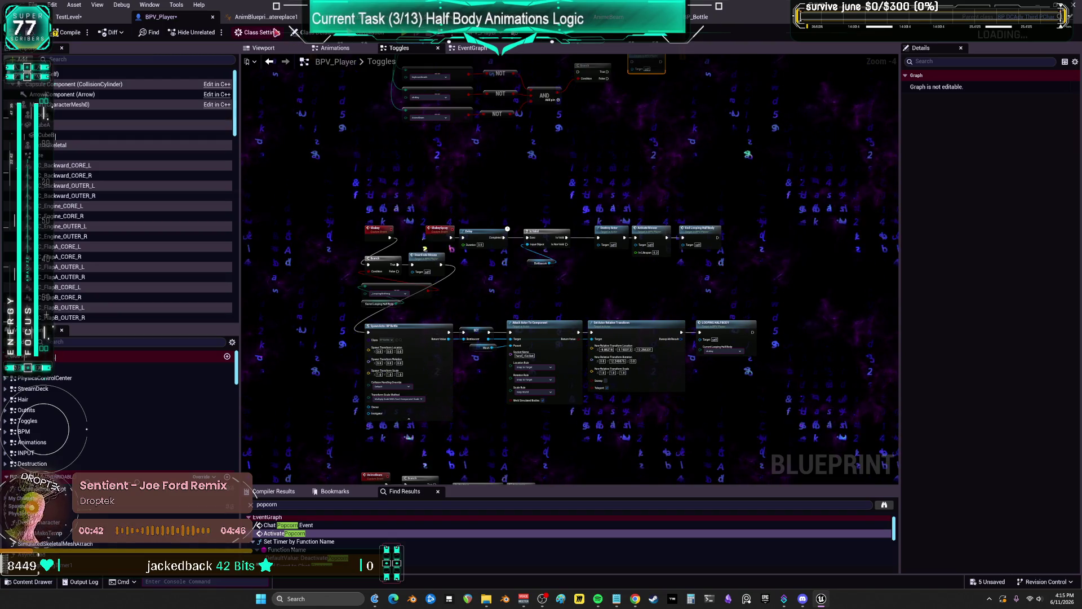
{"action": "key", "text": "ctrl+Tab"}
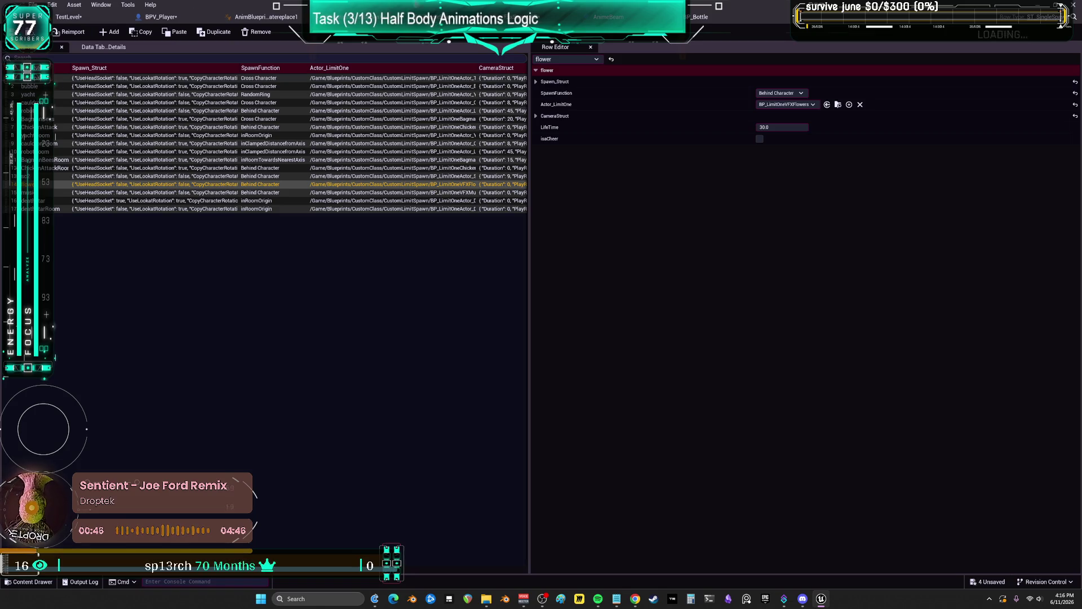
{"action": "key", "text": "ctrl+Tab"}
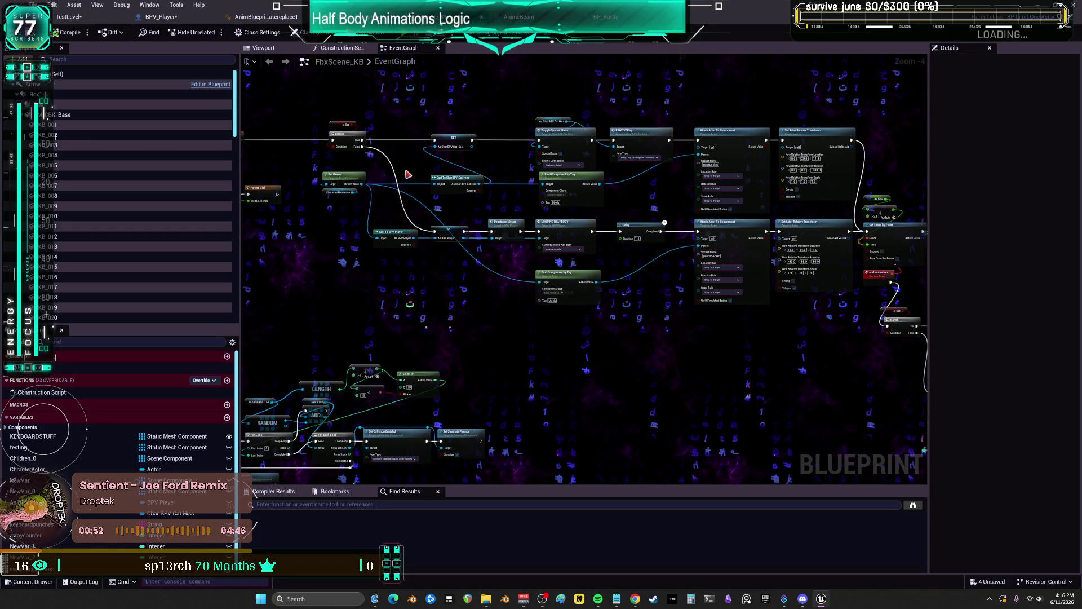
{"action": "left_click_drag", "start_coordinate": [405, 173], "coordinate": [545, 192]}
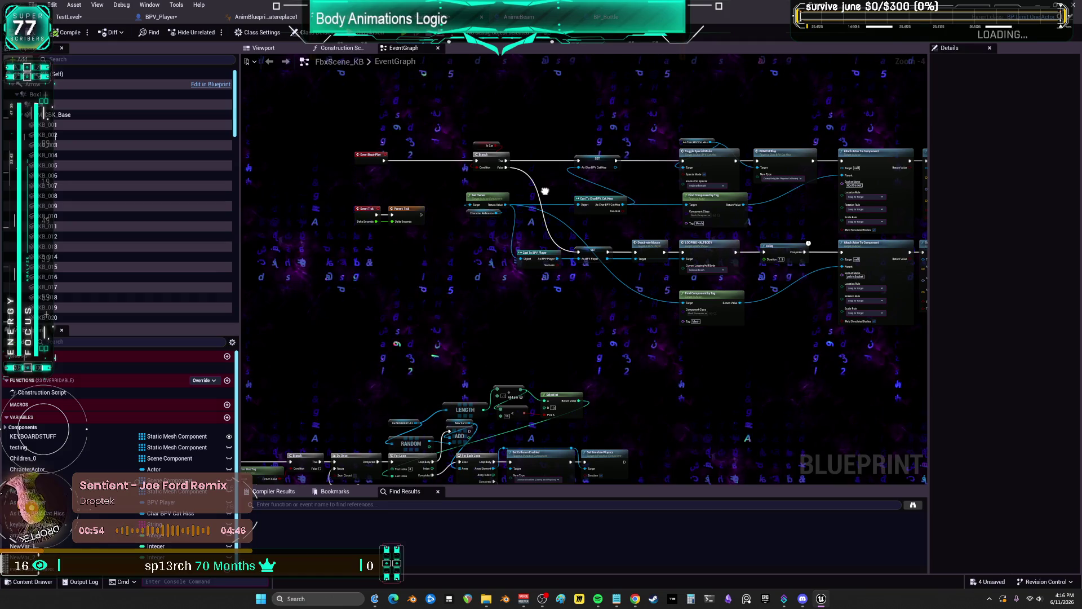
{"action": "scroll", "coordinate": [544, 191], "scroll_direction": "up", "scroll_amount": 1}
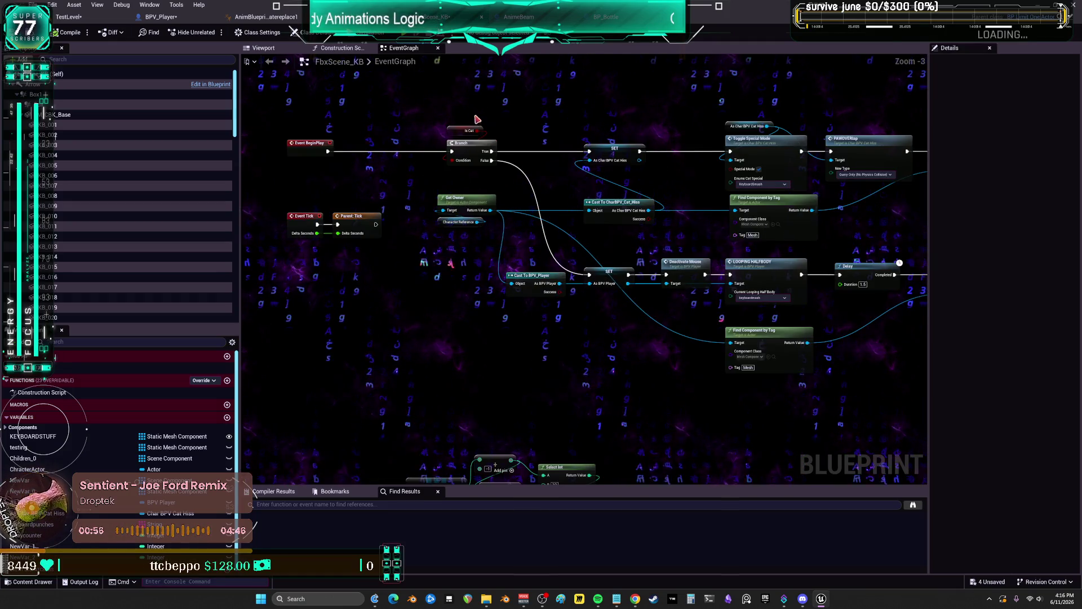
In BPV_Player, try a Self reference for Character Reference, then delete it
{"action": "left_click", "coordinate": [161, 16]}
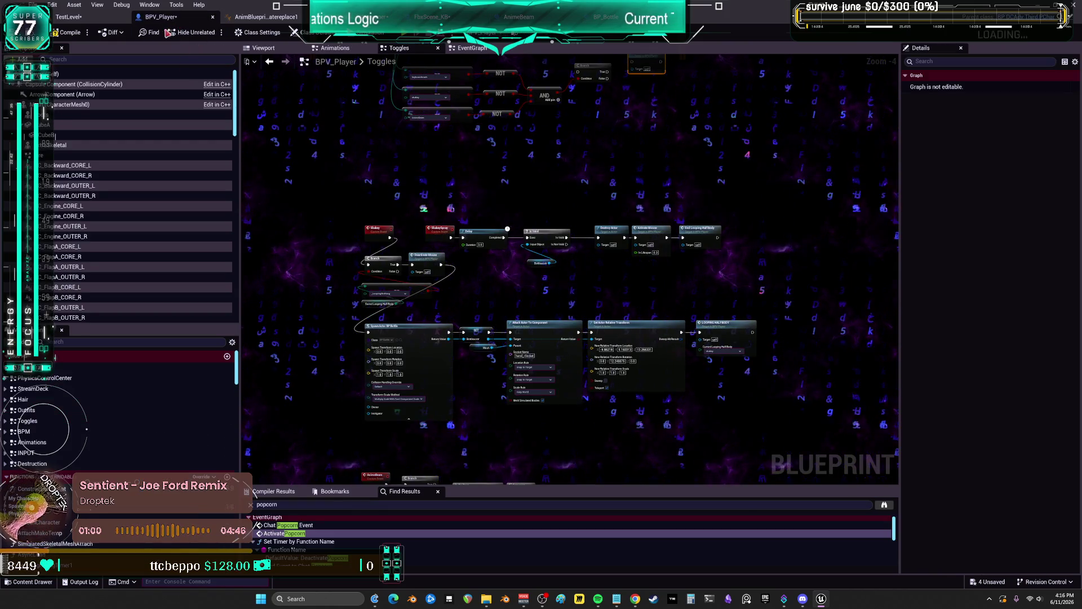
{"action": "mouse_move", "coordinate": [465, 289]}
{"action": "left_mouse_down"}
{"action": "mouse_move", "coordinate": [434, 169]}
{"action": "mouse_move", "coordinate": [404, 341]}
{"action": "mouse_move", "coordinate": [421, 314]}
{"action": "mouse_move", "coordinate": [566, 244]}
{"action": "left_mouse_up"}
{"action": "scroll", "coordinate": [404, 341], "scroll_direction": "up", "scroll_amount": 4}
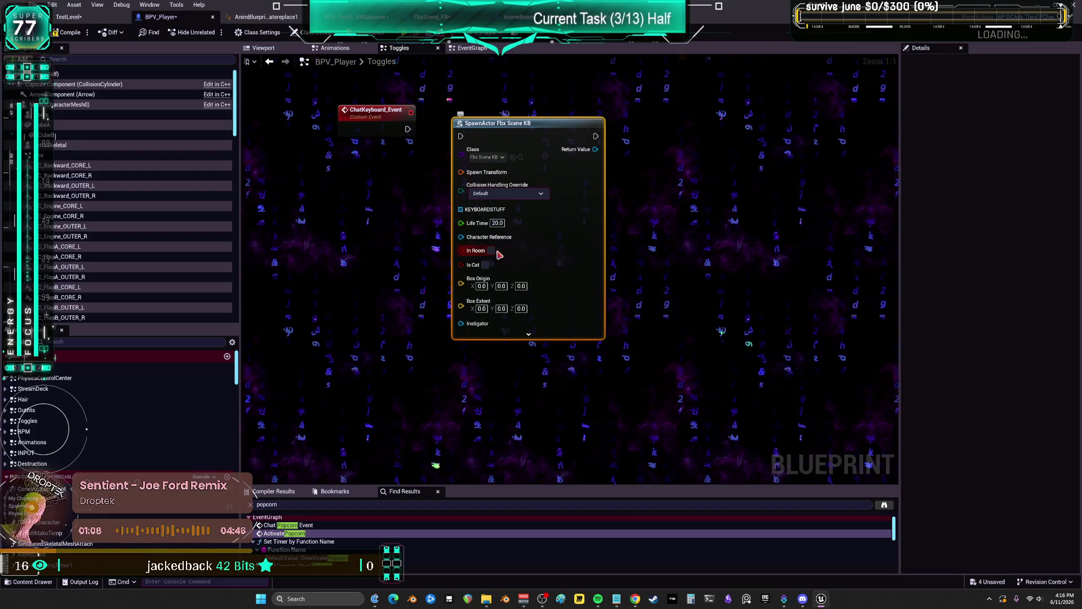
{"action": "left_click", "coordinate": [408, 235]}
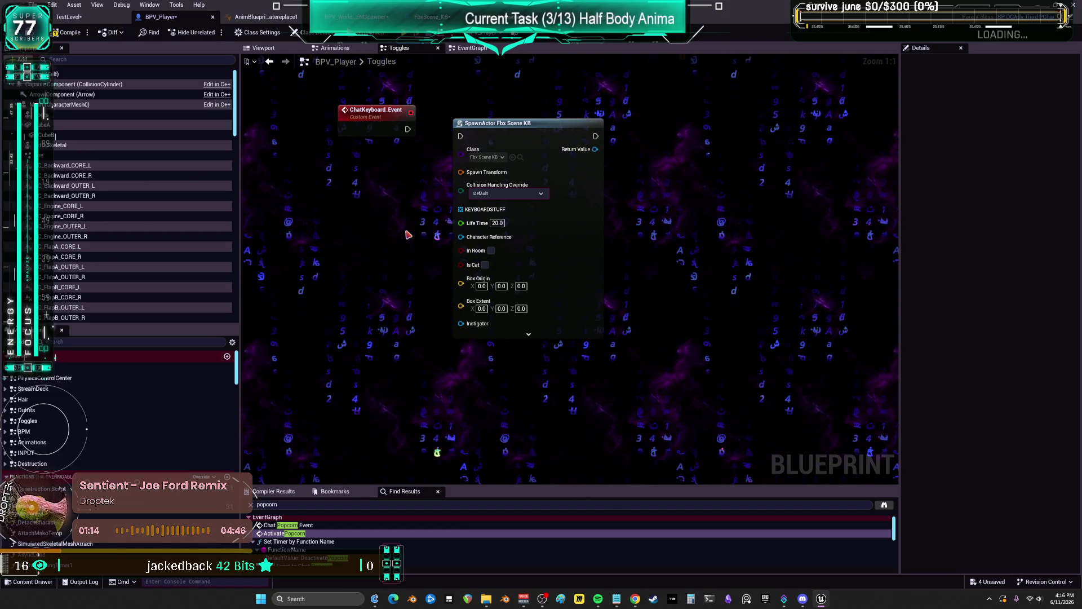
{"action": "right_click", "coordinate": [407, 217]}
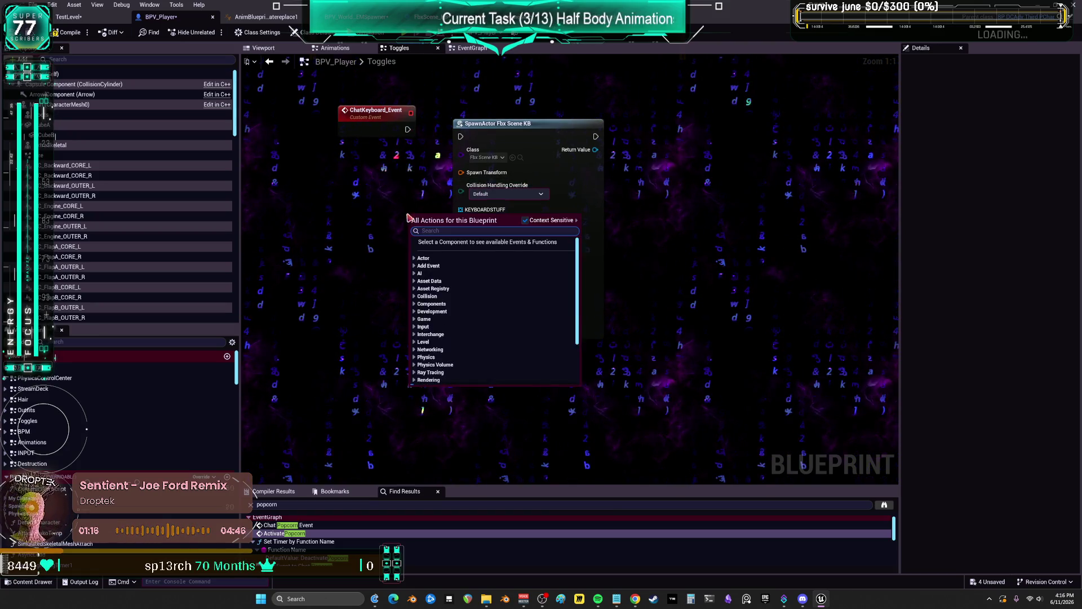
{"action": "type", "text": "self"}
{"action": "key", "text": "Return"}
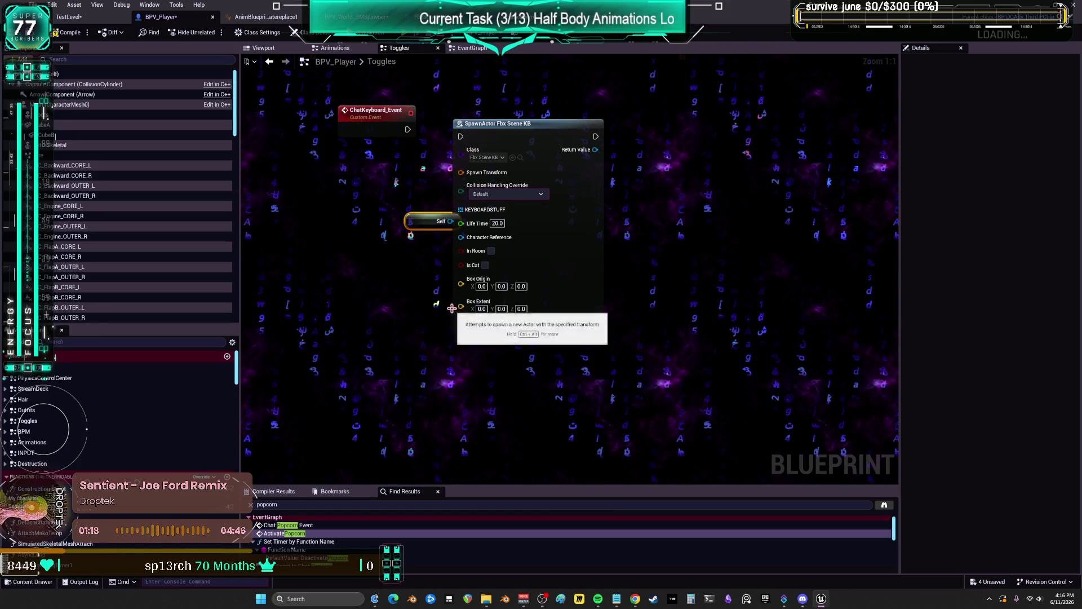
{"action": "left_click_drag", "start_coordinate": [424, 221], "coordinate": [463, 241]}
{"action": "left_click", "coordinate": [370, 213]}
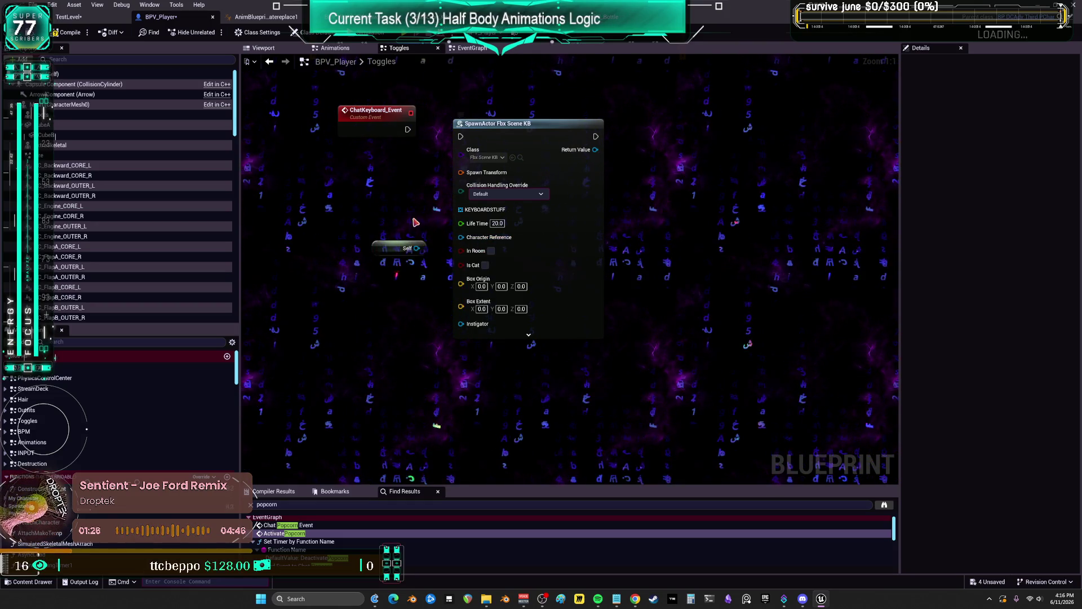
{"action": "key", "text": "Delete"}
Add a Mesh getter node and connect ChatKeyboard_Event to the SpawnActor Fbx Scene KB node
{"action": "left_click_drag", "start_coordinate": [73, 105], "coordinate": [304, 188]}
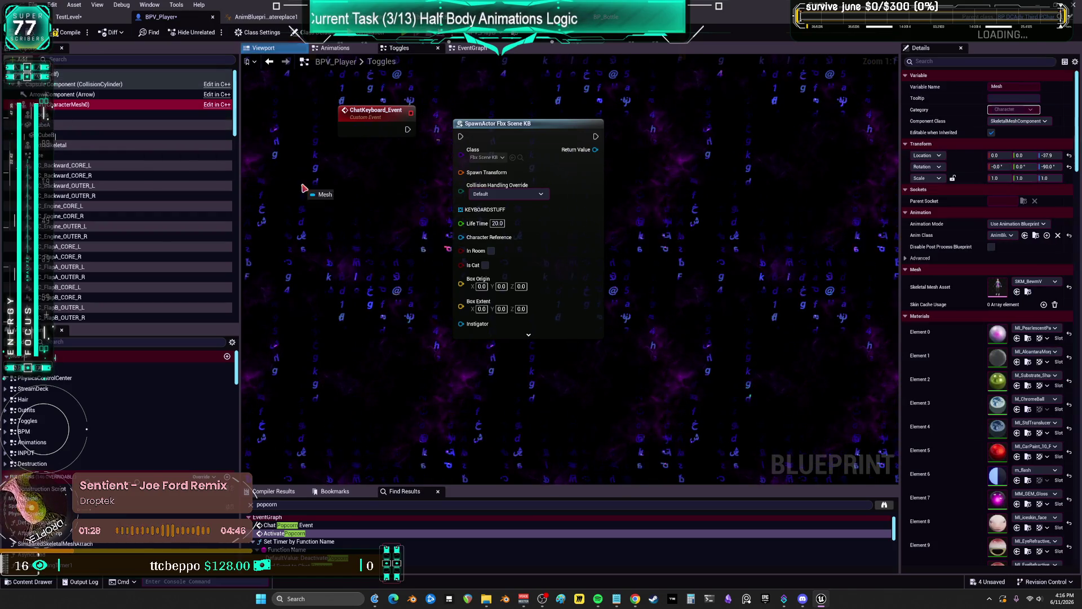
{"action": "left_click_drag", "start_coordinate": [386, 215], "coordinate": [388, 217]}
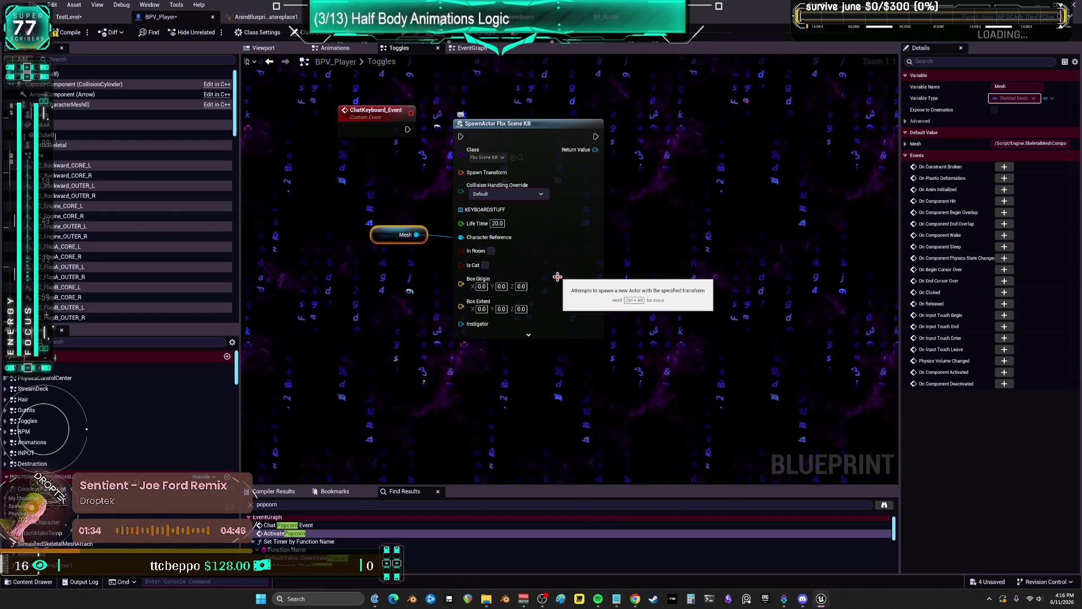
{"action": "mouse_move", "coordinate": [414, 131]}
{"action": "left_mouse_down"}
{"action": "mouse_move", "coordinate": [406, 137]}
{"action": "mouse_move", "coordinate": [463, 137]}
{"action": "left_mouse_up"}
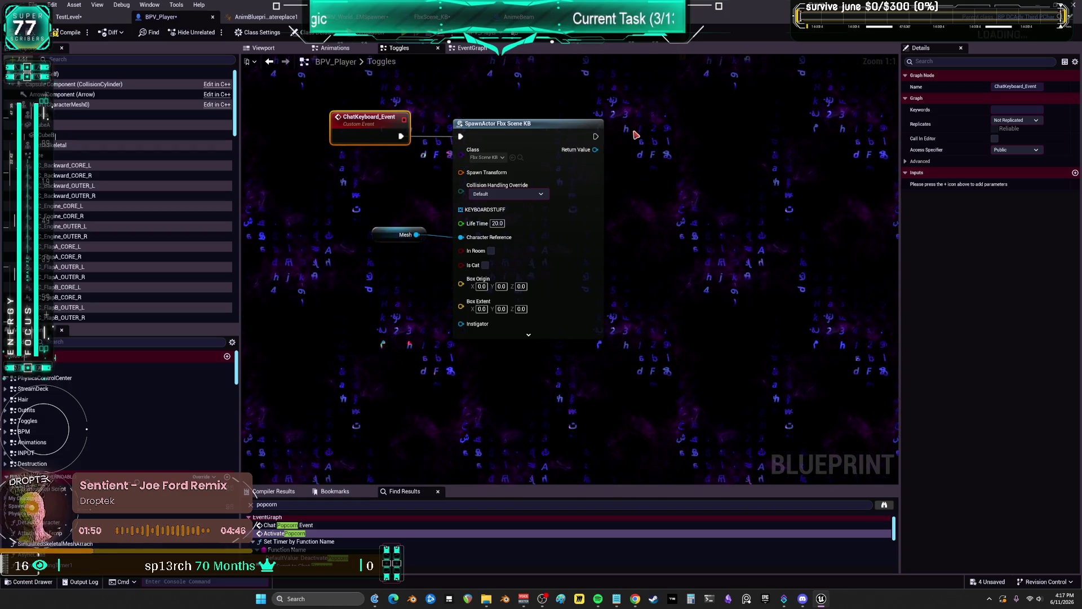
Box-select the Saved Looping Half Body compares, NOT/AND chain and Branch–Deactivate Mouse pairs
{"action": "scroll", "coordinate": [643, 169], "scroll_direction": "down", "scroll_amount": 3}
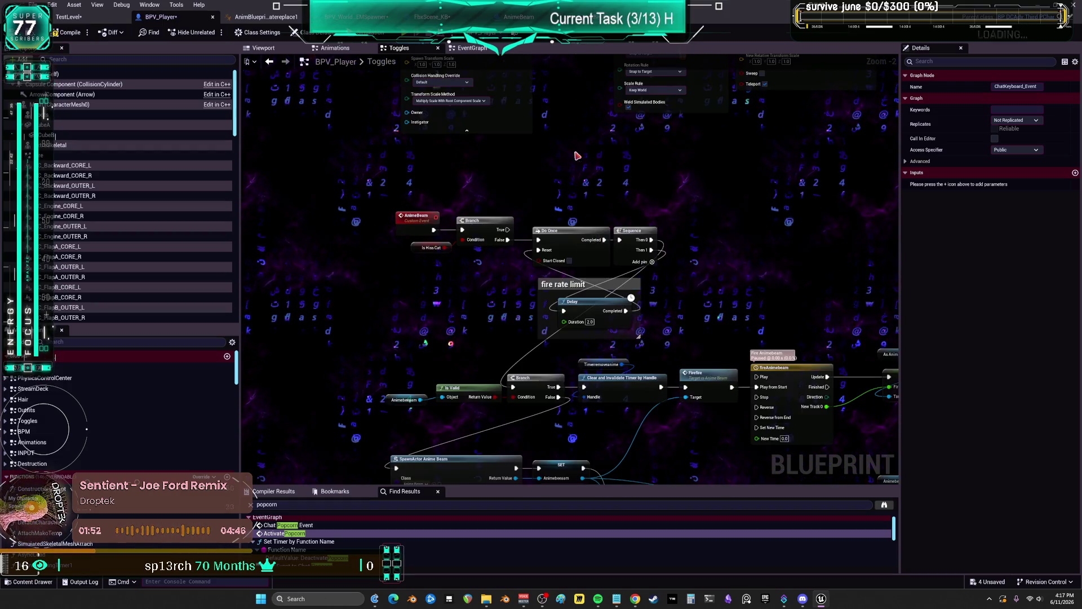
{"action": "left_click_drag", "start_coordinate": [577, 156], "coordinate": [552, 310]}
{"action": "left_click_drag", "start_coordinate": [556, 177], "coordinate": [507, 203]}
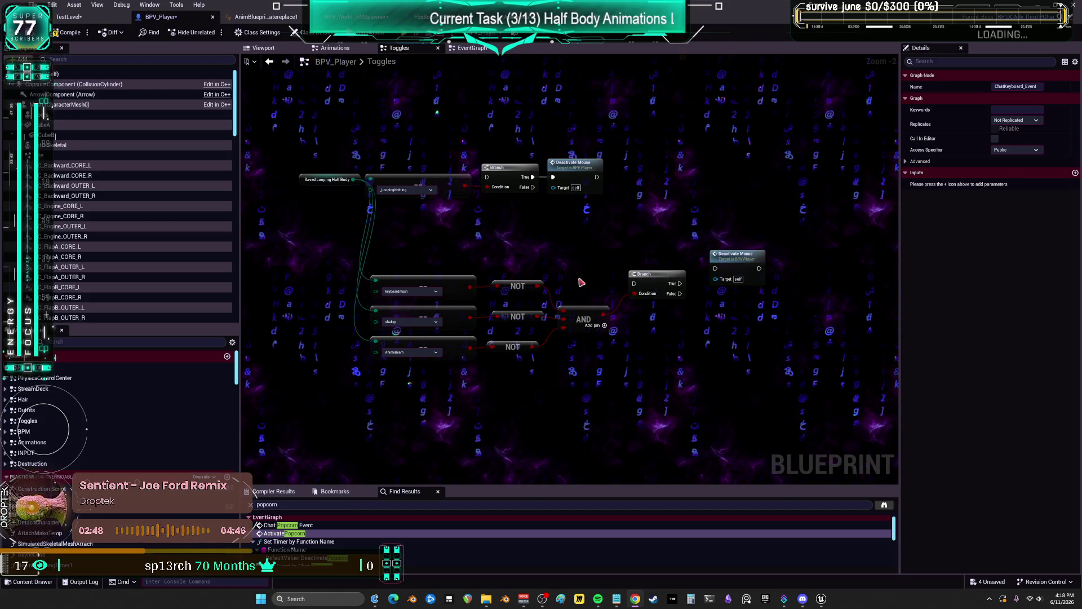
{"action": "left_click_drag", "start_coordinate": [580, 280], "coordinate": [573, 227]}
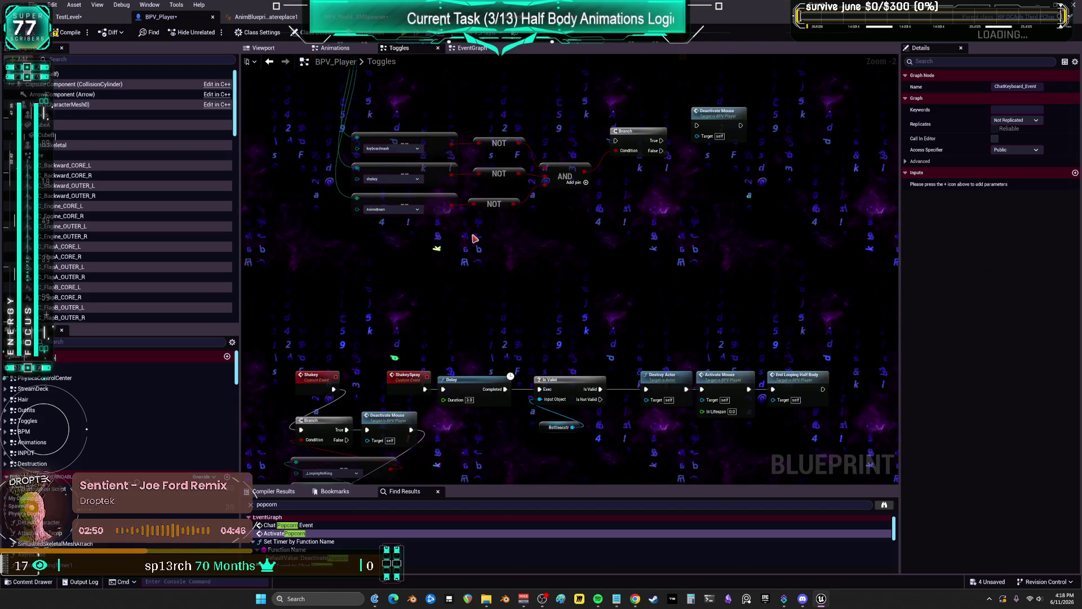
{"action": "right_click", "coordinate": [486, 207]}
{"action": "left_click", "coordinate": [613, 353]}
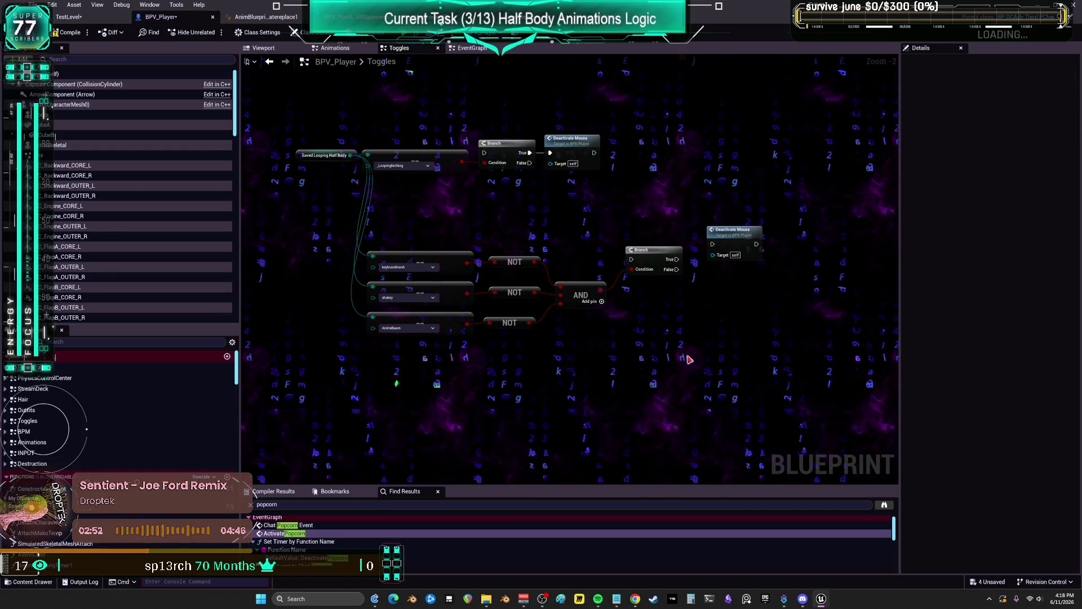
{"action": "left_click_drag", "start_coordinate": [790, 344], "coordinate": [322, 116]}
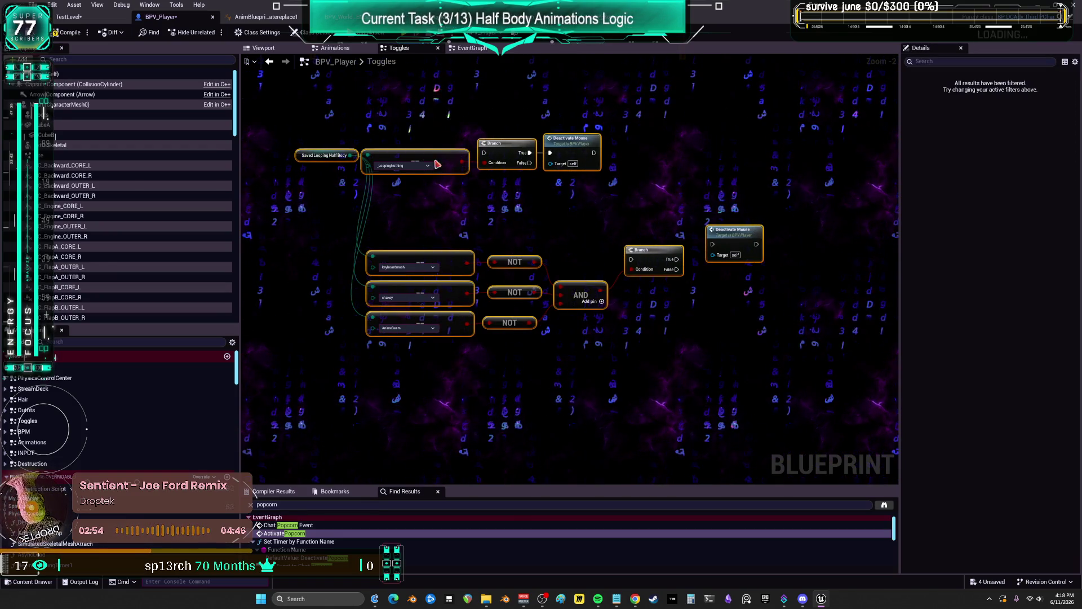
Collapse the selected nodes into a new function named CanDoAnimation?
{"action": "right_click", "coordinate": [551, 146]}
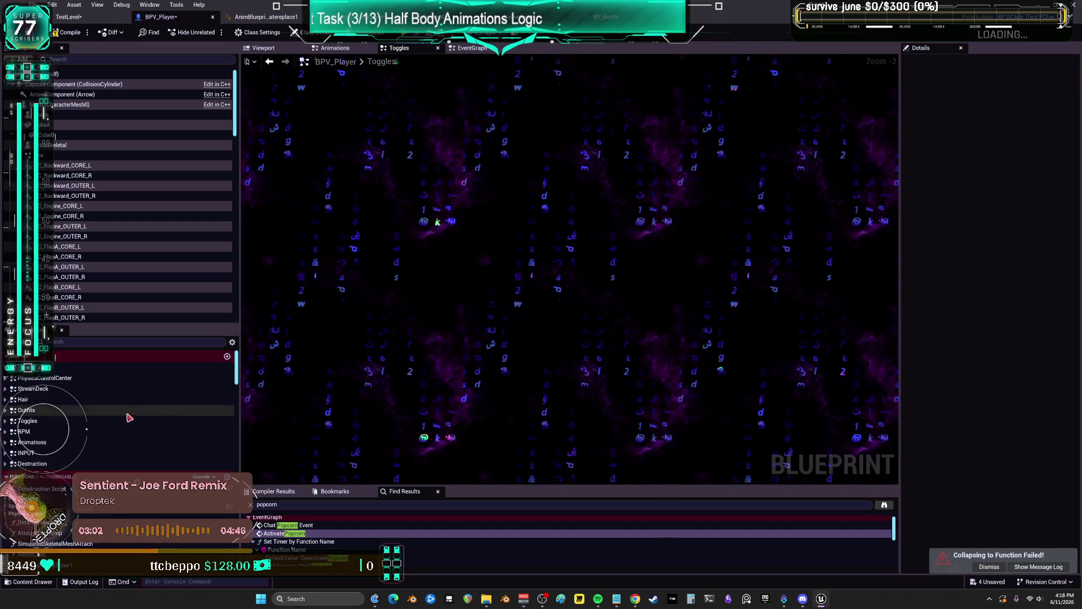
{"action": "left_click", "coordinate": [228, 356]}
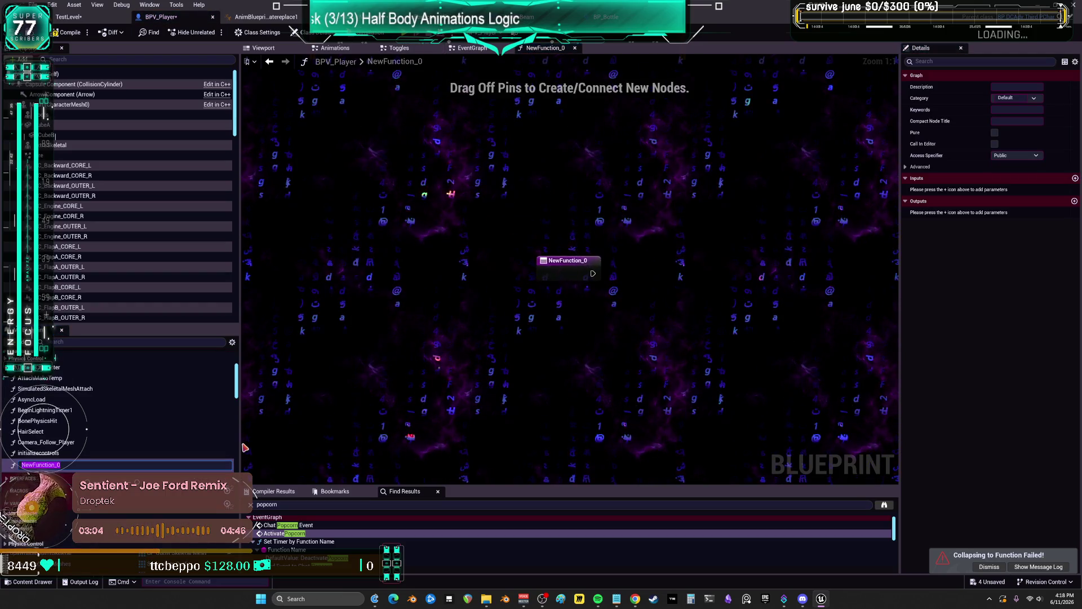
{"action": "type", "text": "CanDoAnimation?"}
{"action": "key", "text": "Return"}
{"action": "key", "text": "ctrl+v"}
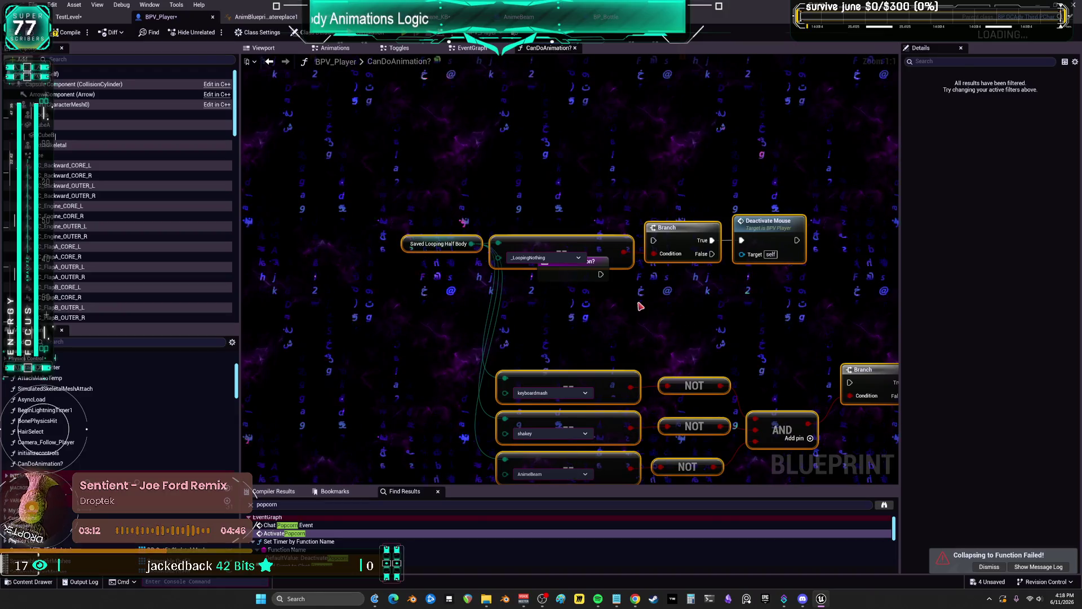
{"action": "left_click", "coordinate": [385, 211]}
{"action": "left_click_drag", "start_coordinate": [385, 211], "coordinate": [372, 190]}
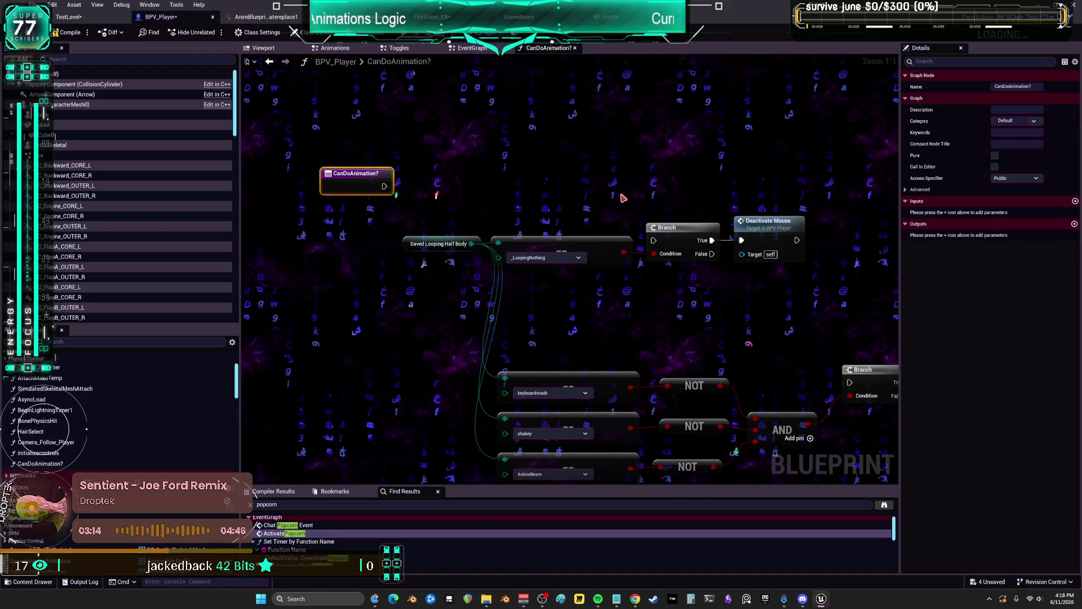
Rearrange the function's nodes, have the entry supply input B, and compile
{"action": "left_click_drag", "start_coordinate": [828, 309], "coordinate": [434, 200]}
{"action": "left_click_drag", "start_coordinate": [434, 244], "coordinate": [428, 95]}
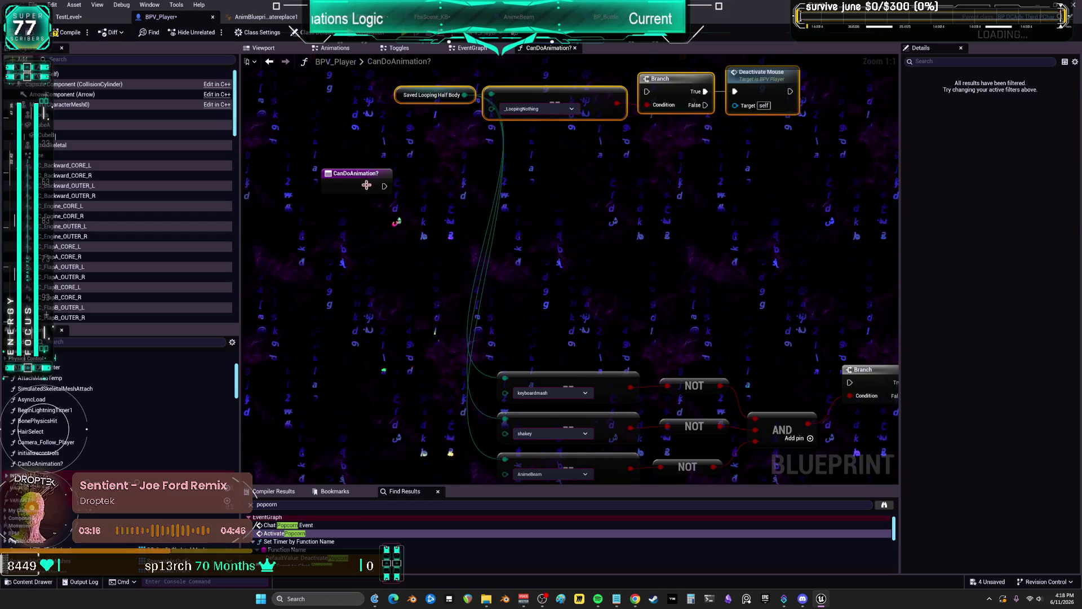
{"action": "left_click_drag", "start_coordinate": [367, 185], "coordinate": [394, 316]}
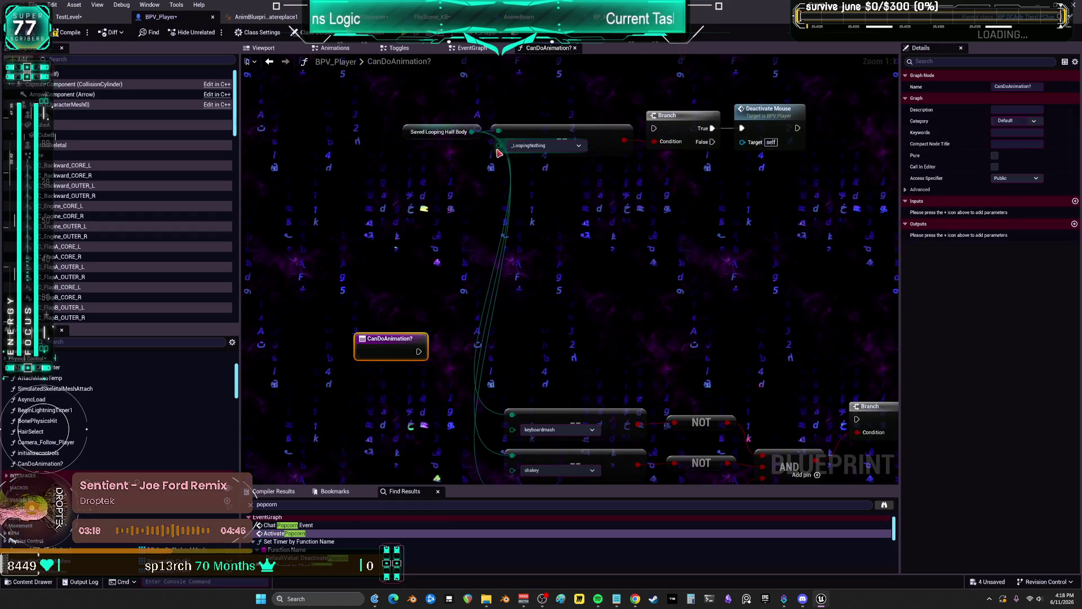
{"action": "left_click_drag", "start_coordinate": [499, 148], "coordinate": [515, 262]}
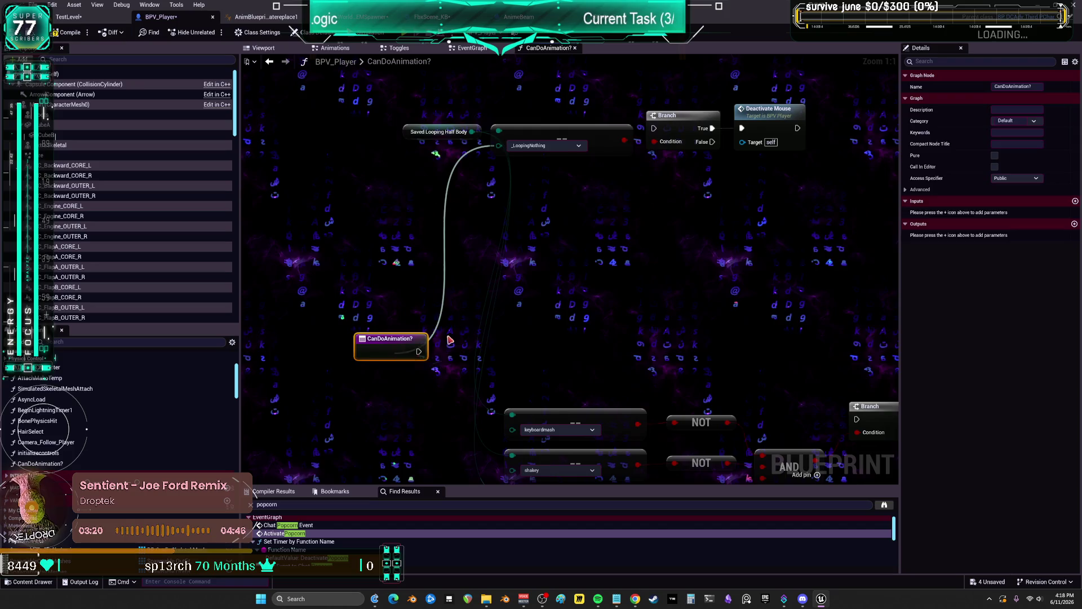
{"action": "left_click_drag", "start_coordinate": [450, 339], "coordinate": [443, 345]}
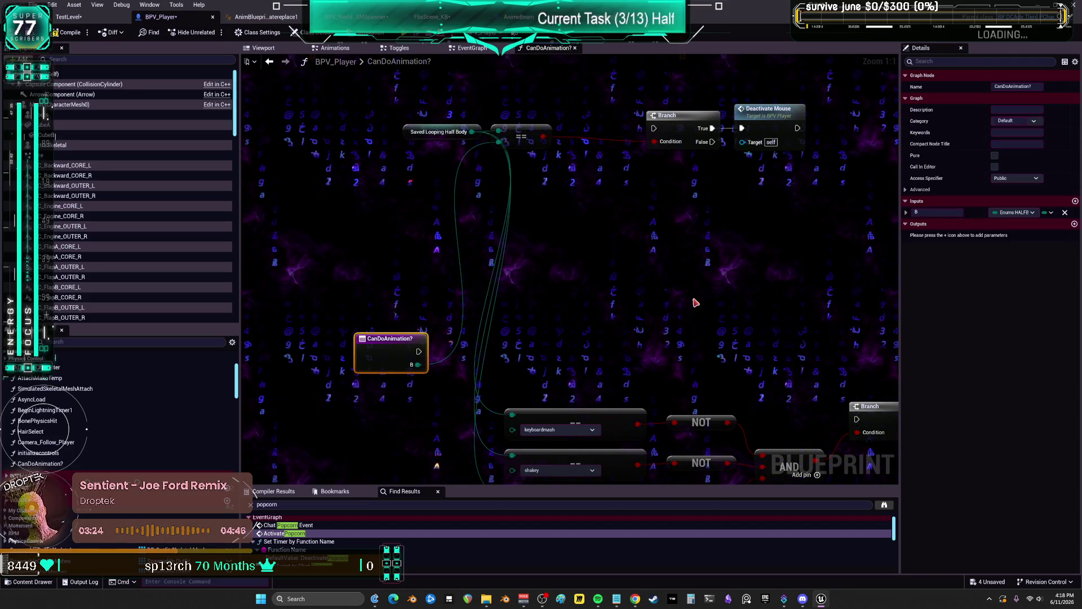
{"action": "mouse_move", "coordinate": [836, 251]}
{"action": "left_mouse_down"}
{"action": "mouse_move", "coordinate": [705, 201]}
{"action": "mouse_move", "coordinate": [428, 157]}
{"action": "left_mouse_up"}
{"action": "mouse_move", "coordinate": [673, 177]}
{"action": "left_mouse_down"}
{"action": "mouse_move", "coordinate": [686, 272]}
{"action": "mouse_move", "coordinate": [673, 354]}
{"action": "left_mouse_up"}
{"action": "left_click_drag", "start_coordinate": [543, 323], "coordinate": [517, 205]}
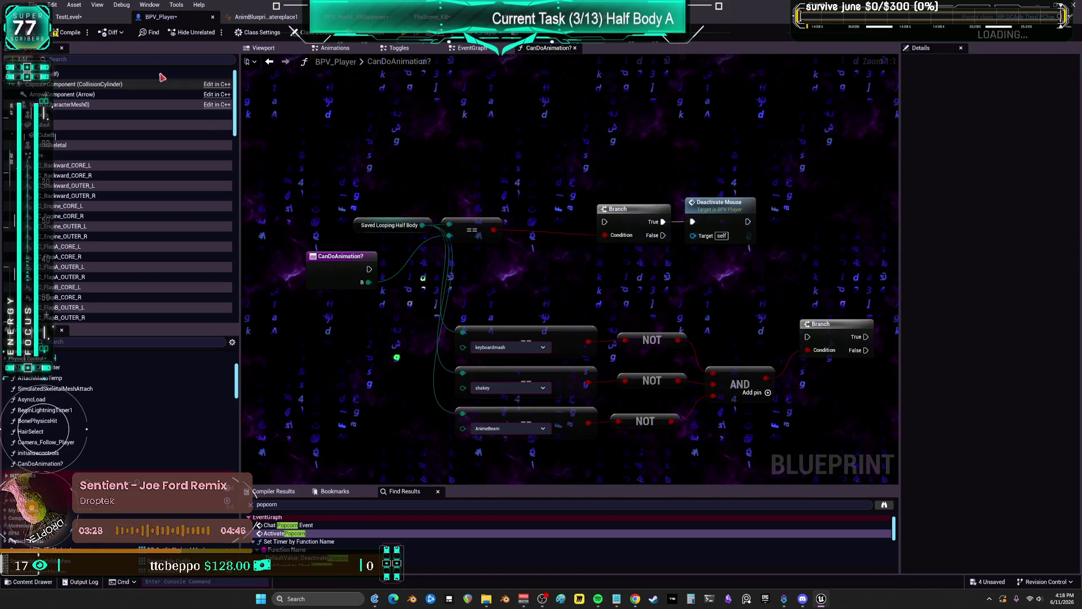
{"action": "left_click", "coordinate": [70, 32]}
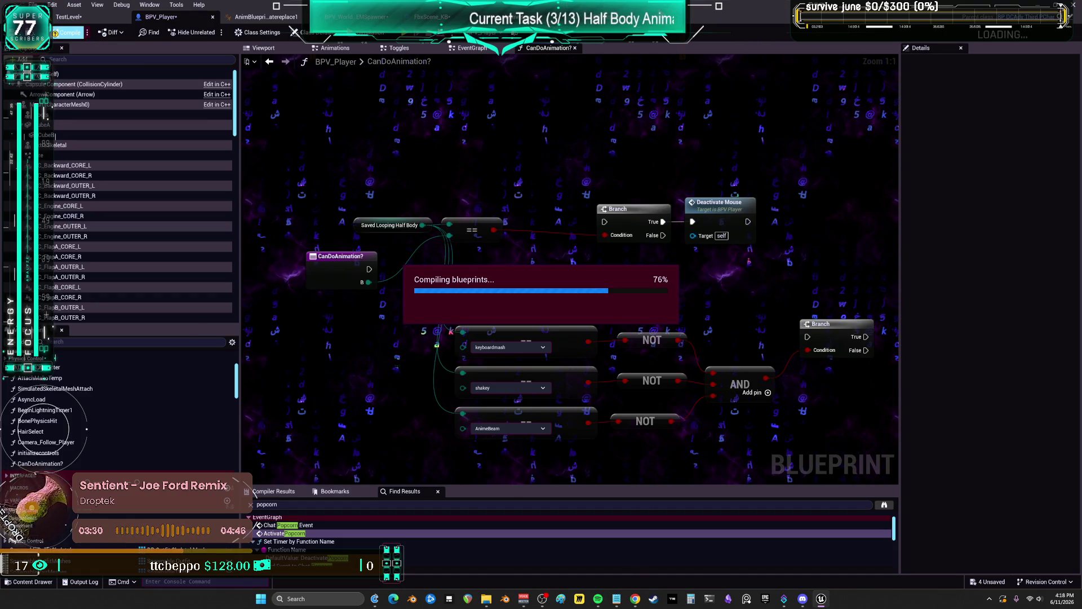
Rename the function's input parameter B to TryThisAnimation
{"action": "left_click", "coordinate": [338, 282]}
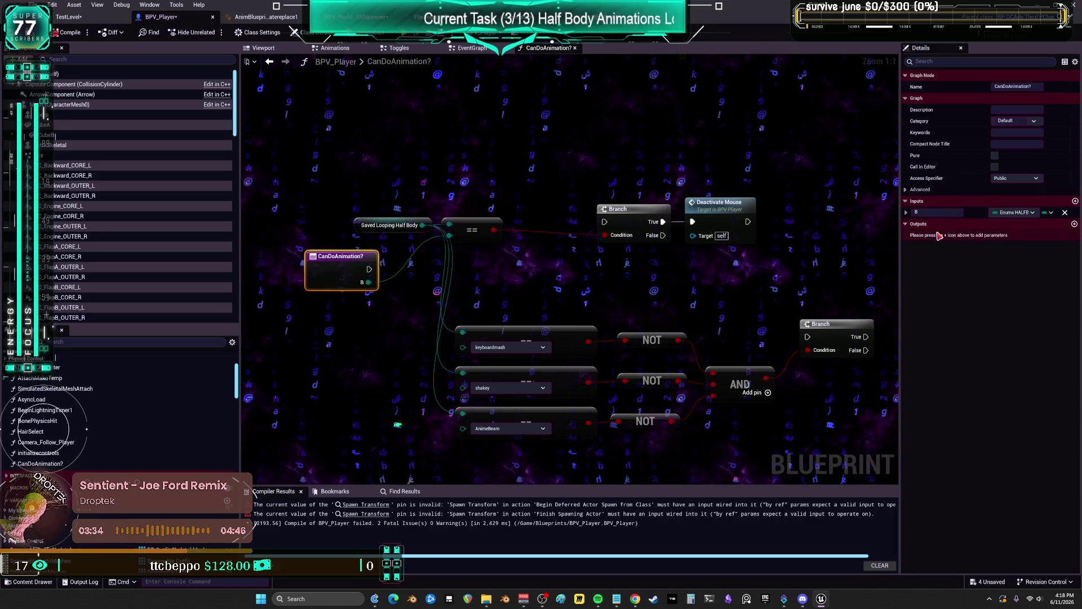
{"action": "left_click", "coordinate": [938, 213]}
{"action": "type", "text": "A"}
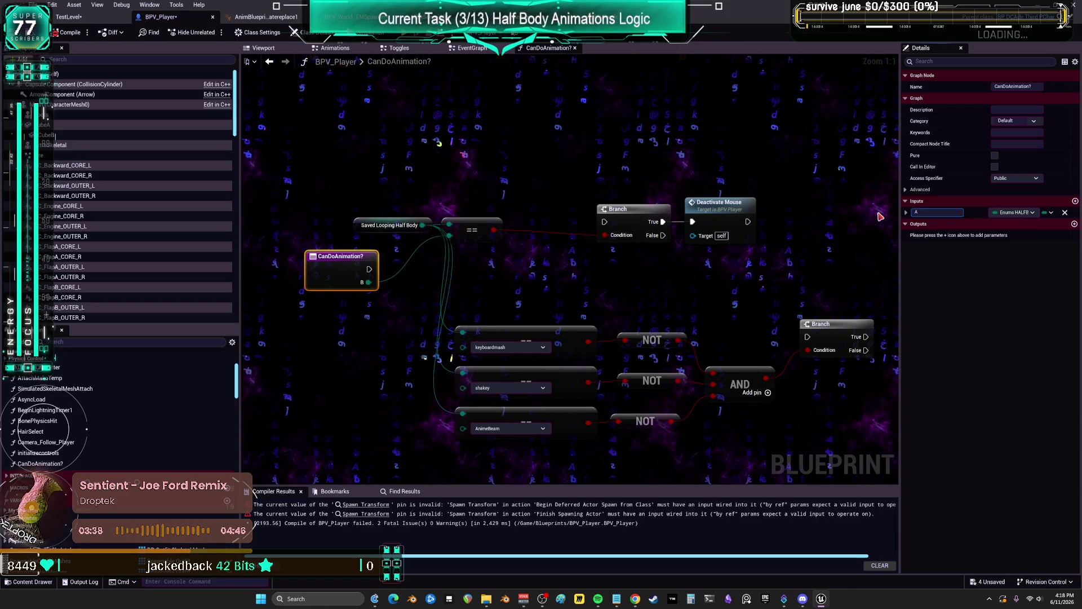
{"action": "key", "text": "BackSpace"}
{"action": "type", "text": "TryThisAnimatio"}
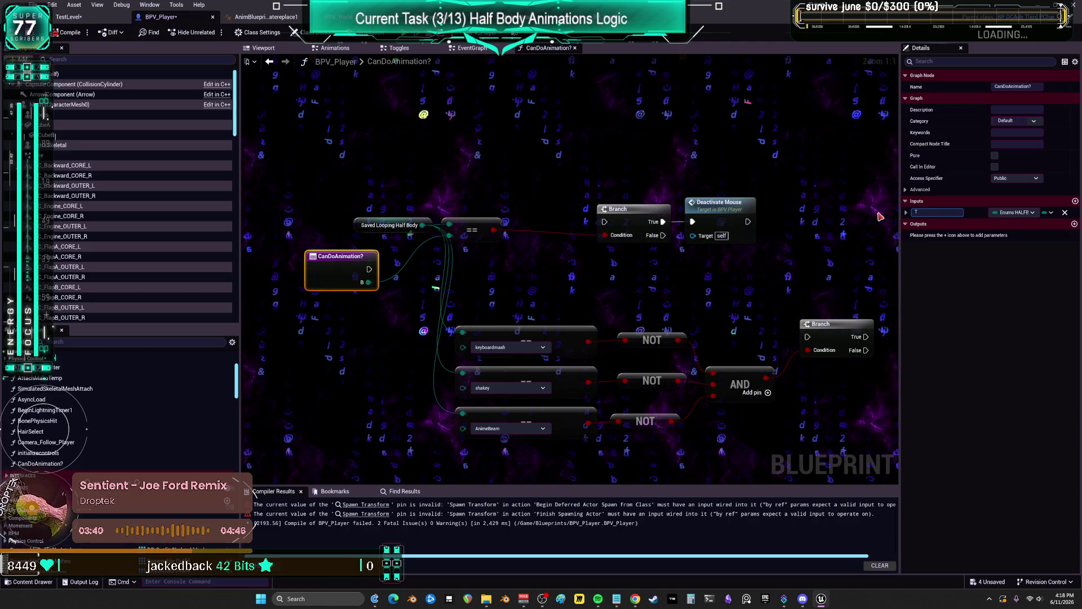
{"action": "type", "text": "n"}
{"action": "key", "text": "Return"}
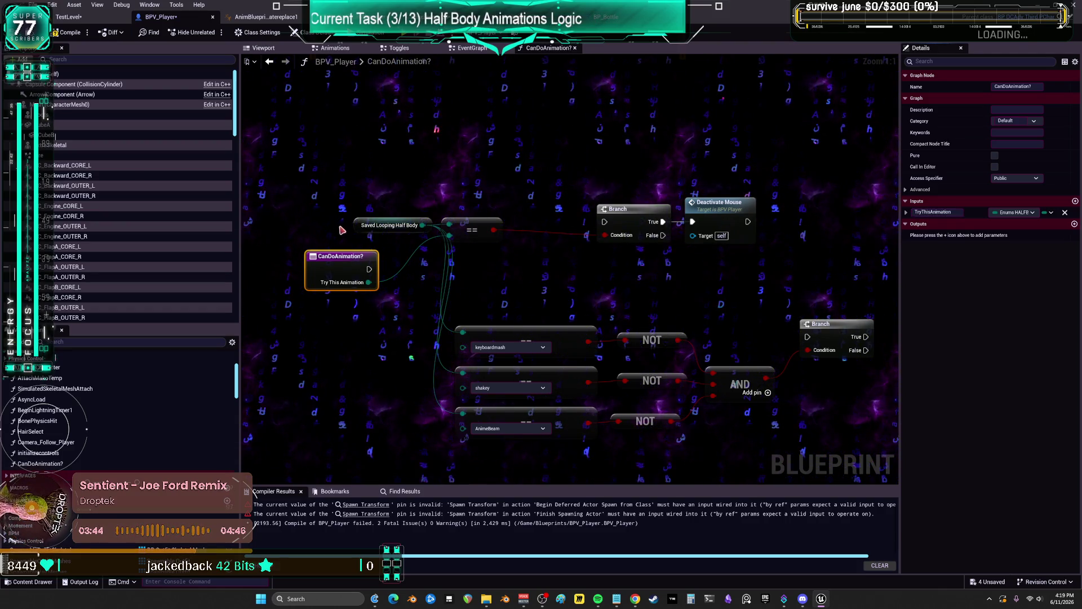
Place Saved Looping Half Body below the entry node and reposition the == node
{"action": "left_click", "coordinate": [486, 267]}
{"action": "left_click_drag", "start_coordinate": [364, 229], "coordinate": [357, 160]}
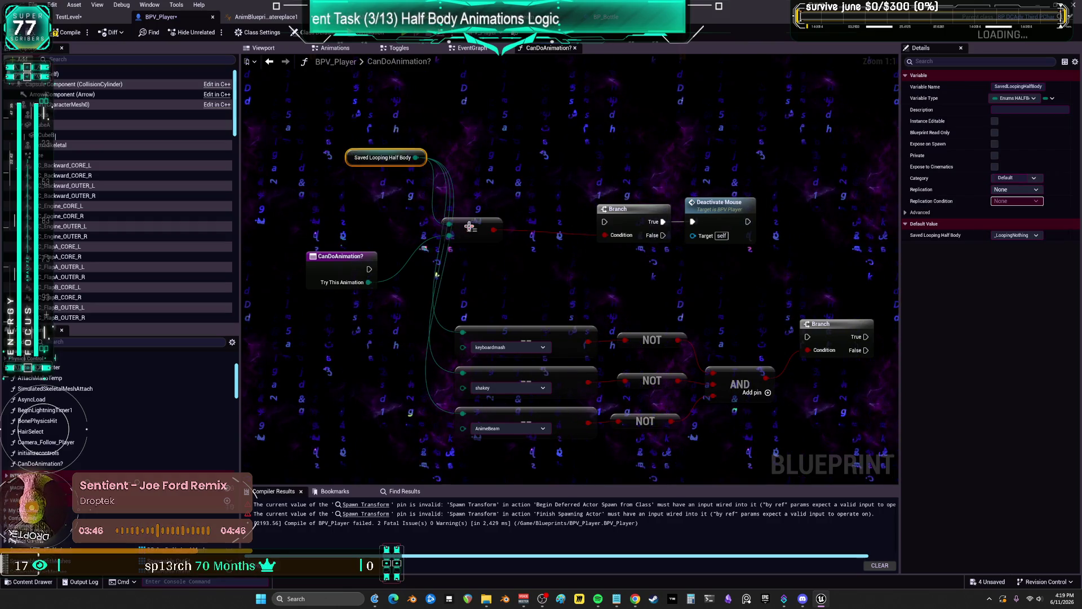
{"action": "left_click_drag", "start_coordinate": [477, 227], "coordinate": [504, 241]}
{"action": "mouse_move", "coordinate": [510, 285]}
{"action": "left_mouse_down"}
{"action": "mouse_move", "coordinate": [491, 286]}
{"action": "mouse_move", "coordinate": [489, 305]}
{"action": "left_mouse_up"}
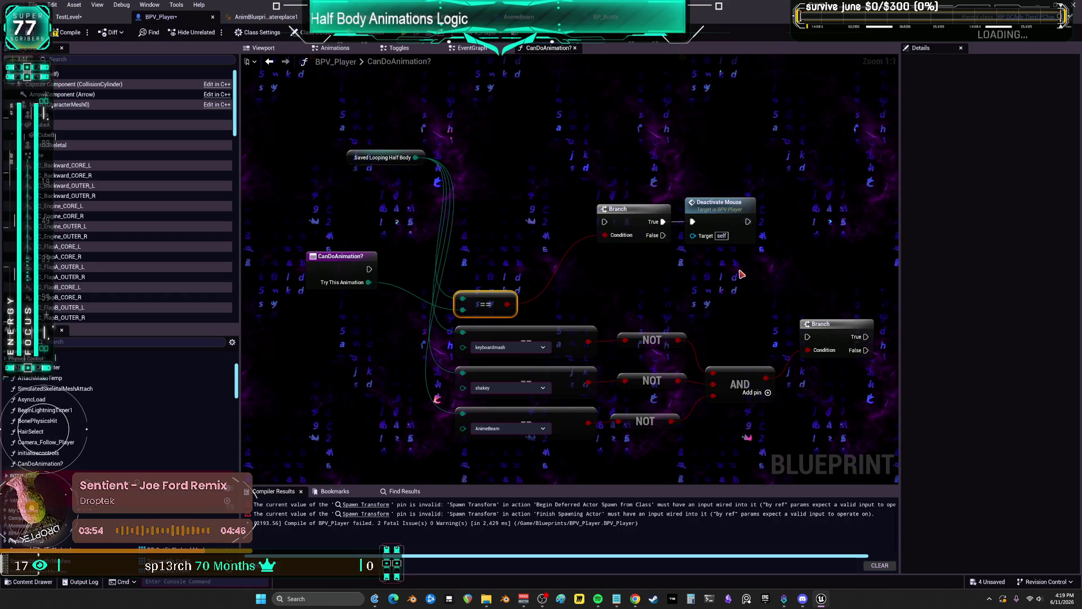
{"action": "mouse_move", "coordinate": [354, 158]}
{"action": "left_mouse_down"}
{"action": "mouse_move", "coordinate": [366, 338]}
{"action": "mouse_move", "coordinate": [329, 328]}
{"action": "left_mouse_up"}
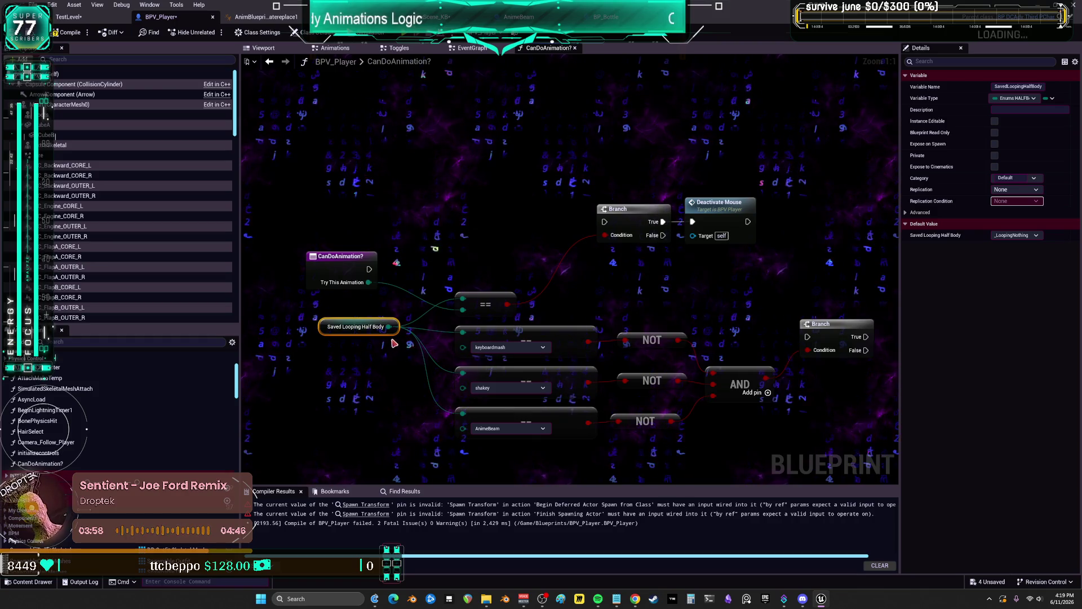
{"action": "right_click", "coordinate": [478, 209]}
{"action": "type", "text": "set sa"}
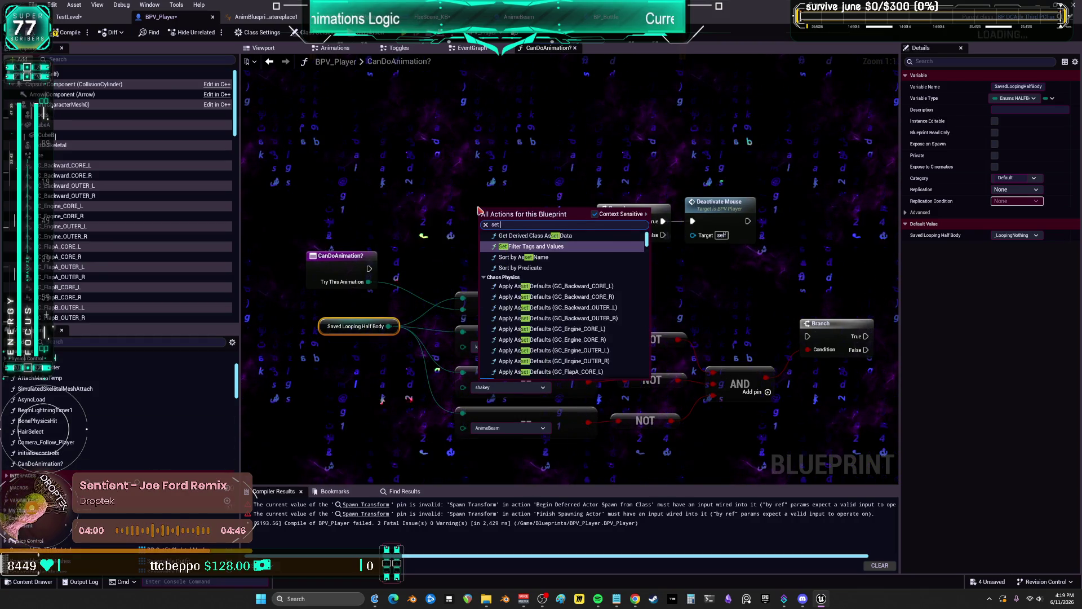
{"action": "key", "text": "BackSpace"}
{"action": "key", "text": "BackSpace"}
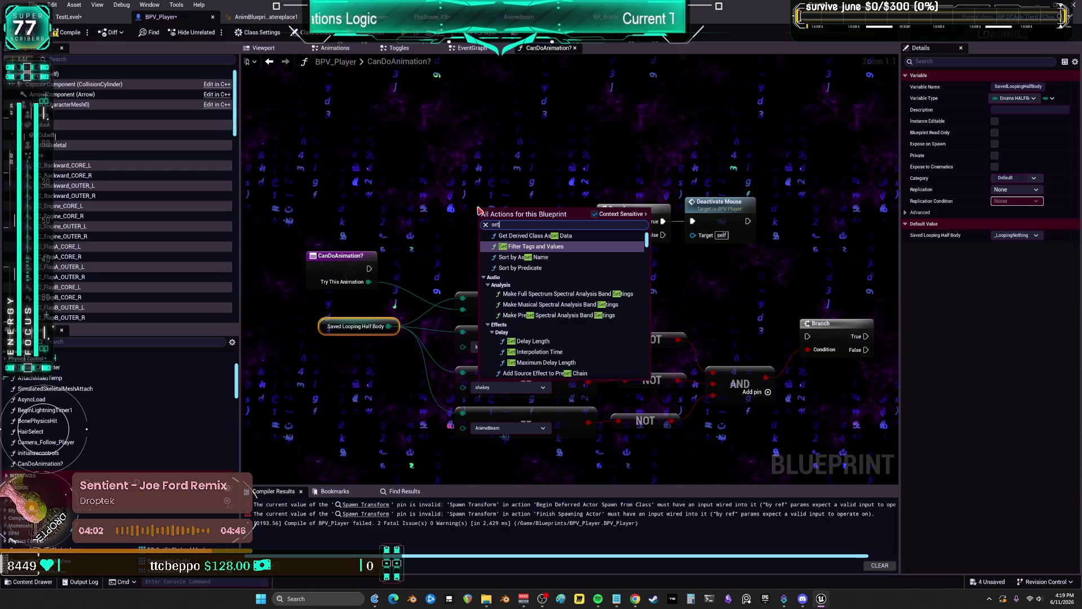
{"action": "key", "text": "BackSpace"}
{"action": "key", "text": "BackSpace"}
{"action": "key", "text": "BackSpace"}
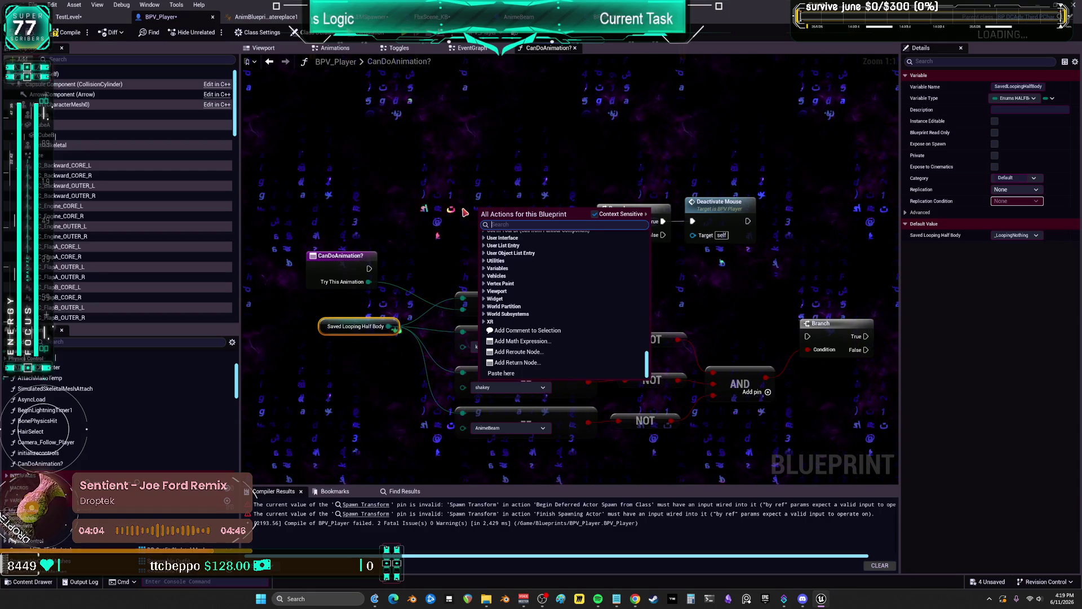
{"action": "left_click", "coordinate": [447, 195]}
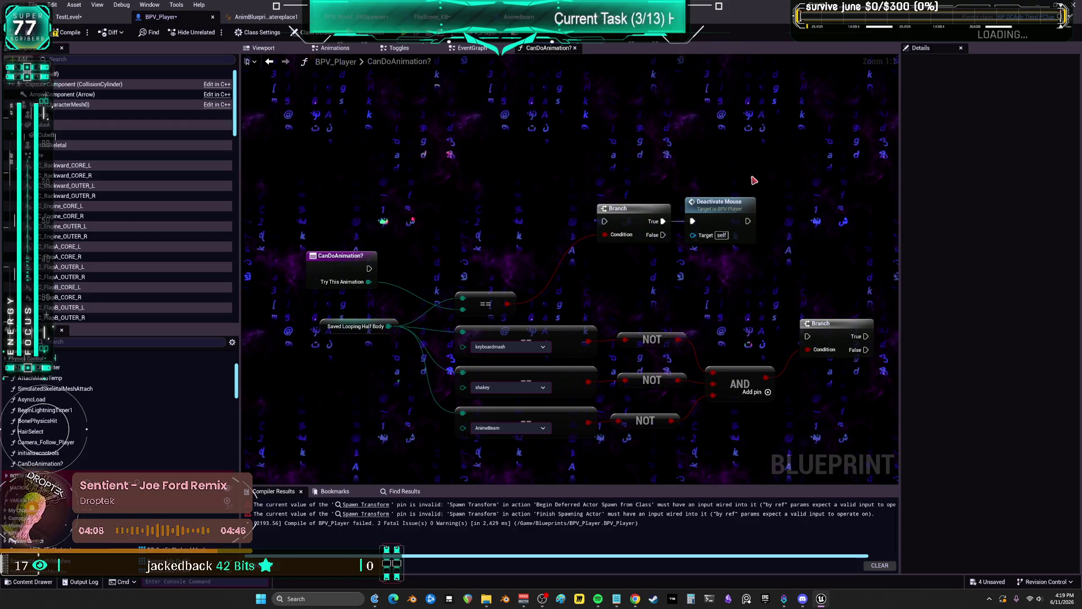
Wire the entry into the lower Branch and delete the upper Branch and Deactivate Mouse
{"action": "left_click_drag", "start_coordinate": [589, 192], "coordinate": [761, 248]}
{"action": "left_click_drag", "start_coordinate": [640, 223], "coordinate": [662, 284]}
{"action": "left_click", "coordinate": [507, 265]}
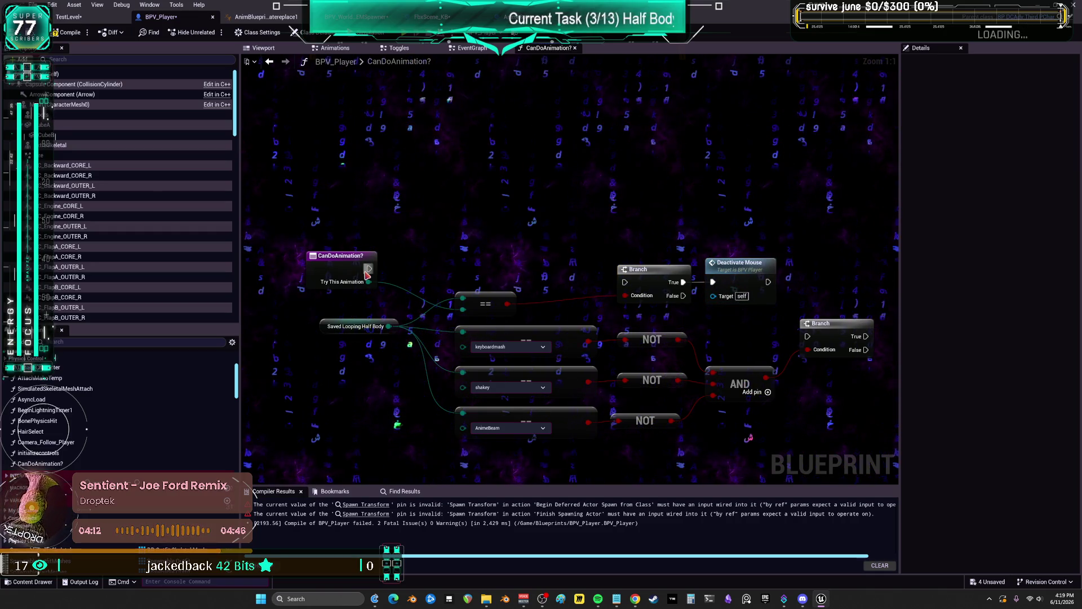
{"action": "mouse_move", "coordinate": [456, 255]}
{"action": "left_mouse_down"}
{"action": "mouse_move", "coordinate": [817, 343]}
{"action": "mouse_move", "coordinate": [750, 282]}
{"action": "mouse_move", "coordinate": [536, 181]}
{"action": "left_mouse_up"}
{"action": "key", "text": "Delete"}
{"action": "mouse_move", "coordinate": [825, 333]}
{"action": "left_mouse_down"}
{"action": "mouse_move", "coordinate": [701, 276]}
{"action": "mouse_move", "coordinate": [799, 266]}
{"action": "left_mouse_up"}
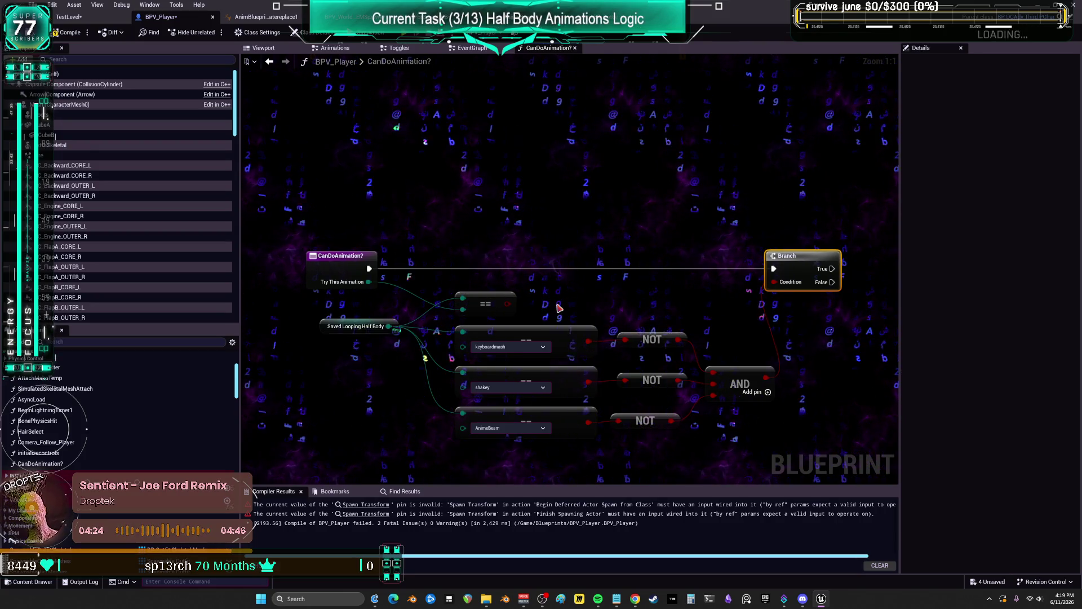
Restore the deleted == node and move it up just right of the entry node
{"action": "key", "text": "Delete"}
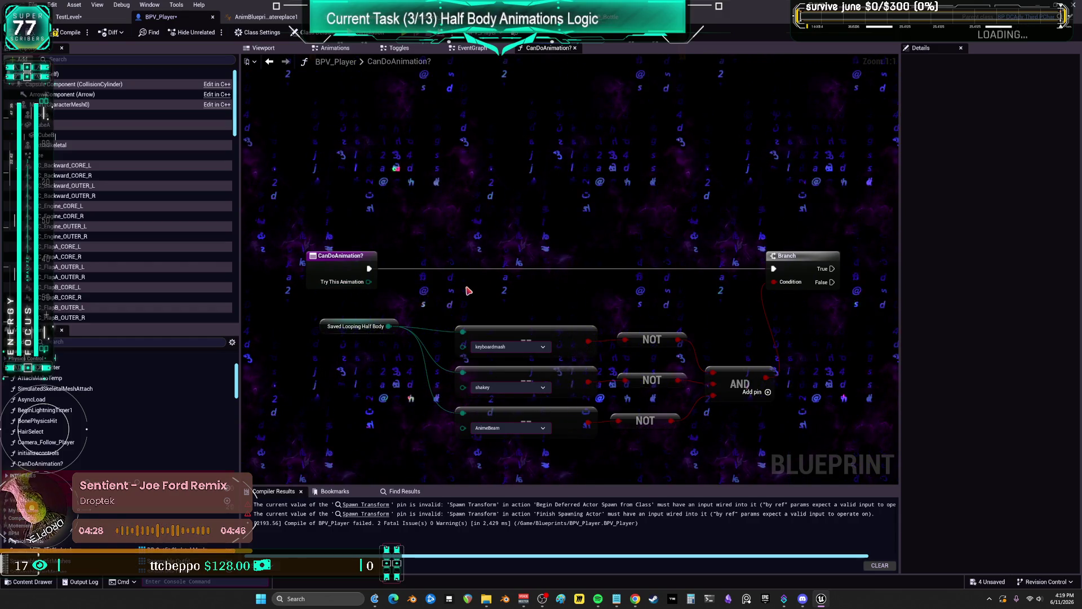
{"action": "key", "text": "ctrl+z"}
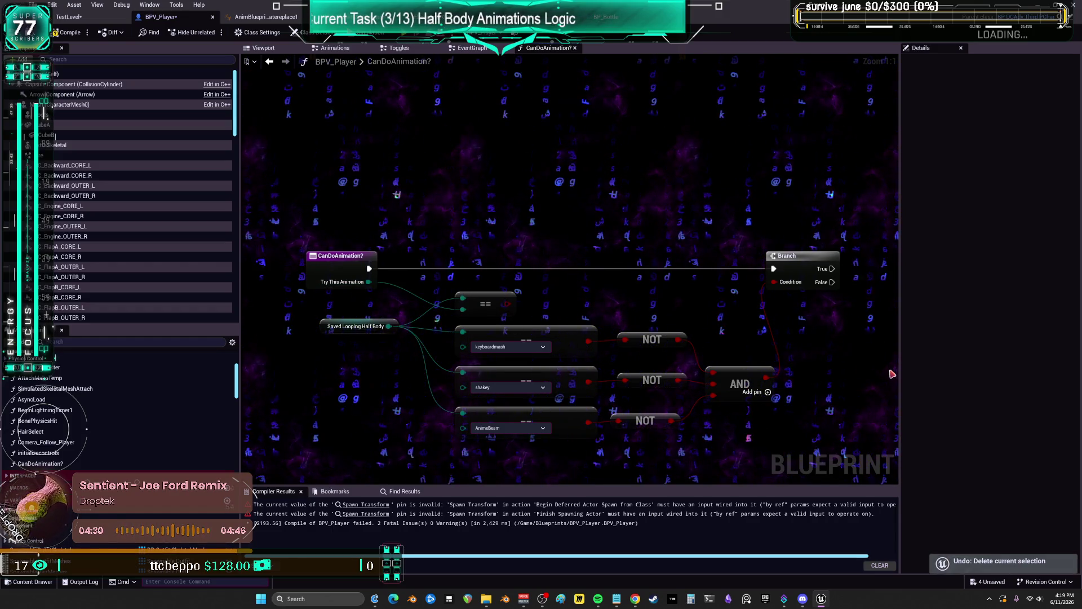
{"action": "left_click_drag", "start_coordinate": [495, 298], "coordinate": [495, 231]}
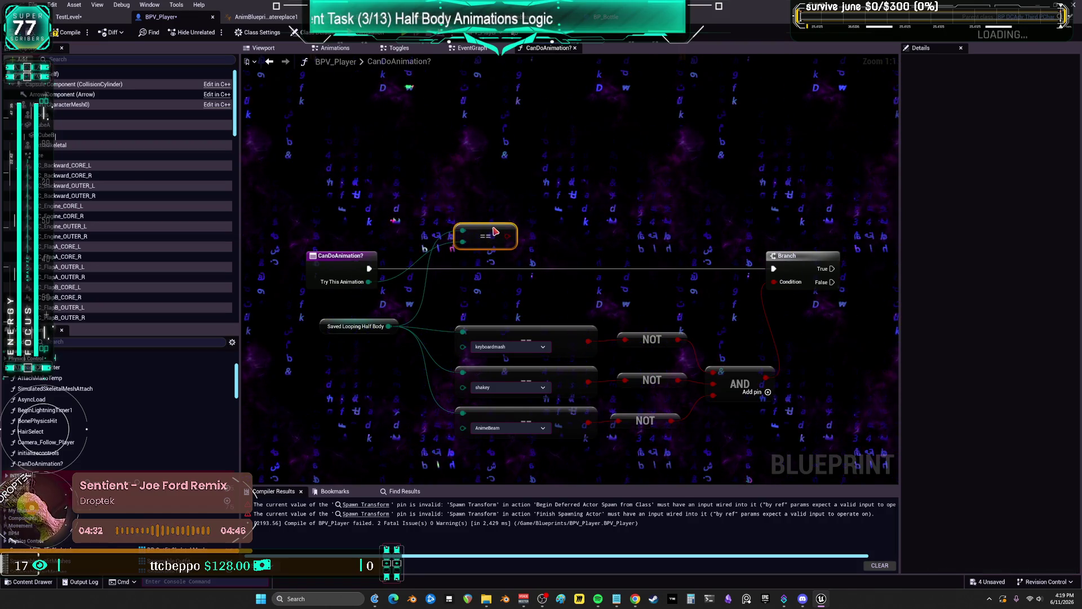
{"action": "mouse_move", "coordinate": [495, 299]}
{"action": "left_mouse_down"}
{"action": "mouse_move", "coordinate": [454, 265]}
{"action": "mouse_move", "coordinate": [342, 265]}
{"action": "left_mouse_up"}
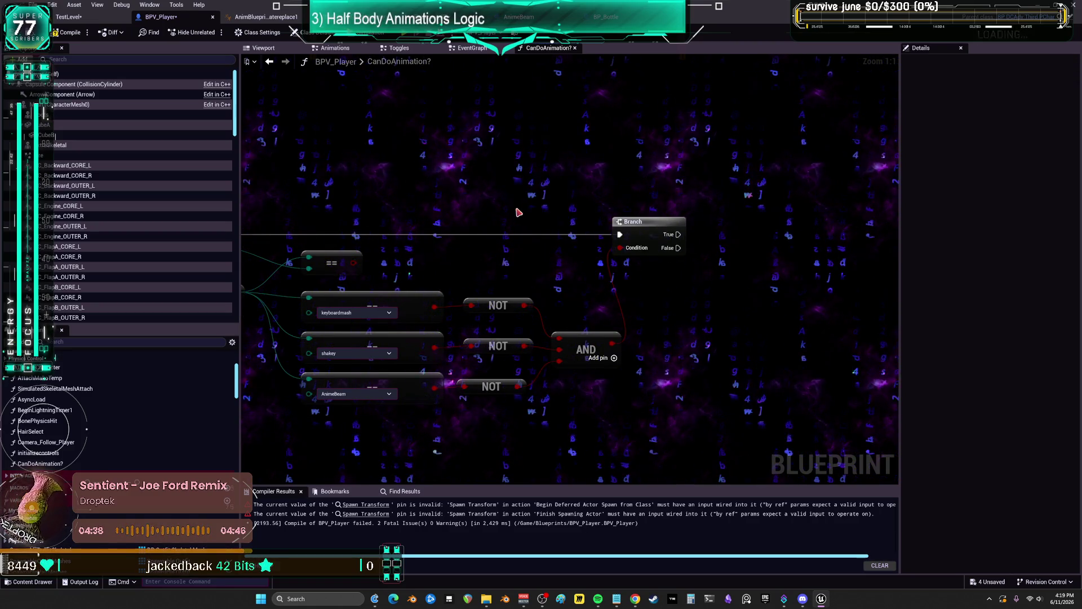
{"action": "left_click_drag", "start_coordinate": [495, 251], "coordinate": [604, 240]}
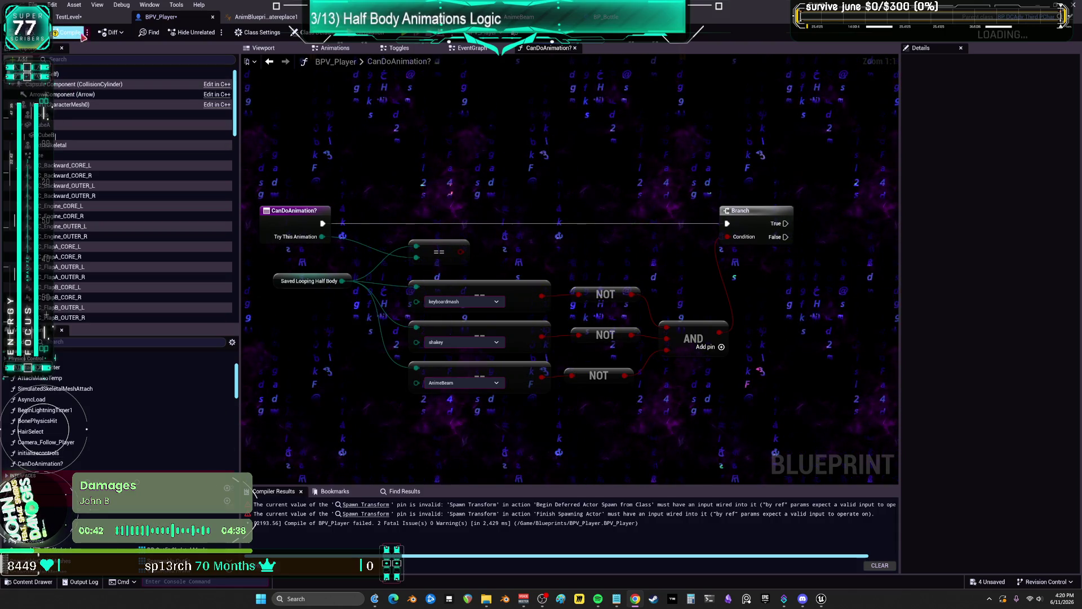
On the CanDoAnimation? entry node, add Boolean output NewParam; drag its Return Node beside the Branch
{"action": "scroll", "coordinate": [451, 203], "scroll_direction": "down", "scroll_amount": 3}
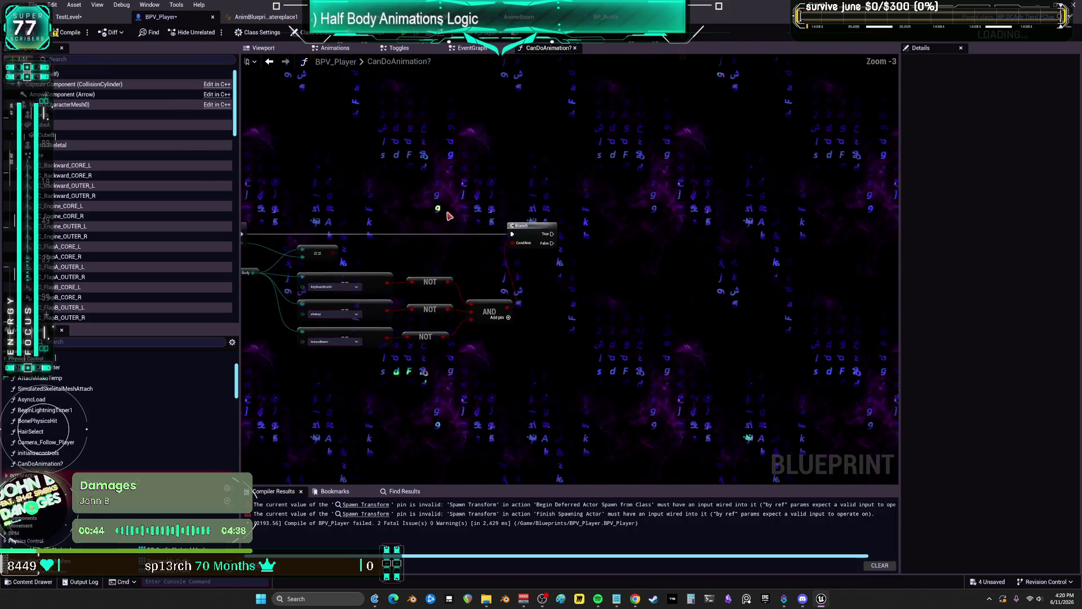
{"action": "scroll", "coordinate": [451, 203], "scroll_direction": "up", "scroll_amount": 2}
{"action": "left_click", "coordinate": [311, 223]}
{"action": "left_click_drag", "start_coordinate": [685, 176], "coordinate": [546, 181]}
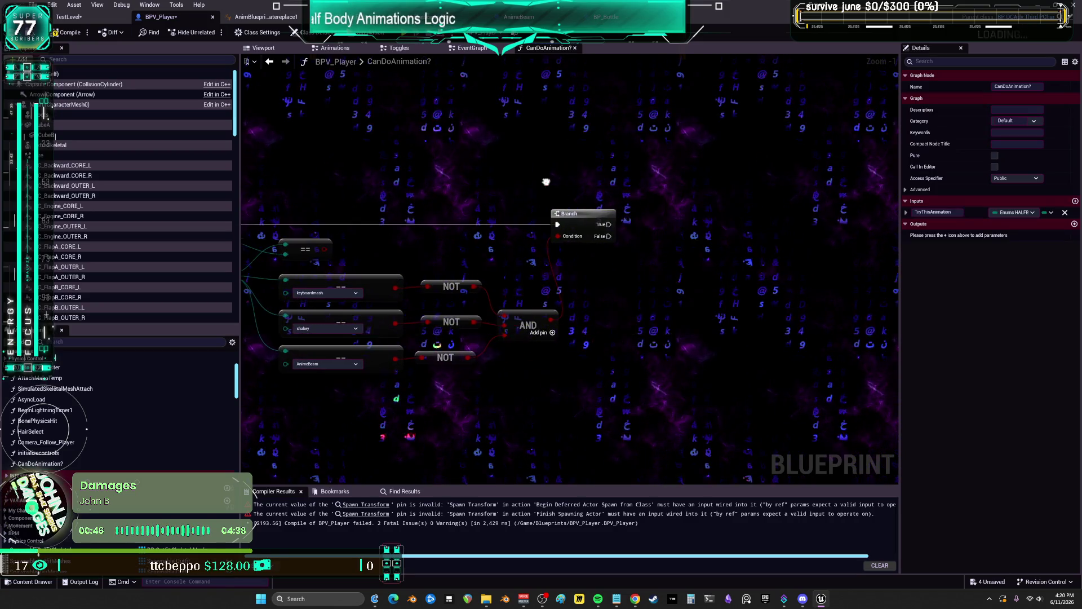
{"action": "left_click", "coordinate": [1075, 224]}
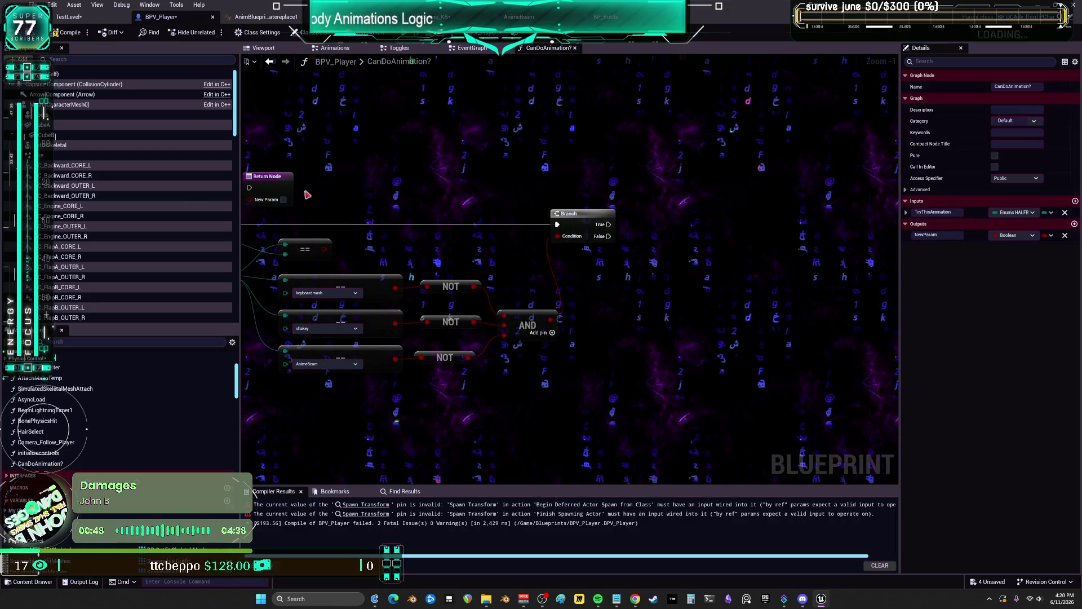
{"action": "left_click_drag", "start_coordinate": [257, 181], "coordinate": [654, 201]}
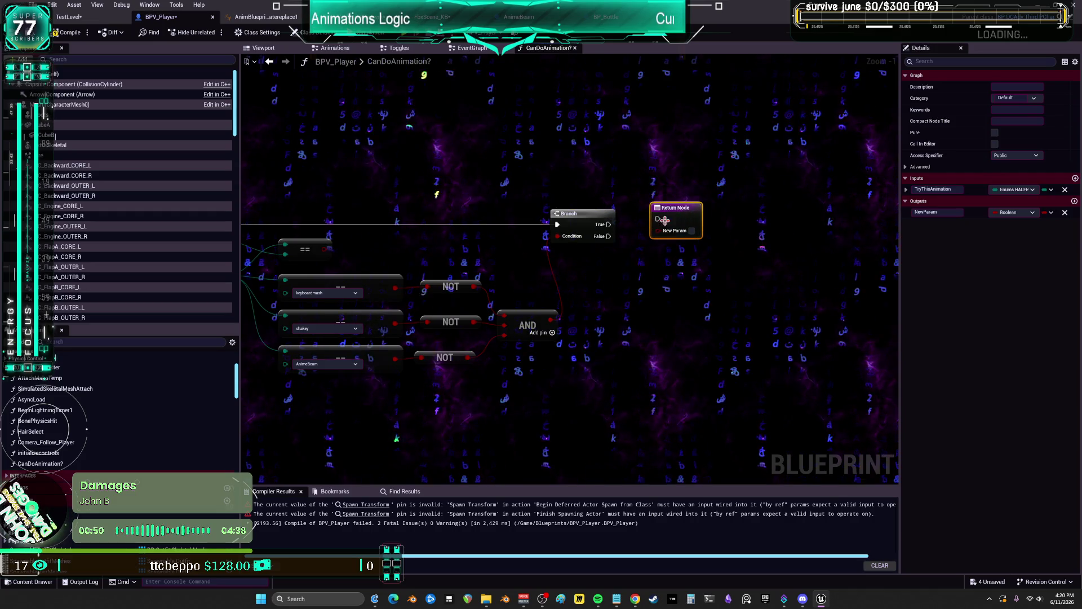
{"action": "left_click_drag", "start_coordinate": [418, 267], "coordinate": [526, 262]}
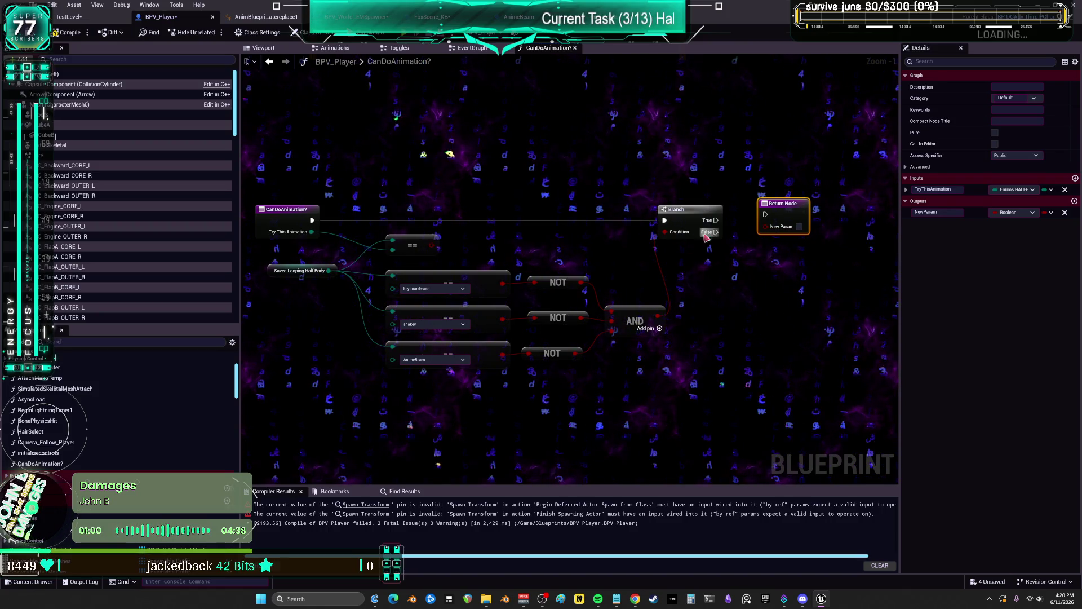
Feed the AND result into New Param, delete the Branch, and wire the entry straight to the Return Node
{"action": "left_click_drag", "start_coordinate": [716, 220], "coordinate": [766, 217]}
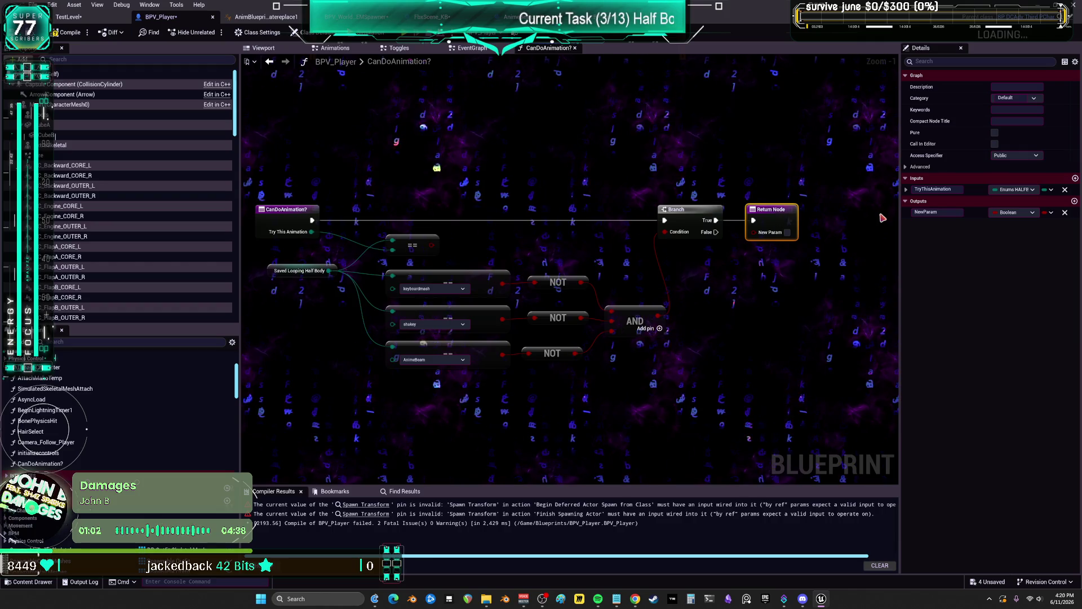
{"action": "left_click_drag", "start_coordinate": [660, 315], "coordinate": [760, 236]}
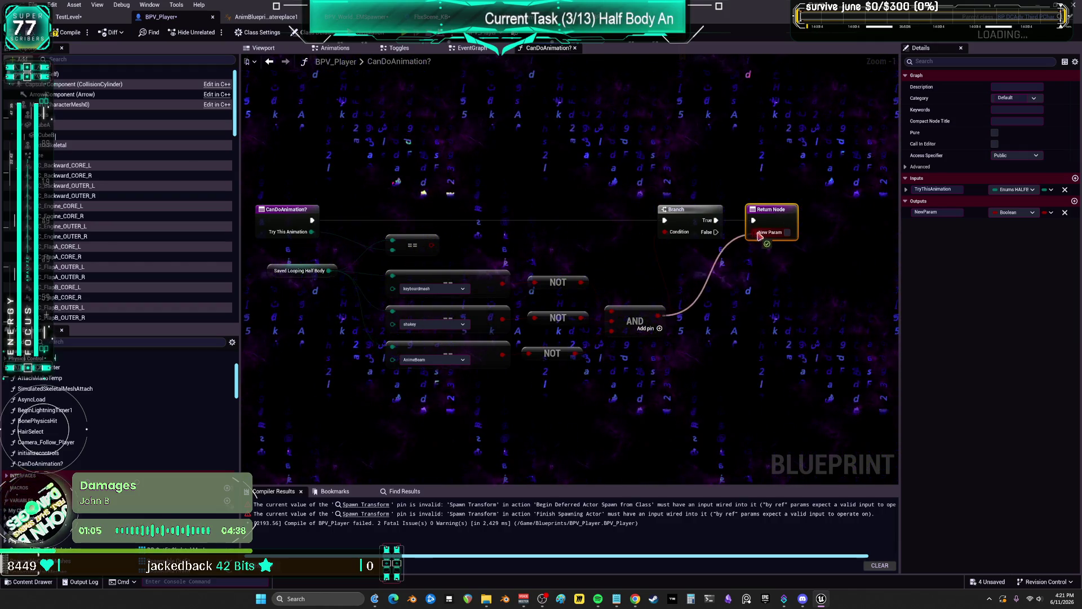
{"action": "left_click", "coordinate": [689, 209]}
{"action": "key", "text": "Delete"}
{"action": "mouse_move", "coordinate": [312, 220]}
{"action": "left_mouse_down"}
{"action": "mouse_move", "coordinate": [783, 219]}
{"action": "mouse_move", "coordinate": [748, 218]}
{"action": "left_mouse_up"}
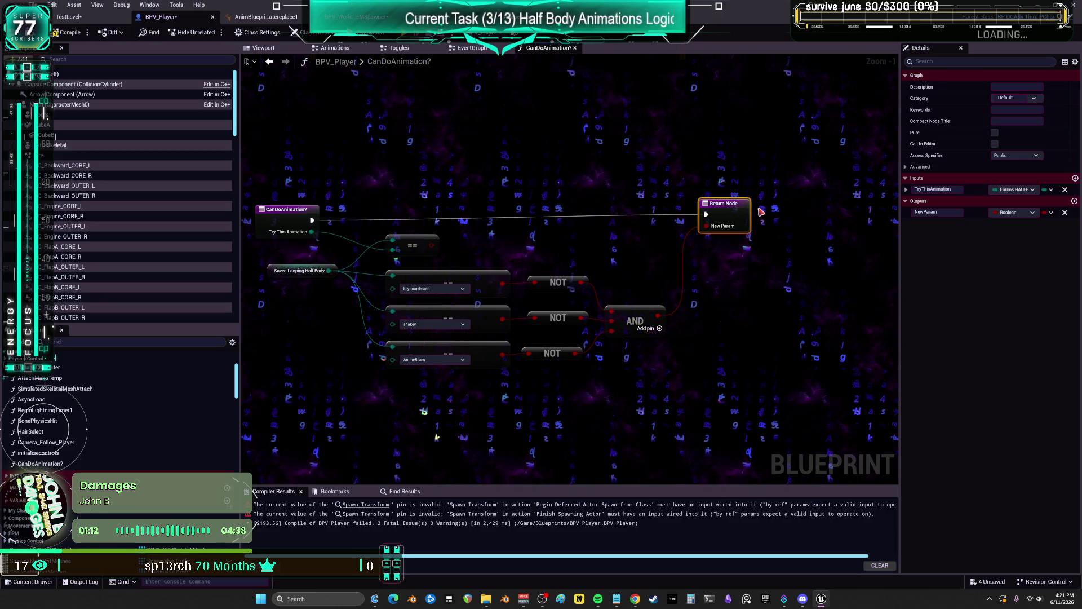
{"action": "left_click_drag", "start_coordinate": [748, 215], "coordinate": [760, 219]}
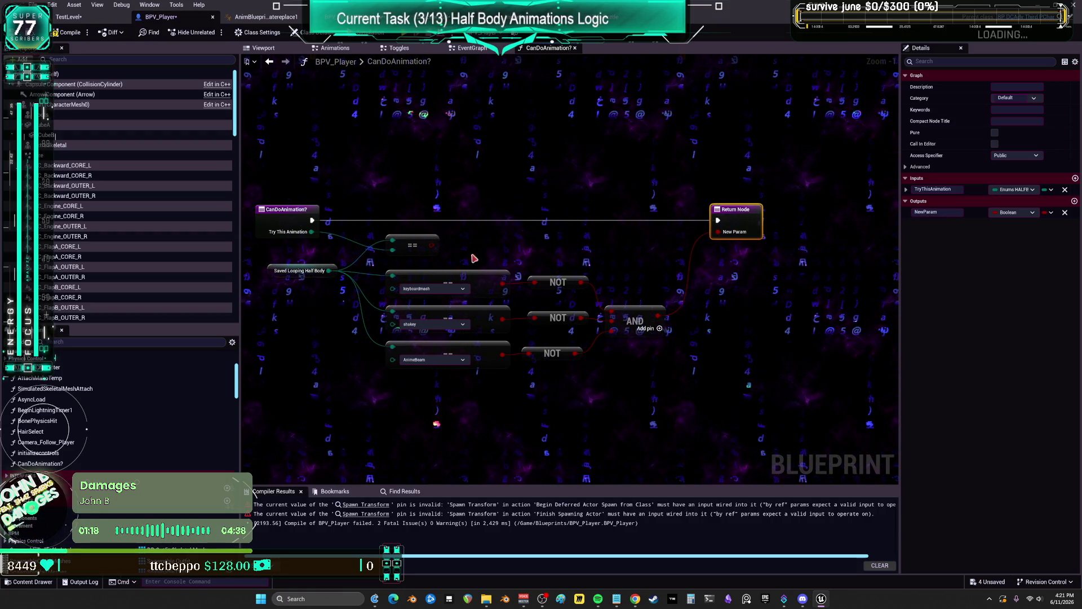
Tidy the comparison nodes, restoring the deleted == node and moving it up
{"action": "left_click", "coordinate": [417, 240]}
{"action": "key", "text": "Delete"}
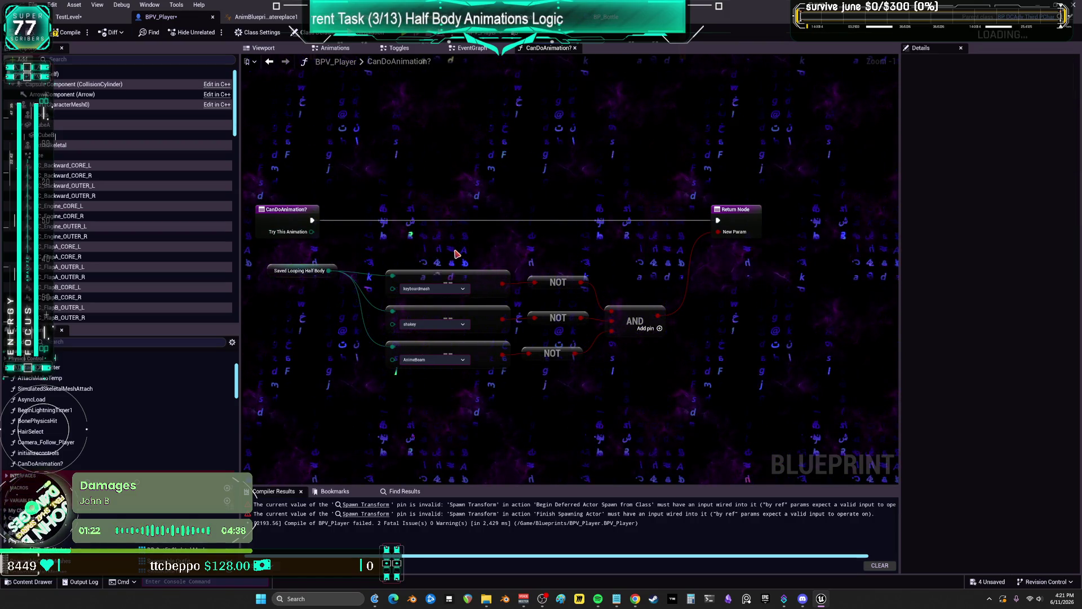
{"action": "key", "text": "ctrl+z"}
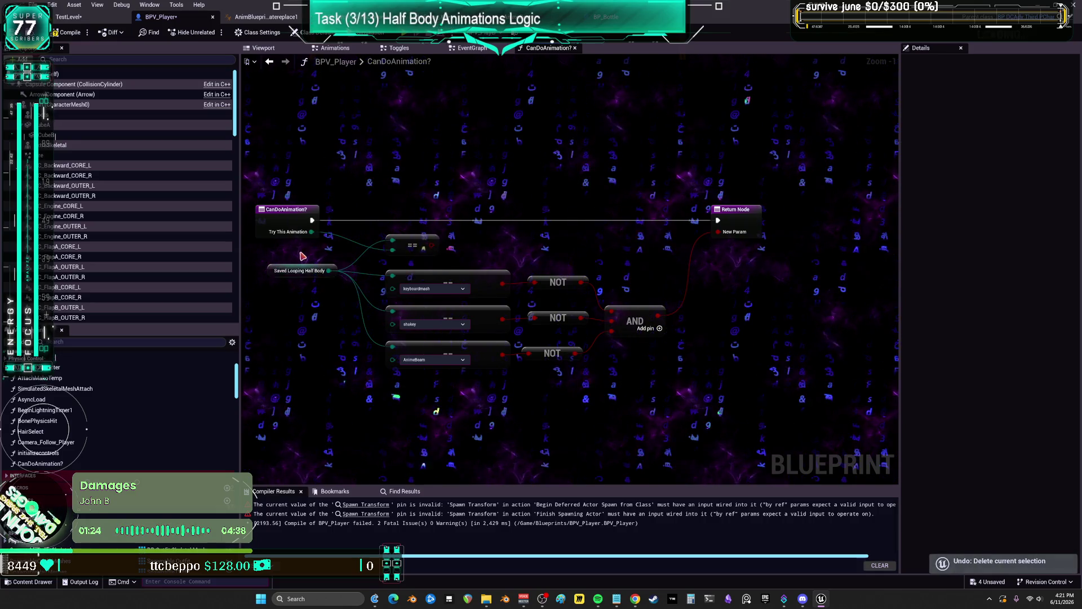
{"action": "left_click", "coordinate": [299, 271]}
{"action": "mouse_move", "coordinate": [420, 236]}
{"action": "left_mouse_down"}
{"action": "mouse_move", "coordinate": [426, 197]}
{"action": "mouse_move", "coordinate": [421, 214]}
{"action": "left_mouse_up"}
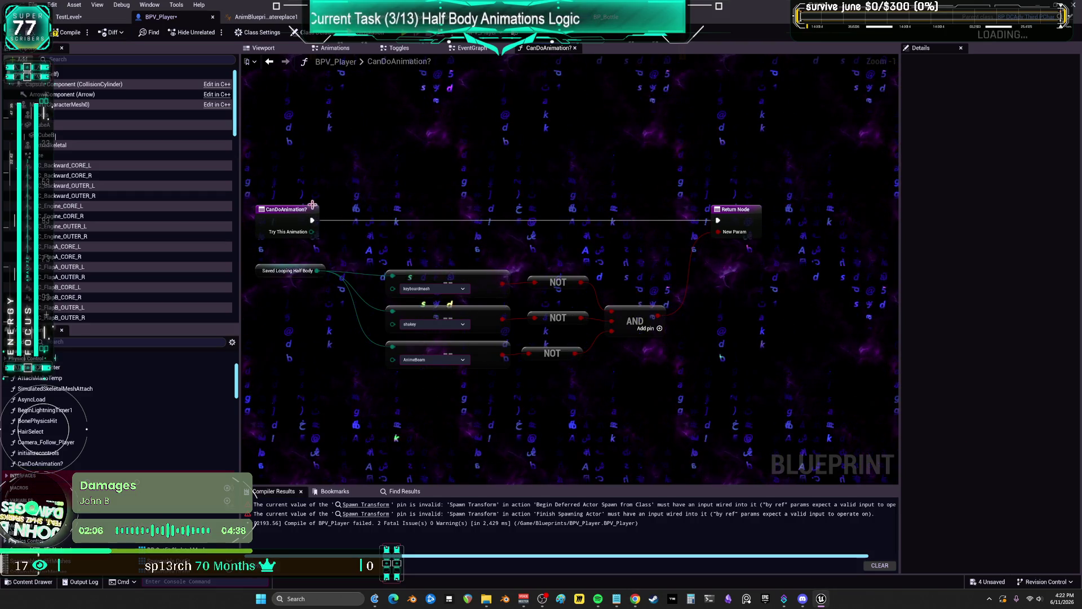
Rename the CanDoAnimation? function to CanDoUniqueAnimation?
{"action": "left_click", "coordinate": [285, 209]}
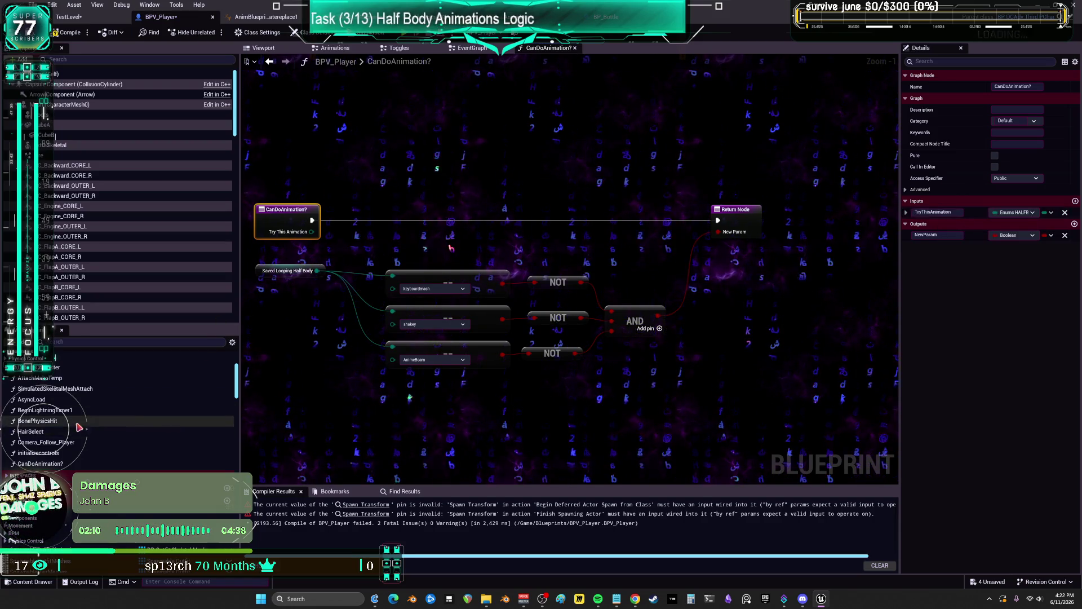
{"action": "left_click", "coordinate": [66, 463]}
{"action": "left_click", "coordinate": [66, 463]}
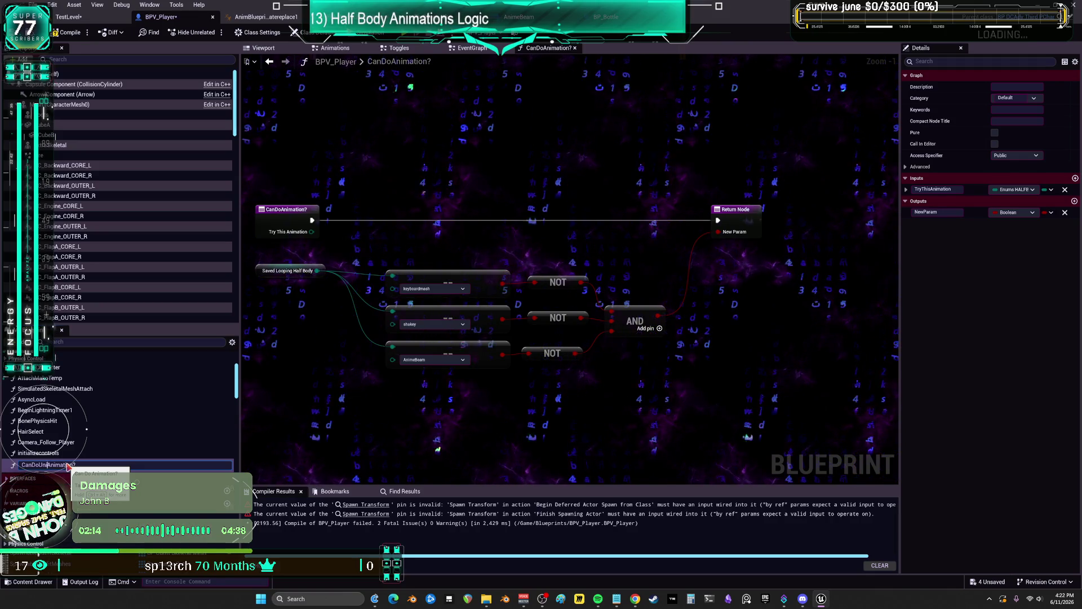
{"action": "type", "text": "ique"}
{"action": "key", "text": "Return"}
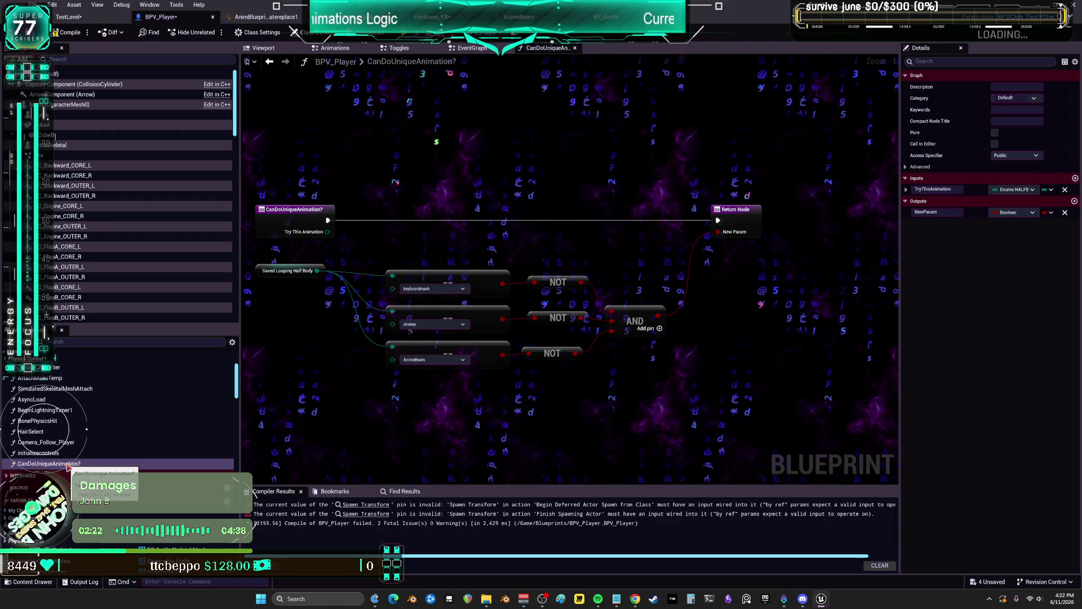
Remove the TryThisAnimation input, rename the output to CanDo?, mark the function Pure, and compile
{"action": "left_click", "coordinate": [1065, 190]}
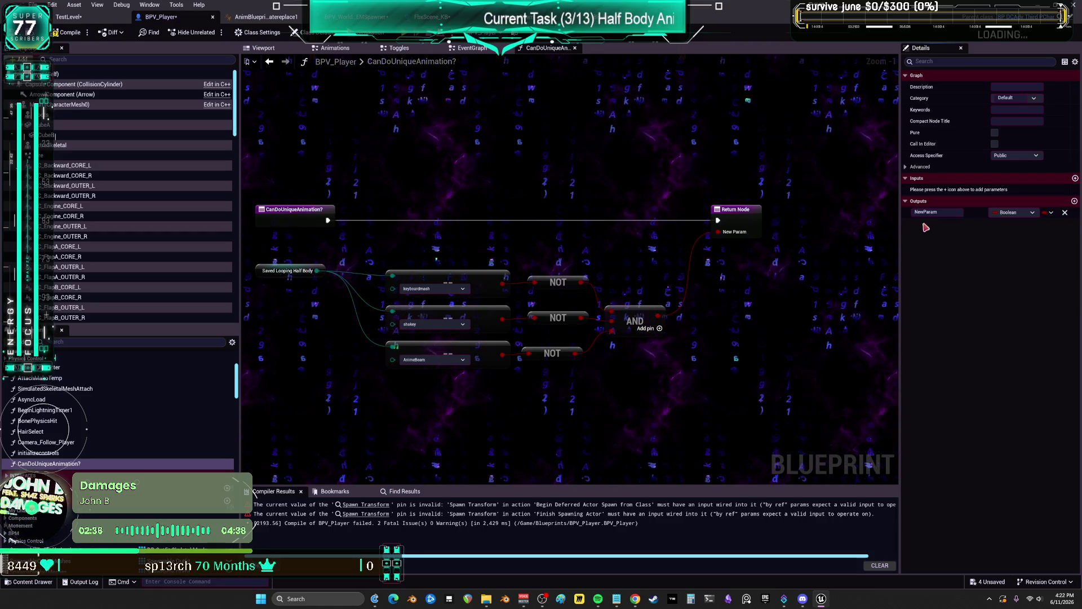
{"action": "left_click", "coordinate": [935, 212]}
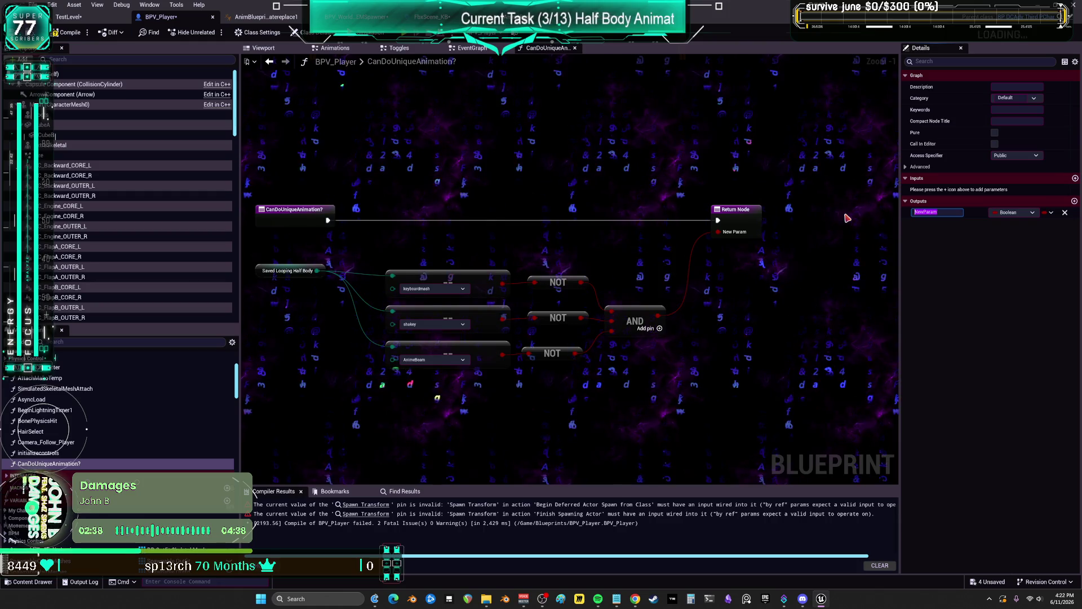
{"action": "type", "text": "CanDo?"}
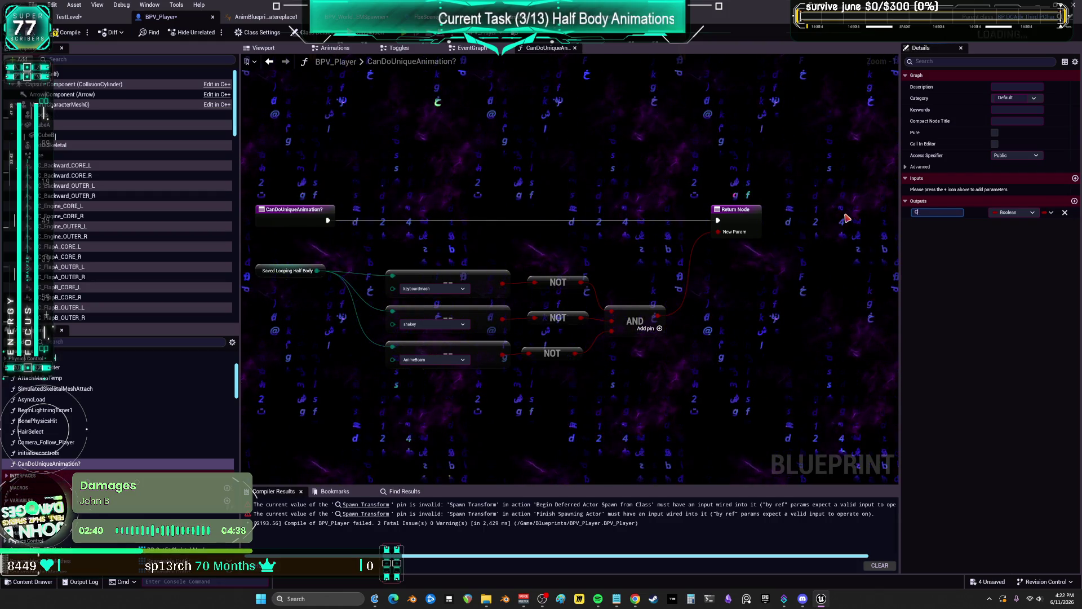
{"action": "key", "text": "Return"}
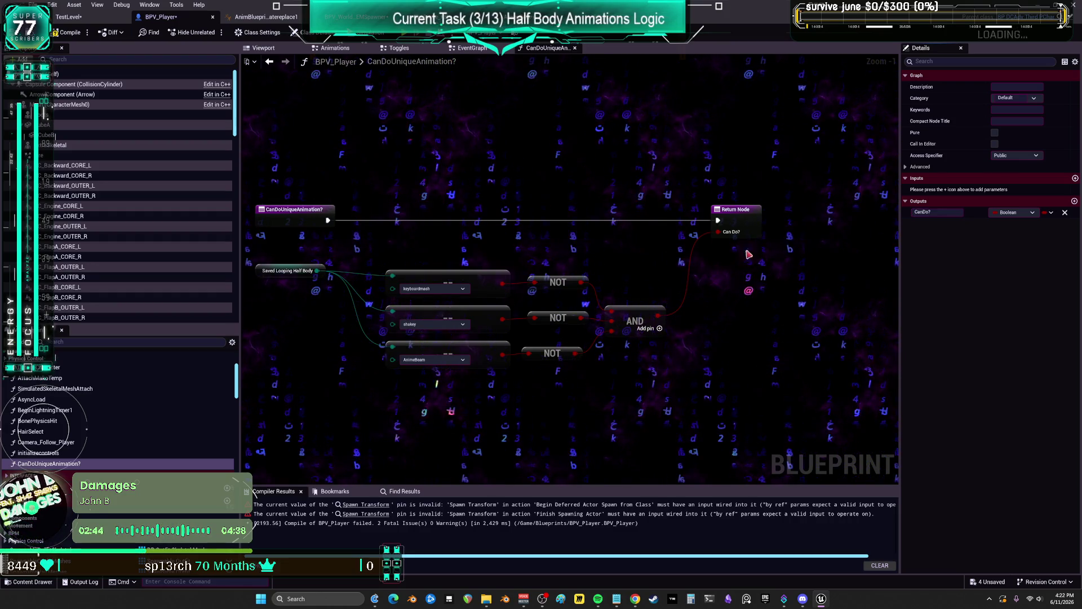
{"action": "left_click", "coordinate": [995, 134]}
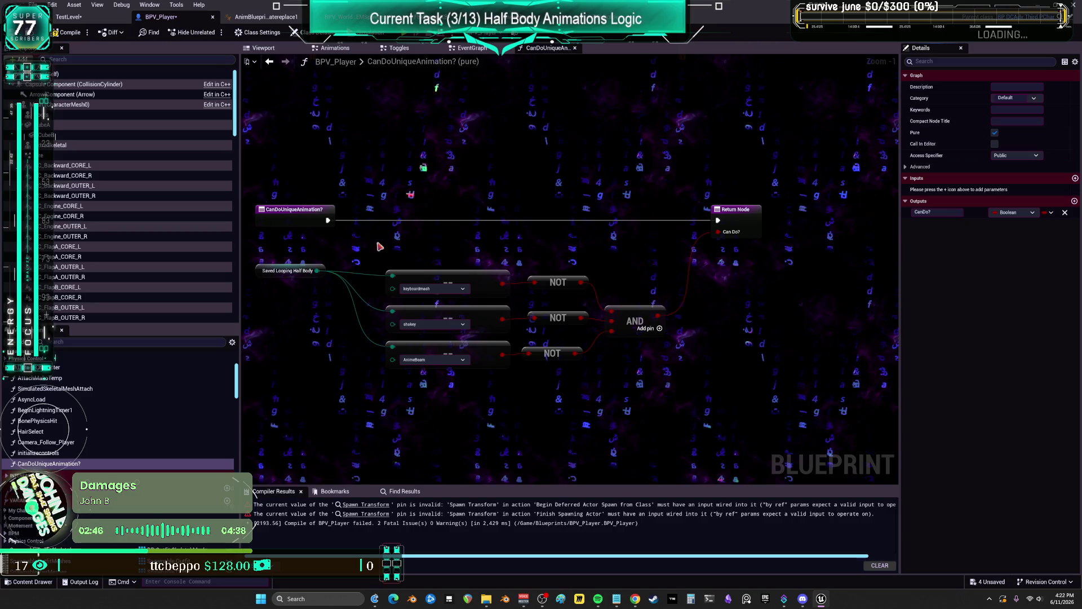
{"action": "left_click", "coordinate": [69, 34]}
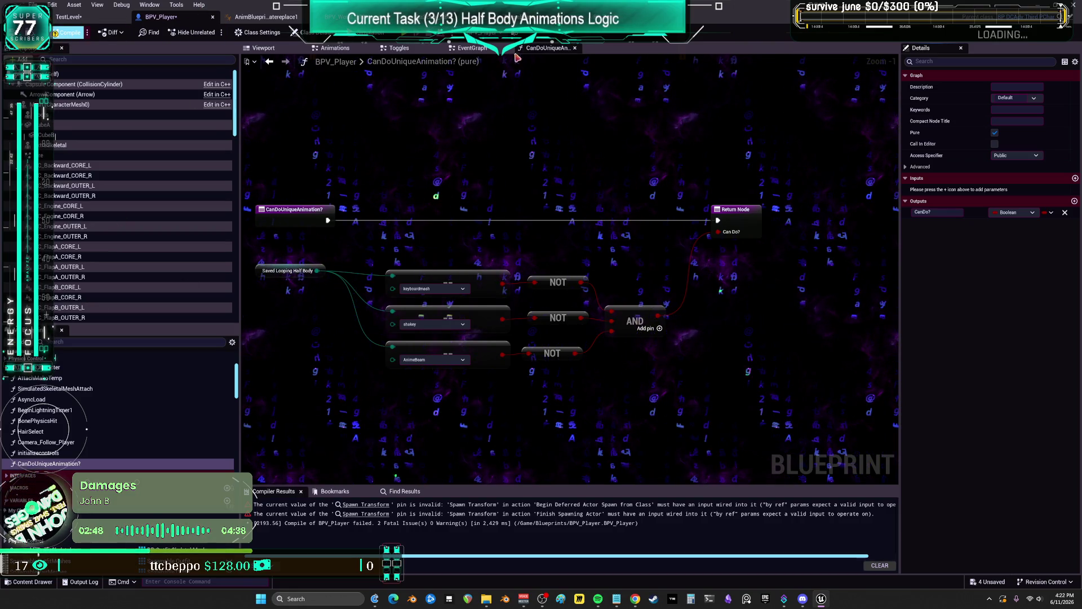
In the Toggles graph, add a Can Do Unique Animation? call feeding a new Branch's condition
{"action": "left_click", "coordinate": [473, 49]}
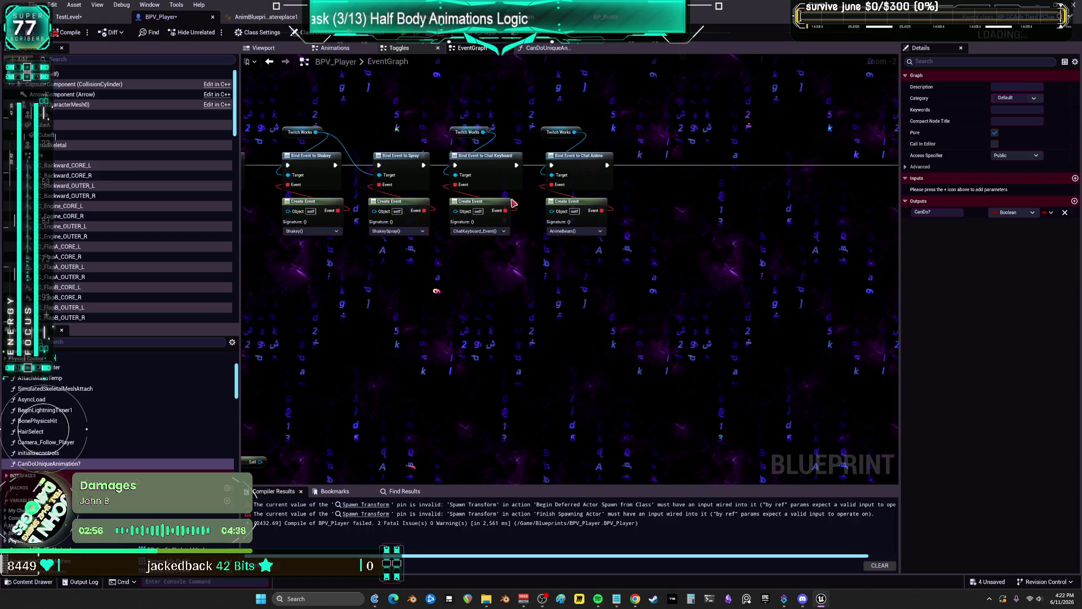
{"action": "left_click", "coordinate": [399, 48]}
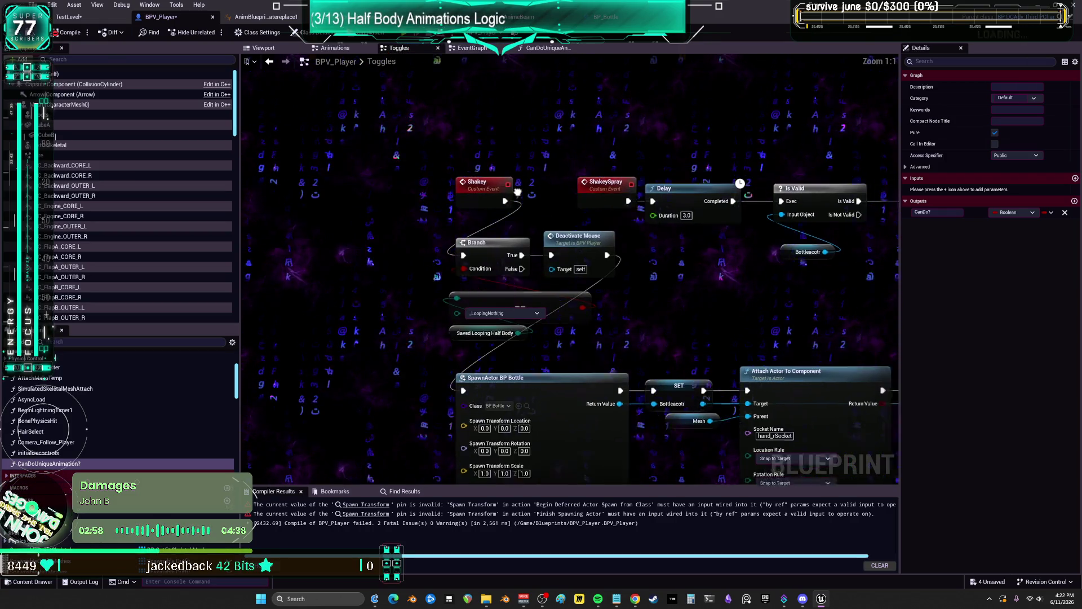
{"action": "mouse_move", "coordinate": [49, 464]}
{"action": "left_mouse_down"}
{"action": "mouse_move", "coordinate": [518, 135]}
{"action": "mouse_move", "coordinate": [579, 160]}
{"action": "mouse_move", "coordinate": [578, 174]}
{"action": "left_mouse_up"}
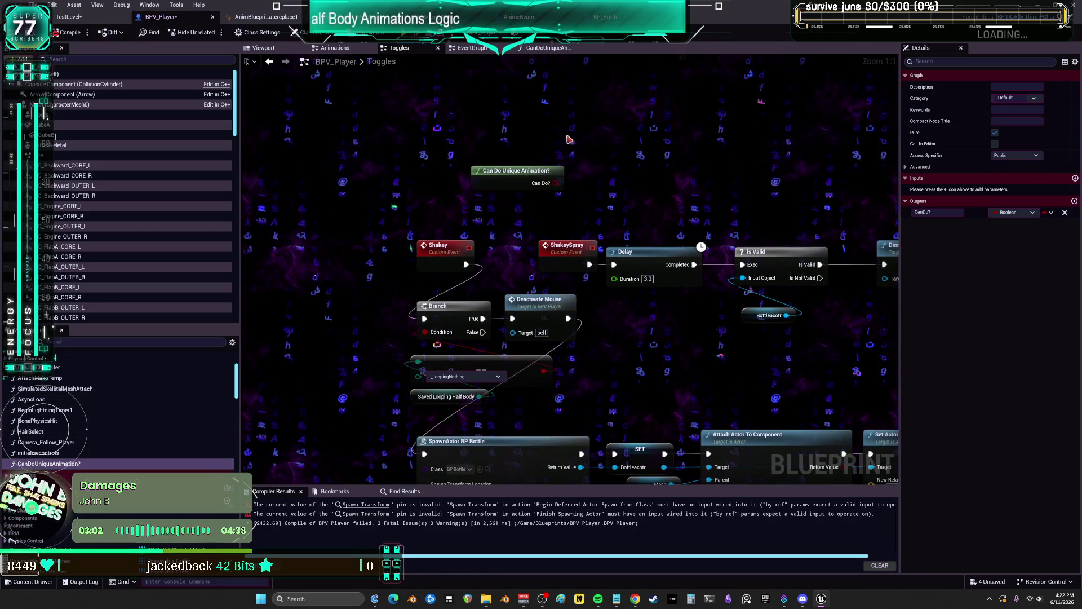
{"action": "key", "text": "b"}
{"action": "left_click", "coordinate": [563, 129]}
{"action": "mouse_move", "coordinate": [507, 171]}
{"action": "left_mouse_down"}
{"action": "mouse_move", "coordinate": [486, 156]}
{"action": "mouse_move", "coordinate": [570, 159]}
{"action": "mouse_move", "coordinate": [493, 180]}
{"action": "left_mouse_up"}
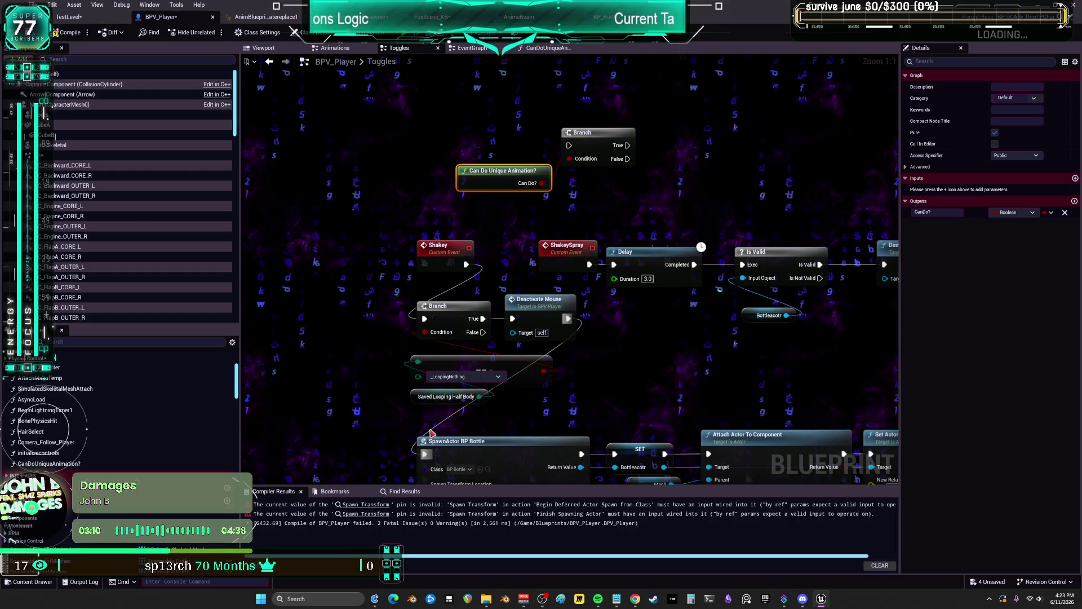
Move the old half-body branch nodes aside and run the Shakey event into the new Branch
{"action": "left_click_drag", "start_coordinate": [431, 433], "coordinate": [414, 360]}
{"action": "left_click", "coordinate": [439, 305], "text": "ctrl"}
{"action": "left_click_drag", "start_coordinate": [440, 306], "coordinate": [242, 306]}
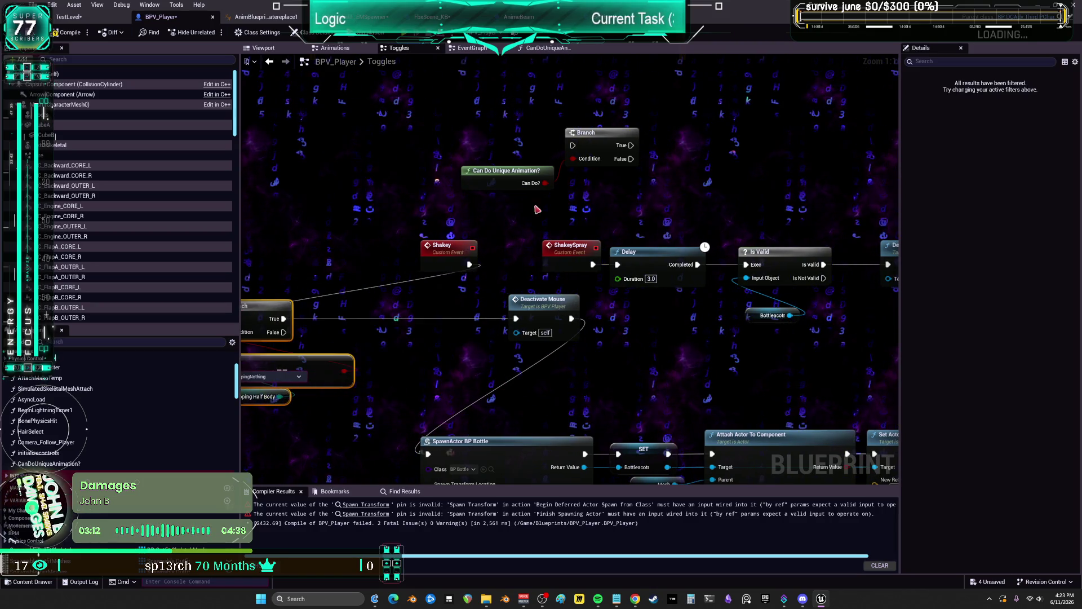
{"action": "mouse_move", "coordinate": [601, 138]}
{"action": "left_mouse_down"}
{"action": "mouse_move", "coordinate": [490, 205]}
{"action": "mouse_move", "coordinate": [477, 251]}
{"action": "left_mouse_up"}
{"action": "left_click_drag", "start_coordinate": [444, 321], "coordinate": [459, 314]}
{"action": "left_click_drag", "start_coordinate": [468, 264], "coordinate": [455, 271]}
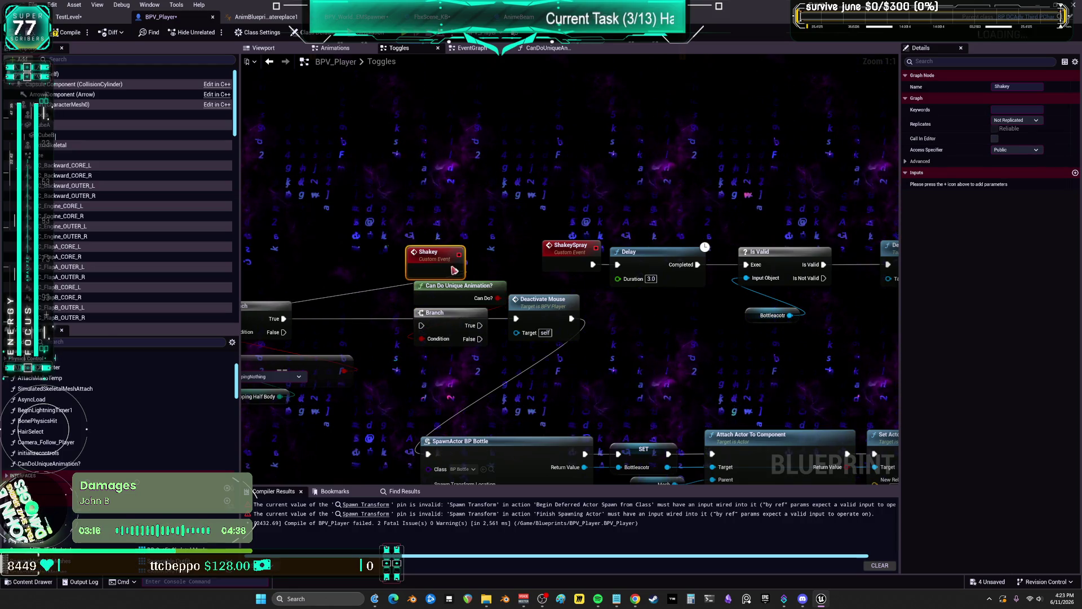
{"action": "left_click_drag", "start_coordinate": [423, 326], "coordinate": [417, 317]}
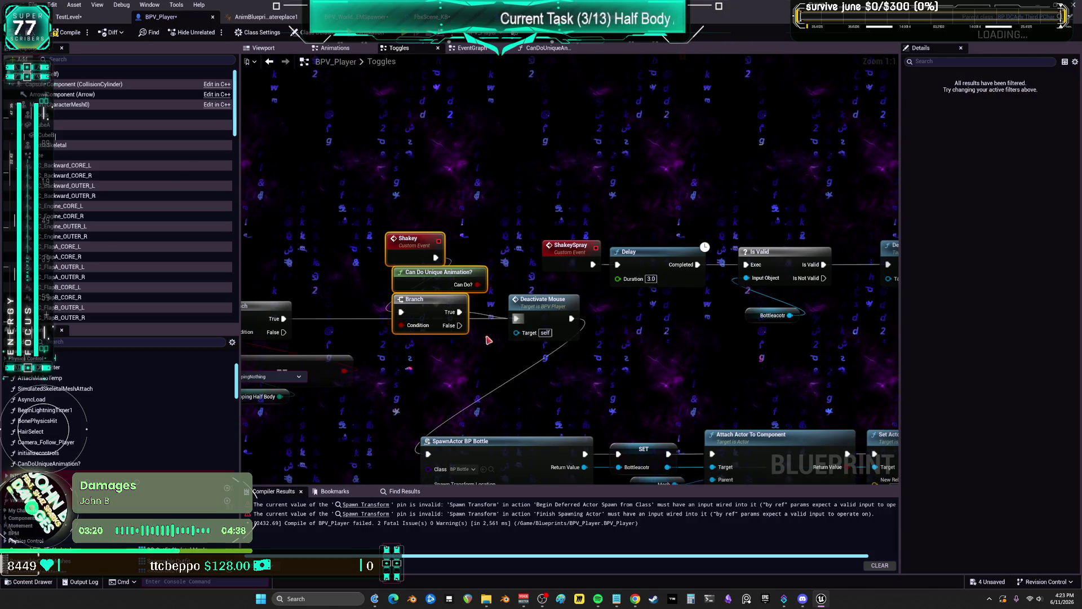
Undo the last two edits and check the CanDoUniqueAnimation? function graph before returning to Toggles
{"action": "left_click_drag", "start_coordinate": [488, 340], "coordinate": [579, 334]}
{"action": "key", "text": "ctrl+z"}
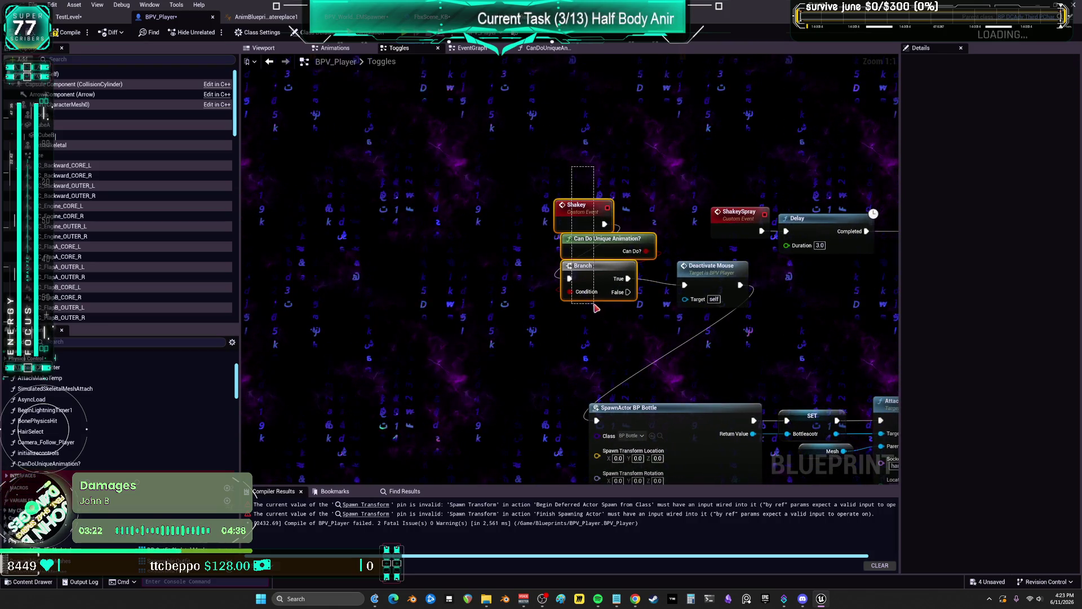
{"action": "key", "text": "ctrl+z"}
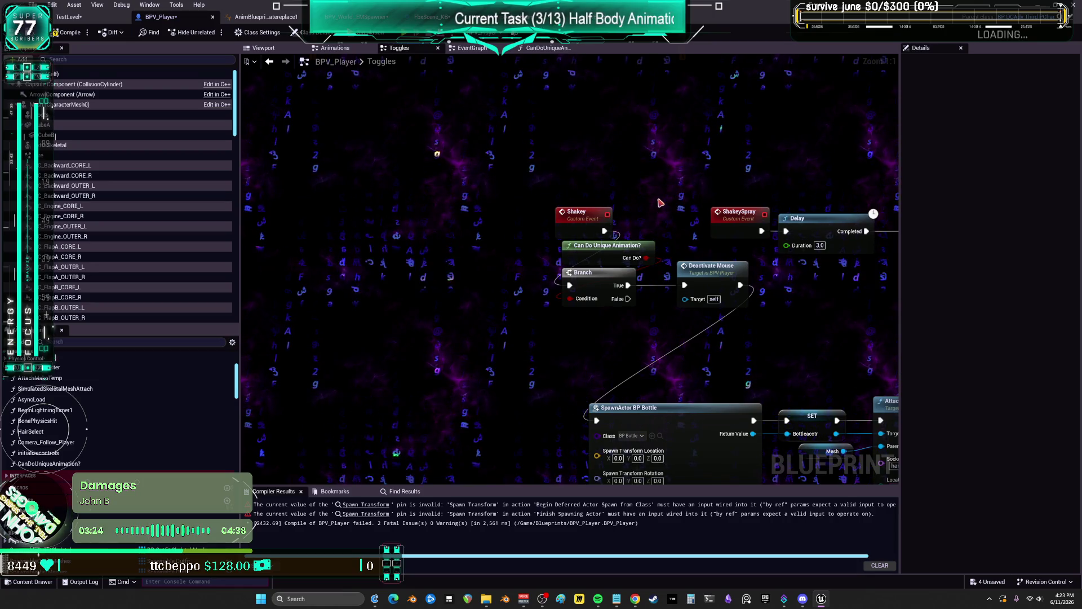
{"action": "double_click", "coordinate": [608, 246]}
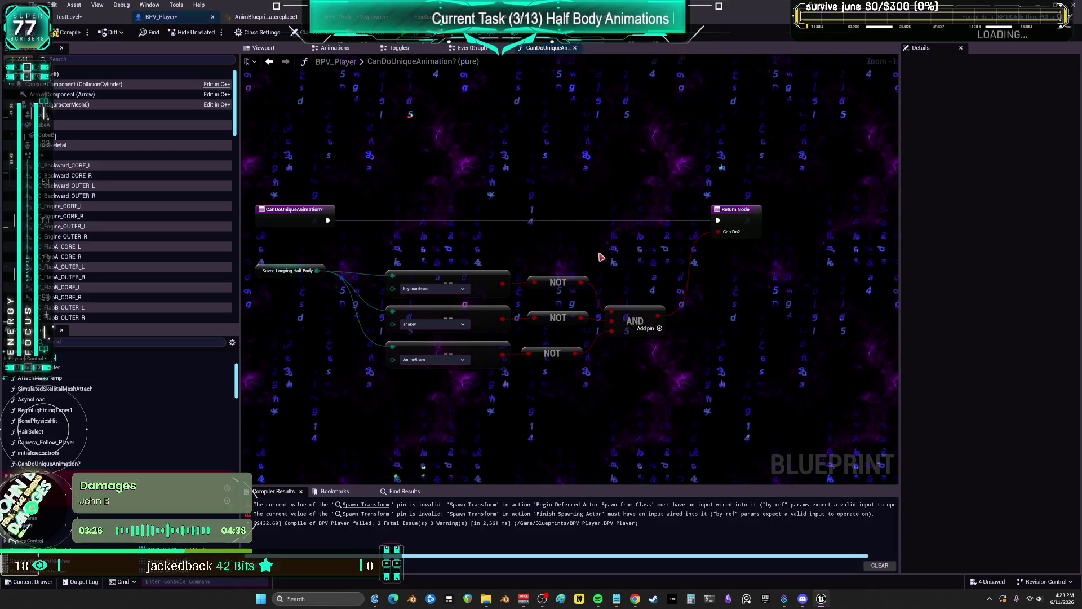
{"action": "left_click", "coordinate": [270, 63]}
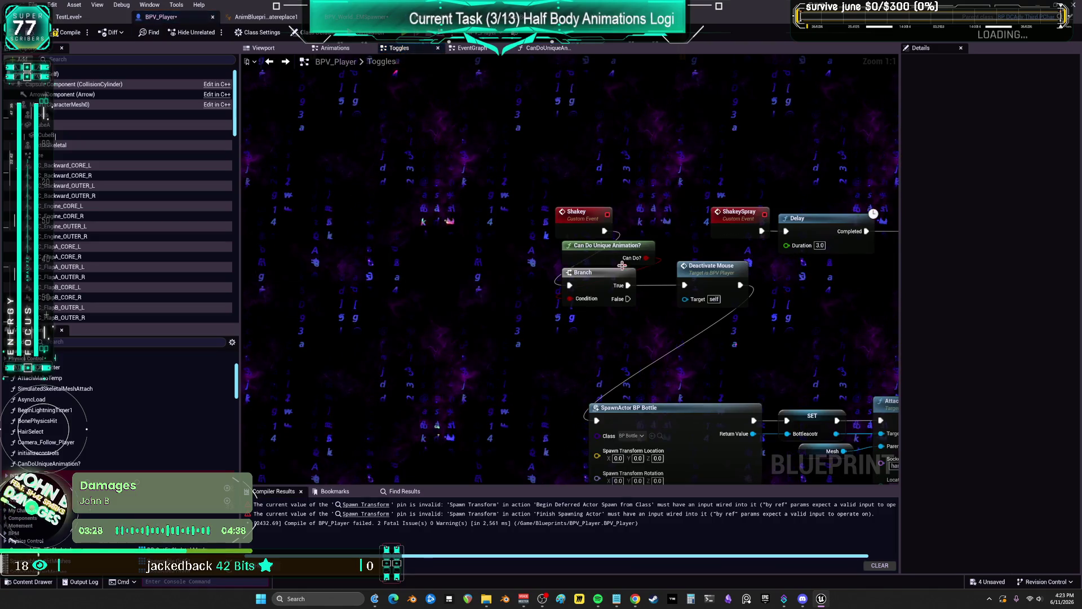
Paste a copy of the Can Do Unique Animation? check and Branch beside the AnimeBeam event
{"action": "mouse_move", "coordinate": [727, 255]}
{"action": "left_mouse_down"}
{"action": "mouse_move", "coordinate": [635, 254]}
{"action": "mouse_move", "coordinate": [660, 159]}
{"action": "left_mouse_up"}
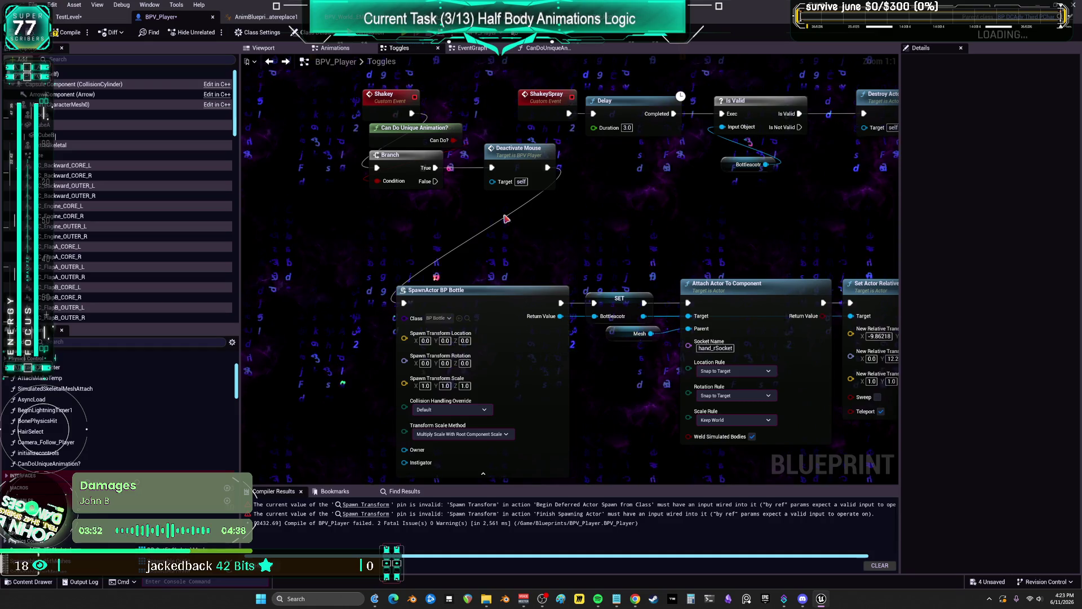
{"action": "left_click_drag", "start_coordinate": [461, 101], "coordinate": [460, 140]}
{"action": "left_click", "coordinate": [399, 182]}
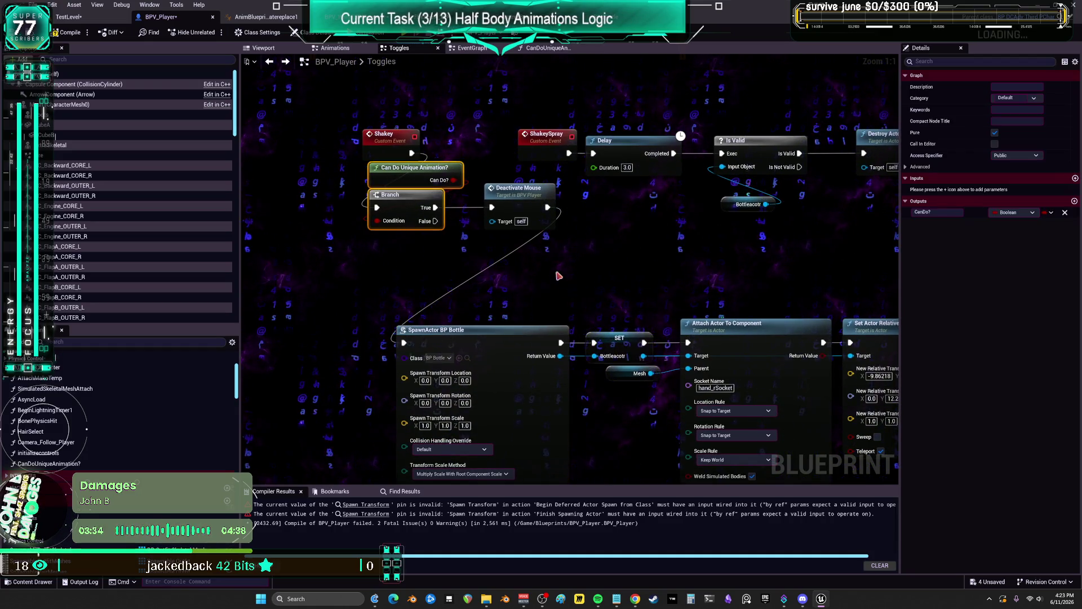
{"action": "left_click_drag", "start_coordinate": [400, 182], "coordinate": [497, 321]}
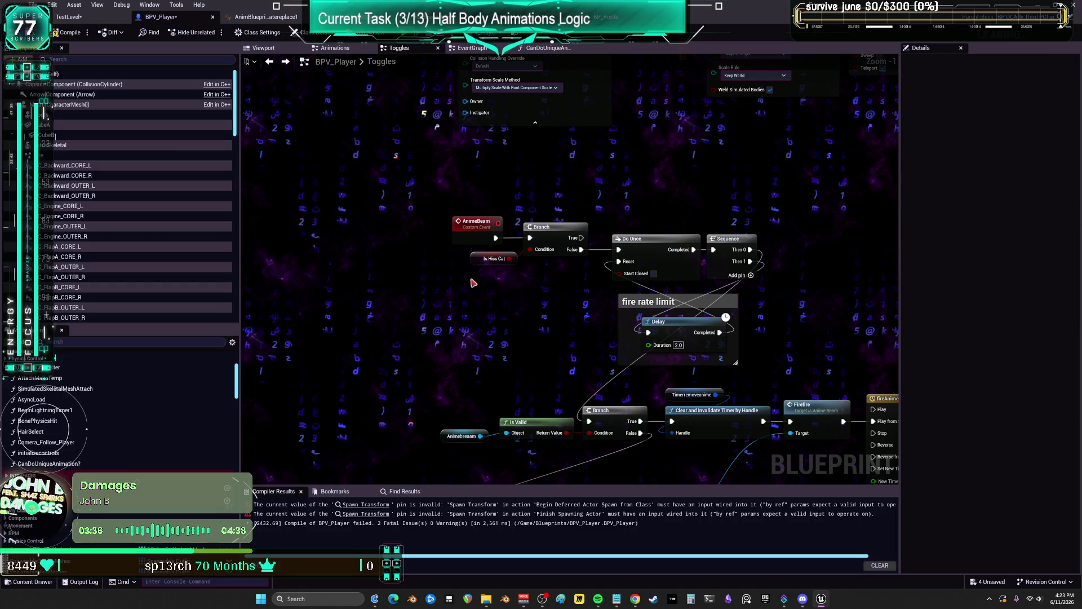
{"action": "key", "text": "ctrl+v"}
{"action": "scroll", "coordinate": [483, 303], "scroll_direction": "up", "scroll_amount": 1}
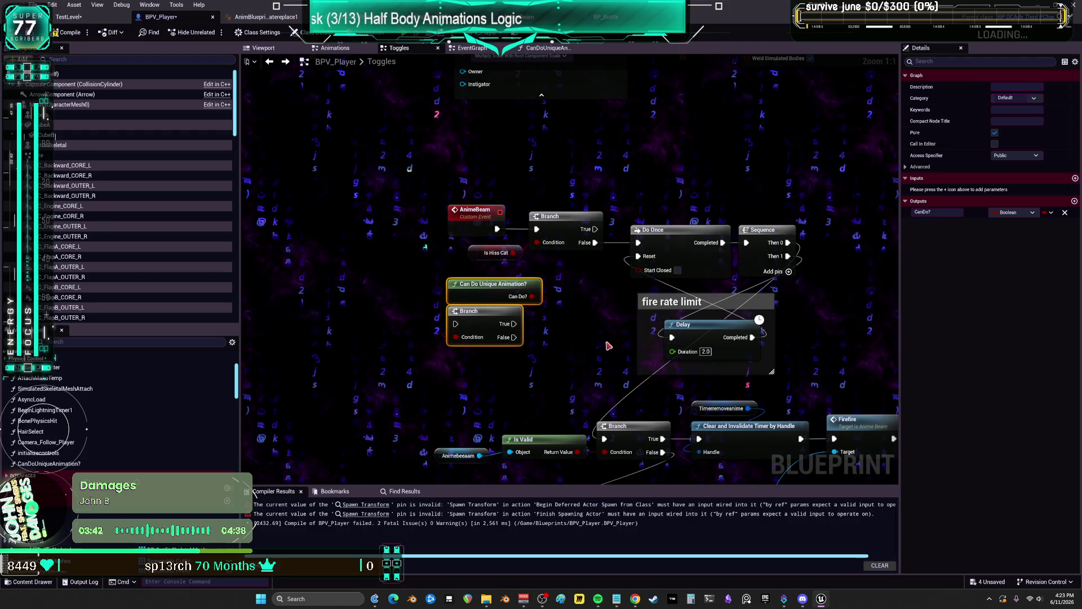
{"action": "scroll", "coordinate": [593, 337], "scroll_direction": "down", "scroll_amount": 2}
{"action": "left_click_drag", "start_coordinate": [593, 337], "coordinate": [547, 221]}
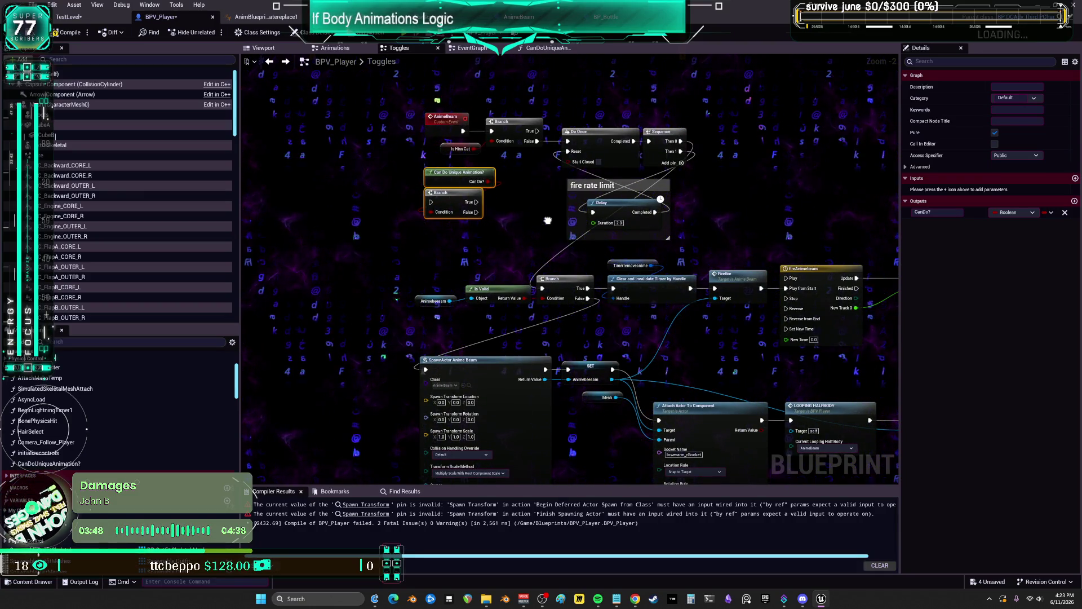
Position the pasted Can Do check and Branch under Is Valid, shifting the Is Valid chain left
{"action": "mouse_move", "coordinate": [492, 236]}
{"action": "left_mouse_down"}
{"action": "mouse_move", "coordinate": [465, 178]}
{"action": "mouse_move", "coordinate": [344, 283]}
{"action": "left_mouse_up"}
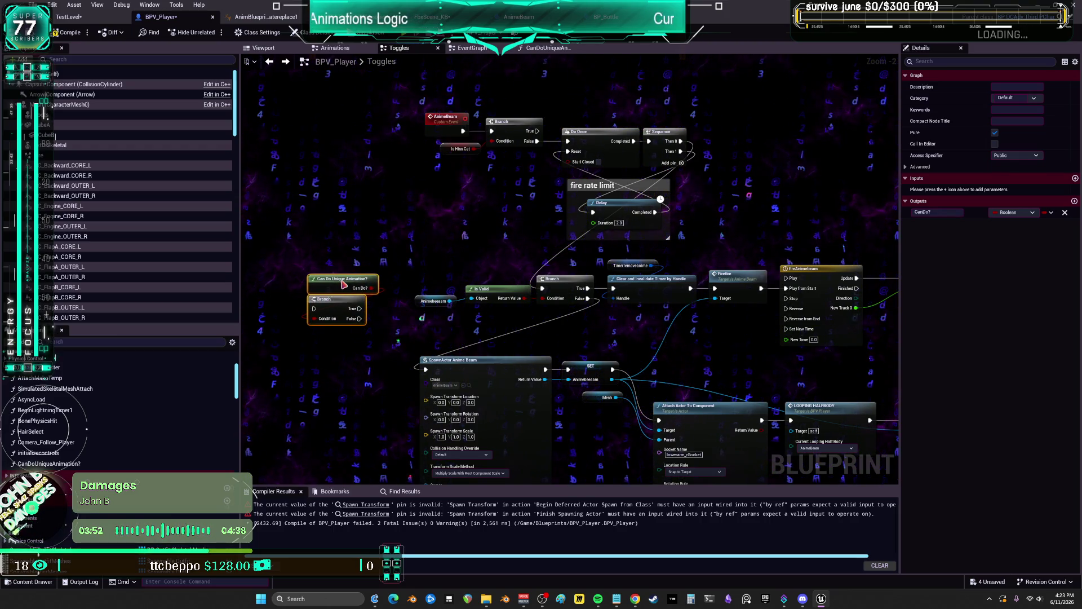
{"action": "mouse_move", "coordinate": [419, 302]}
{"action": "left_mouse_down"}
{"action": "mouse_move", "coordinate": [527, 247]}
{"action": "mouse_move", "coordinate": [506, 243]}
{"action": "left_mouse_up"}
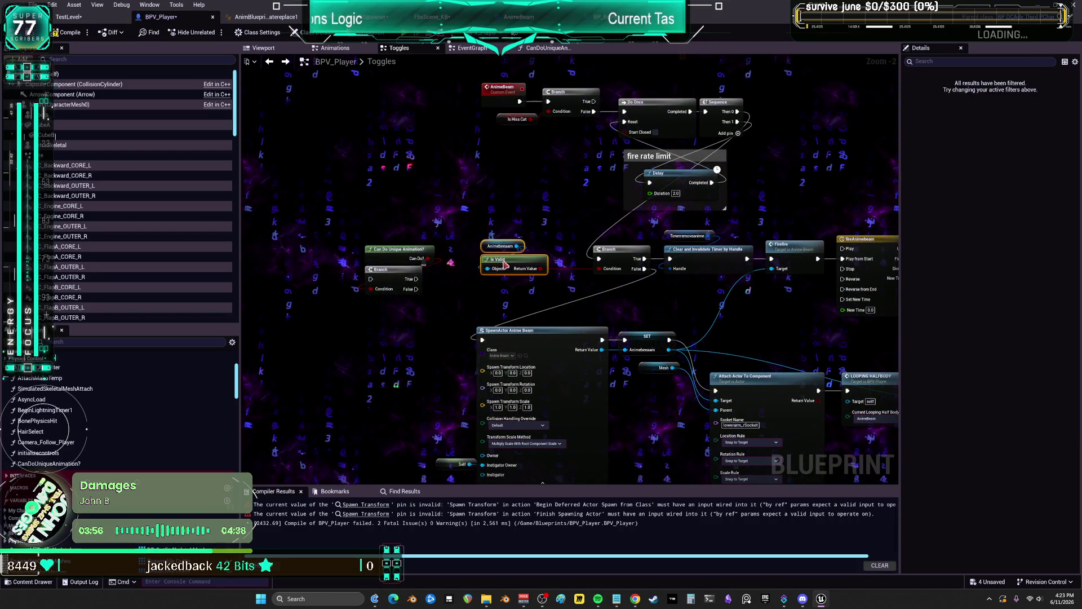
{"action": "left_click_drag", "start_coordinate": [619, 255], "coordinate": [586, 255]}
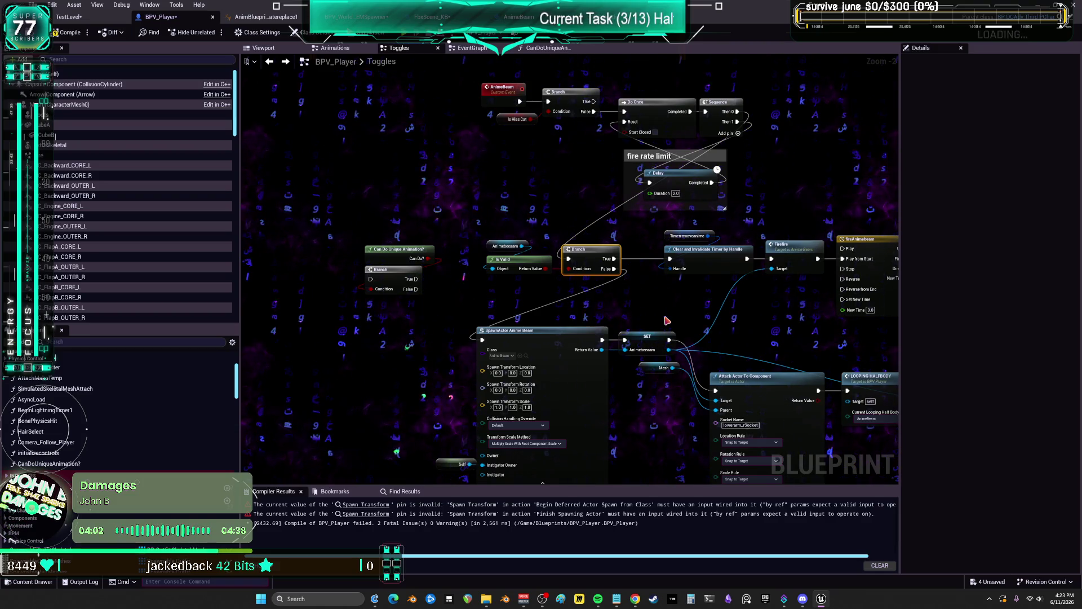
{"action": "scroll", "coordinate": [667, 320], "scroll_direction": "down", "scroll_amount": 2}
{"action": "left_click_drag", "start_coordinate": [802, 330], "coordinate": [409, 173]}
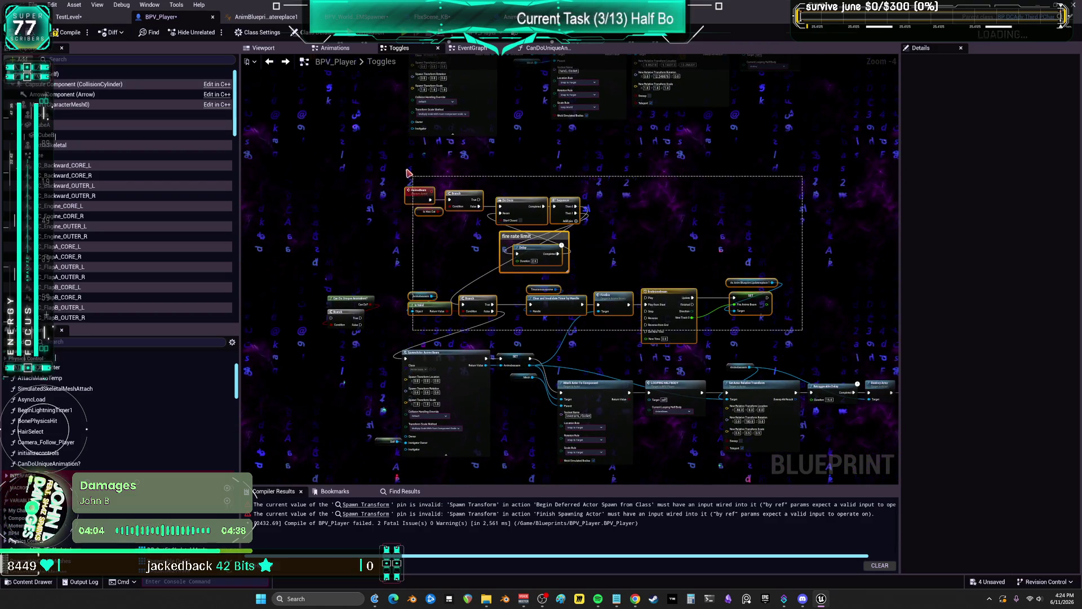
{"action": "left_click", "coordinate": [329, 302]}
{"action": "scroll", "coordinate": [328, 302], "scroll_direction": "up", "scroll_amount": 2}
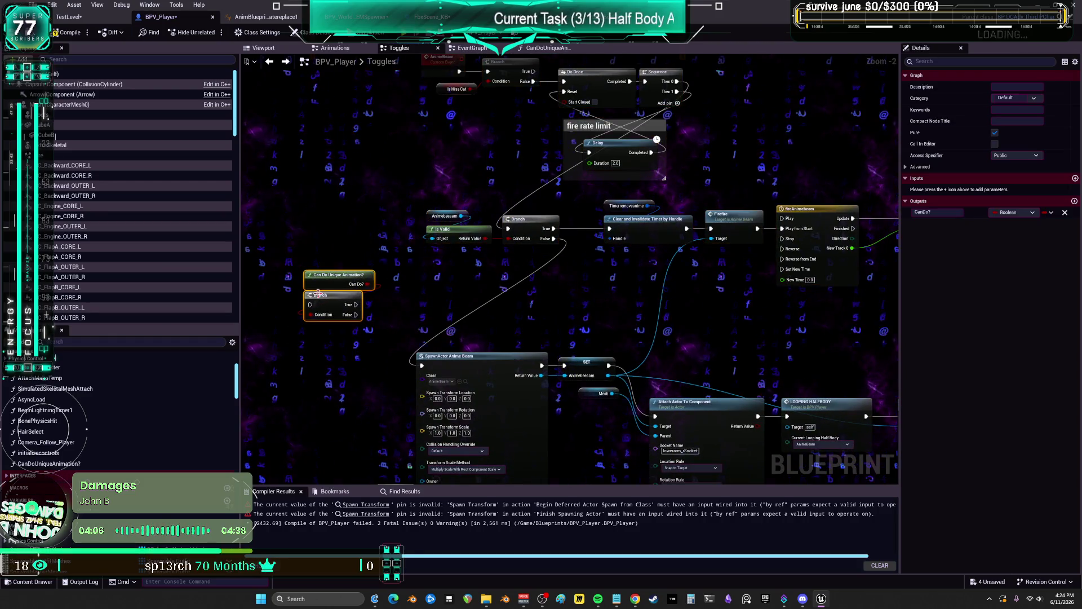
{"action": "left_click_drag", "start_coordinate": [318, 293], "coordinate": [445, 317]}
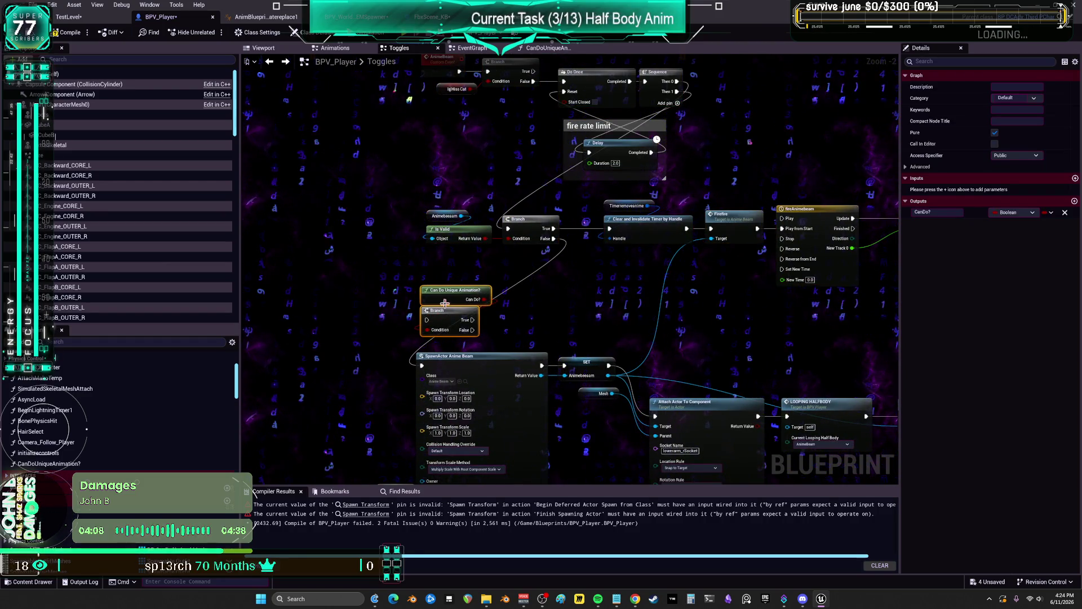
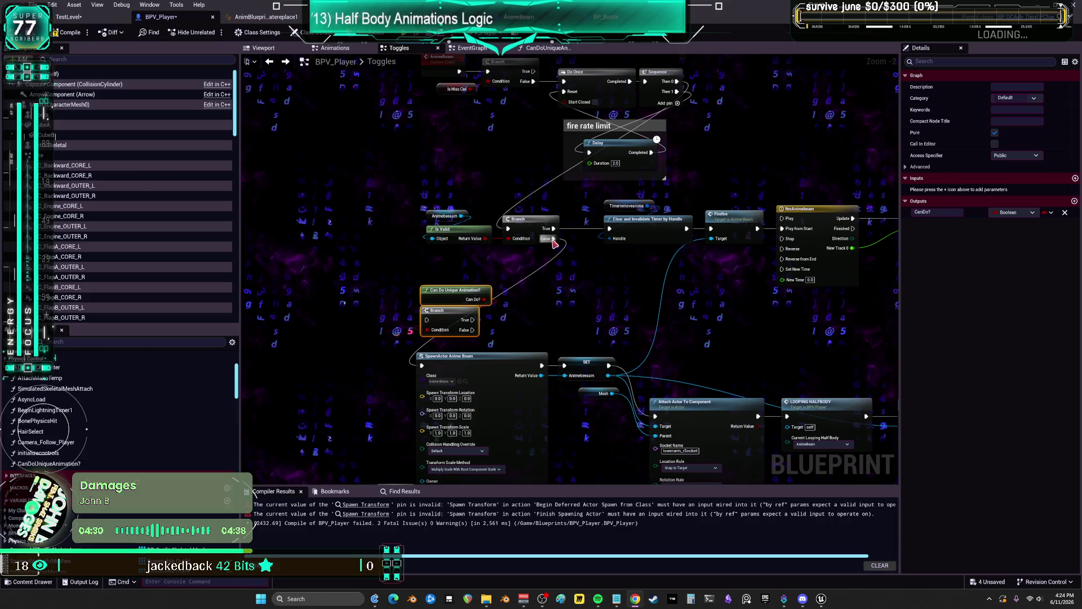
Clear the upper Branch's False wire and reconnect False to the Can Do Unique Animation? Branch
{"action": "left_click_drag", "start_coordinate": [554, 241], "coordinate": [554, 239]}
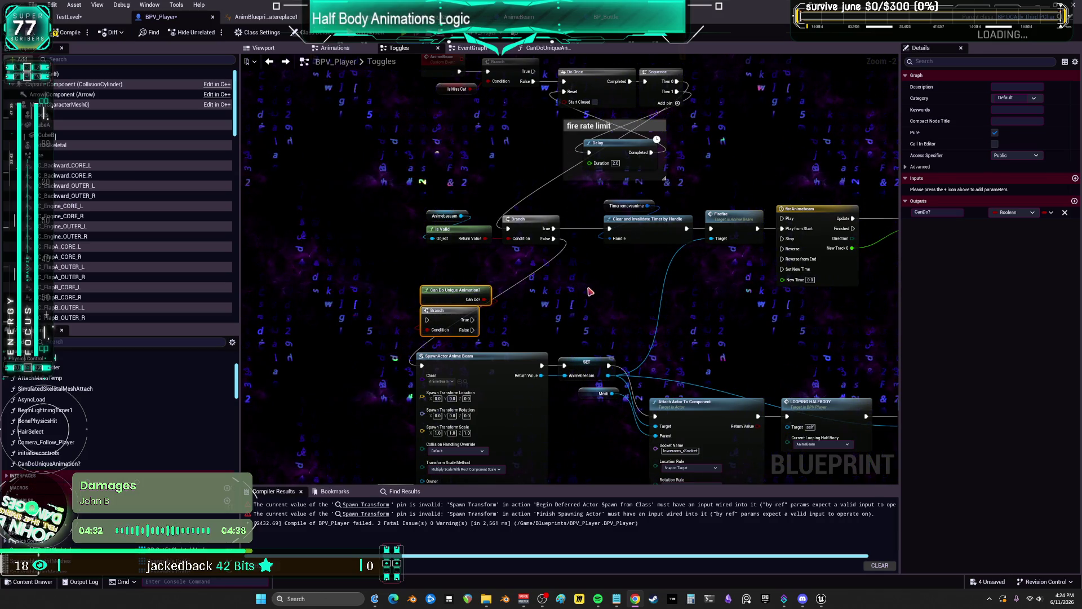
{"action": "left_click", "coordinate": [554, 239], "text": "alt"}
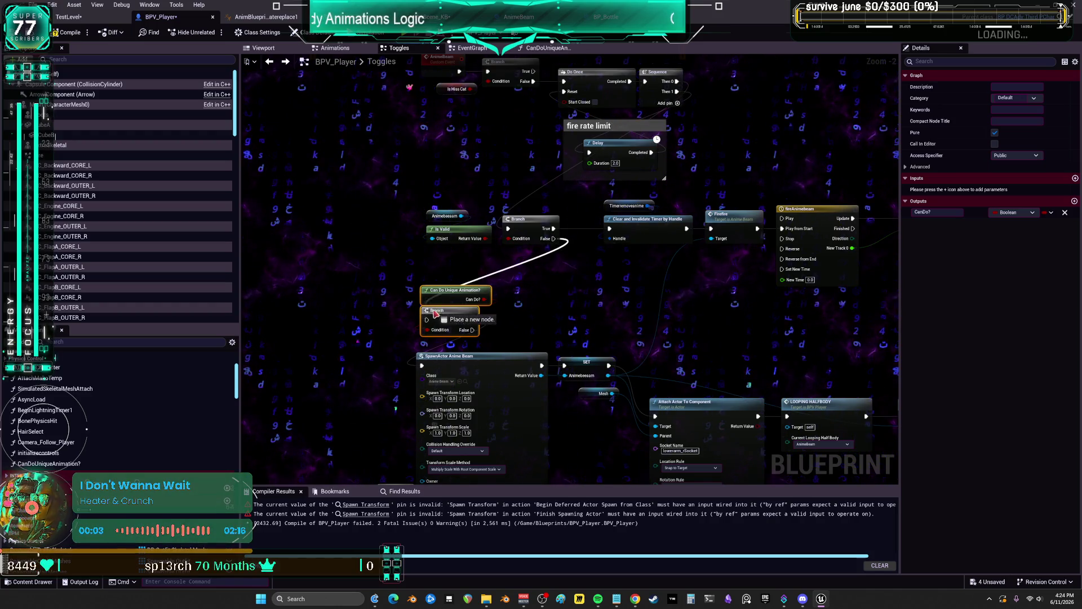
{"action": "left_click_drag", "start_coordinate": [555, 239], "coordinate": [427, 320]}
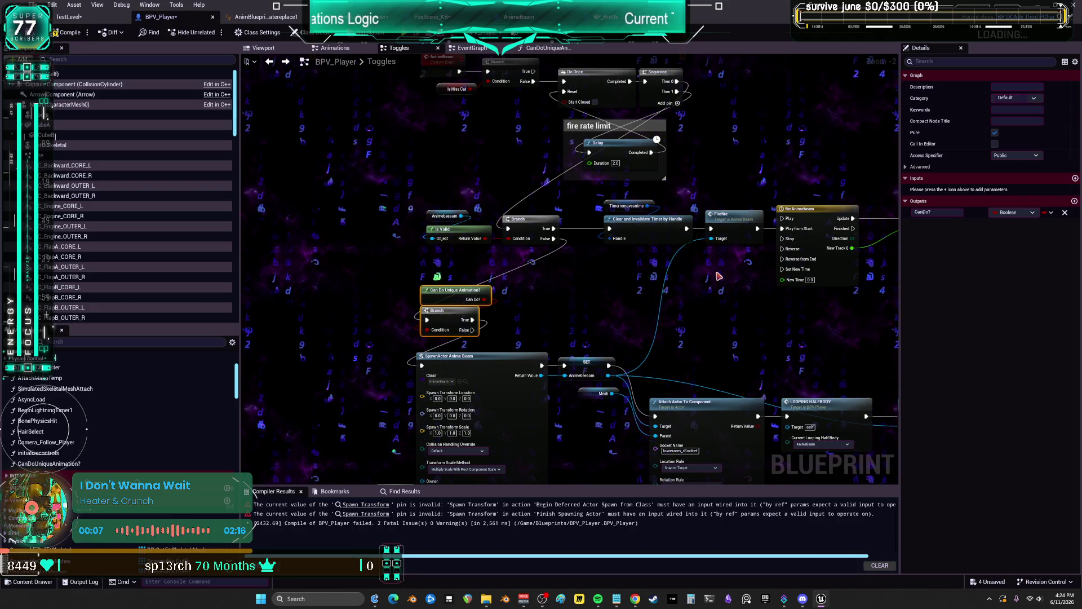
{"action": "mouse_move", "coordinate": [681, 301]}
{"action": "left_mouse_down"}
{"action": "mouse_move", "coordinate": [731, 273]}
{"action": "mouse_move", "coordinate": [621, 284]}
{"action": "mouse_move", "coordinate": [582, 278]}
{"action": "mouse_move", "coordinate": [594, 261]}
{"action": "left_mouse_up"}
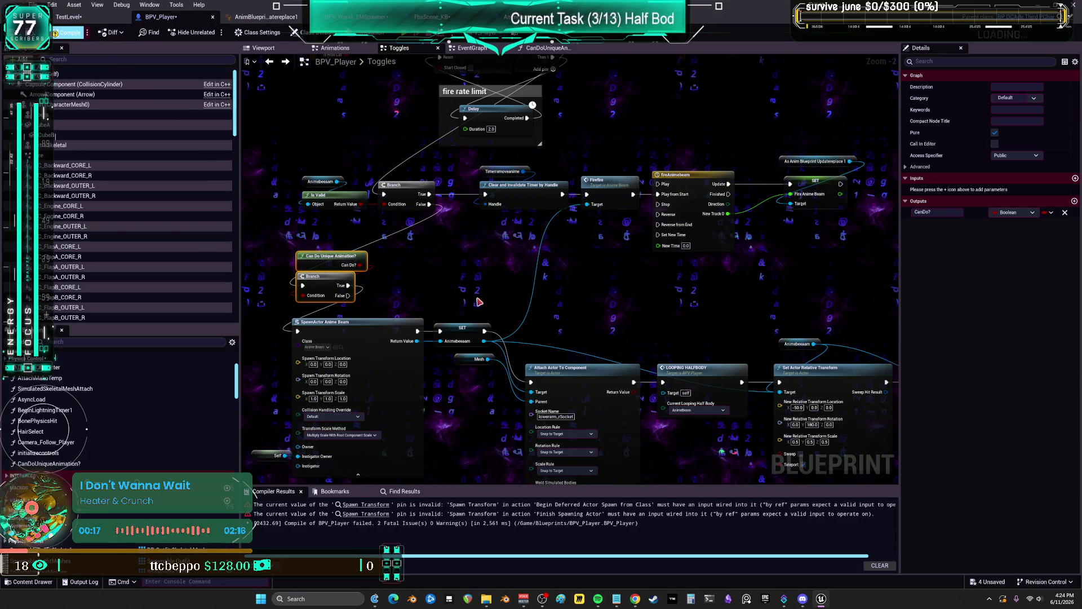
{"action": "scroll", "coordinate": [530, 272], "scroll_direction": "down", "scroll_amount": 1}
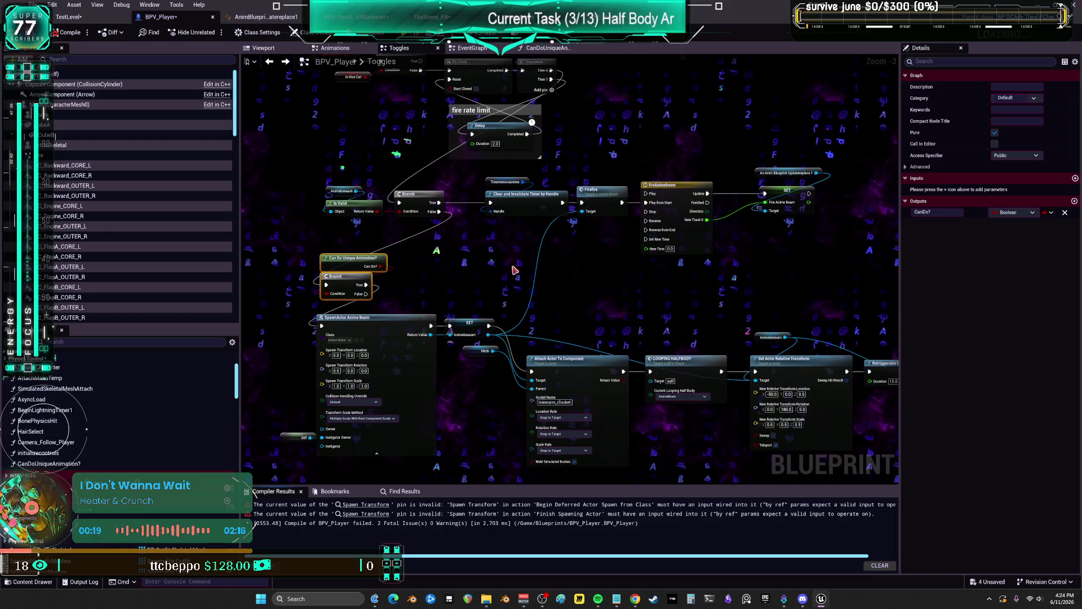
Paste the Can Do Unique Animation? check and Branch, wiring ChatKeyboard_Event into the Branch
{"action": "left_click_drag", "start_coordinate": [530, 273], "coordinate": [541, 146]}
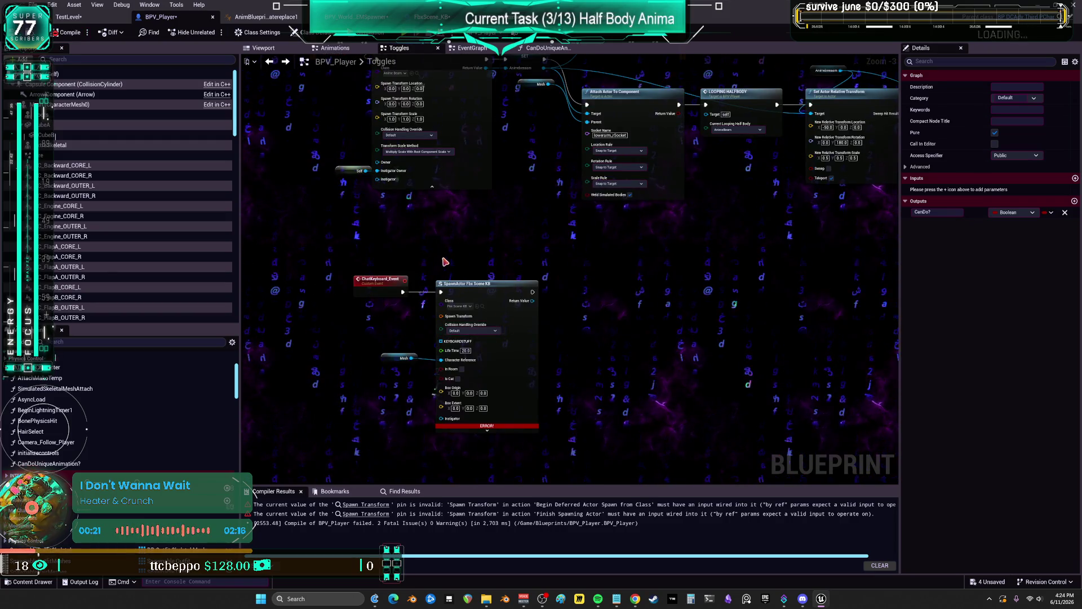
{"action": "left_click_drag", "start_coordinate": [492, 283], "coordinate": [575, 225]}
{"action": "key", "text": "ctrl+v"}
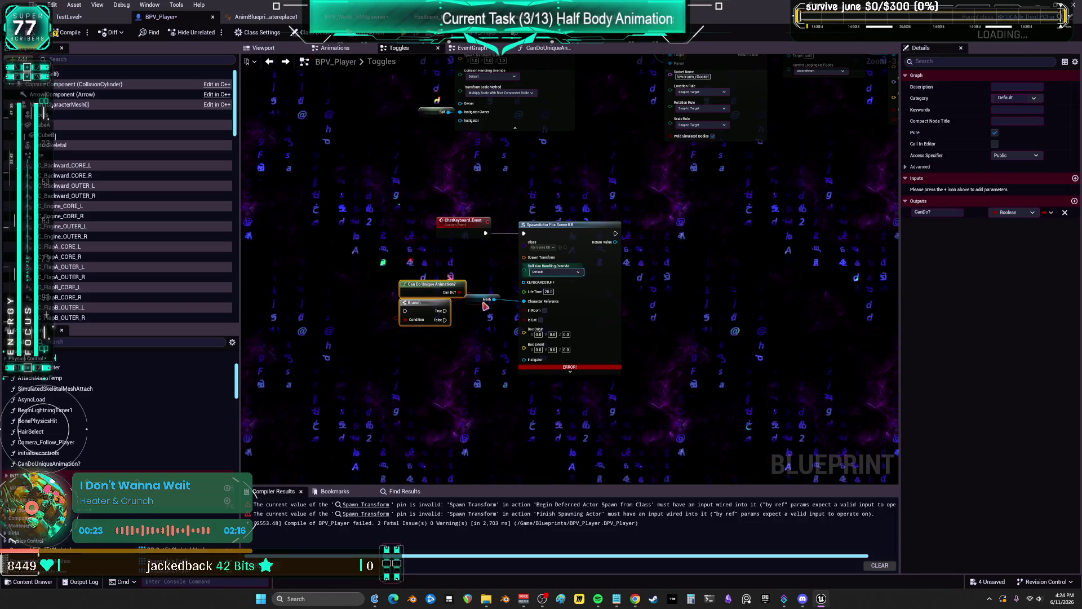
{"action": "left_click_drag", "start_coordinate": [486, 233], "coordinate": [404, 310]}
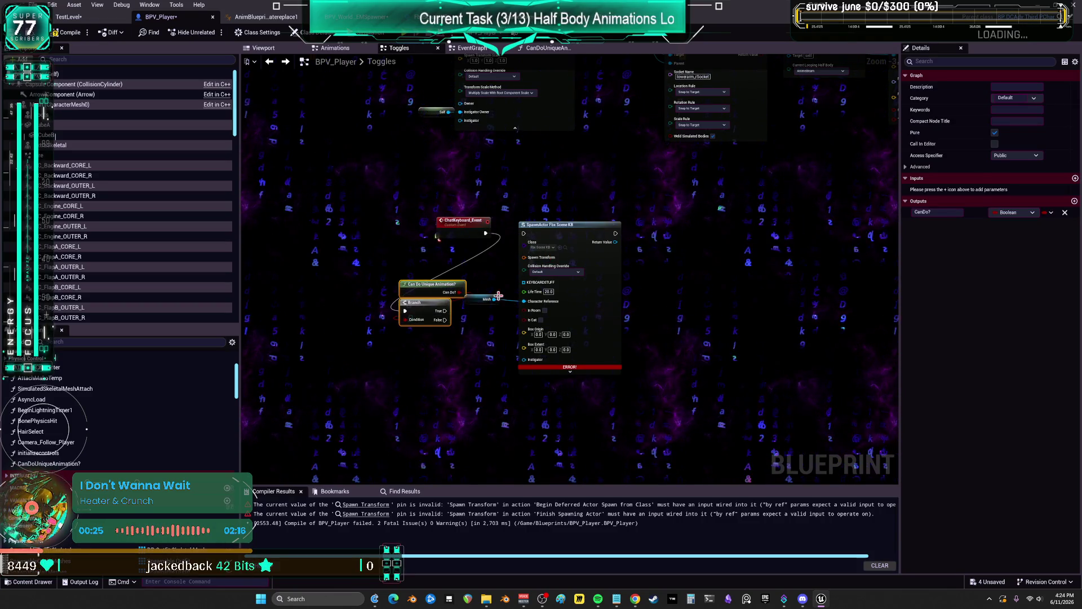
{"action": "mouse_move", "coordinate": [479, 297]}
{"action": "left_mouse_down"}
{"action": "mouse_move", "coordinate": [533, 211]}
{"action": "mouse_move", "coordinate": [551, 288]}
{"action": "left_mouse_up"}
{"action": "left_click", "coordinate": [541, 225], "text": "shift"}
{"action": "mouse_move", "coordinate": [423, 292]}
{"action": "left_mouse_down"}
{"action": "mouse_move", "coordinate": [466, 256]}
{"action": "mouse_move", "coordinate": [549, 305]}
{"action": "mouse_move", "coordinate": [587, 279]}
{"action": "mouse_move", "coordinate": [586, 259]}
{"action": "left_mouse_up"}
{"action": "scroll", "coordinate": [466, 257], "scroll_direction": "up", "scroll_amount": 2}
Move the Mesh getter and spawn node up, then split the Spawn Transform pin
{"action": "left_click", "coordinate": [560, 285]}
{"action": "left_click", "coordinate": [586, 294], "text": "shift"}
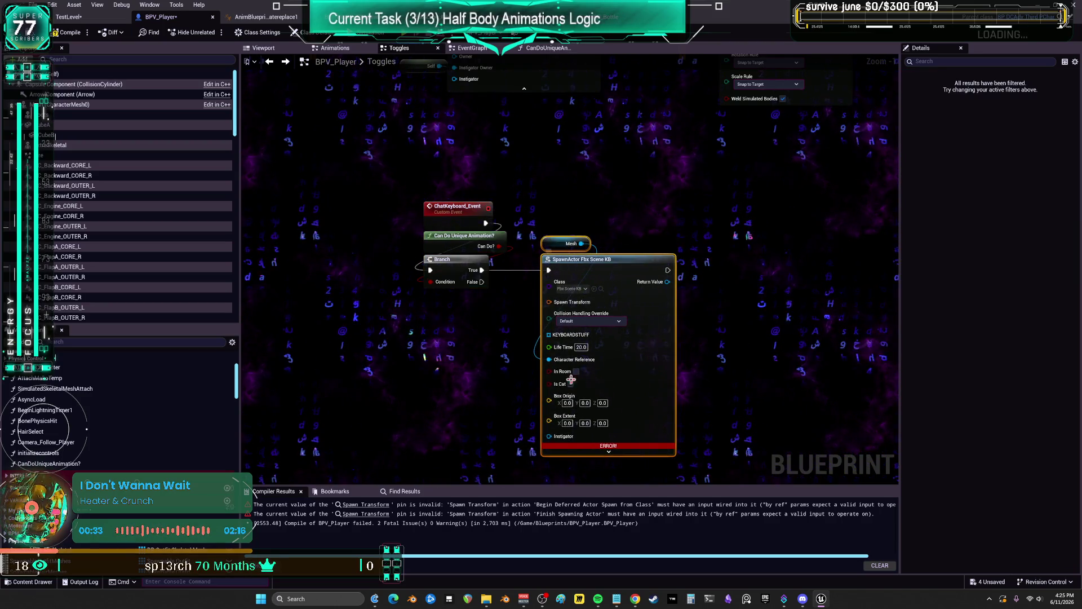
{"action": "right_click", "coordinate": [554, 303]}
{"action": "left_click", "coordinate": [585, 339]}
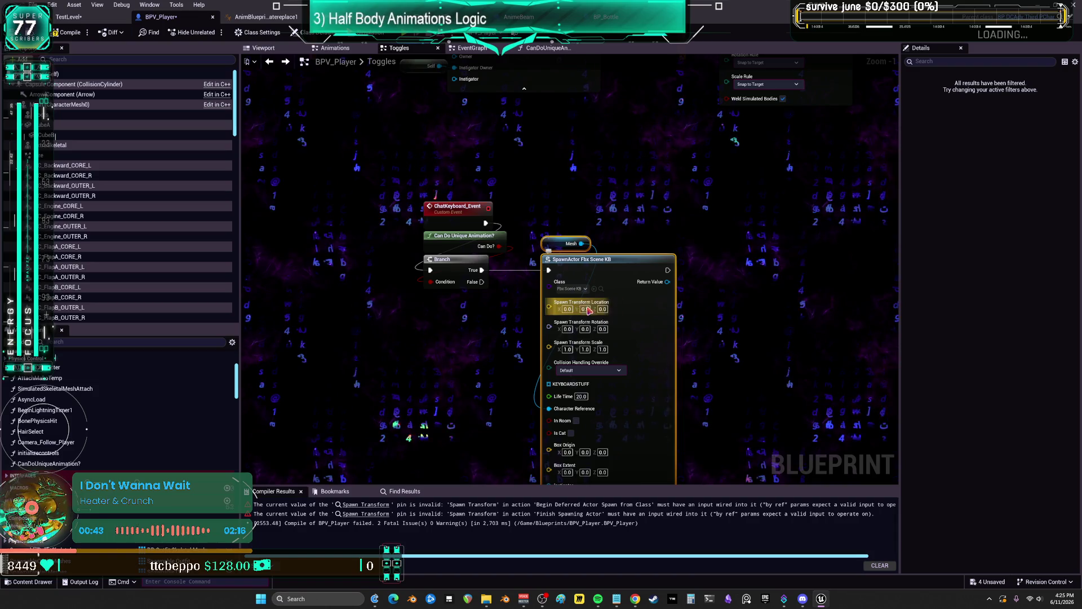
{"action": "left_click", "coordinate": [601, 290]}
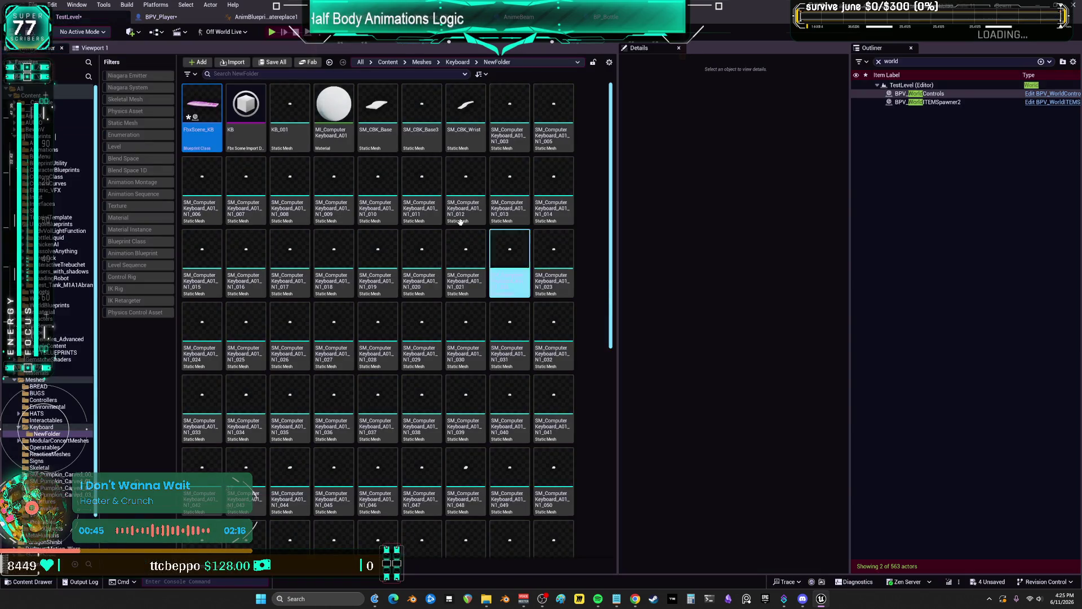
{"action": "double_click", "coordinate": [215, 109]}
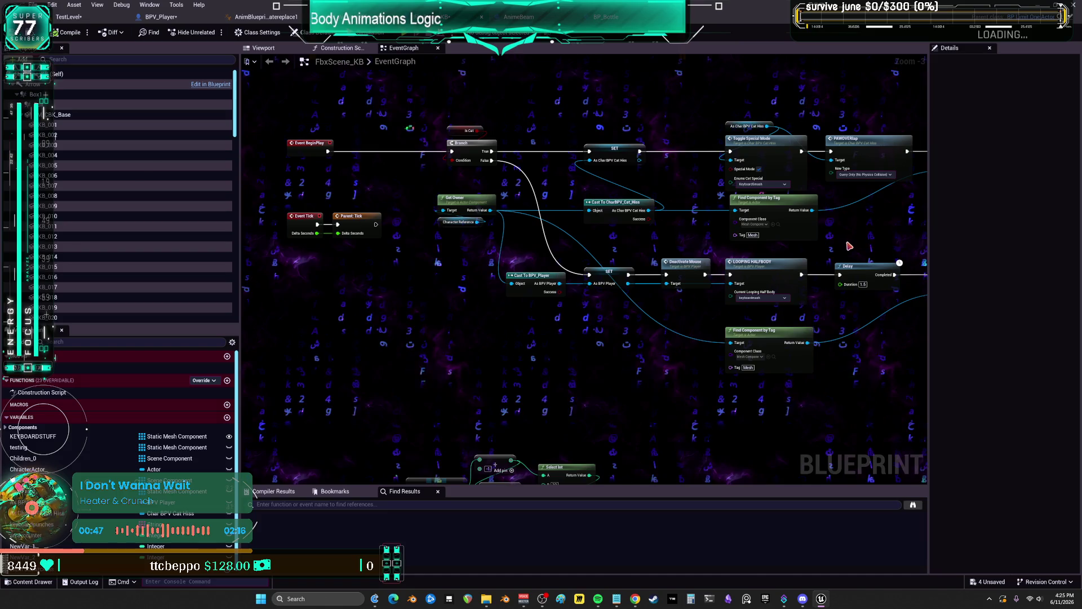
{"action": "left_click_drag", "start_coordinate": [834, 238], "coordinate": [543, 235]}
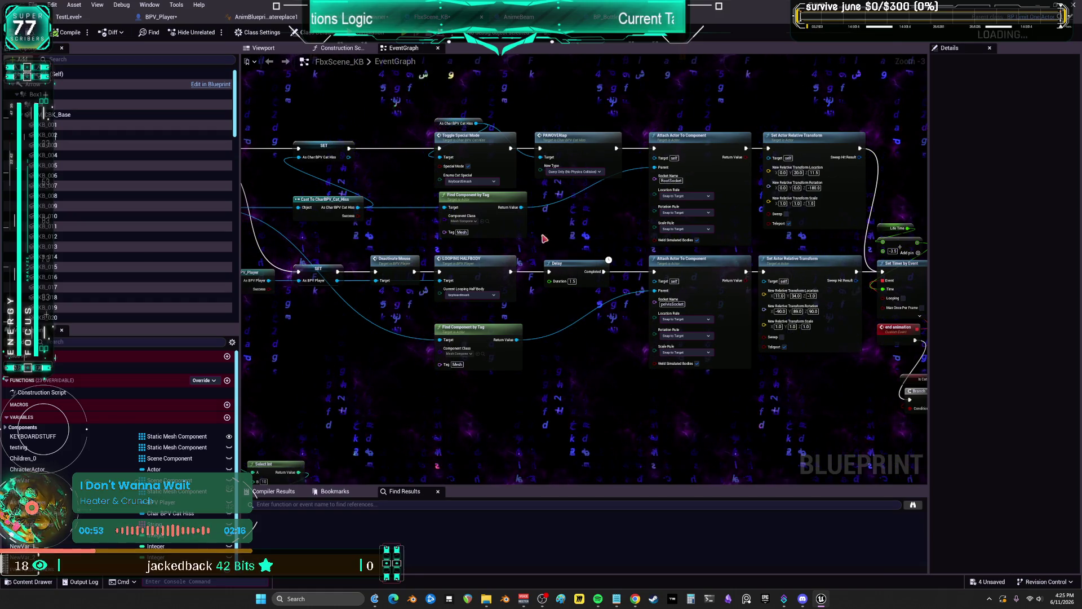
{"action": "left_click_drag", "start_coordinate": [259, 115], "coordinate": [498, 127]}
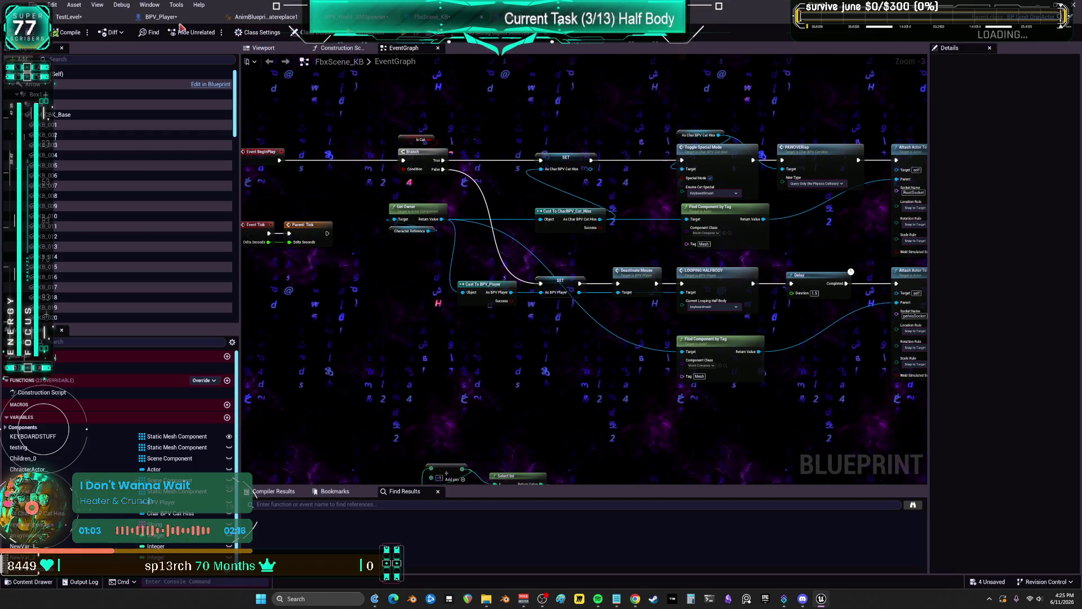
{"action": "left_click", "coordinate": [161, 16]}
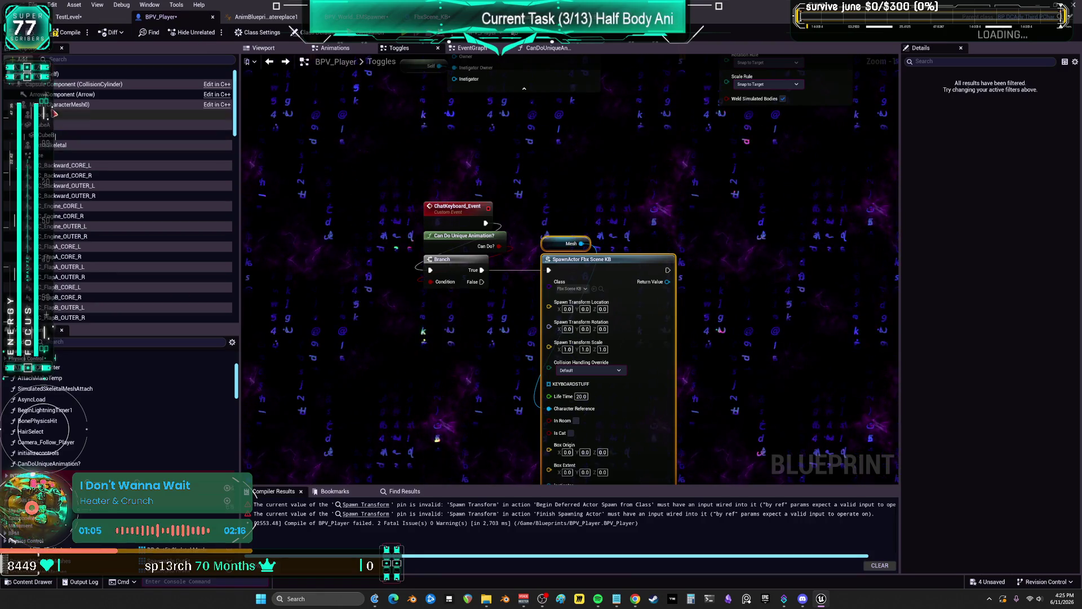
Place a Mesh getter and wire its Get World Location into the spawn's Location input
{"action": "mouse_move", "coordinate": [68, 105]}
{"action": "left_mouse_down"}
{"action": "mouse_move", "coordinate": [272, 317]}
{"action": "mouse_move", "coordinate": [364, 320]}
{"action": "left_mouse_up"}
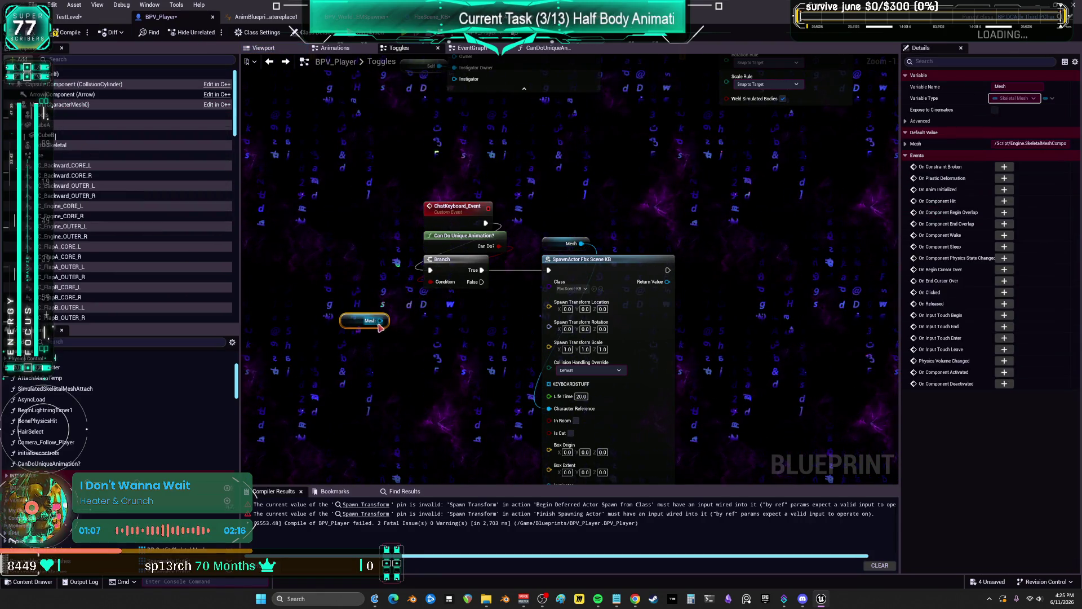
{"action": "left_click_drag", "start_coordinate": [400, 355], "coordinate": [401, 355]}
{"action": "type", "text": "wo"}
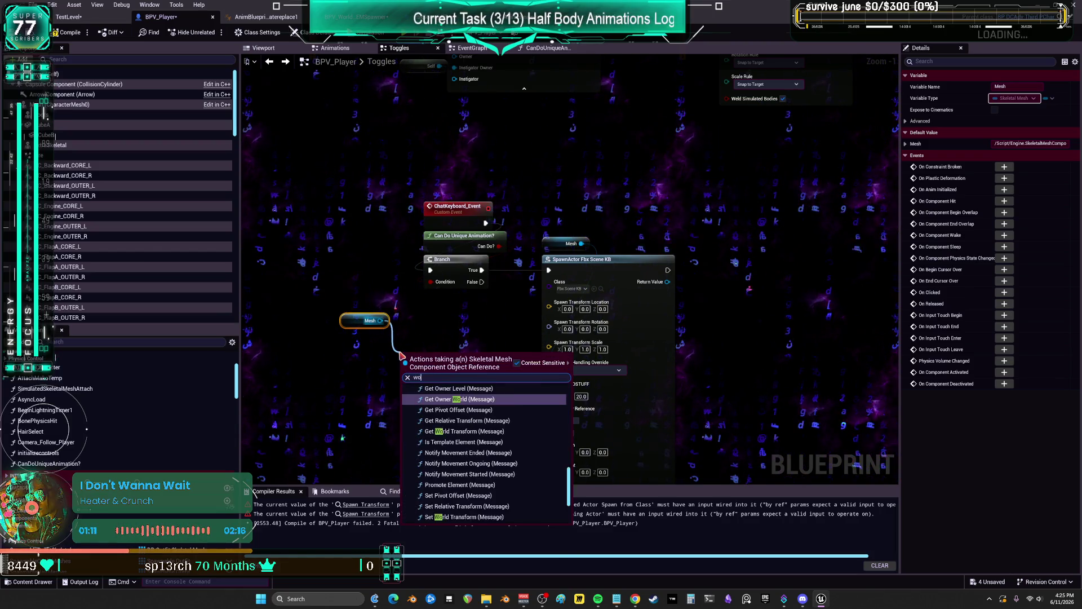
{"action": "type", "text": "rld loc"}
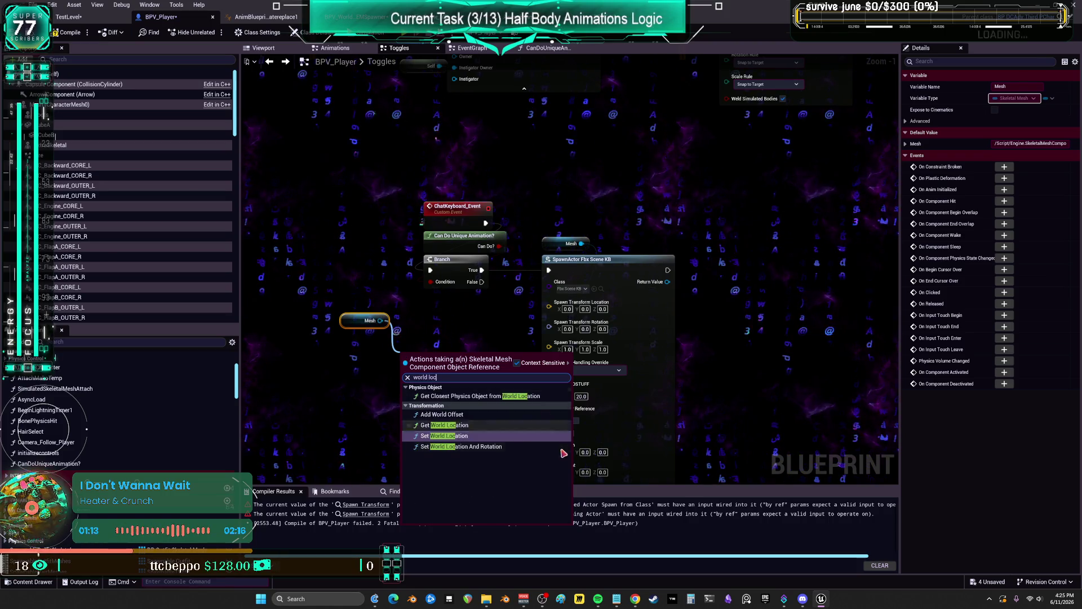
{"action": "key", "text": "Escape"}
{"action": "left_click_drag", "start_coordinate": [470, 370], "coordinate": [549, 302]}
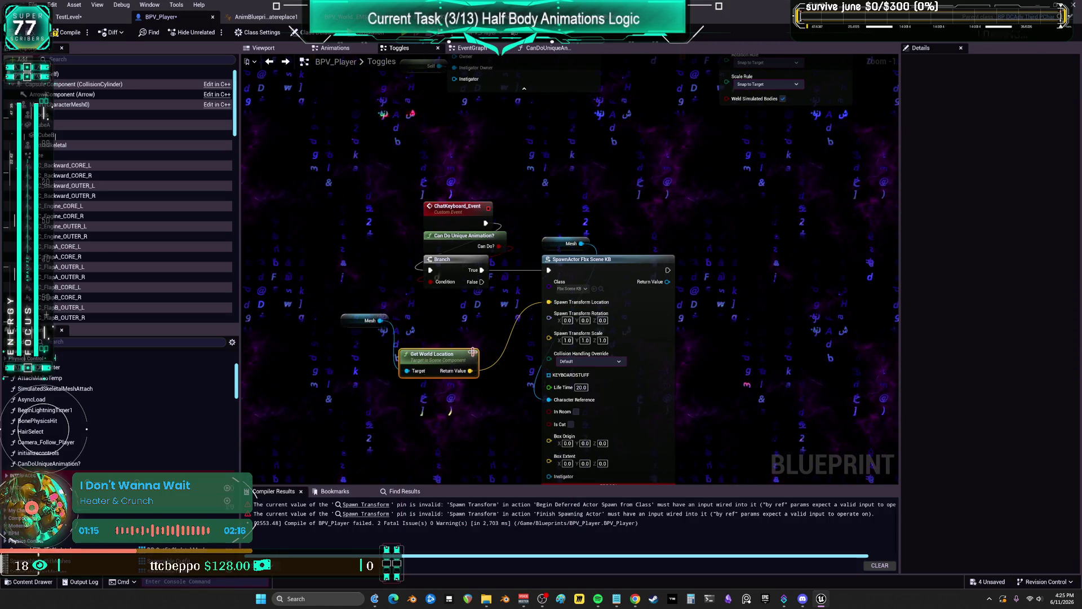
{"action": "mouse_move", "coordinate": [447, 357]}
{"action": "left_mouse_down"}
{"action": "mouse_move", "coordinate": [388, 356]}
{"action": "mouse_move", "coordinate": [386, 344]}
{"action": "left_mouse_up"}
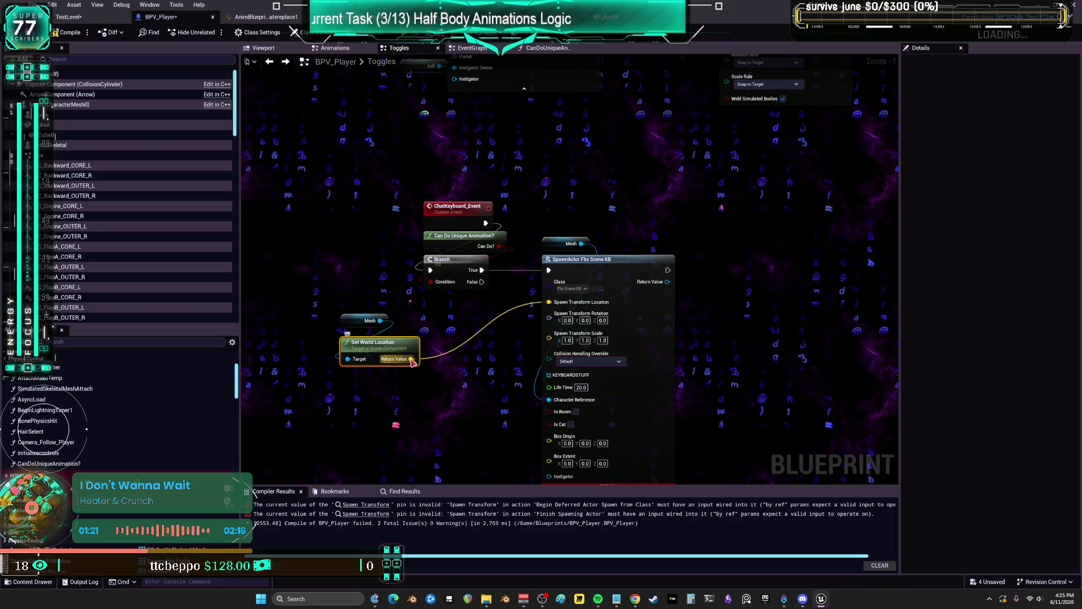
{"action": "mouse_move", "coordinate": [412, 363]}
{"action": "left_mouse_down"}
{"action": "mouse_move", "coordinate": [431, 379]}
{"action": "mouse_move", "coordinate": [448, 372]}
{"action": "mouse_move", "coordinate": [549, 302]}
{"action": "left_mouse_up"}
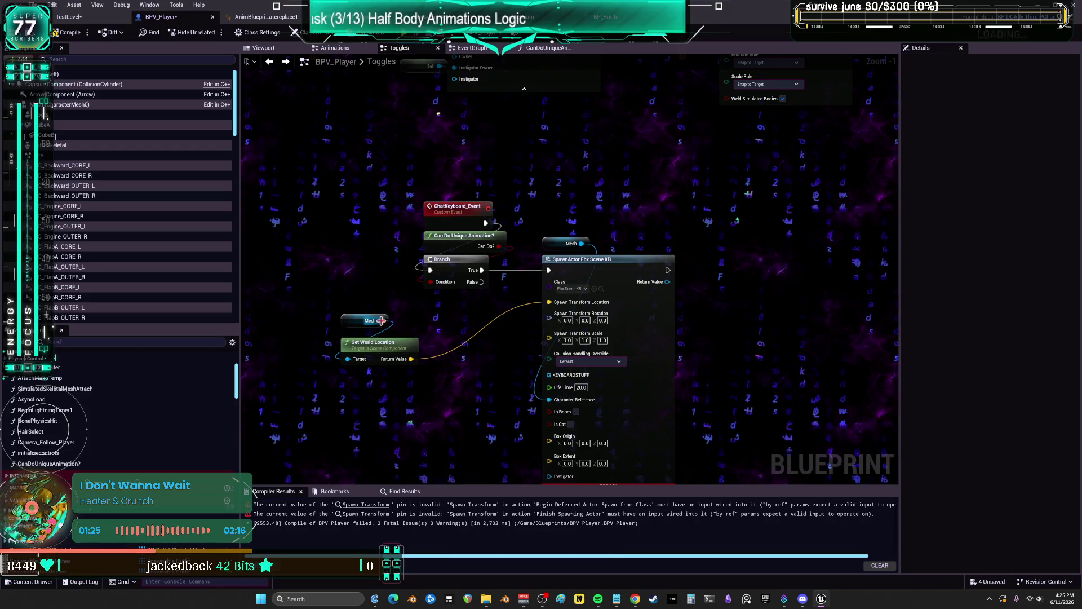
Add a Get Forward Vector node fed from the Mesh
{"action": "left_click_drag", "start_coordinate": [393, 399], "coordinate": [394, 401]}
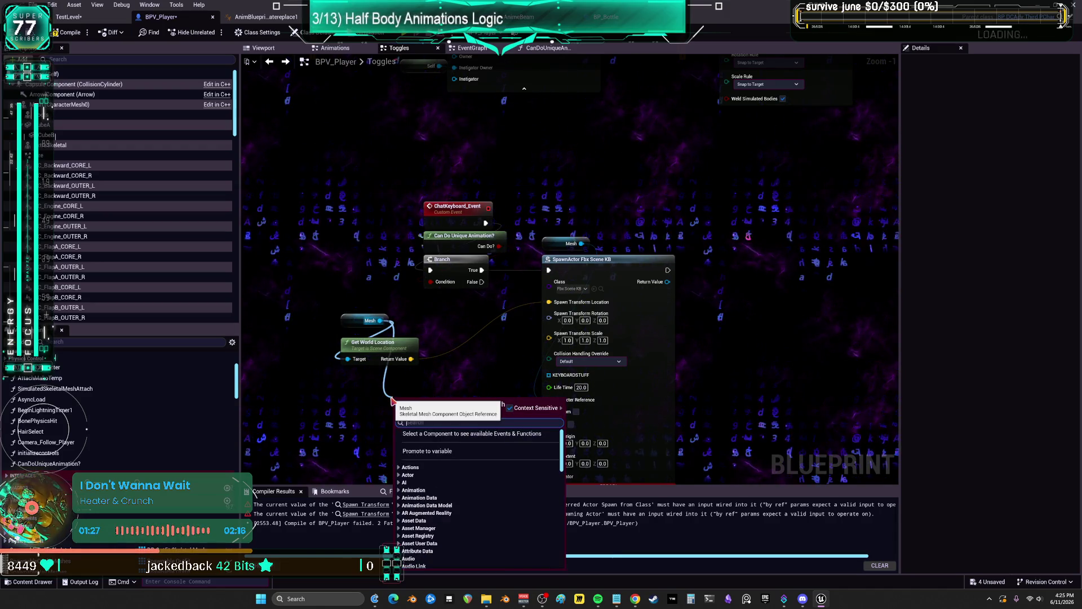
{"action": "type", "text": "forwardv"}
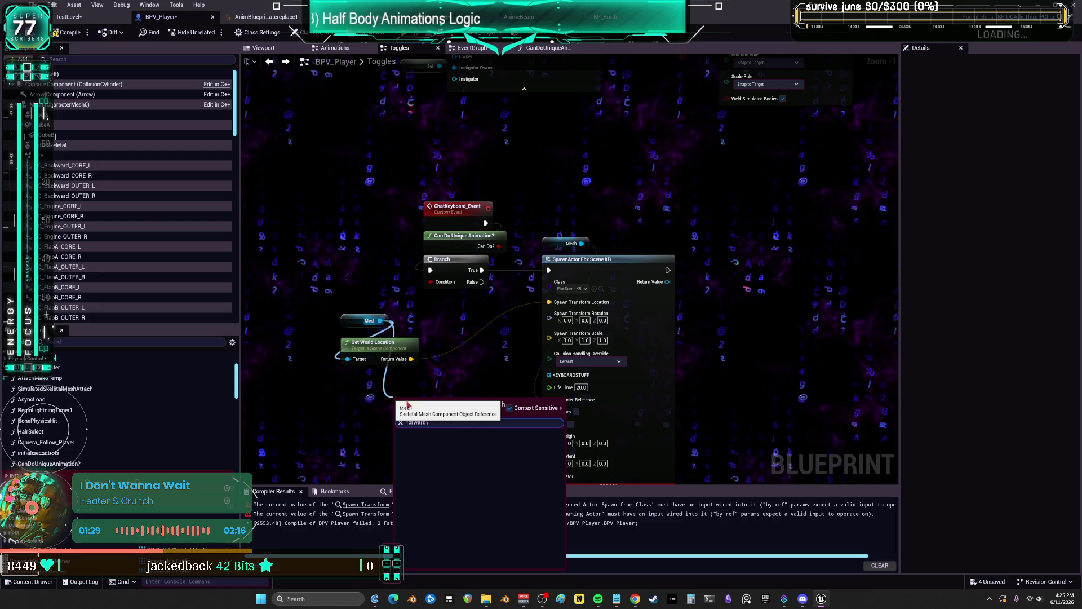
{"action": "key", "text": "BackSpace"}
{"action": "key", "text": "Return"}
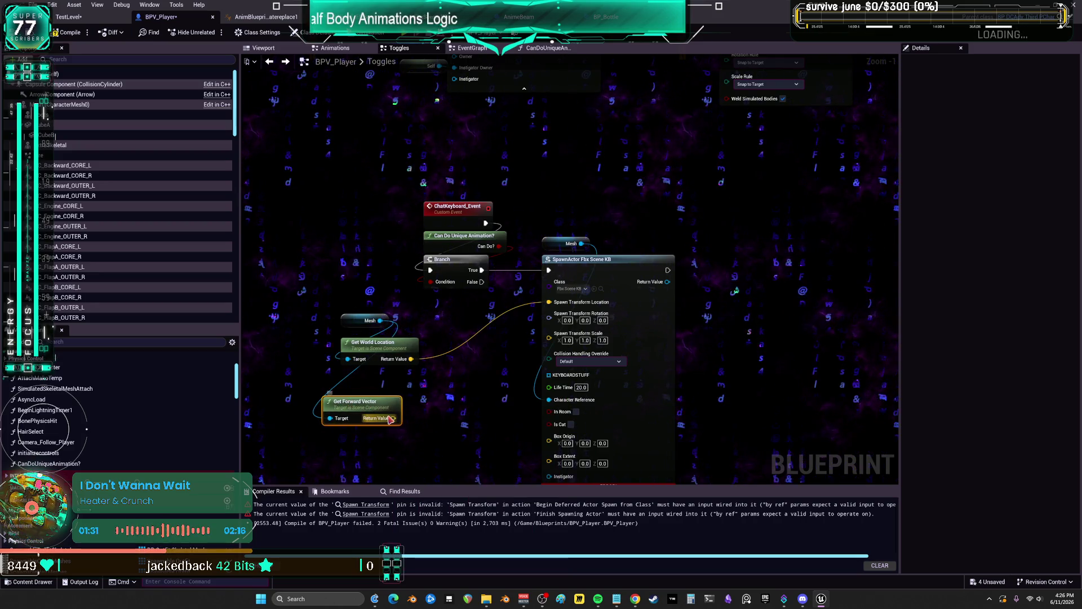
Multiply the forward vector by a single float of 150
{"action": "left_click_drag", "start_coordinate": [436, 407], "coordinate": [436, 407]}
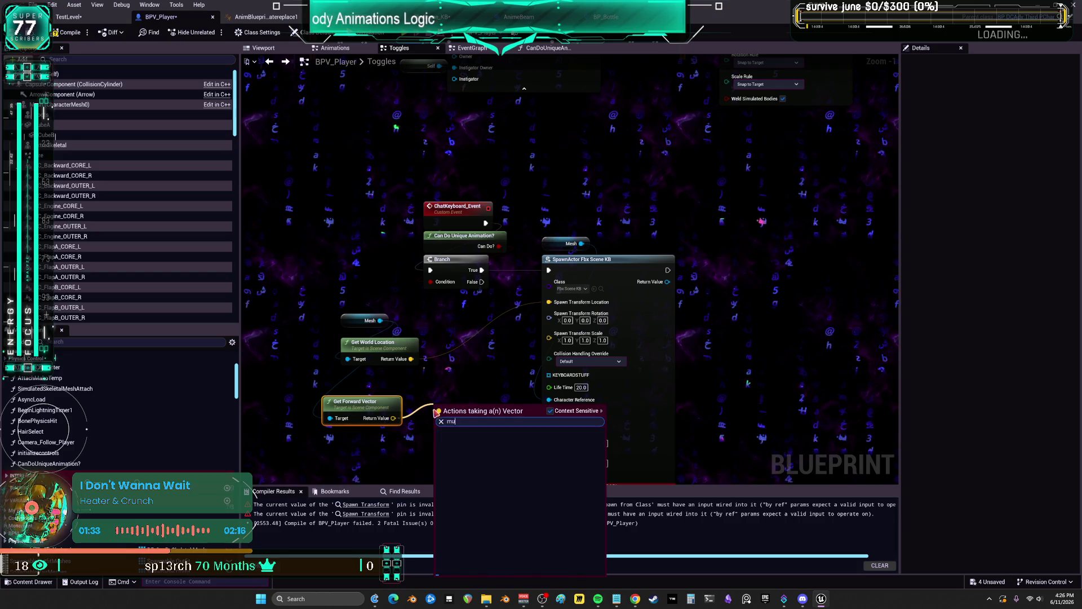
{"action": "left_click", "coordinate": [483, 452]}
{"action": "left_click_drag", "start_coordinate": [470, 445], "coordinate": [491, 387]}
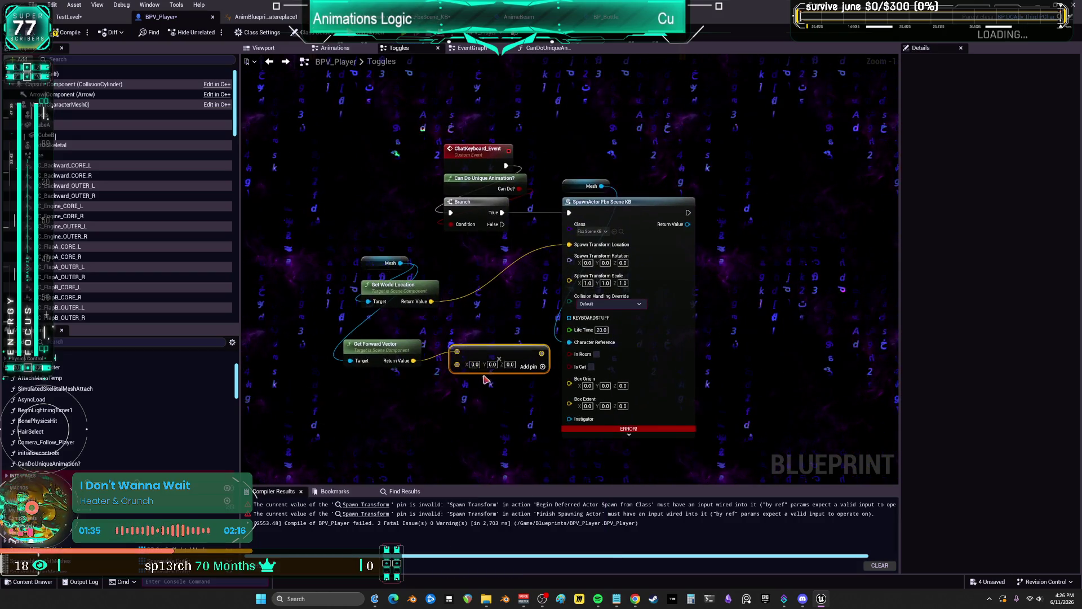
{"action": "right_click", "coordinate": [468, 365]}
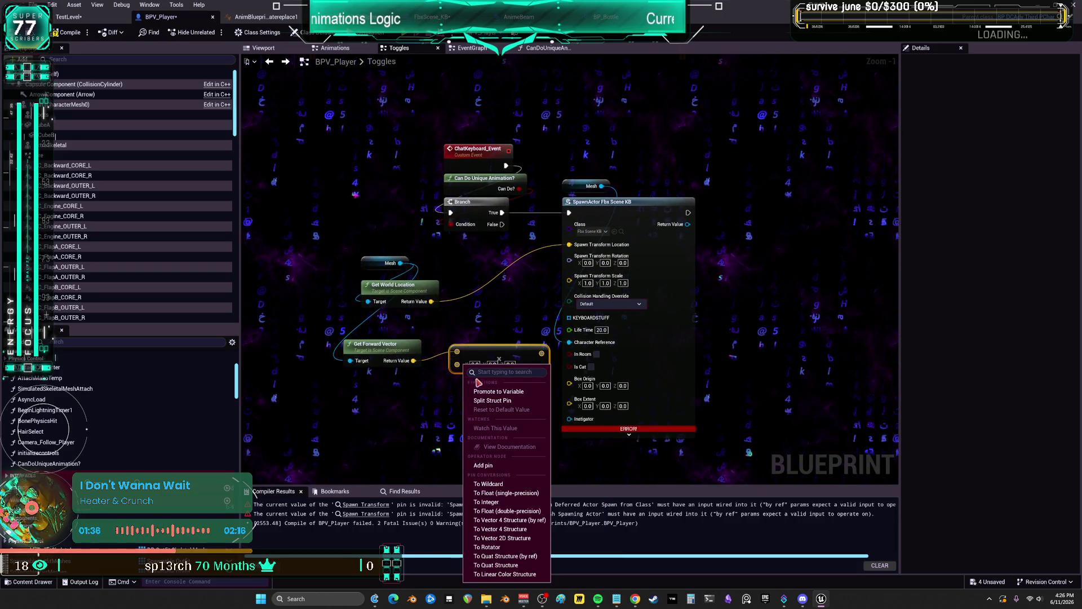
{"action": "left_click", "coordinate": [490, 492]}
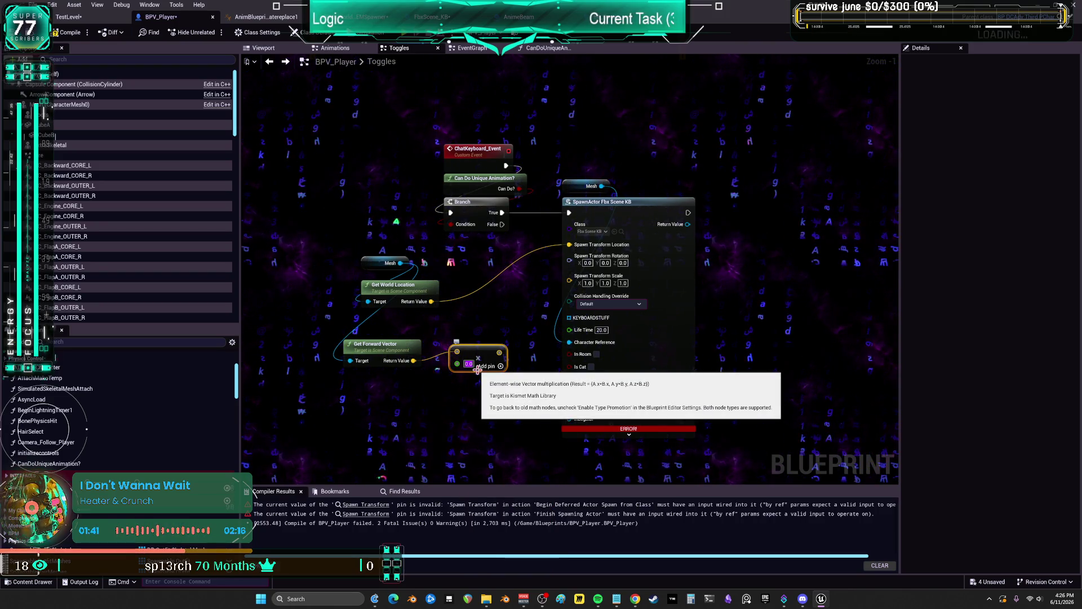
{"action": "left_click", "coordinate": [471, 364]}
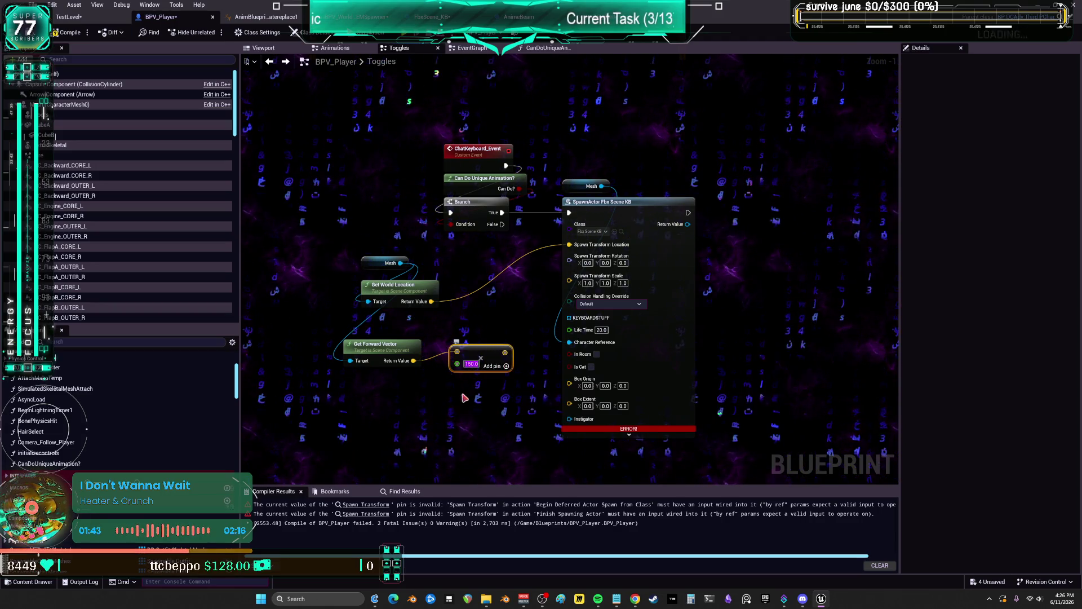
{"action": "type", "text": "150"}
{"action": "key", "text": "Return"}
Add the 150 forward offset into spawn location; set collision to Try To Adjust Location, But Always Spawn
{"action": "left_click_drag", "start_coordinate": [503, 353], "coordinate": [509, 300]}
{"action": "type", "text": "add"}
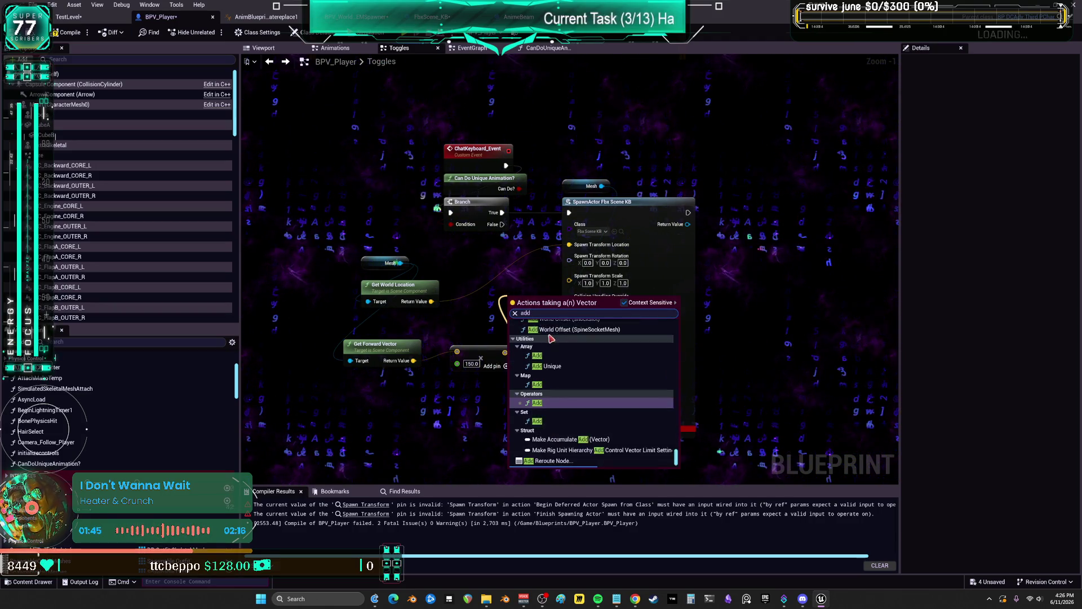
{"action": "left_click", "coordinate": [554, 394]}
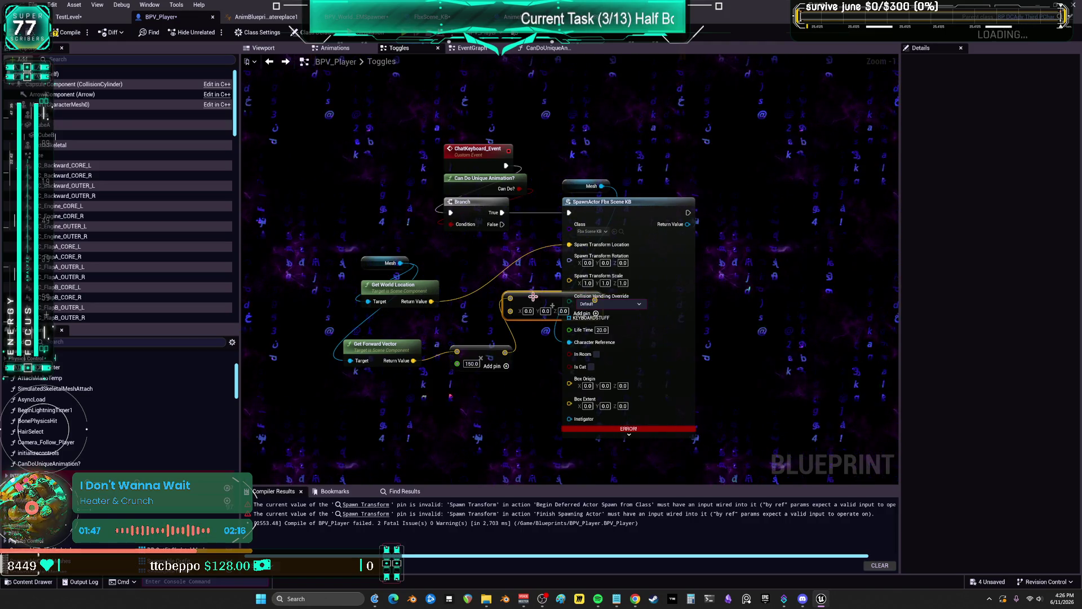
{"action": "mouse_move", "coordinate": [533, 296]}
{"action": "left_mouse_down"}
{"action": "mouse_move", "coordinate": [492, 309]}
{"action": "mouse_move", "coordinate": [505, 352]}
{"action": "left_mouse_up"}
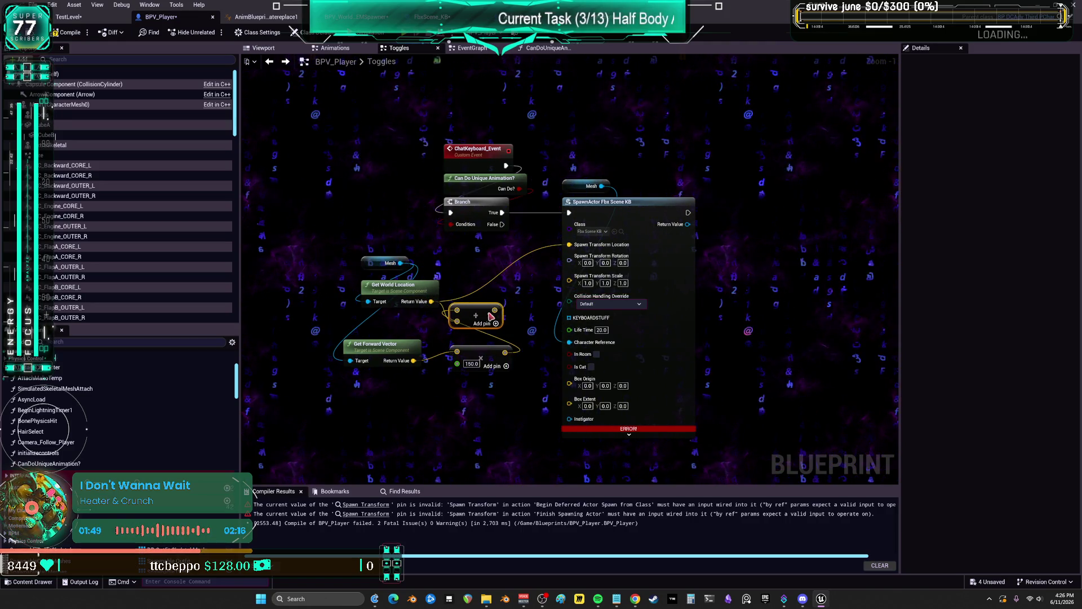
{"action": "mouse_move", "coordinate": [495, 311]}
{"action": "left_mouse_down"}
{"action": "mouse_move", "coordinate": [560, 271]}
{"action": "mouse_move", "coordinate": [569, 244]}
{"action": "left_mouse_up"}
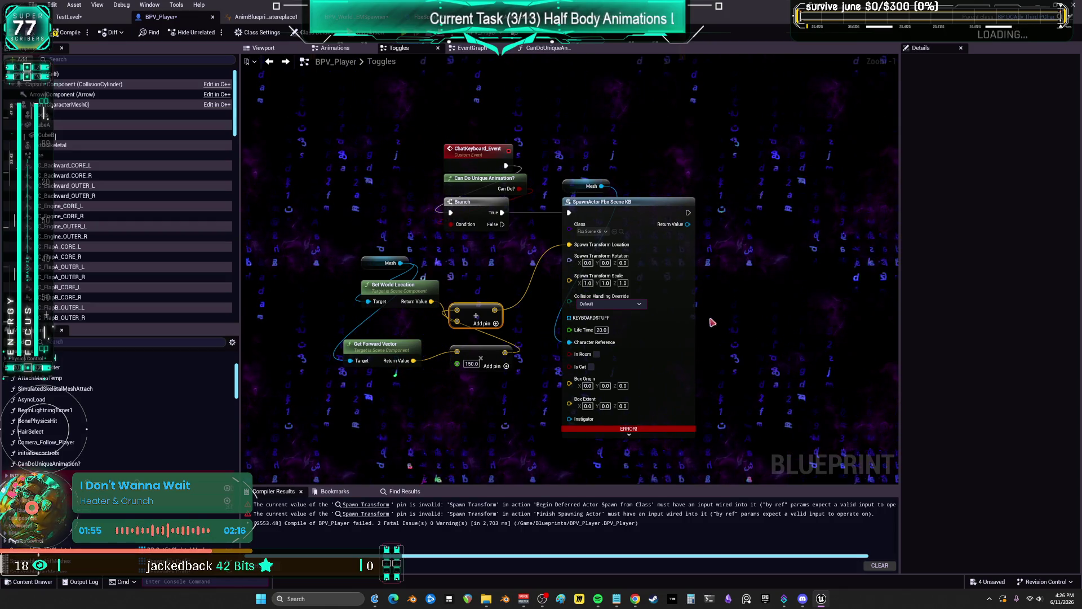
{"action": "left_click", "coordinate": [614, 304]}
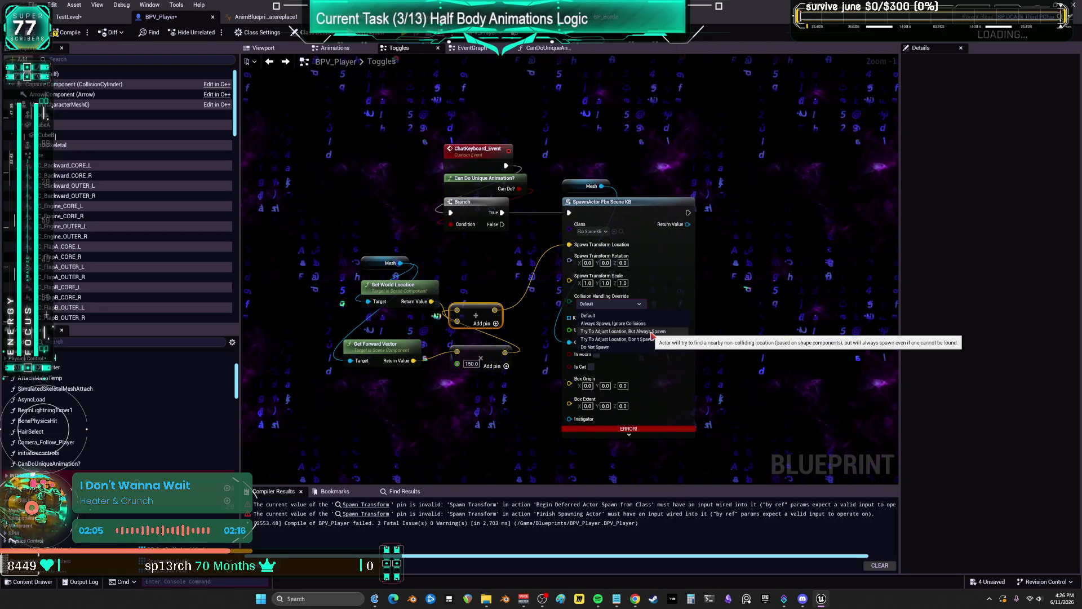
{"action": "left_click", "coordinate": [652, 333]}
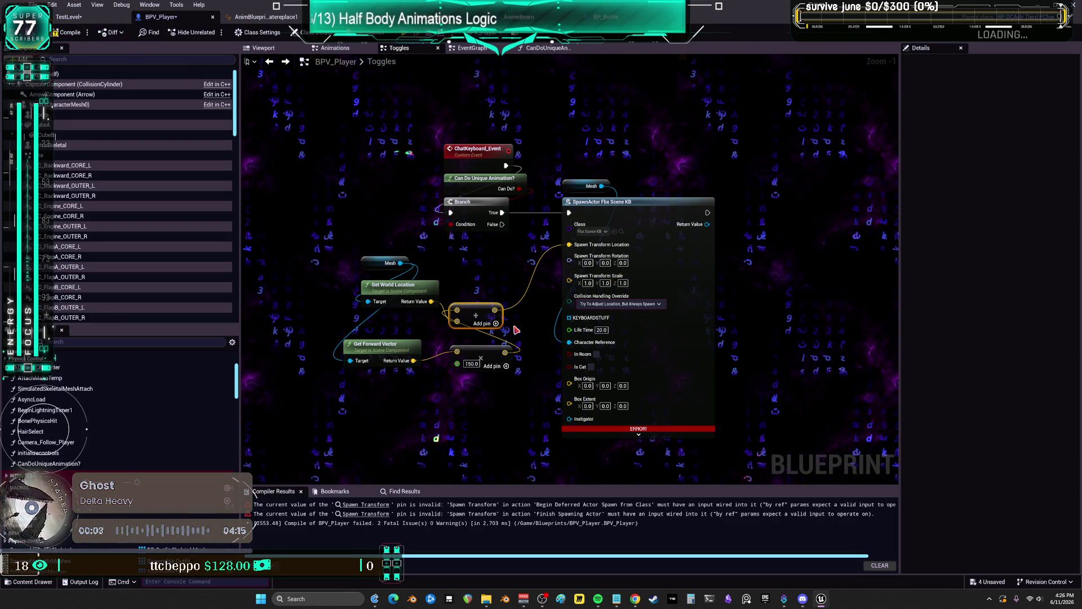
Delete the forward vector and multiply nodes and set the Add node's Z offset to 200
{"action": "left_click_drag", "start_coordinate": [521, 411], "coordinate": [342, 337]}
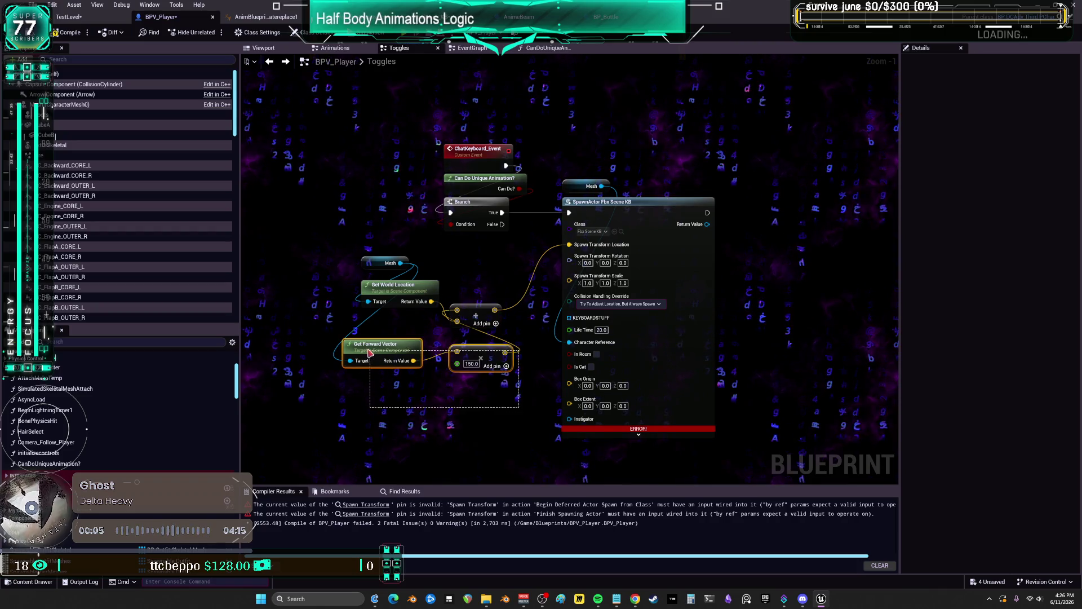
{"action": "key", "text": "Delete"}
{"action": "left_click", "coordinate": [510, 312]}
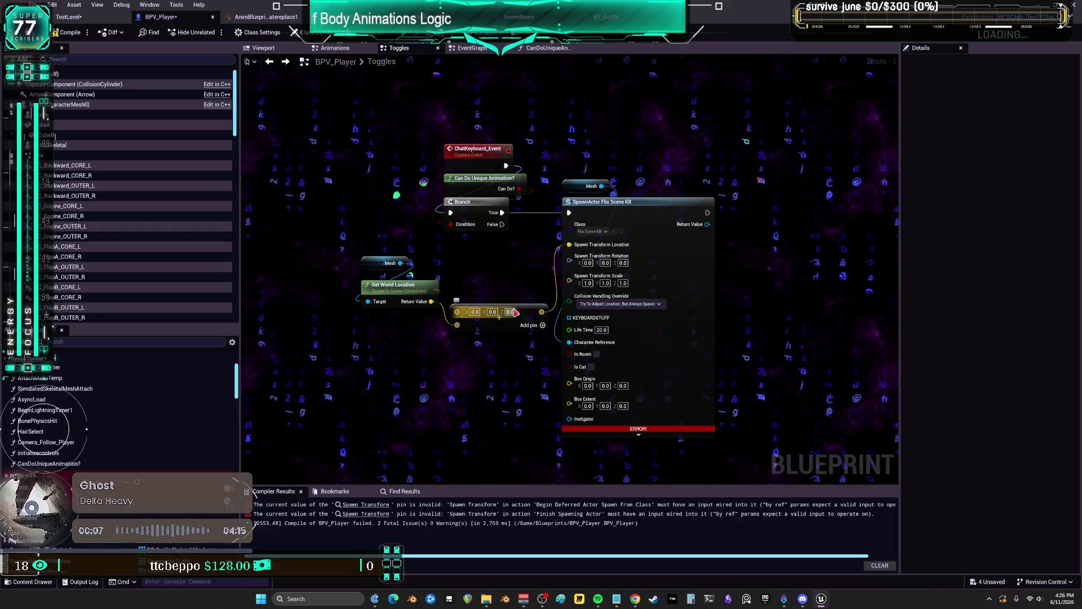
{"action": "type", "text": "200"}
{"action": "key", "text": "Return"}
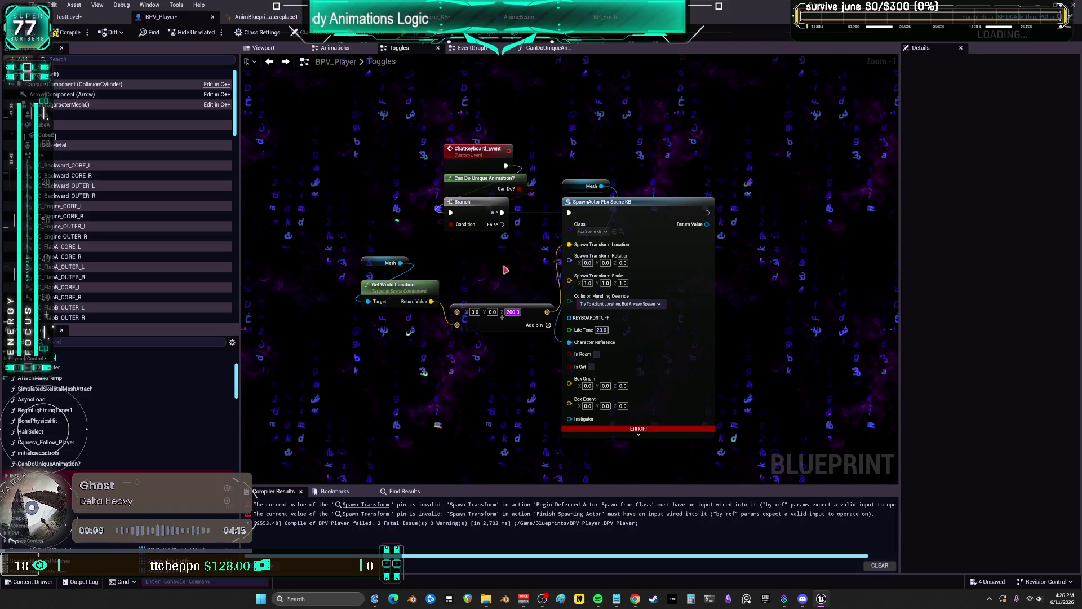
{"action": "left_click_drag", "start_coordinate": [530, 301], "coordinate": [525, 276]}
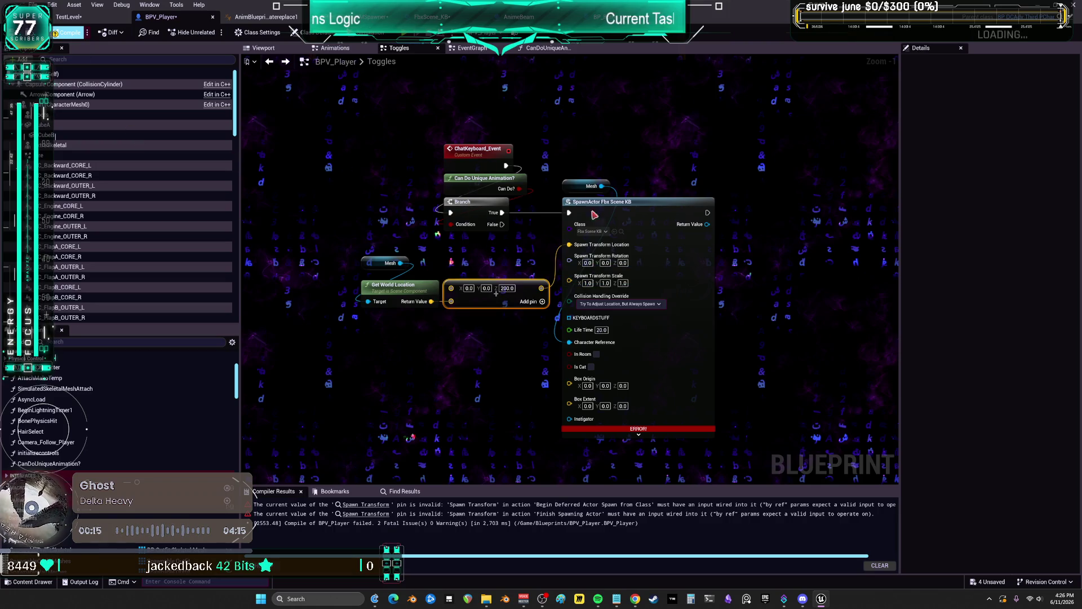
{"action": "scroll", "coordinate": [693, 141], "scroll_direction": "down", "scroll_amount": 2}
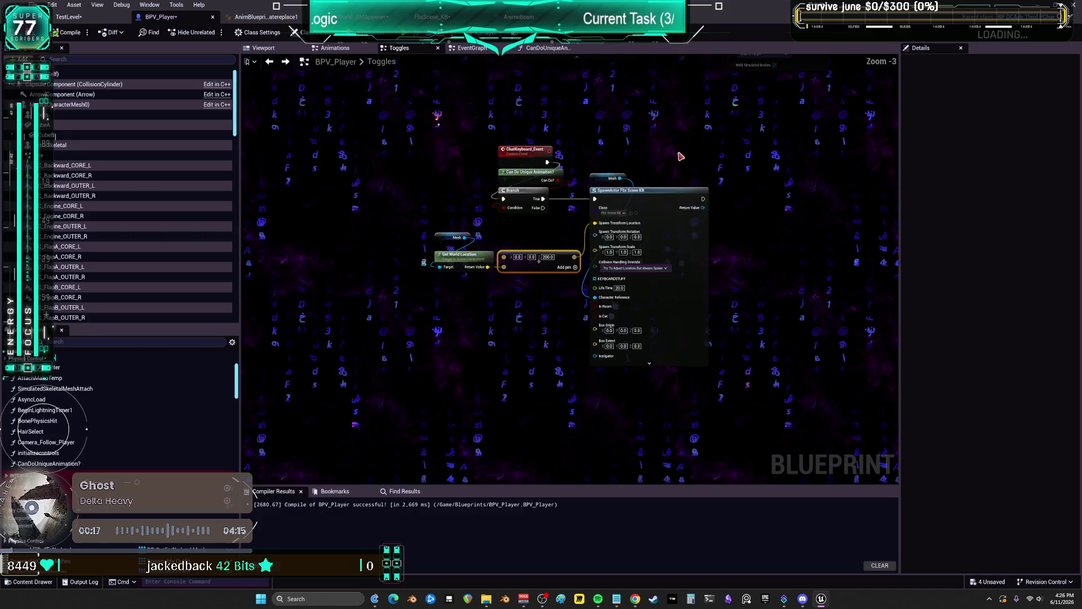
{"action": "mouse_move", "coordinate": [678, 157]}
{"action": "left_mouse_down"}
{"action": "mouse_move", "coordinate": [603, 292]}
{"action": "mouse_move", "coordinate": [584, 285]}
{"action": "left_mouse_up"}
{"action": "scroll", "coordinate": [659, 308], "scroll_direction": "down", "scroll_amount": 3}
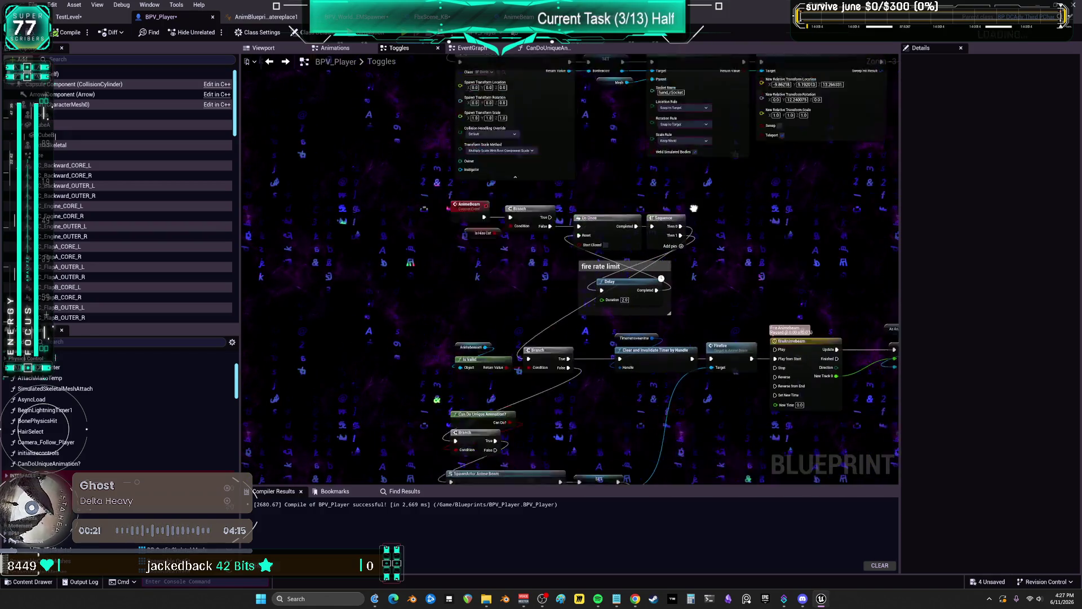
{"action": "scroll", "coordinate": [659, 308], "scroll_direction": "up", "scroll_amount": 5}
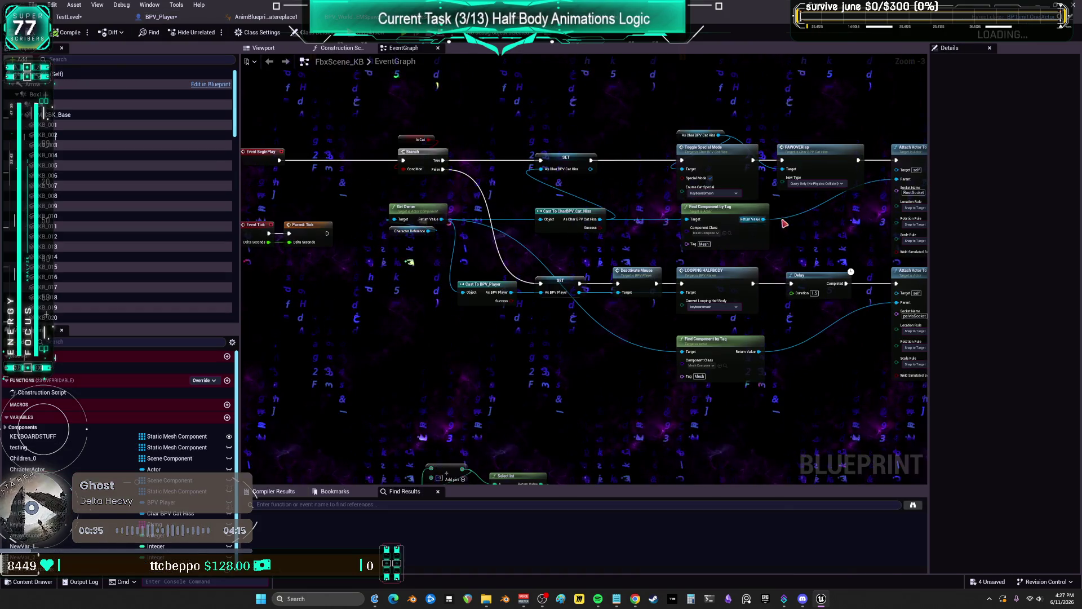
Bring the Toggle Special Mode branch into view and select the End Looping Half Body call
{"action": "mouse_move", "coordinate": [564, 213]}
{"action": "left_mouse_down"}
{"action": "mouse_move", "coordinate": [192, 182]}
{"action": "mouse_move", "coordinate": [192, 44]}
{"action": "left_mouse_up"}
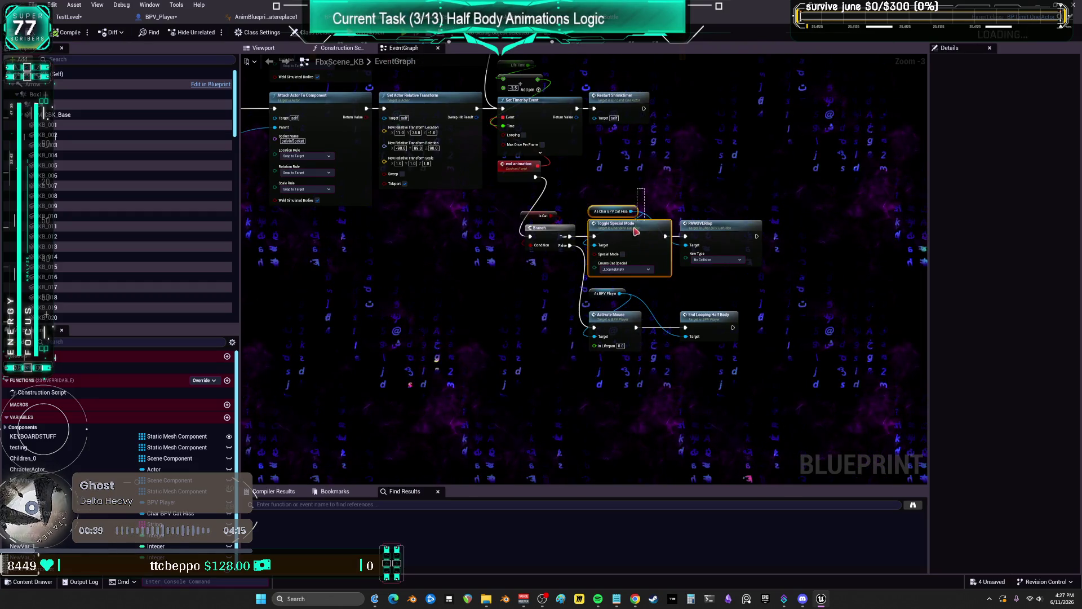
{"action": "left_click_drag", "start_coordinate": [635, 231], "coordinate": [637, 232]}
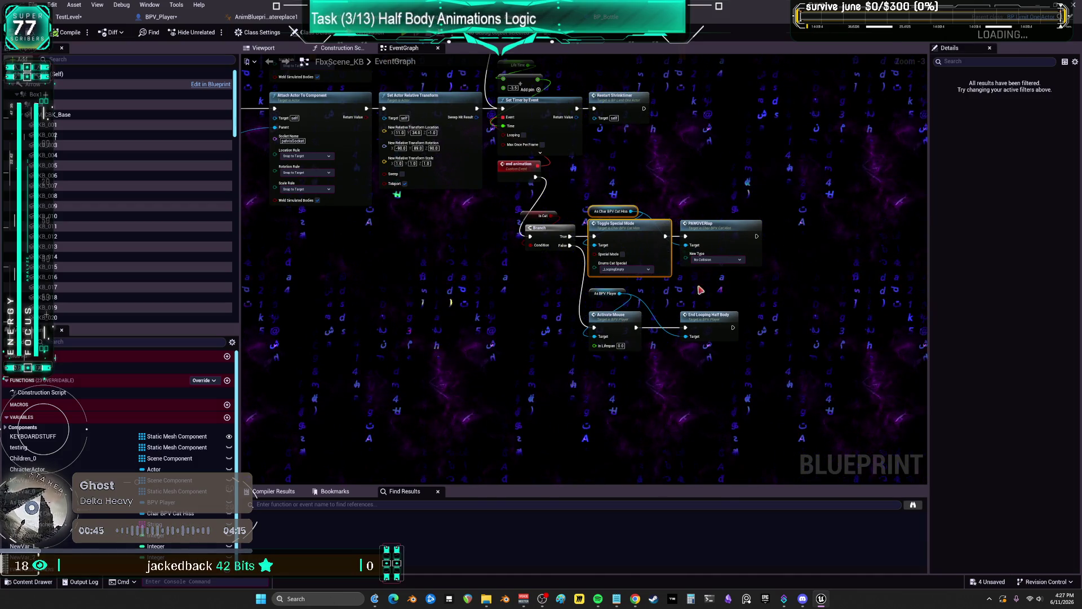
{"action": "left_click", "coordinate": [717, 322]}
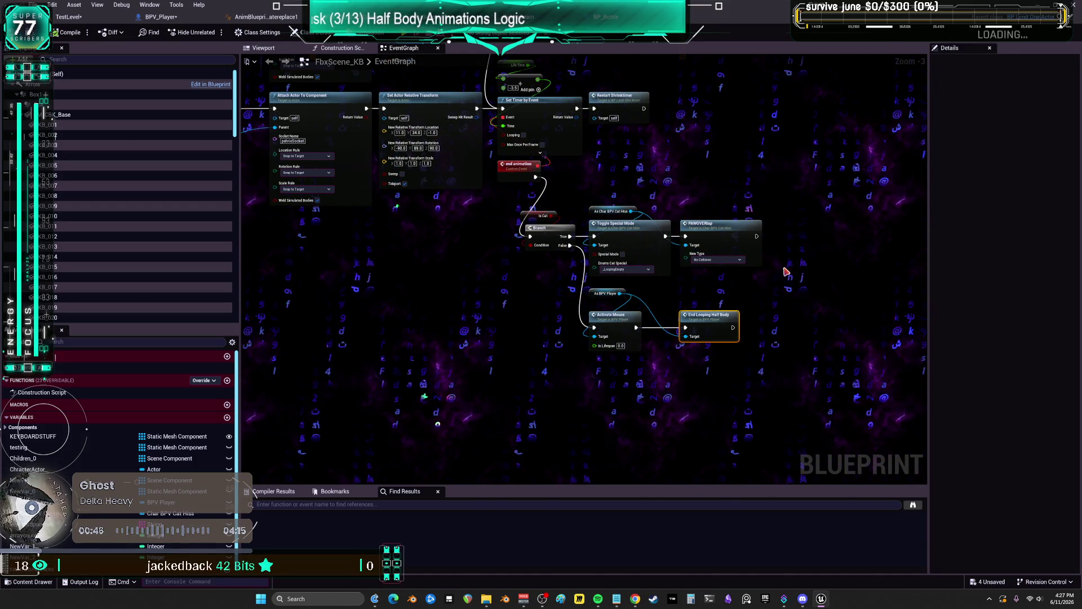
Open the EndLoopingHalfBody definition, Save All, and inspect the LOOPING_HALFBODY event
{"action": "double_click", "coordinate": [709, 325]}
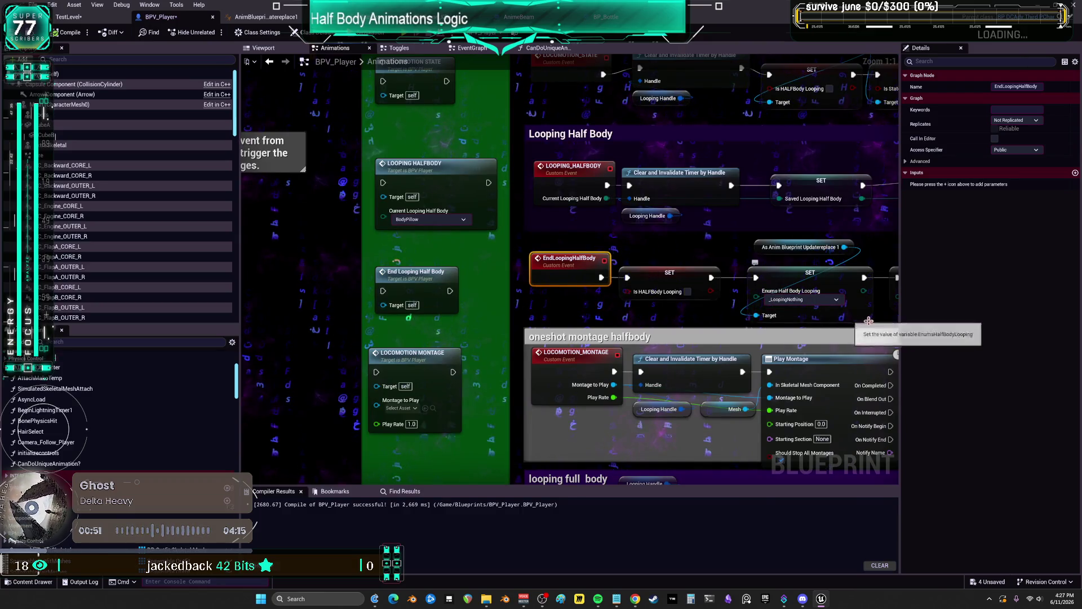
{"action": "scroll", "coordinate": [763, 362], "scroll_direction": "down", "scroll_amount": 1}
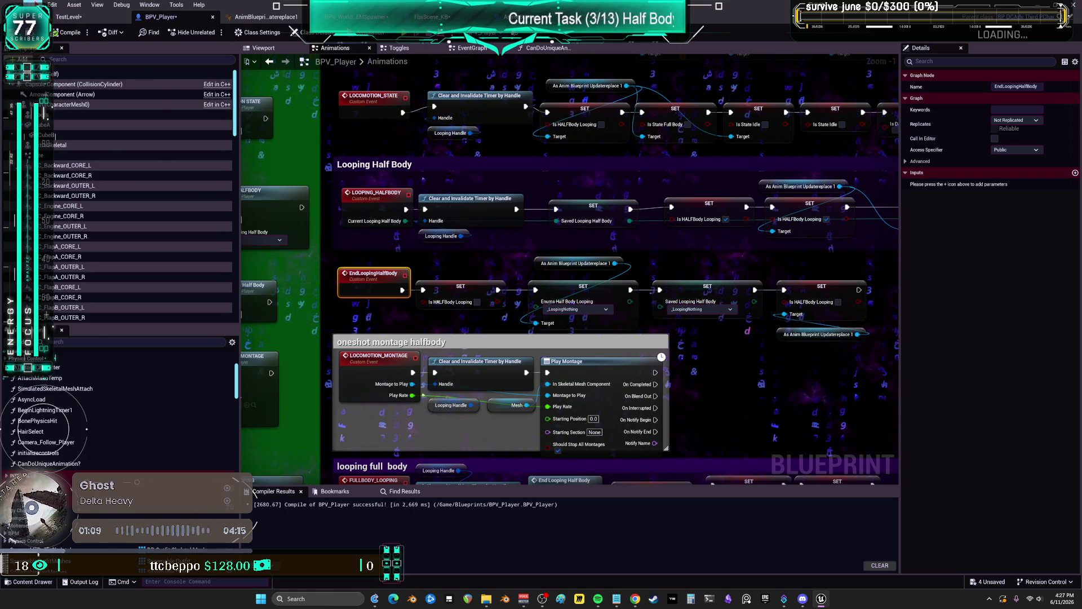
{"action": "left_click", "coordinate": [33, 4]}
{"action": "left_click", "coordinate": [67, 69]}
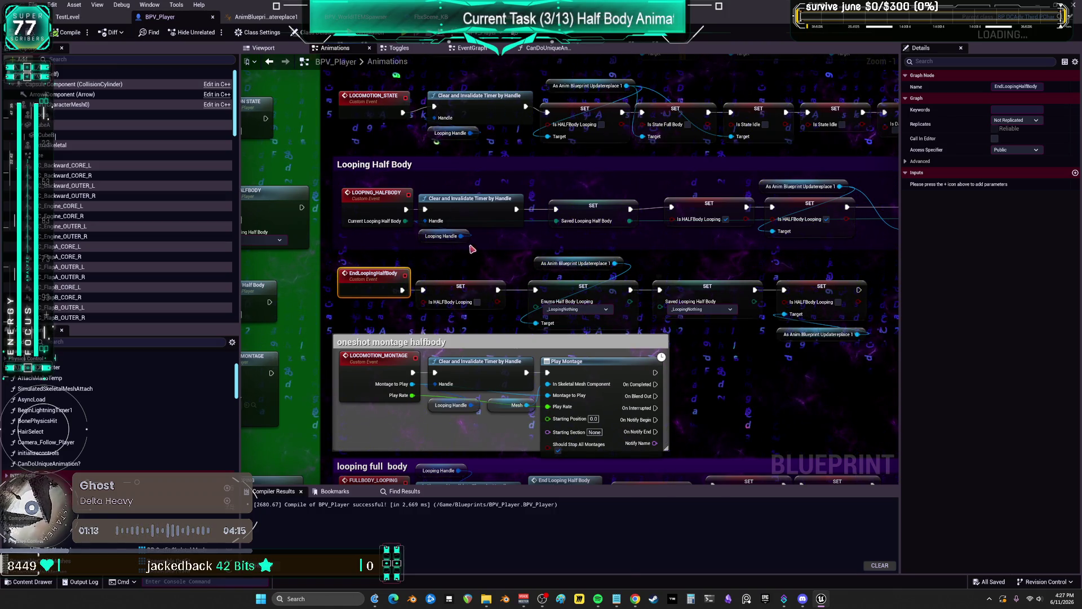
{"action": "double_click", "coordinate": [390, 206]}
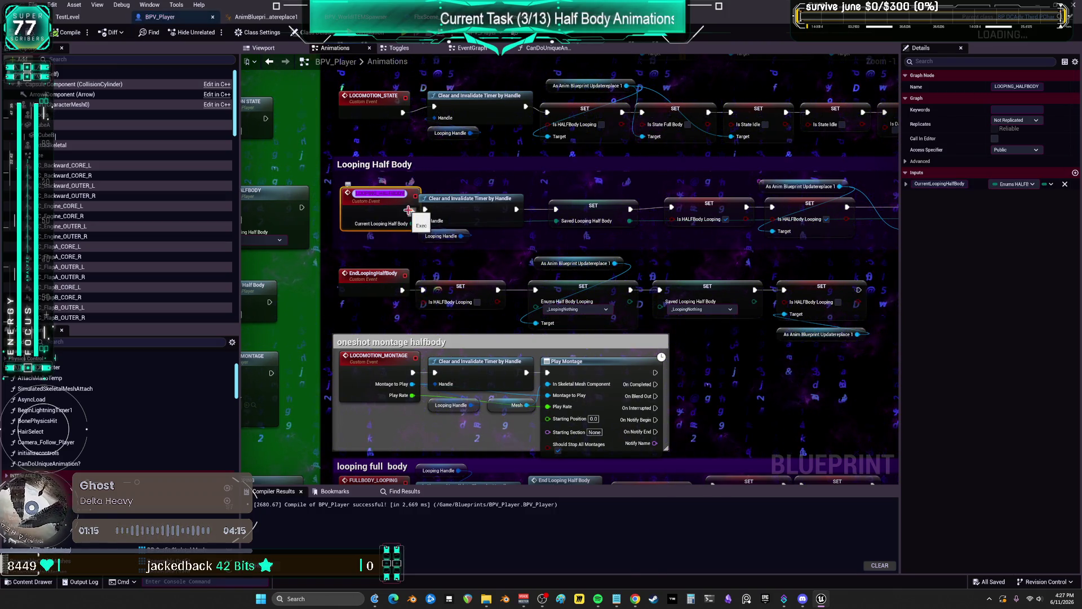
{"action": "left_click", "coordinate": [483, 71]}
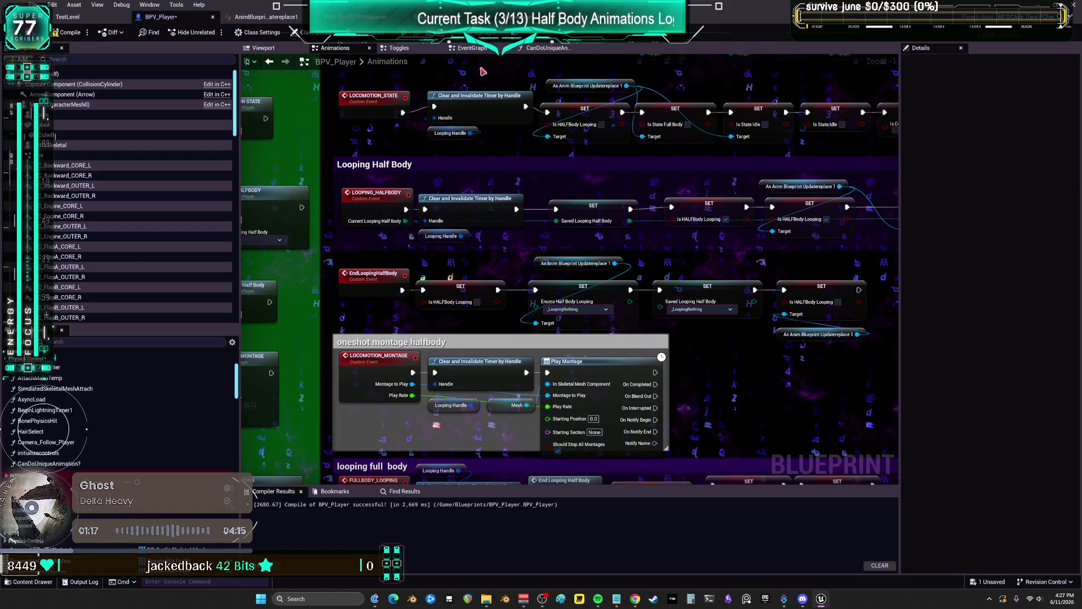
Add a LOOPING_HALFBODY call node in BPV_Player's Toggles graph
{"action": "left_click", "coordinate": [399, 49]}
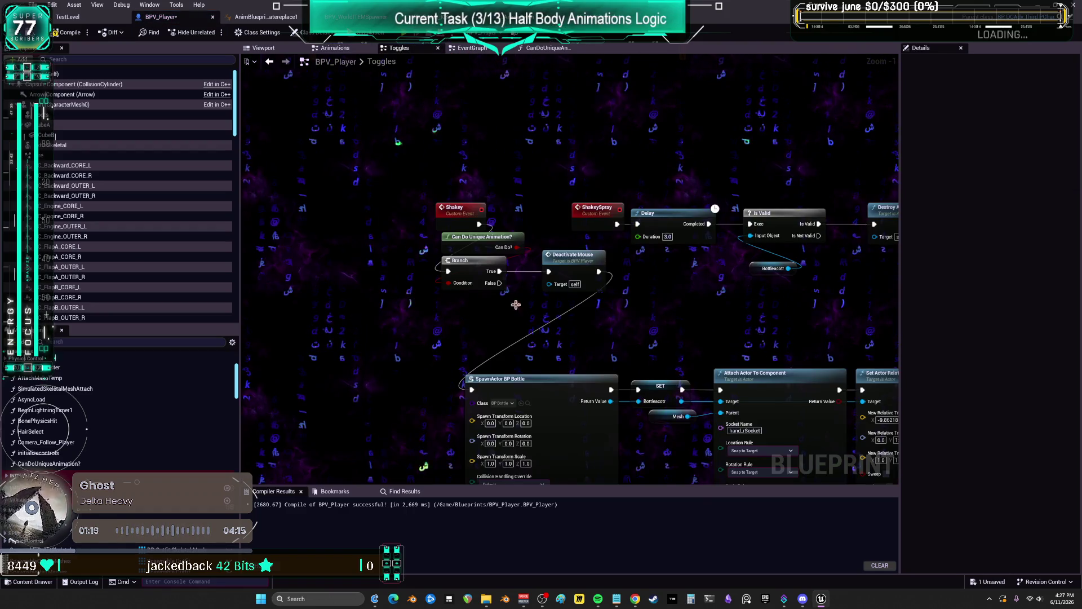
{"action": "scroll", "coordinate": [580, 278], "scroll_direction": "down", "scroll_amount": 5}
{"action": "scroll", "coordinate": [570, 414], "scroll_direction": "up", "scroll_amount": 5}
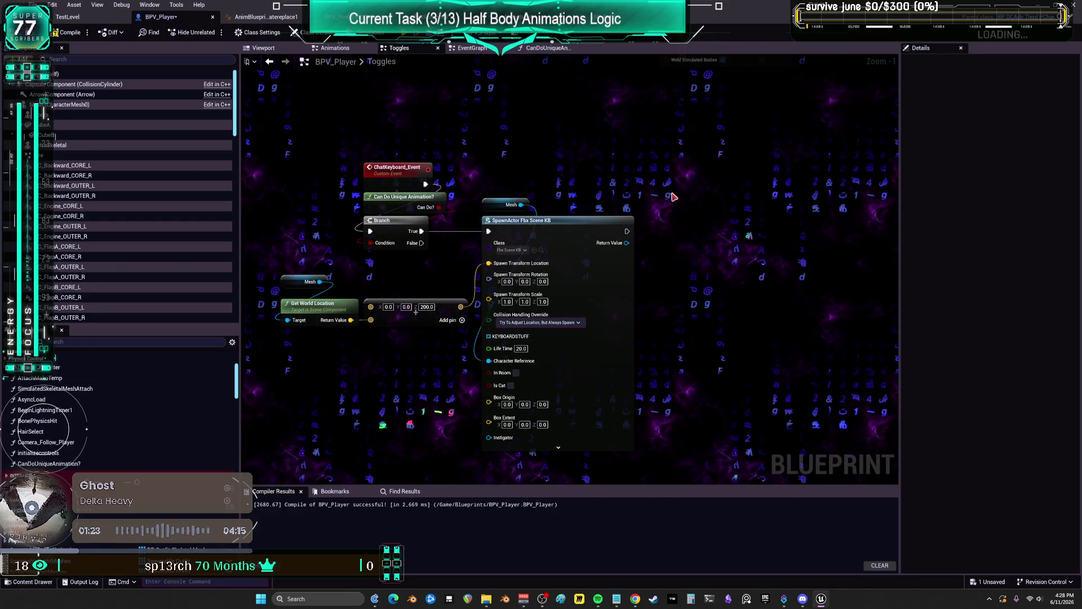
{"action": "right_click", "coordinate": [672, 193]}
{"action": "key", "text": "Escape"}
{"action": "right_click", "coordinate": [672, 193]}
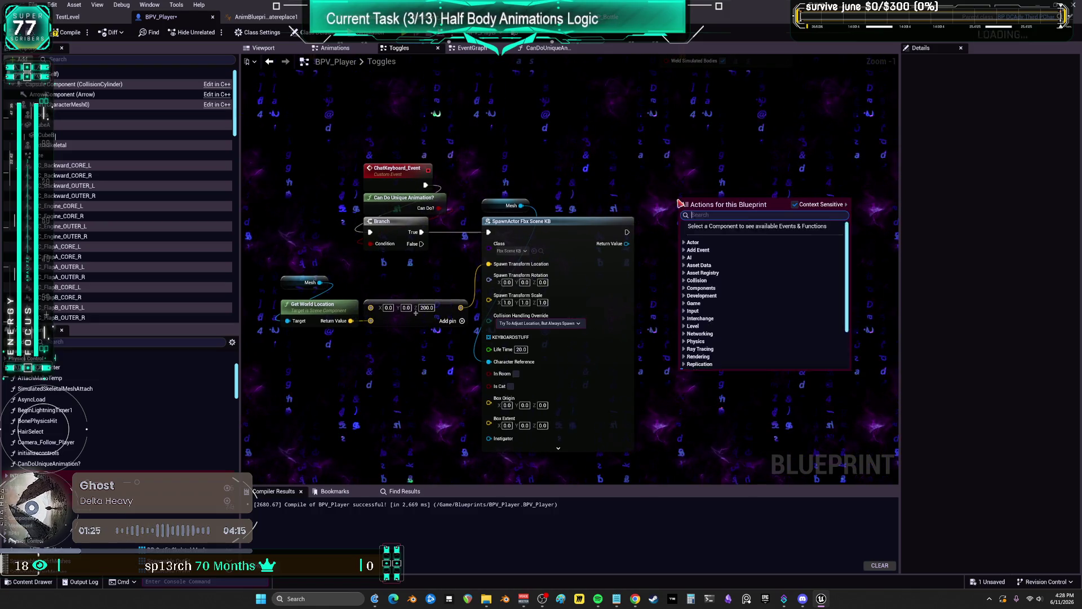
{"action": "type", "text": "LOOPING_HALFBODY"}
{"action": "left_click", "coordinate": [735, 234]}
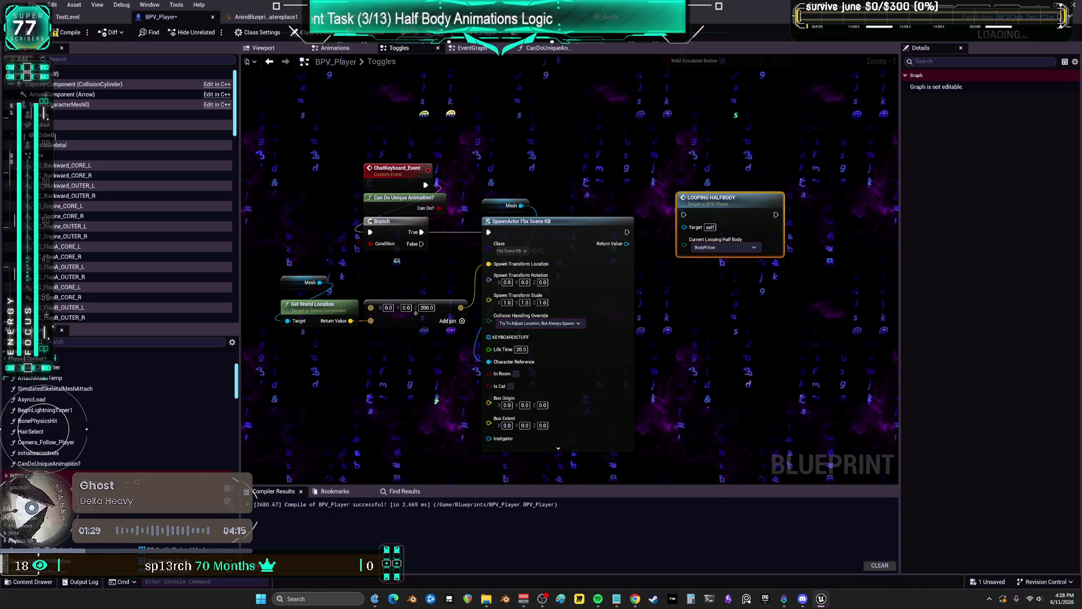
Switch to the FbxScene_KB event graph and select its LOOPING HALFBODY node
{"action": "key", "text": "alt+Tab"}
{"action": "left_click_drag", "start_coordinate": [469, 183], "coordinate": [641, 247]}
{"action": "left_click", "coordinate": [641, 247]}
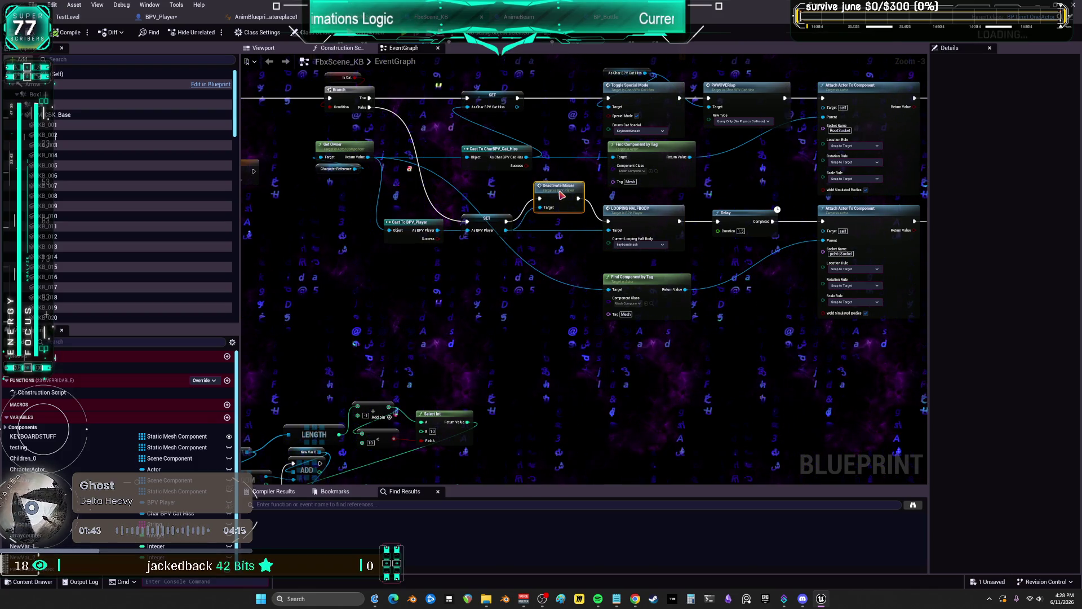
Move Deactivate Mouse and LOOPING HALFBODY lower, lined up in a single row
{"action": "left_click_drag", "start_coordinate": [559, 192], "coordinate": [556, 220]}
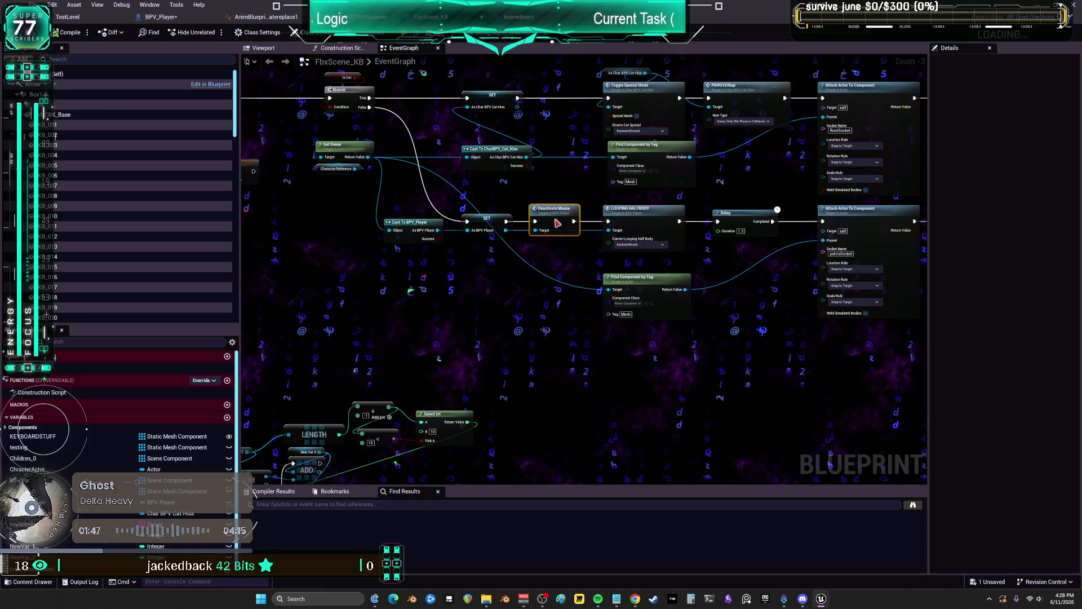
{"action": "left_click_drag", "start_coordinate": [557, 223], "coordinate": [420, 220]}
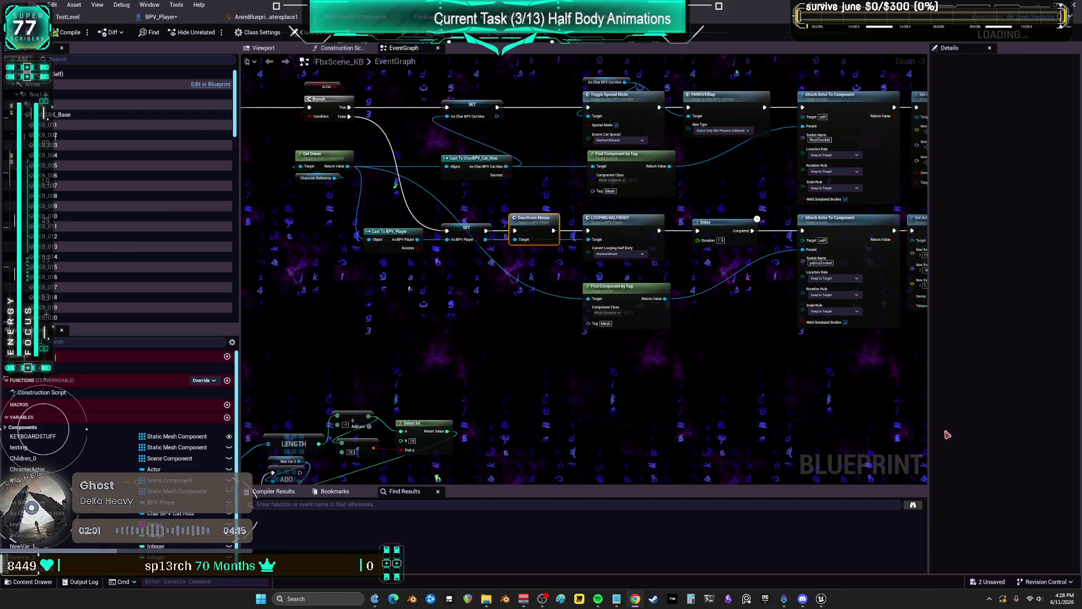
{"action": "left_click_drag", "start_coordinate": [540, 221], "coordinate": [498, 326]}
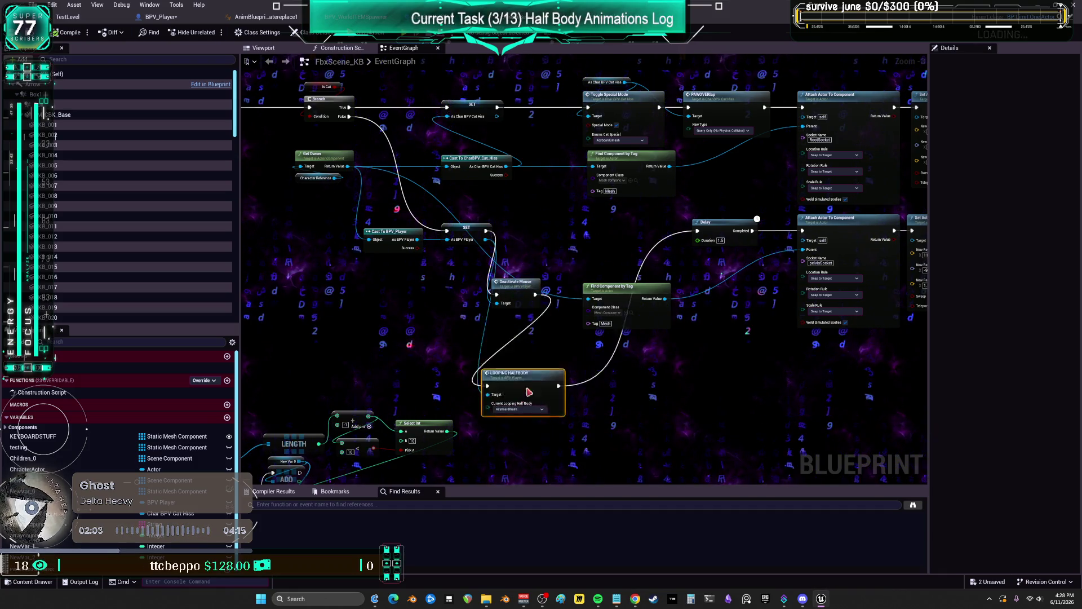
{"action": "mouse_move", "coordinate": [629, 226]}
{"action": "left_mouse_down"}
{"action": "mouse_move", "coordinate": [563, 417]}
{"action": "mouse_move", "coordinate": [583, 423]}
{"action": "mouse_move", "coordinate": [603, 388]}
{"action": "left_mouse_up"}
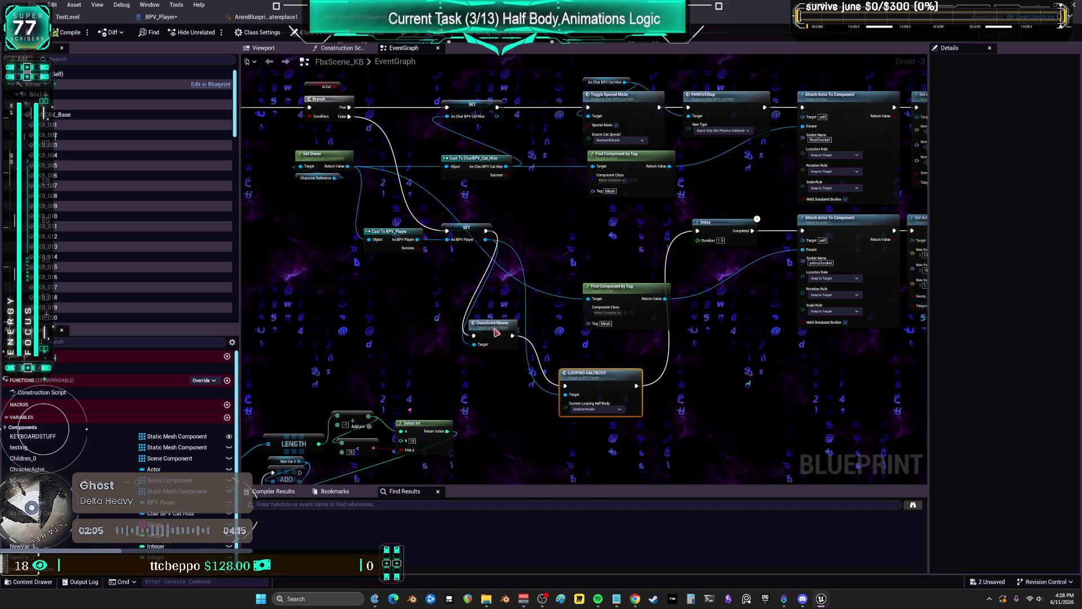
{"action": "mouse_move", "coordinate": [495, 332]}
{"action": "left_mouse_down"}
{"action": "mouse_move", "coordinate": [515, 382]}
{"action": "mouse_move", "coordinate": [529, 381]}
{"action": "left_mouse_up"}
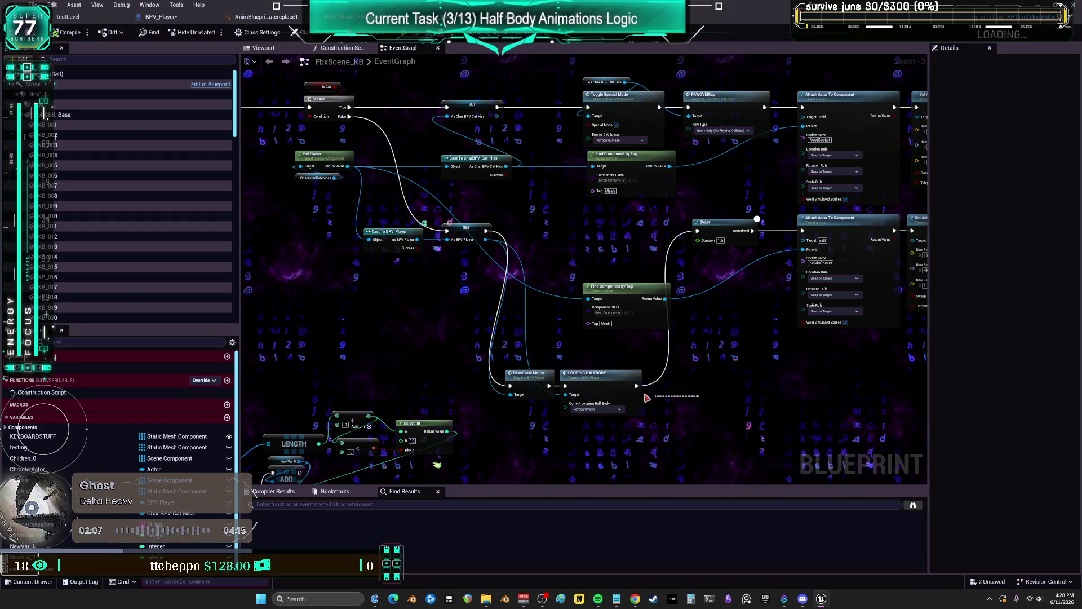
{"action": "left_click", "coordinate": [598, 374], "text": "ctrl"}
Place the Delay node after LOOPING HALFBODY and select the Character Reference variable
{"action": "left_click_drag", "start_coordinate": [631, 265], "coordinate": [584, 292]}
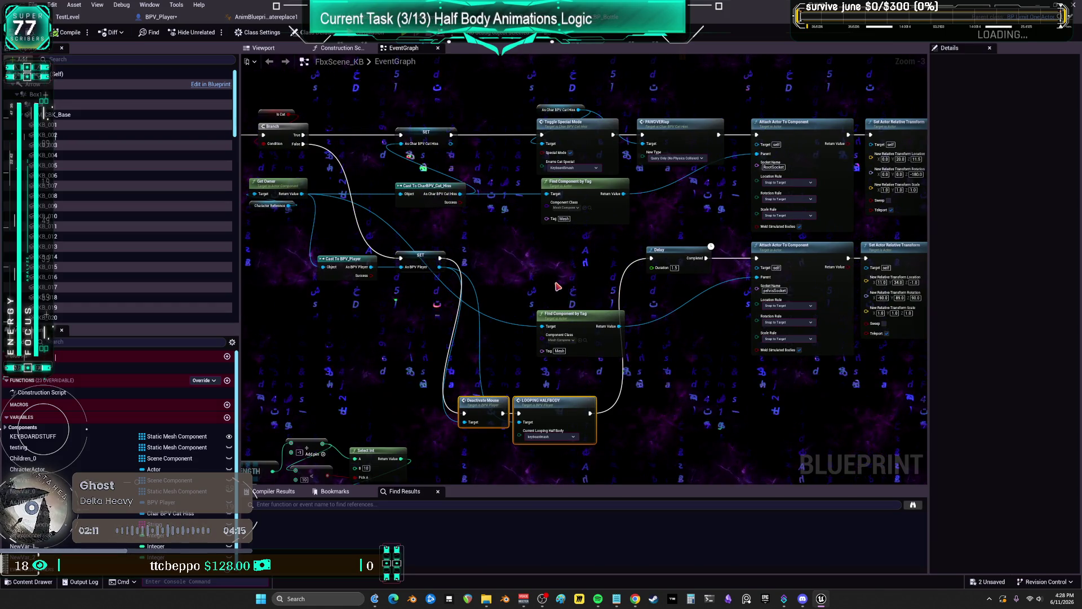
{"action": "left_click_drag", "start_coordinate": [698, 250], "coordinate": [659, 408]}
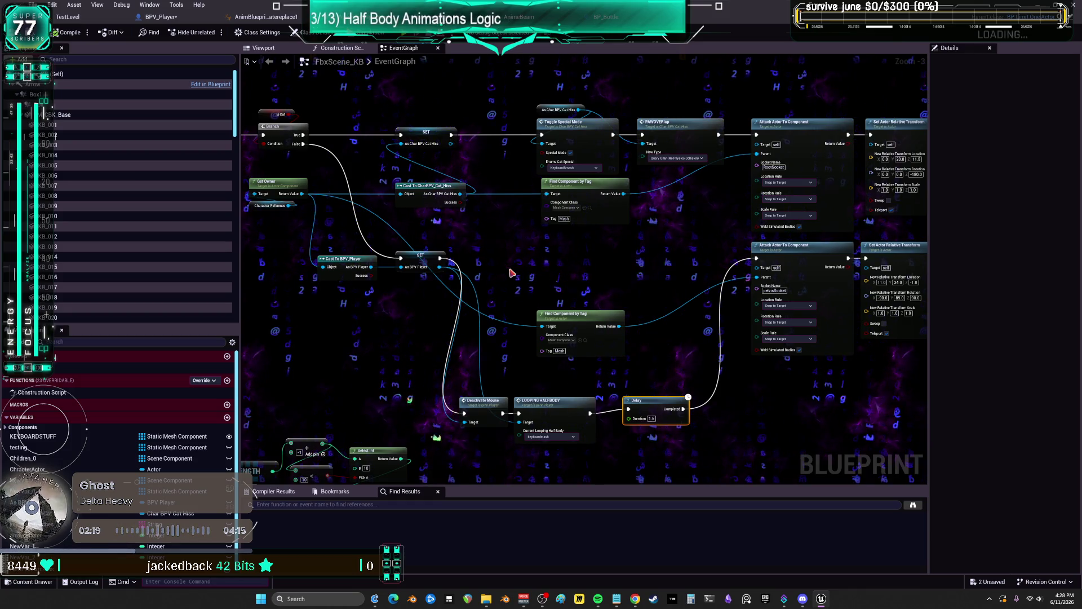
{"action": "left_click_drag", "start_coordinate": [510, 273], "coordinate": [616, 276]}
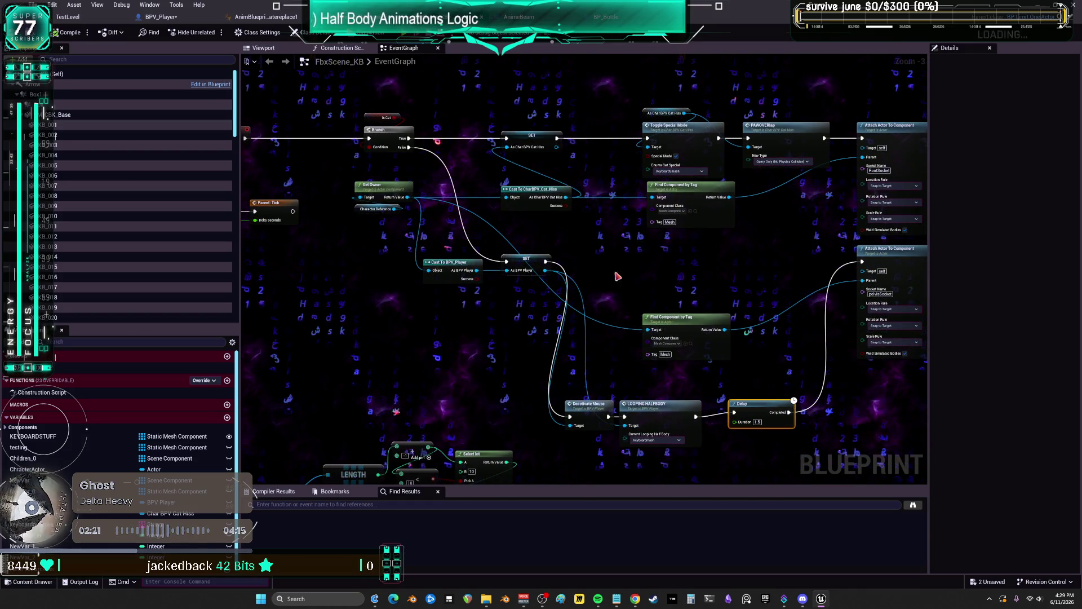
{"action": "right_click", "coordinate": [376, 209]}
{"action": "left_click", "coordinate": [364, 232]}
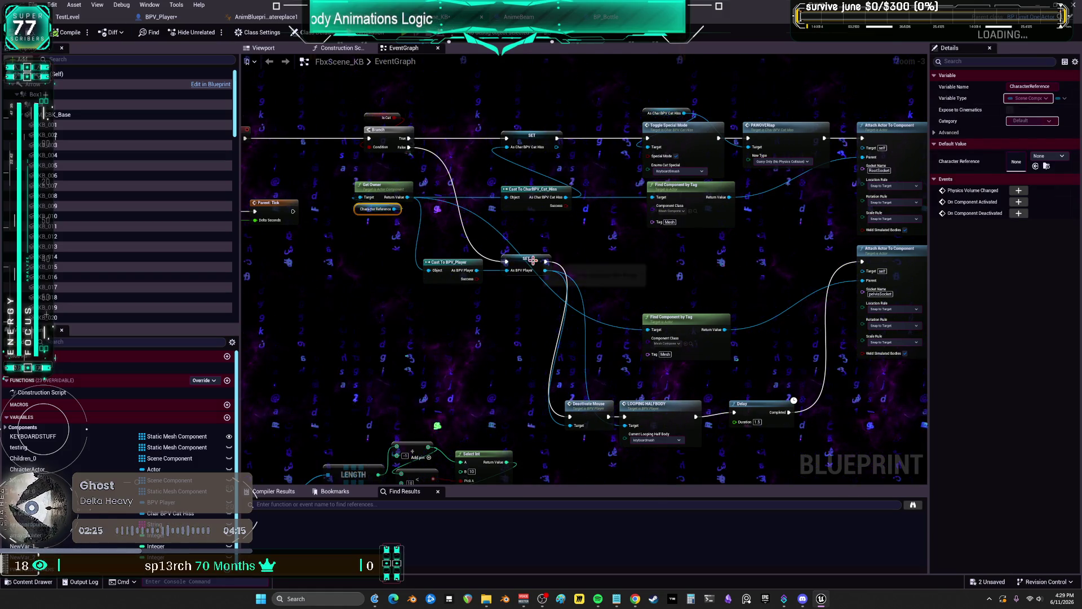
{"action": "mouse_move", "coordinate": [788, 282]}
{"action": "left_mouse_down"}
{"action": "mouse_move", "coordinate": [829, 192]}
{"action": "mouse_move", "coordinate": [879, 138]}
{"action": "mouse_move", "coordinate": [896, 128]}
{"action": "mouse_move", "coordinate": [1042, 134]}
{"action": "mouse_move", "coordinate": [774, 300]}
{"action": "left_mouse_up"}
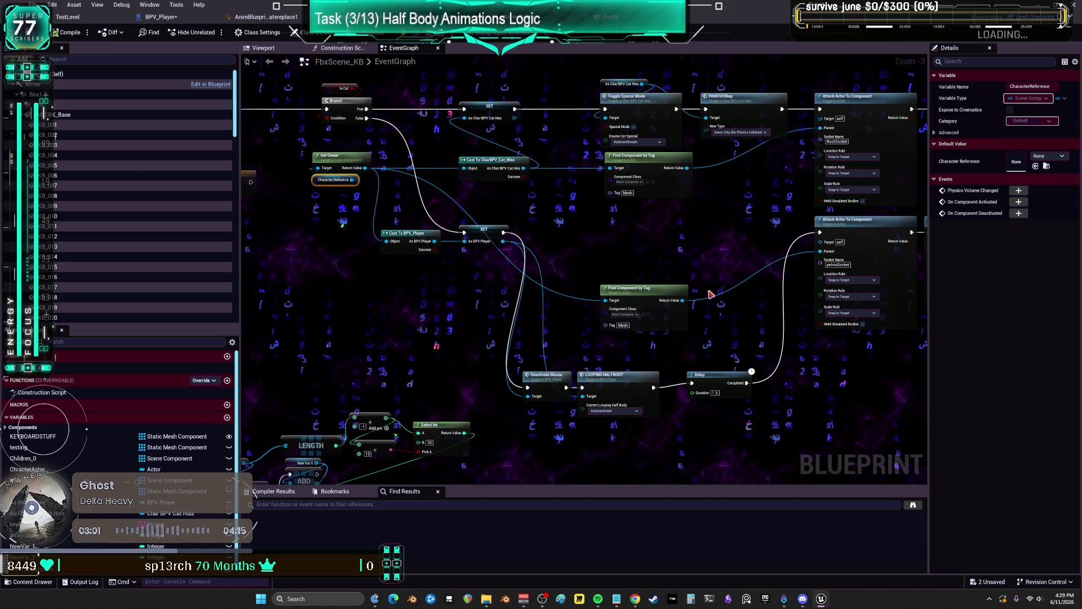
{"action": "mouse_move", "coordinate": [648, 239]}
{"action": "left_mouse_down"}
{"action": "mouse_move", "coordinate": [772, 246]}
{"action": "mouse_move", "coordinate": [667, 239]}
{"action": "left_mouse_up"}
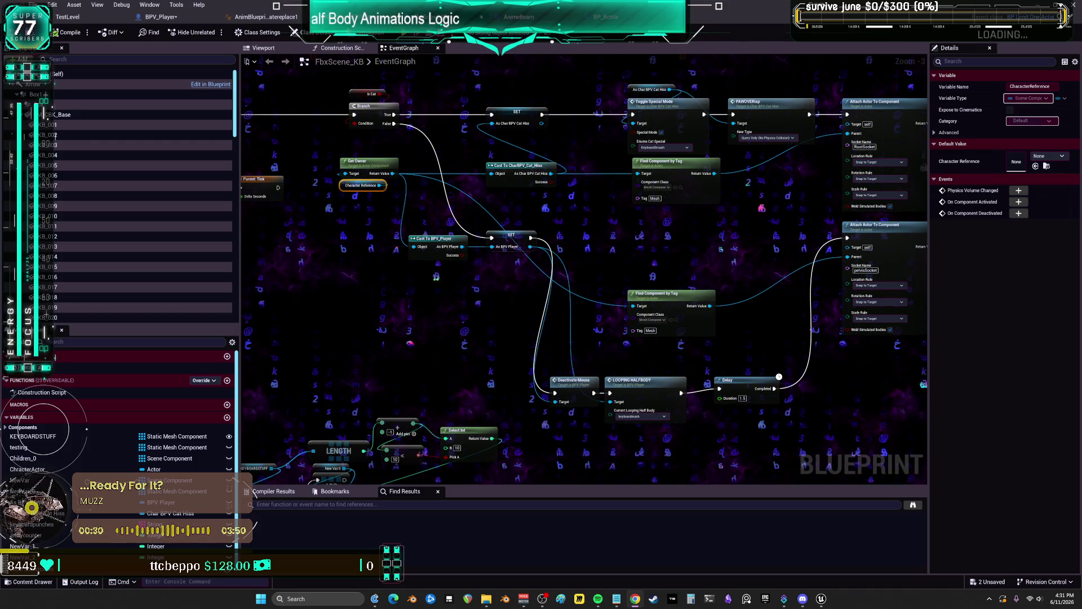
Nudge the Delay node into a better position in the event graph
{"action": "scroll", "coordinate": [614, 270], "scroll_direction": "up", "scroll_amount": 3}
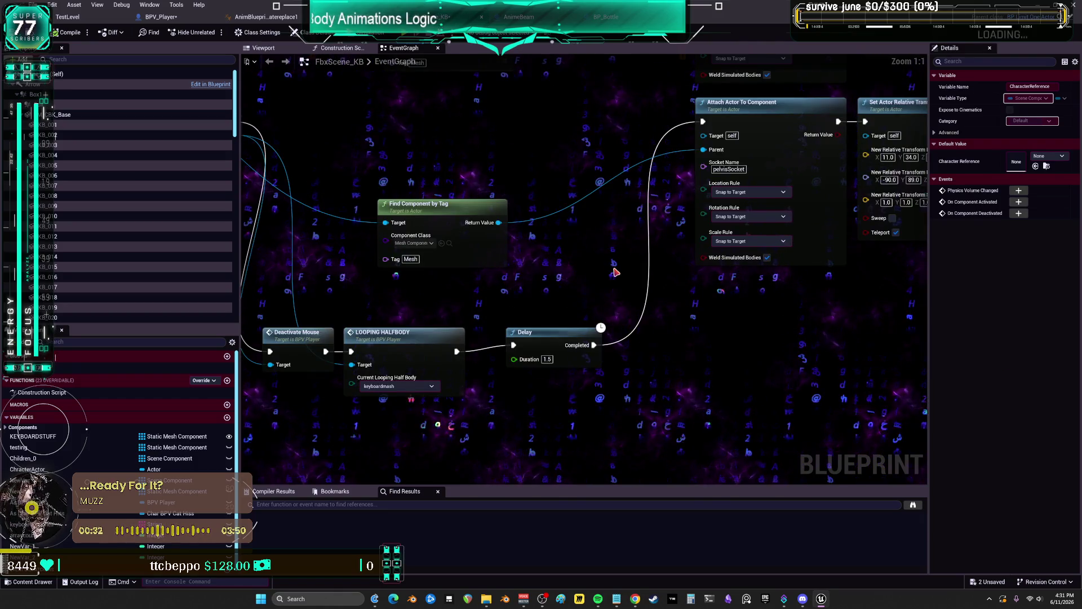
{"action": "left_click_drag", "start_coordinate": [550, 340], "coordinate": [570, 354]}
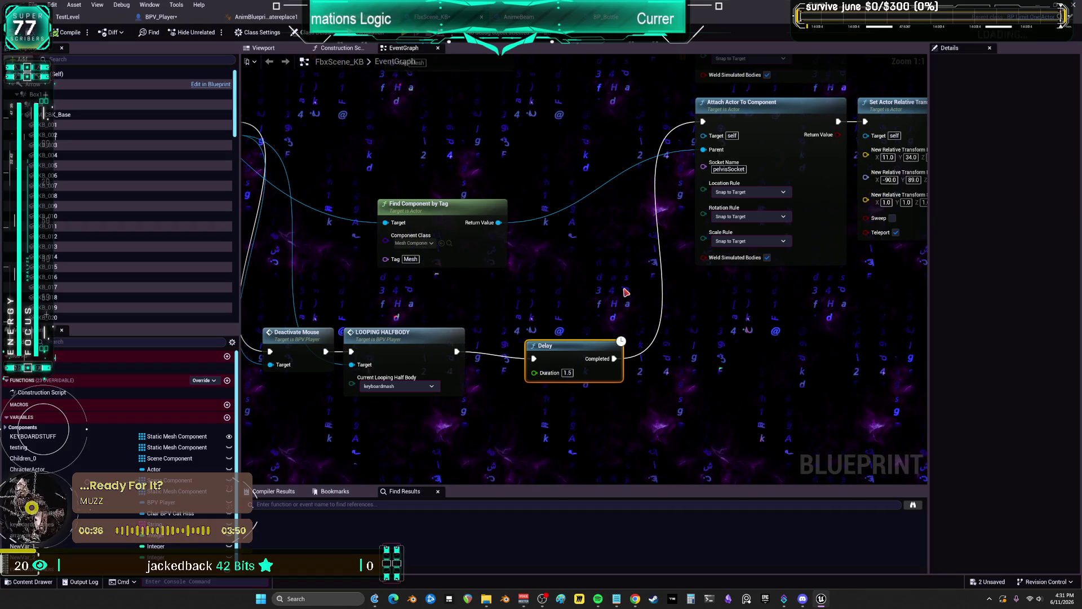
{"action": "scroll", "coordinate": [630, 299], "scroll_direction": "down", "scroll_amount": 2}
{"action": "scroll", "coordinate": [633, 311], "scroll_direction": "down", "scroll_amount": 1}
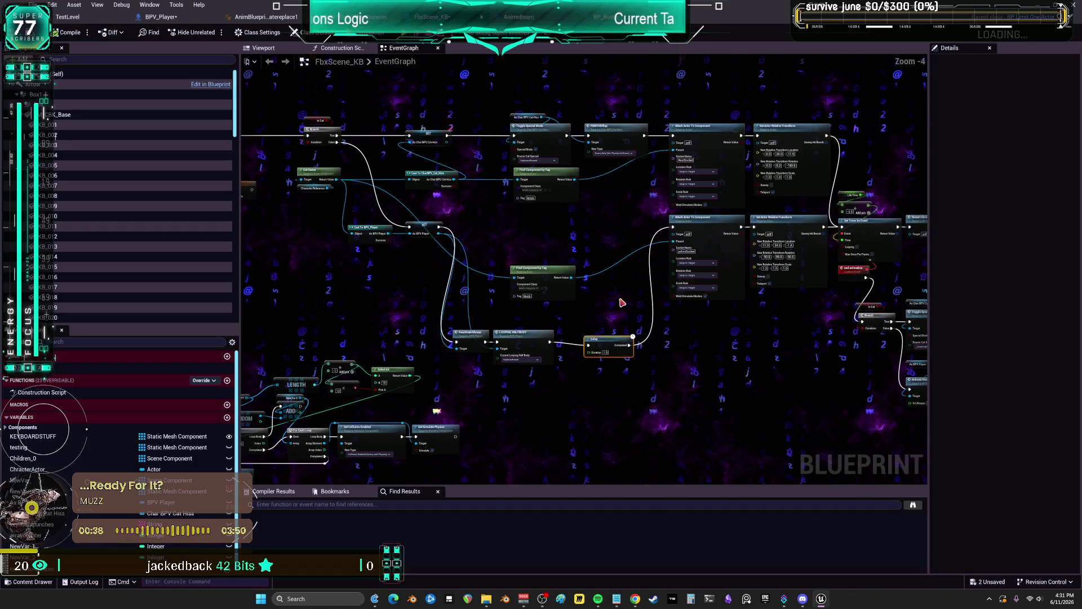
{"action": "scroll", "coordinate": [618, 304], "scroll_direction": "down", "scroll_amount": 1}
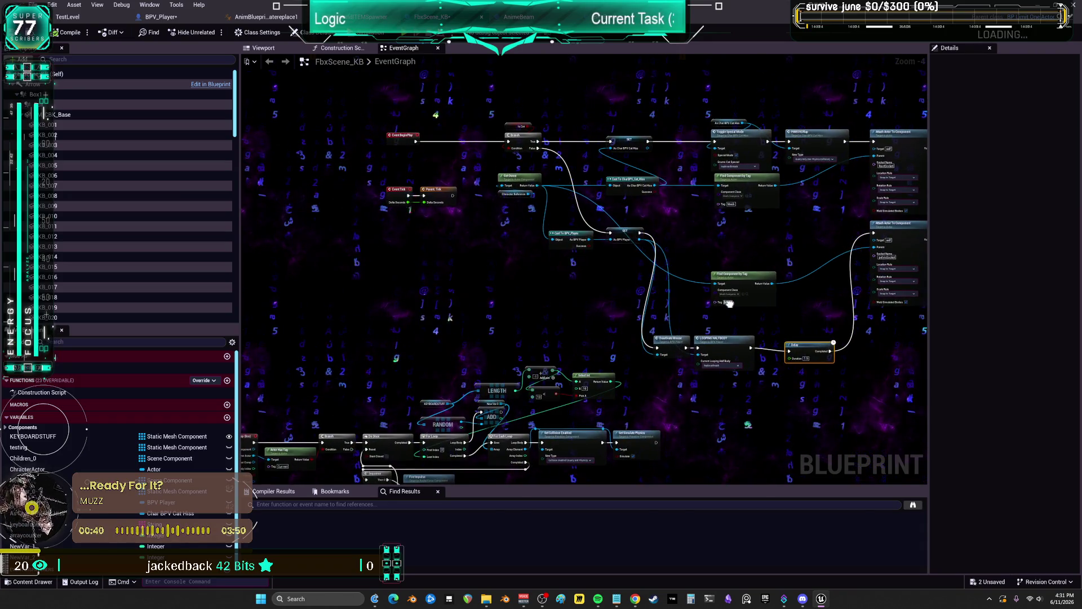
{"action": "mouse_move", "coordinate": [729, 304]}
{"action": "left_mouse_down"}
{"action": "mouse_move", "coordinate": [522, 288]}
{"action": "mouse_move", "coordinate": [610, 305]}
{"action": "left_mouse_up"}
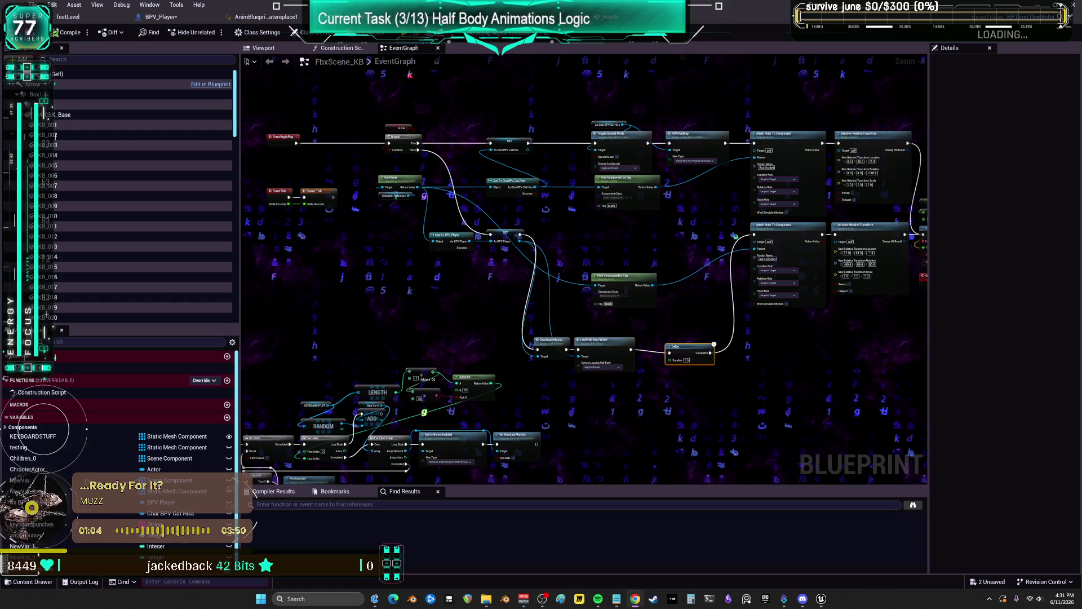
{"action": "scroll", "coordinate": [735, 236], "scroll_direction": "up", "scroll_amount": 3}
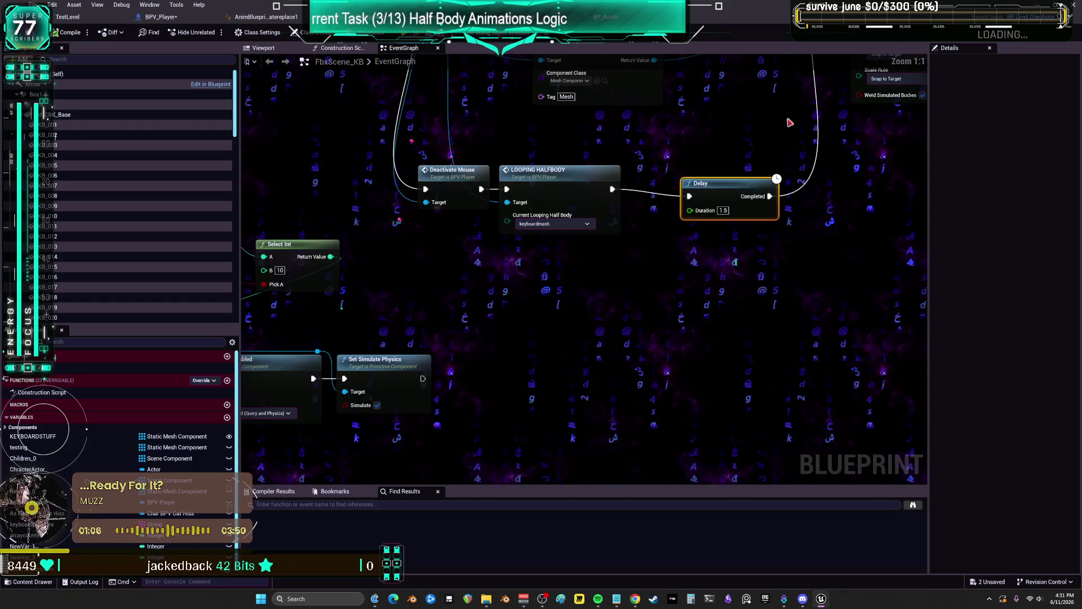
{"action": "left_click_drag", "start_coordinate": [722, 197], "coordinate": [667, 265]}
{"action": "mouse_move", "coordinate": [657, 175]}
{"action": "left_mouse_down"}
{"action": "mouse_move", "coordinate": [784, 221]}
{"action": "mouse_move", "coordinate": [827, 196]}
{"action": "mouse_move", "coordinate": [726, 221]}
{"action": "mouse_move", "coordinate": [685, 190]}
{"action": "mouse_move", "coordinate": [733, 206]}
{"action": "mouse_move", "coordinate": [688, 198]}
{"action": "mouse_move", "coordinate": [688, 214]}
{"action": "mouse_move", "coordinate": [758, 183]}
{"action": "mouse_move", "coordinate": [720, 158]}
{"action": "mouse_move", "coordinate": [724, 173]}
{"action": "mouse_move", "coordinate": [754, 143]}
{"action": "mouse_move", "coordinate": [728, 144]}
{"action": "mouse_move", "coordinate": [680, 197]}
{"action": "mouse_move", "coordinate": [664, 294]}
{"action": "left_mouse_up"}
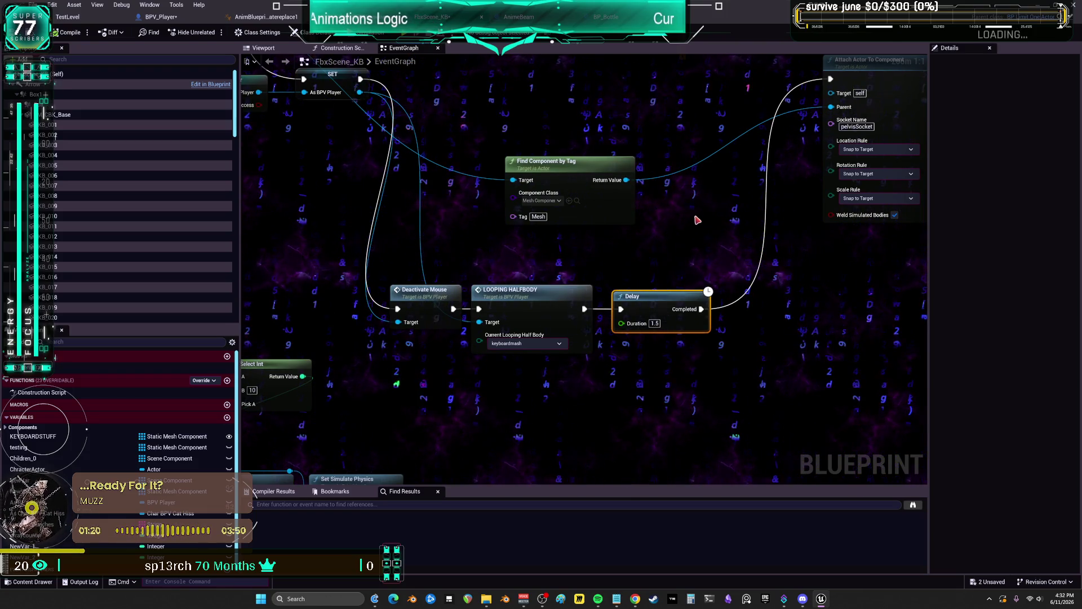
Raise the second Find Component by Tag node higher in the graph
{"action": "scroll", "coordinate": [711, 214], "scroll_direction": "down", "scroll_amount": 1}
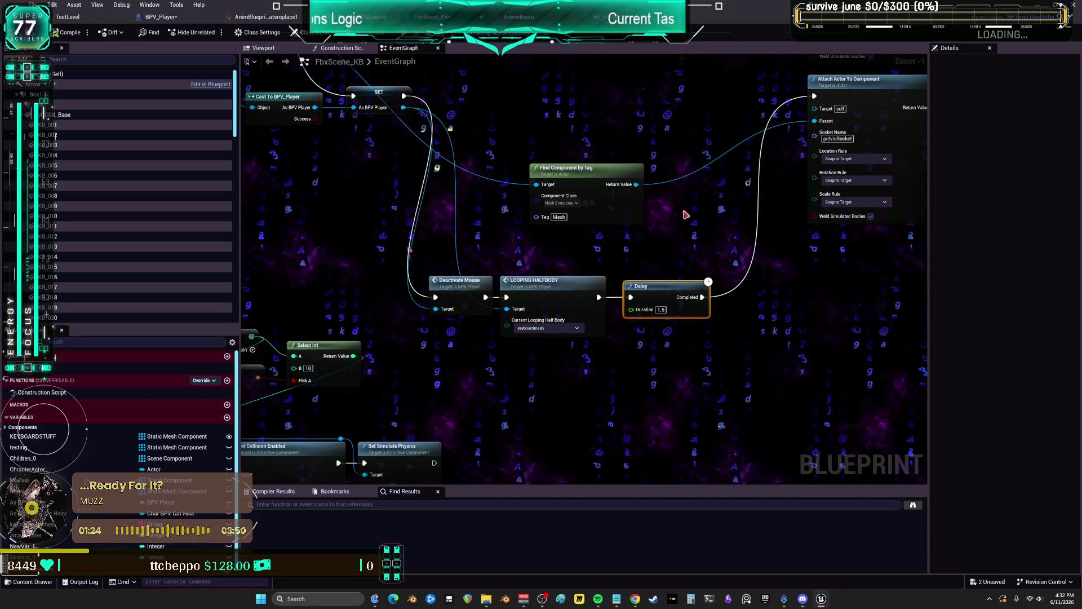
{"action": "scroll", "coordinate": [712, 221], "scroll_direction": "down", "scroll_amount": 2}
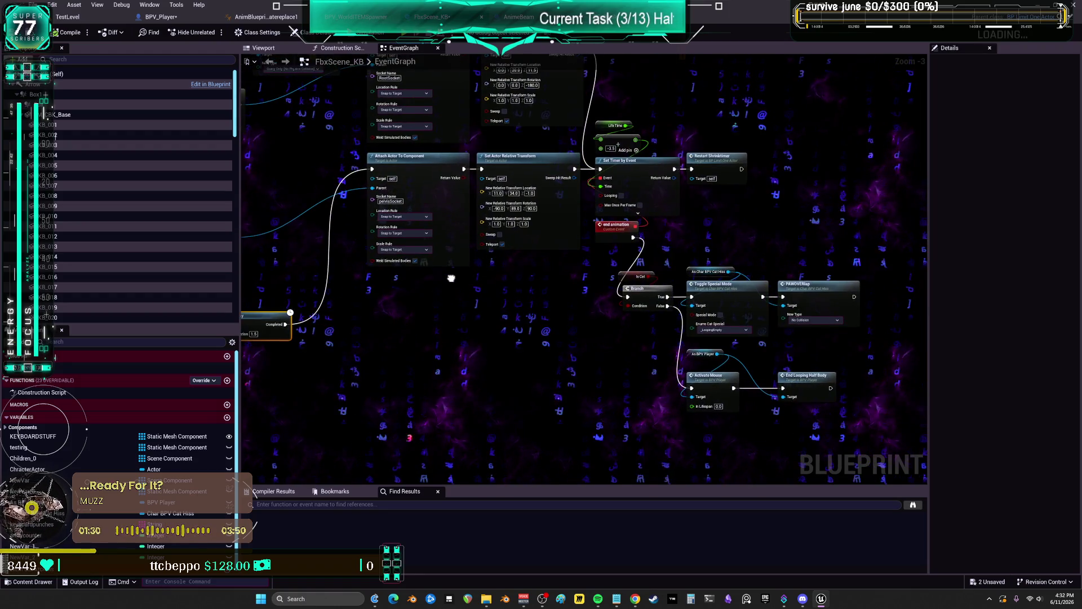
{"action": "mouse_move", "coordinate": [550, 296]}
{"action": "left_mouse_down"}
{"action": "mouse_move", "coordinate": [726, 400]}
{"action": "mouse_move", "coordinate": [785, 374]}
{"action": "mouse_move", "coordinate": [766, 296]}
{"action": "left_mouse_up"}
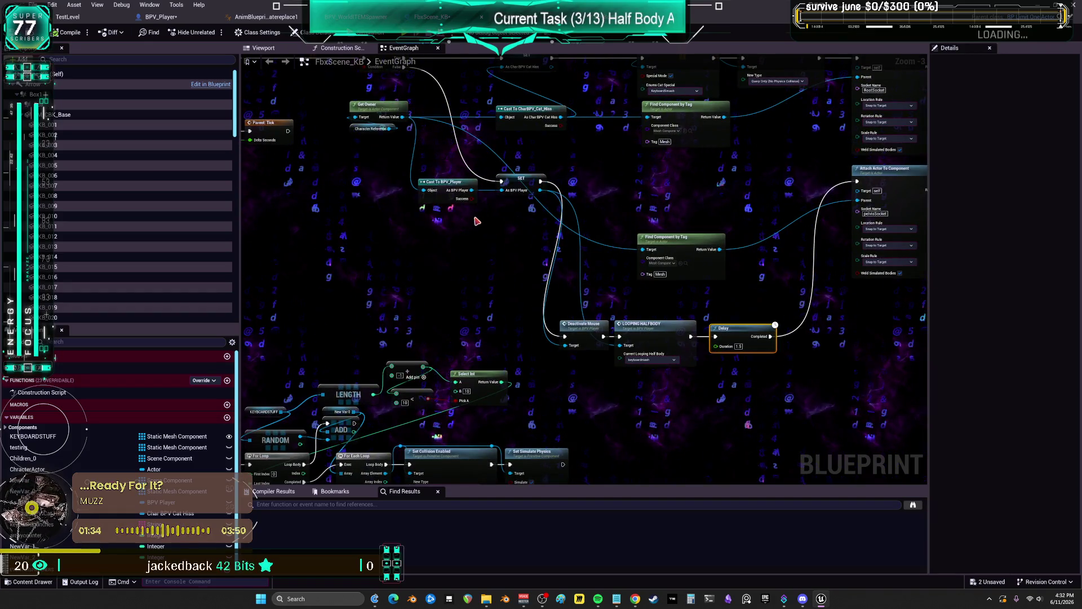
{"action": "mouse_move", "coordinate": [475, 220]}
{"action": "left_mouse_down"}
{"action": "mouse_move", "coordinate": [848, 244]}
{"action": "mouse_move", "coordinate": [588, 150]}
{"action": "left_mouse_up"}
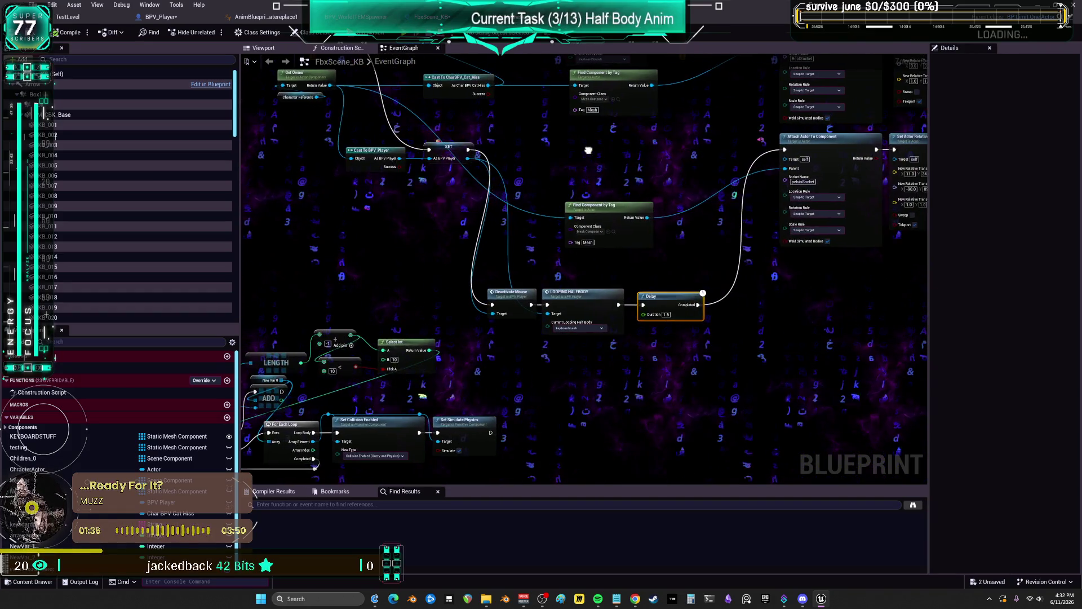
{"action": "mouse_move", "coordinate": [590, 204]}
{"action": "left_mouse_down"}
{"action": "mouse_move", "coordinate": [591, 124]}
{"action": "mouse_move", "coordinate": [593, 150]}
{"action": "left_mouse_up"}
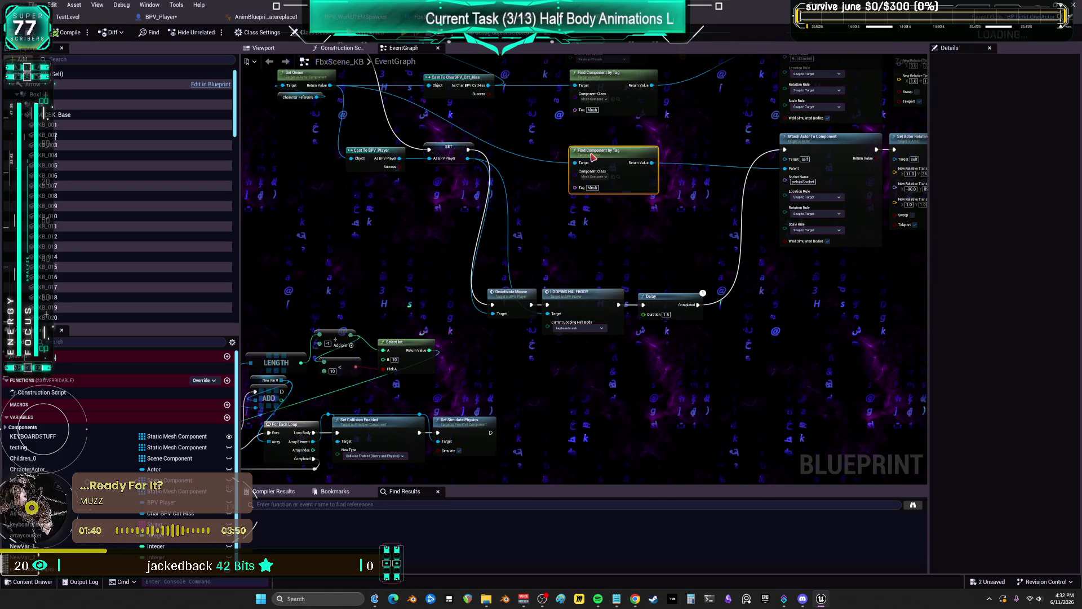
{"action": "mouse_move", "coordinate": [523, 184]}
{"action": "left_mouse_down"}
{"action": "mouse_move", "coordinate": [658, 309]}
{"action": "mouse_move", "coordinate": [559, 251]}
{"action": "left_mouse_up"}
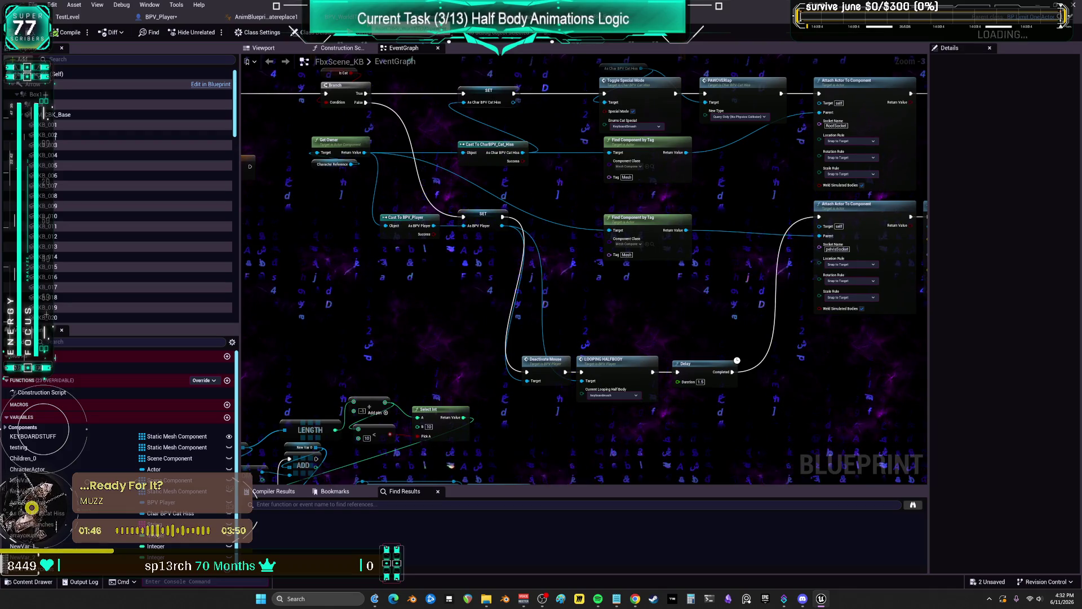
Bring up BPV_WorldITEMSpawner's Twitch graph and drag the Details splitter right to widen it
{"action": "key", "text": "alt+Tab"}
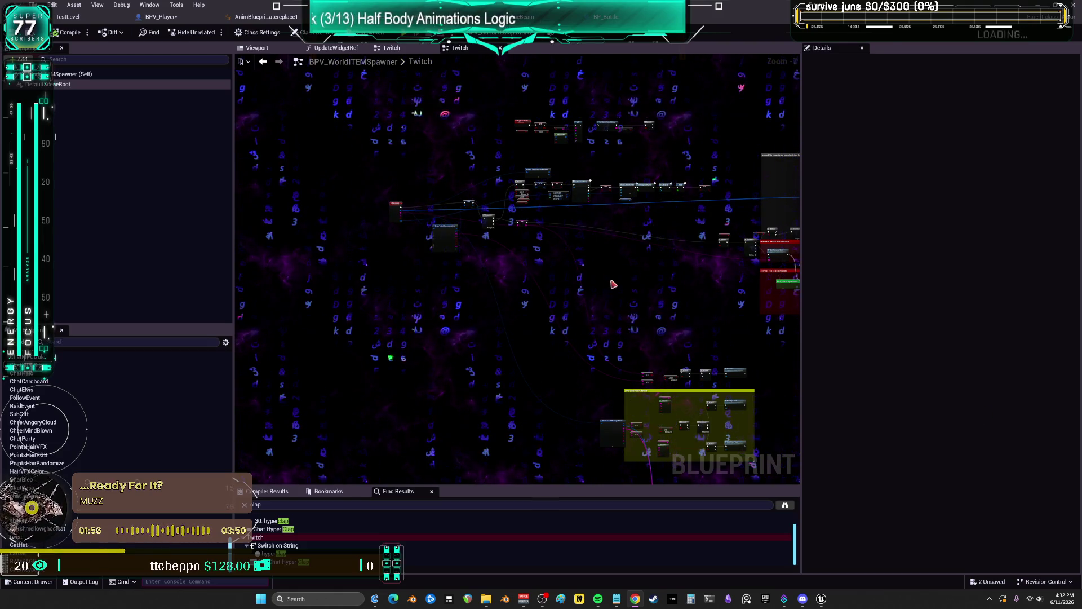
{"action": "scroll", "coordinate": [611, 282], "scroll_direction": "up", "scroll_amount": 2}
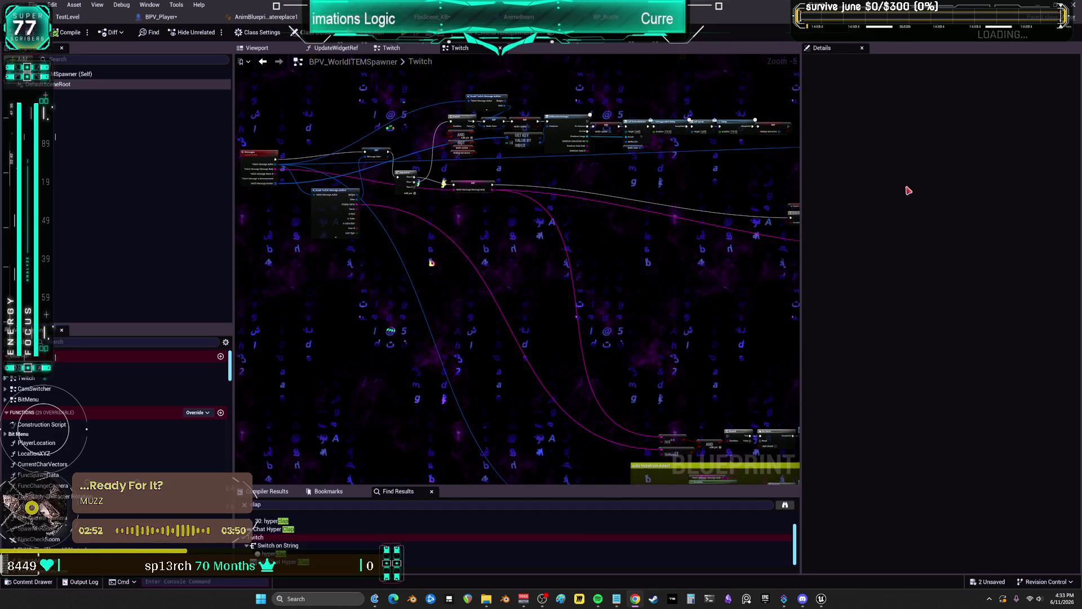
{"action": "scroll", "coordinate": [671, 175], "scroll_direction": "up", "scroll_amount": 3}
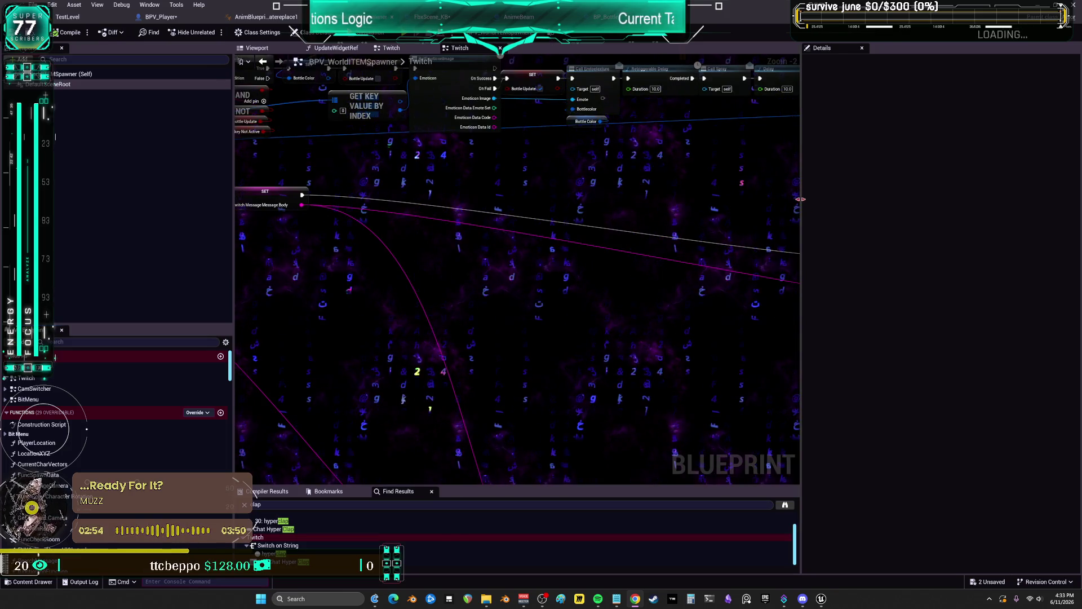
{"action": "left_click_drag", "start_coordinate": [801, 199], "coordinate": [952, 199]}
{"action": "scroll", "coordinate": [636, 188], "scroll_direction": "down", "scroll_amount": 3}
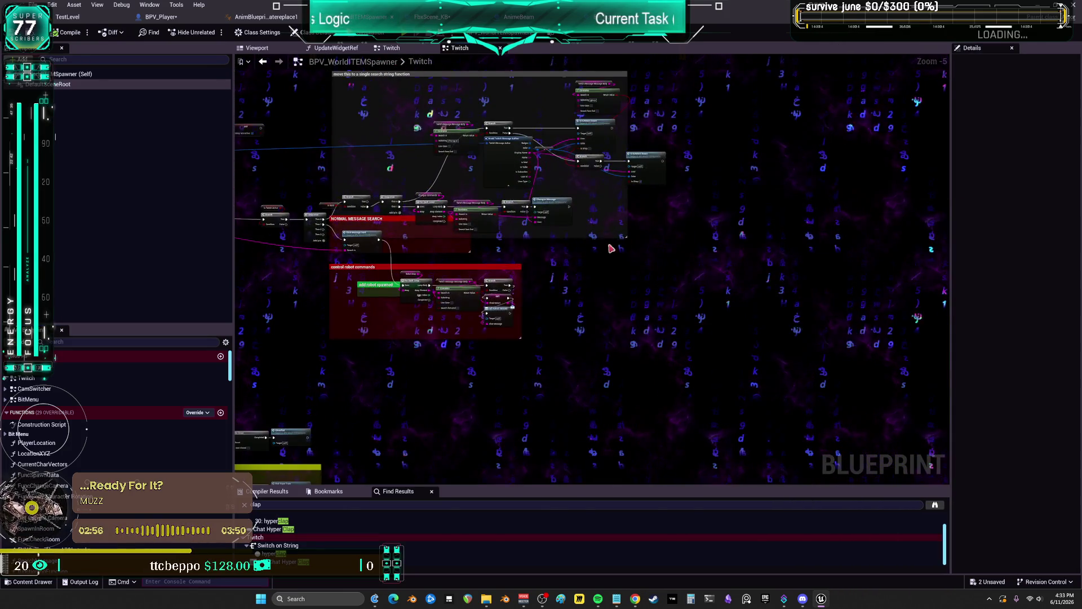